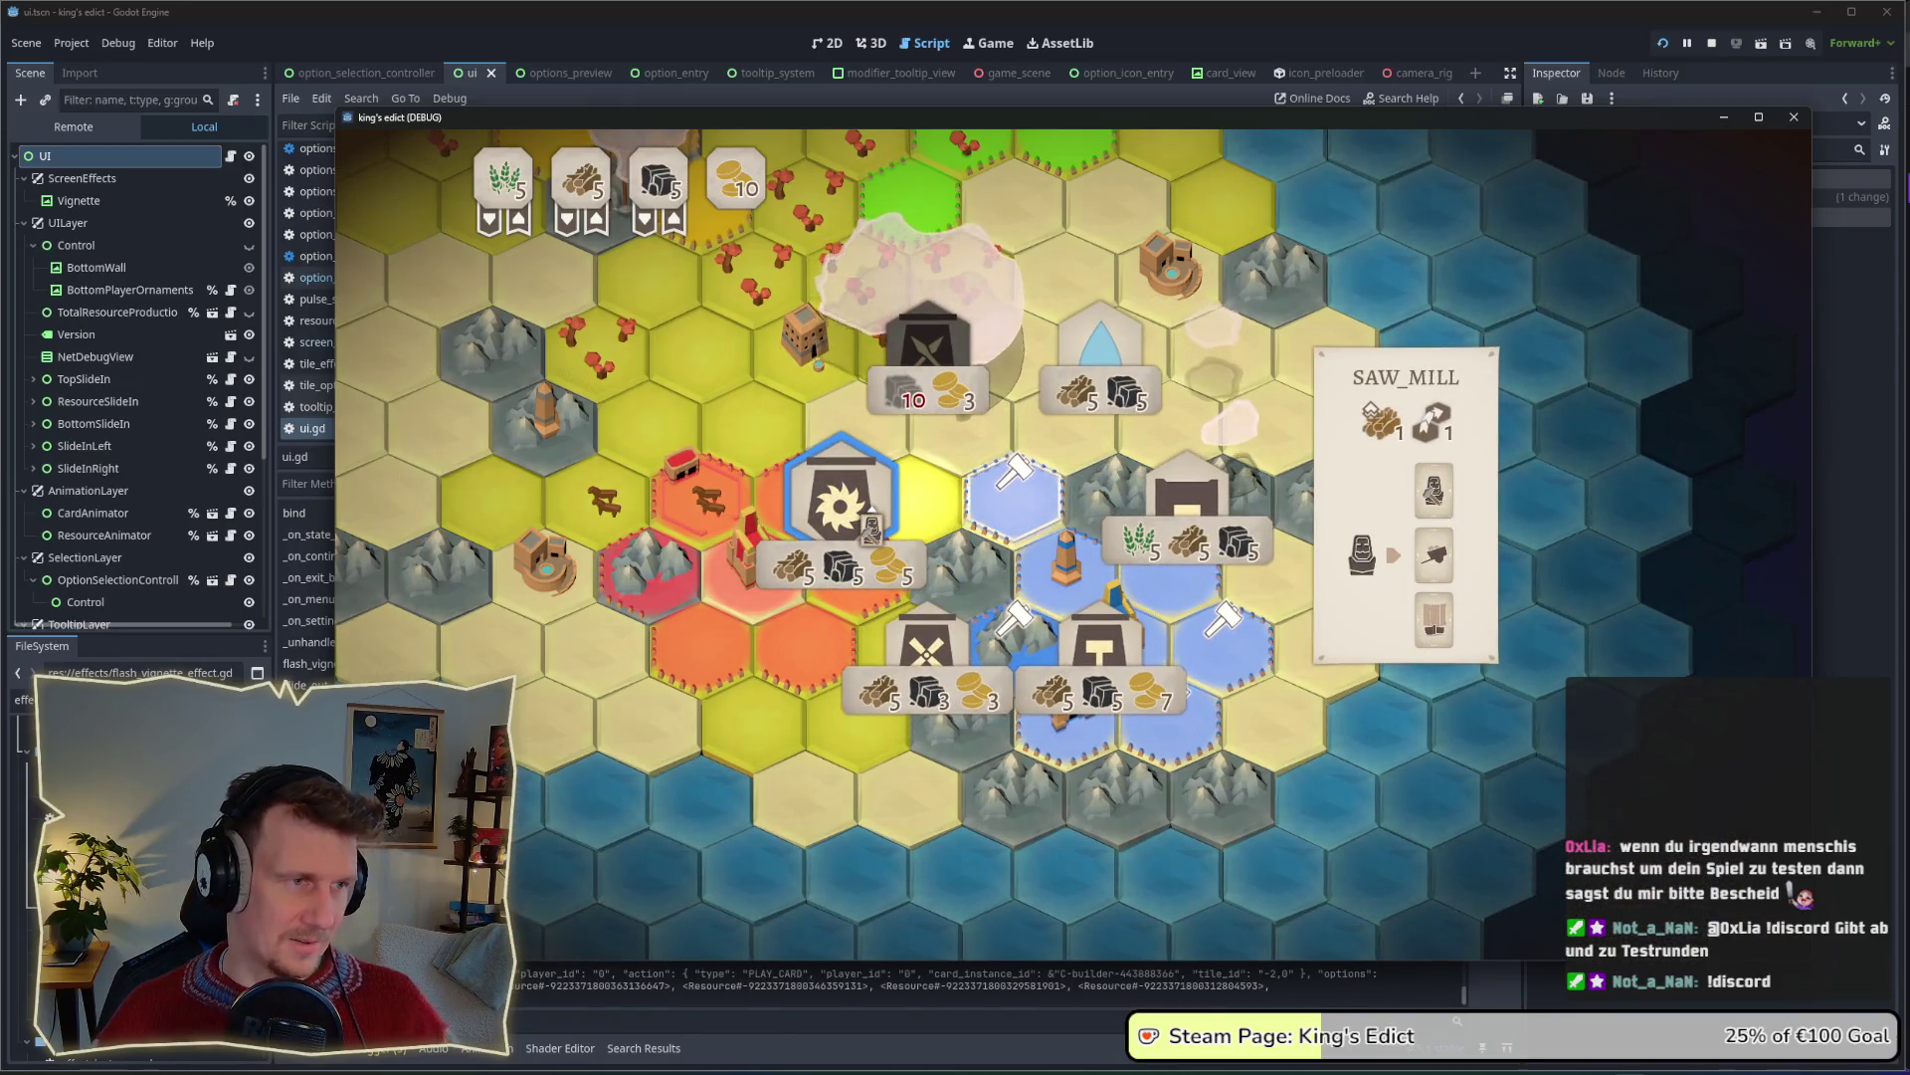
Build several sawmills on chosen hexes with builder cards, spending wood, stone and gold.
{"action": "left_click", "coordinate": [1385, 537]}
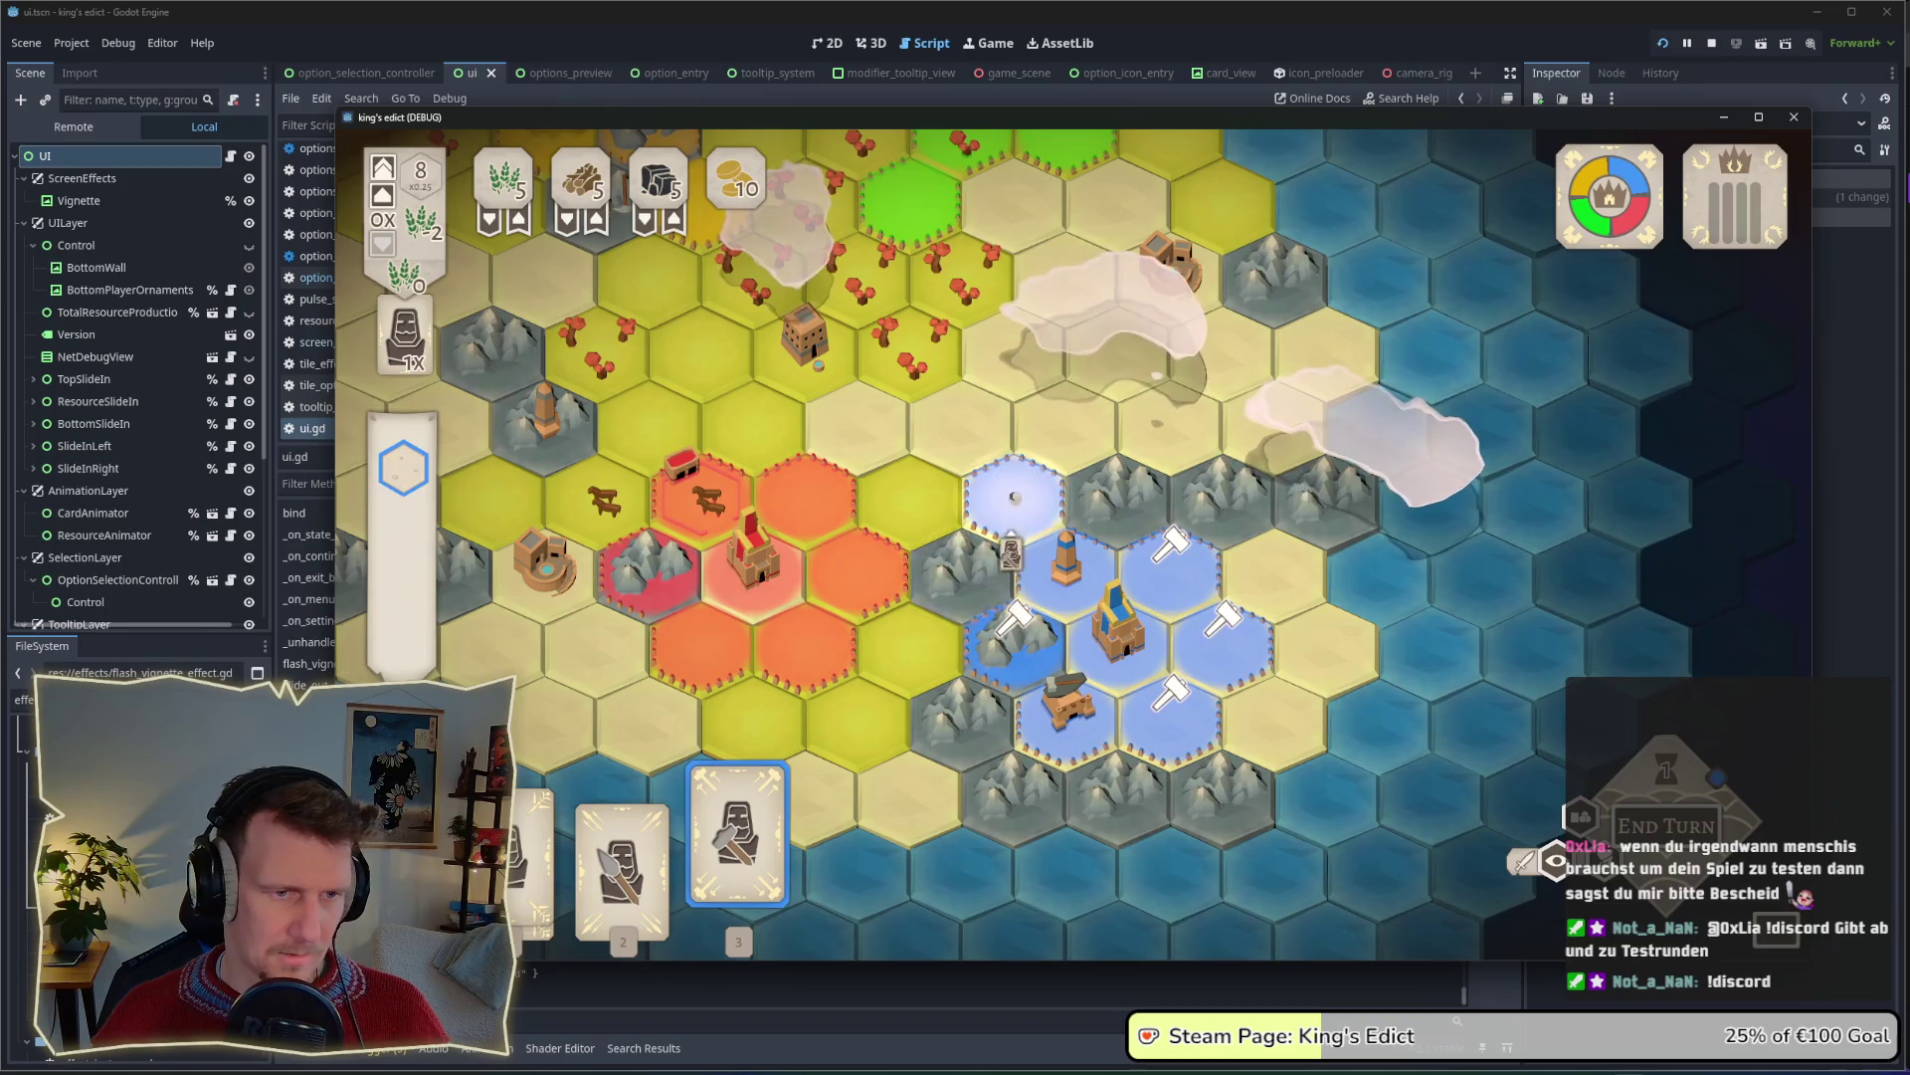
{"action": "left_click", "coordinate": [1012, 649]}
{"action": "left_click", "coordinate": [858, 512]}
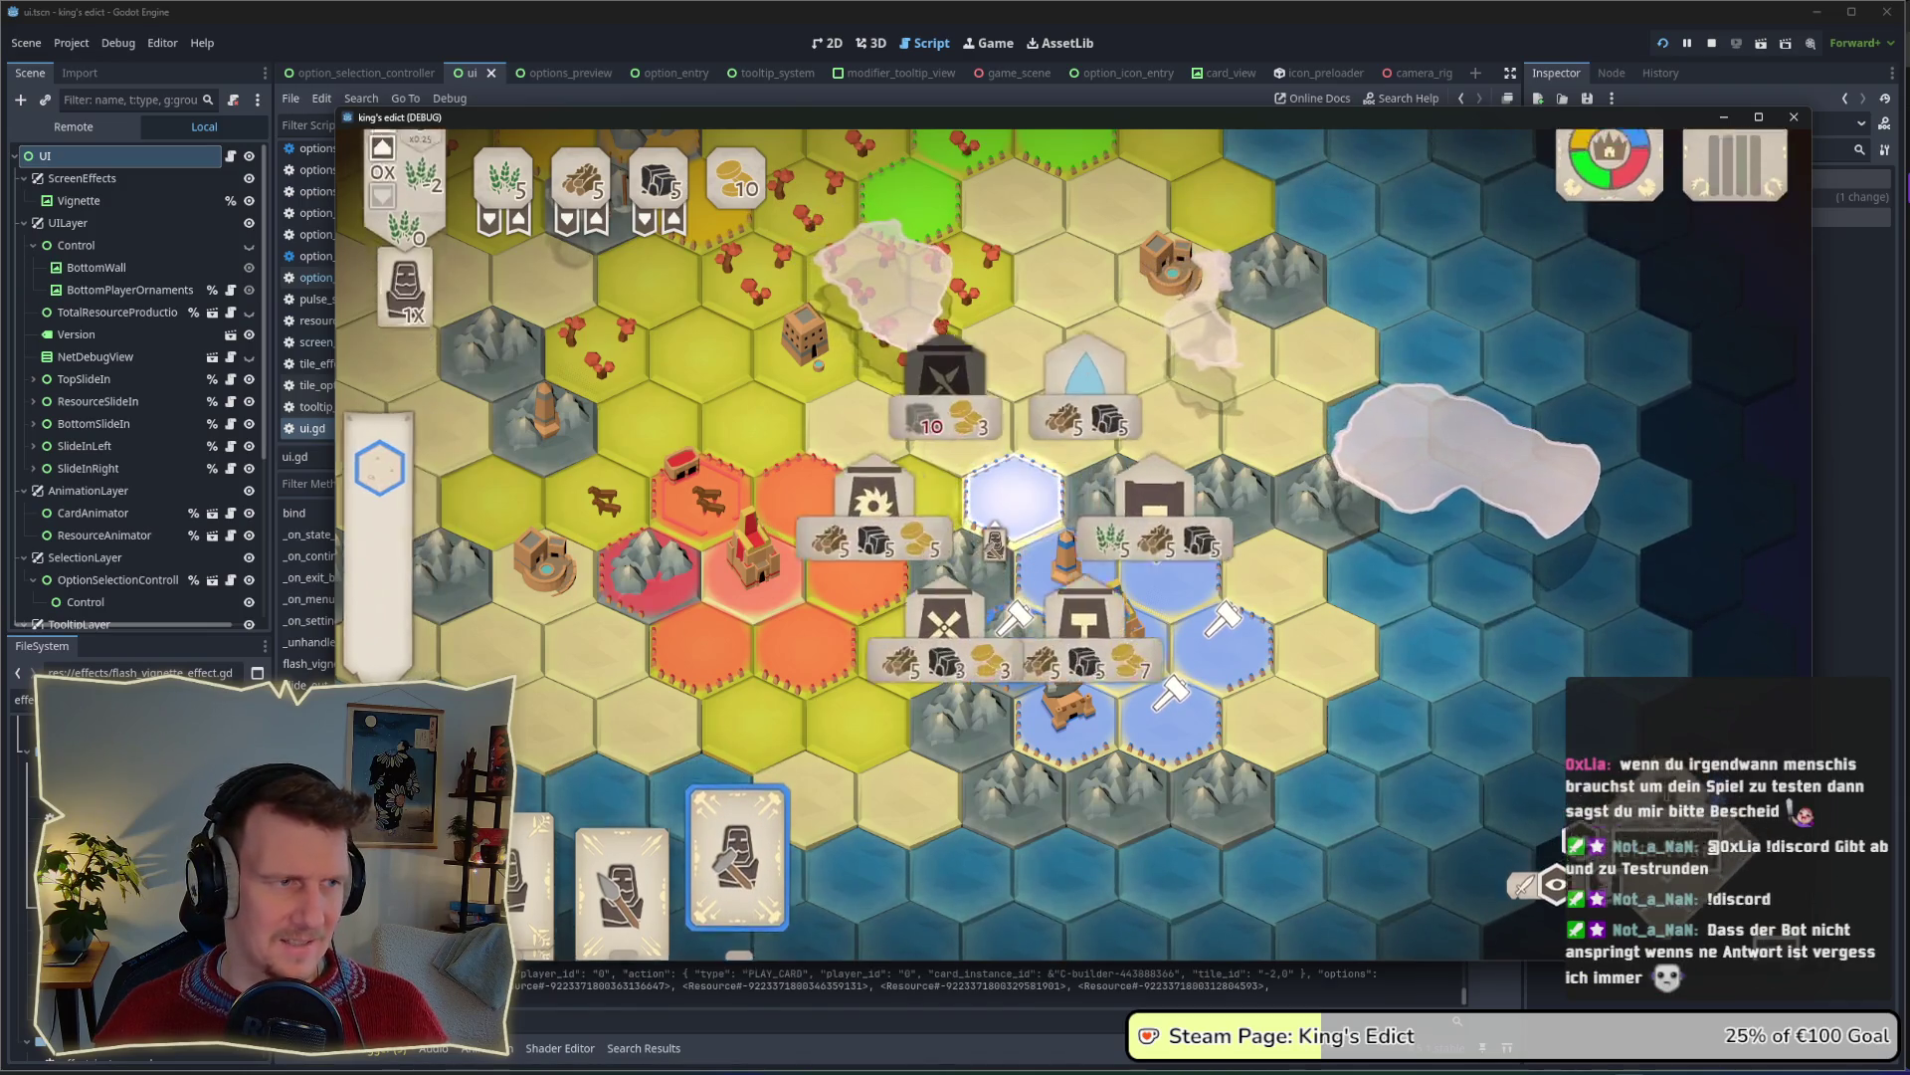
{"action": "left_click", "coordinate": [881, 514]}
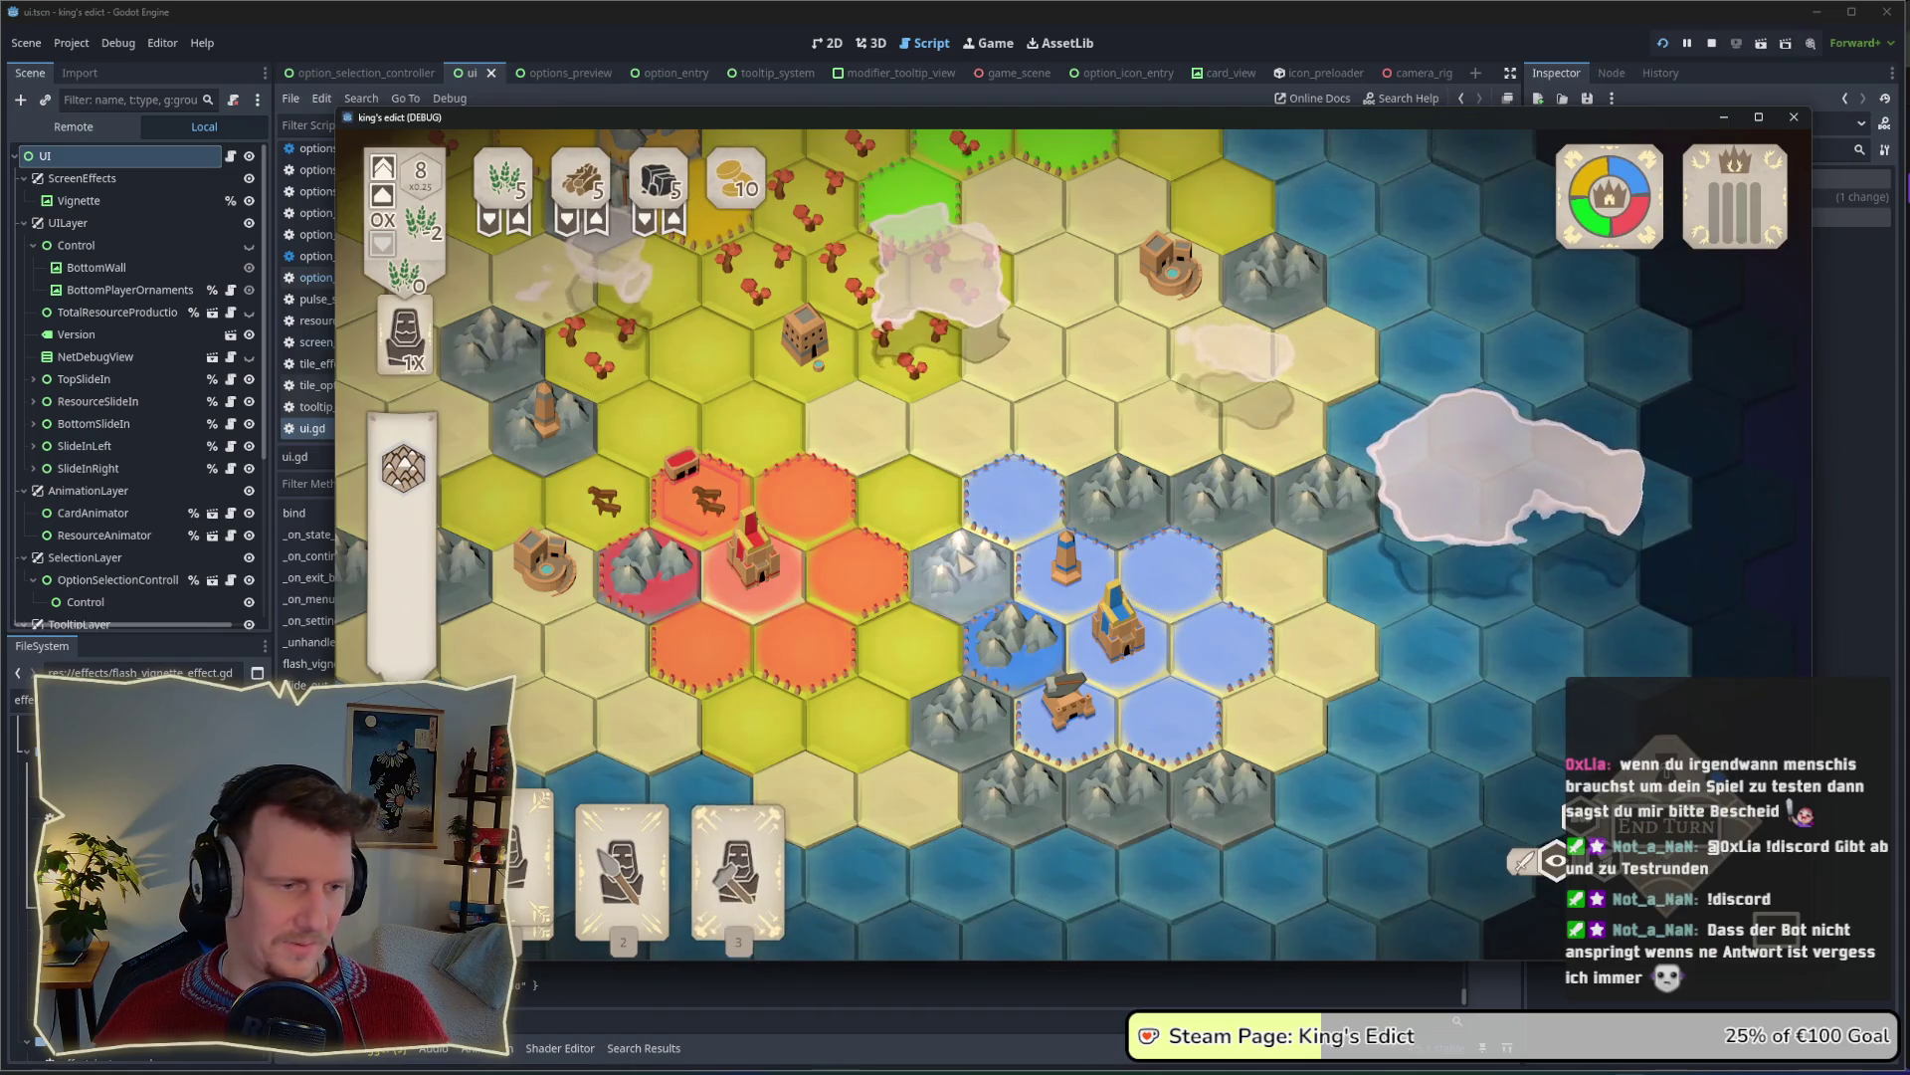
{"action": "left_click", "coordinate": [873, 509]}
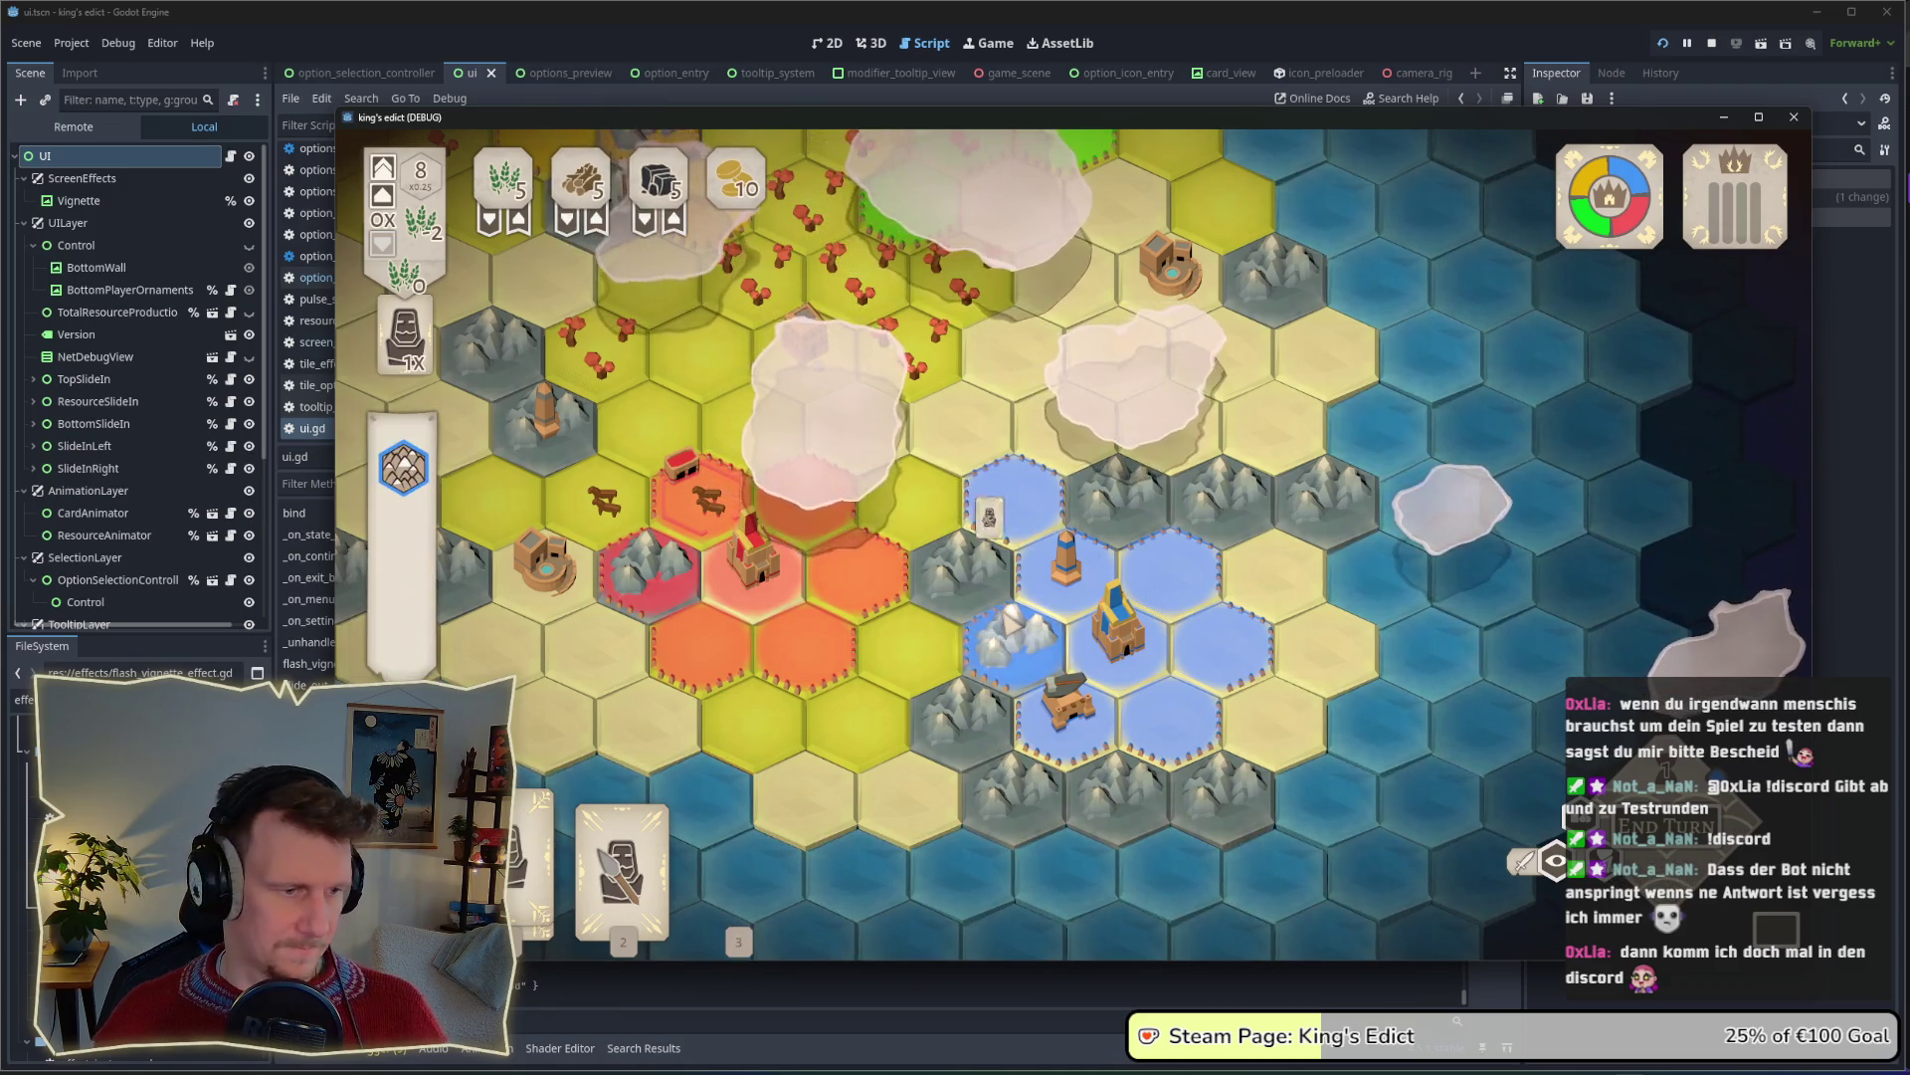
Play another builder card from the hand and place the new building on the map.
{"action": "left_click", "coordinate": [995, 532]}
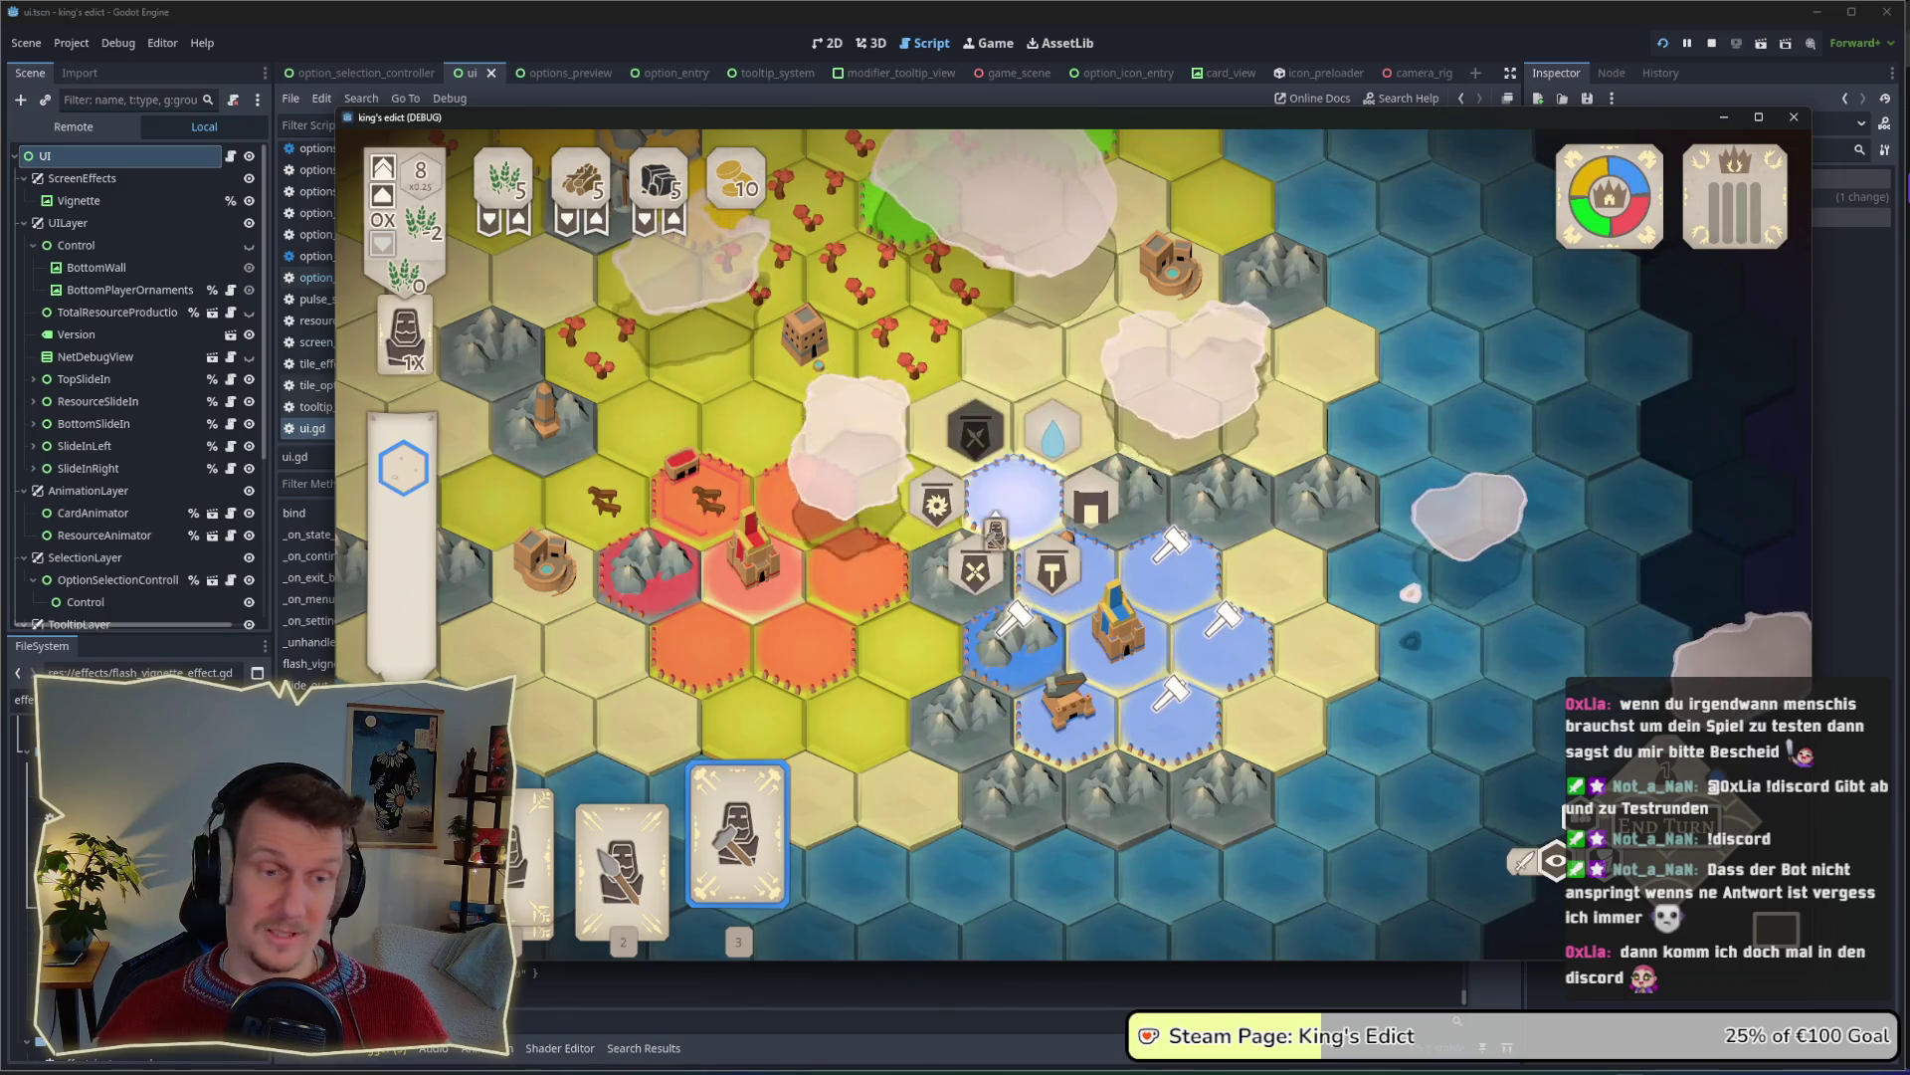
{"action": "left_click", "coordinate": [995, 532]}
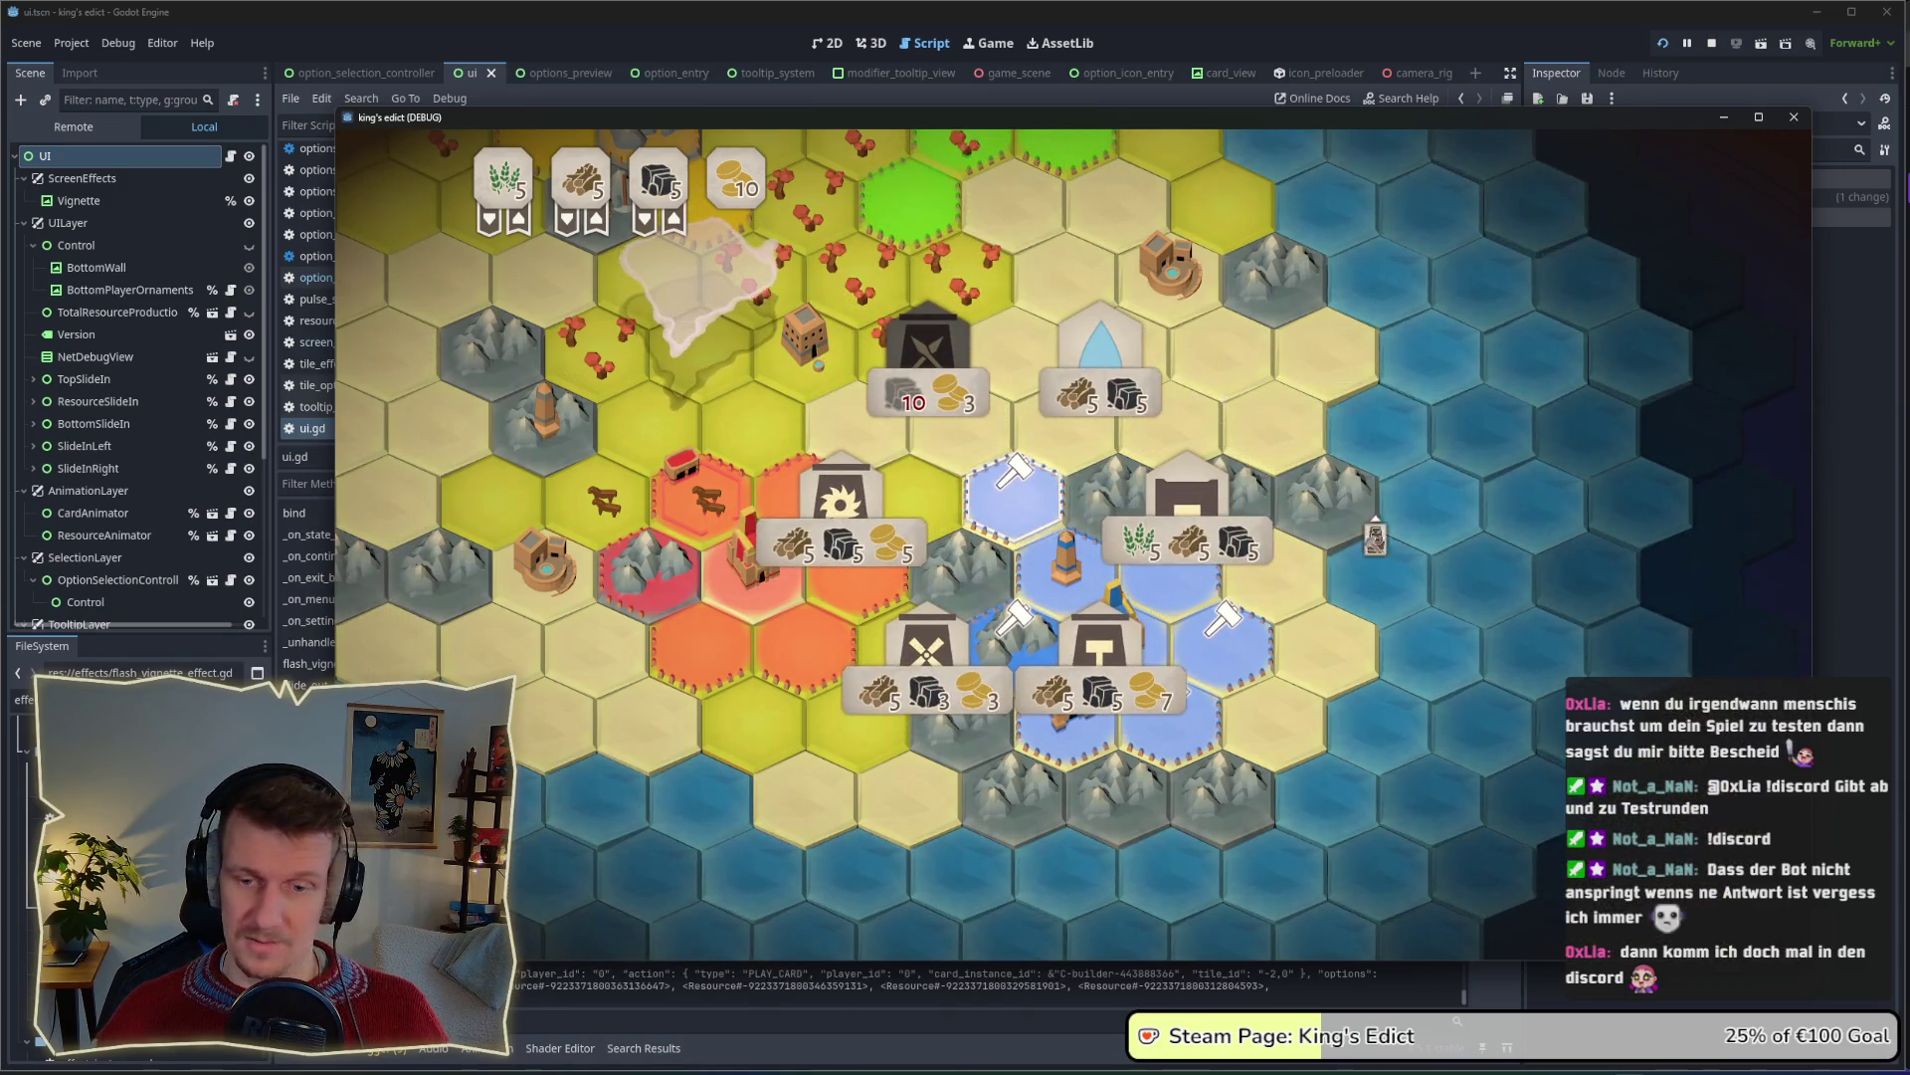
{"action": "left_click", "coordinate": [841, 497]}
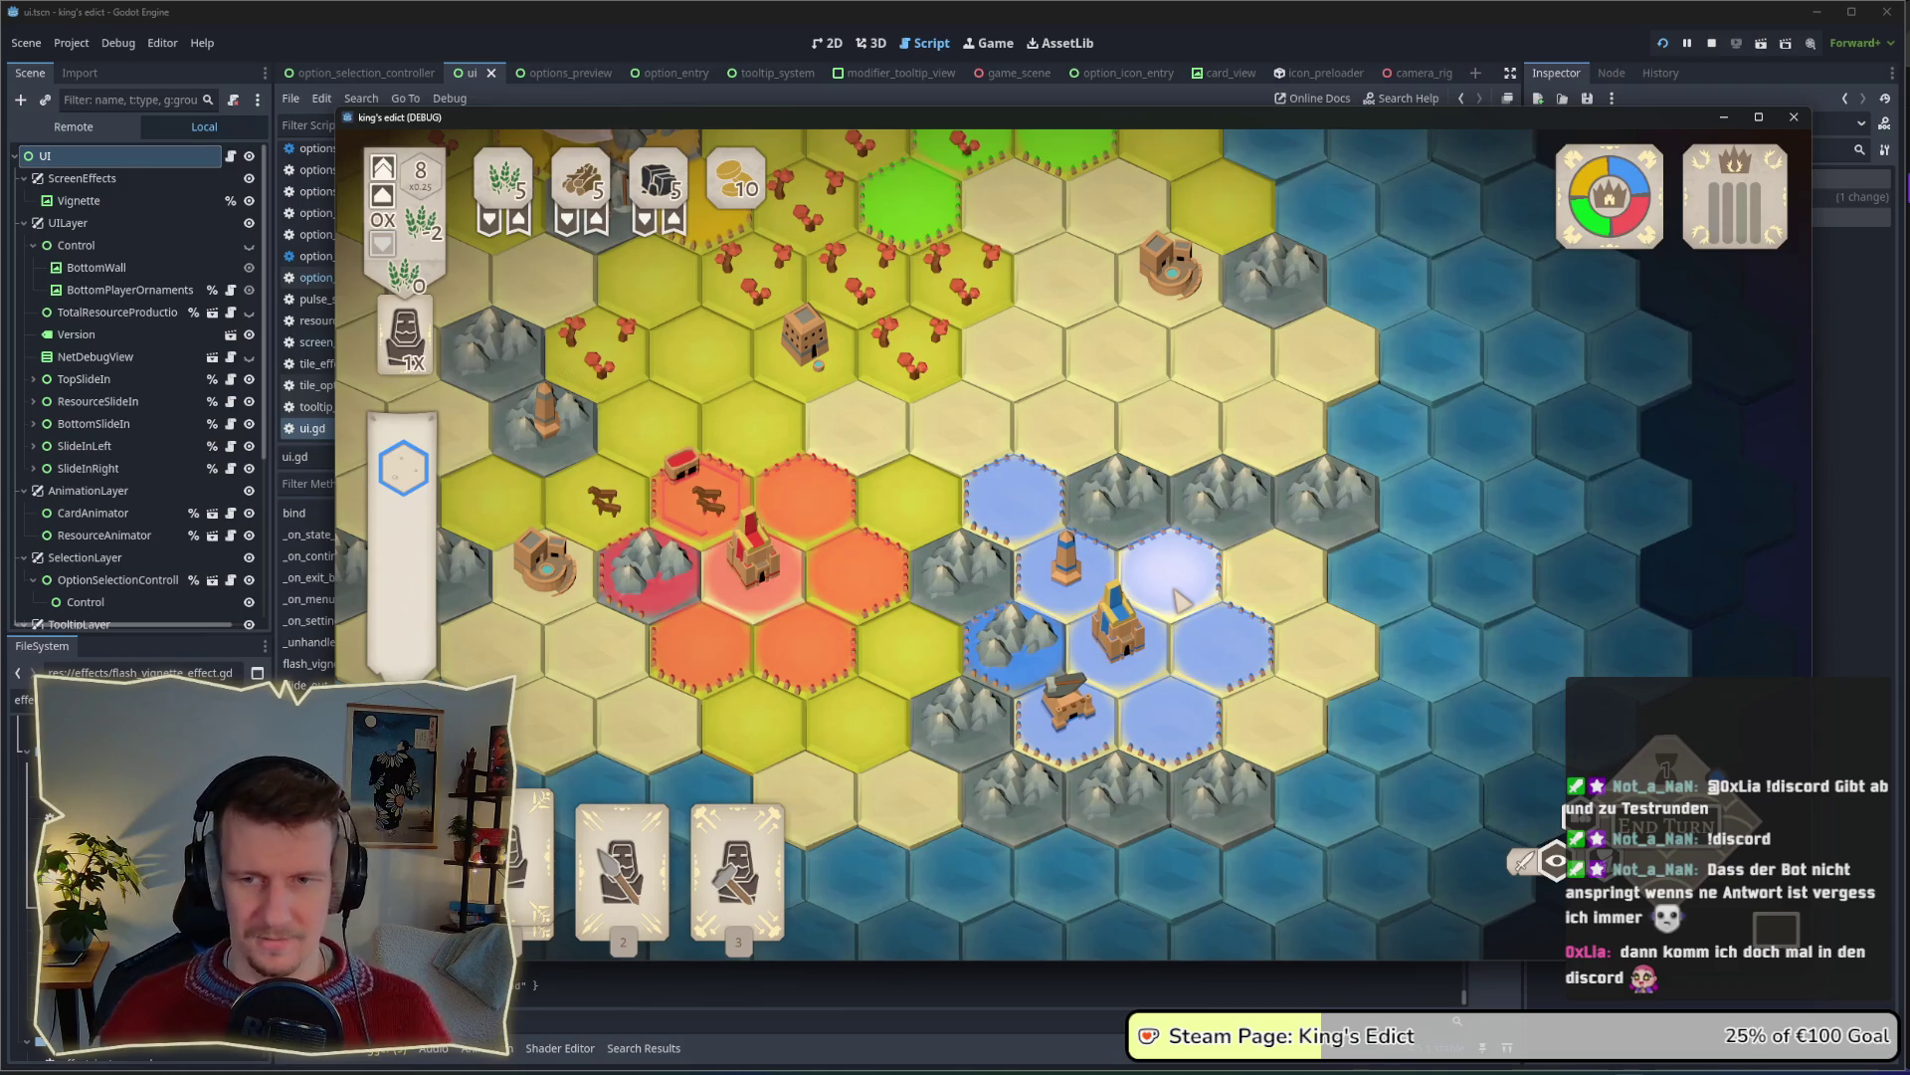
Repeatedly raise the hammer card with key 3 and commit sawmill builds on hexes.
{"action": "key", "text": "3"}
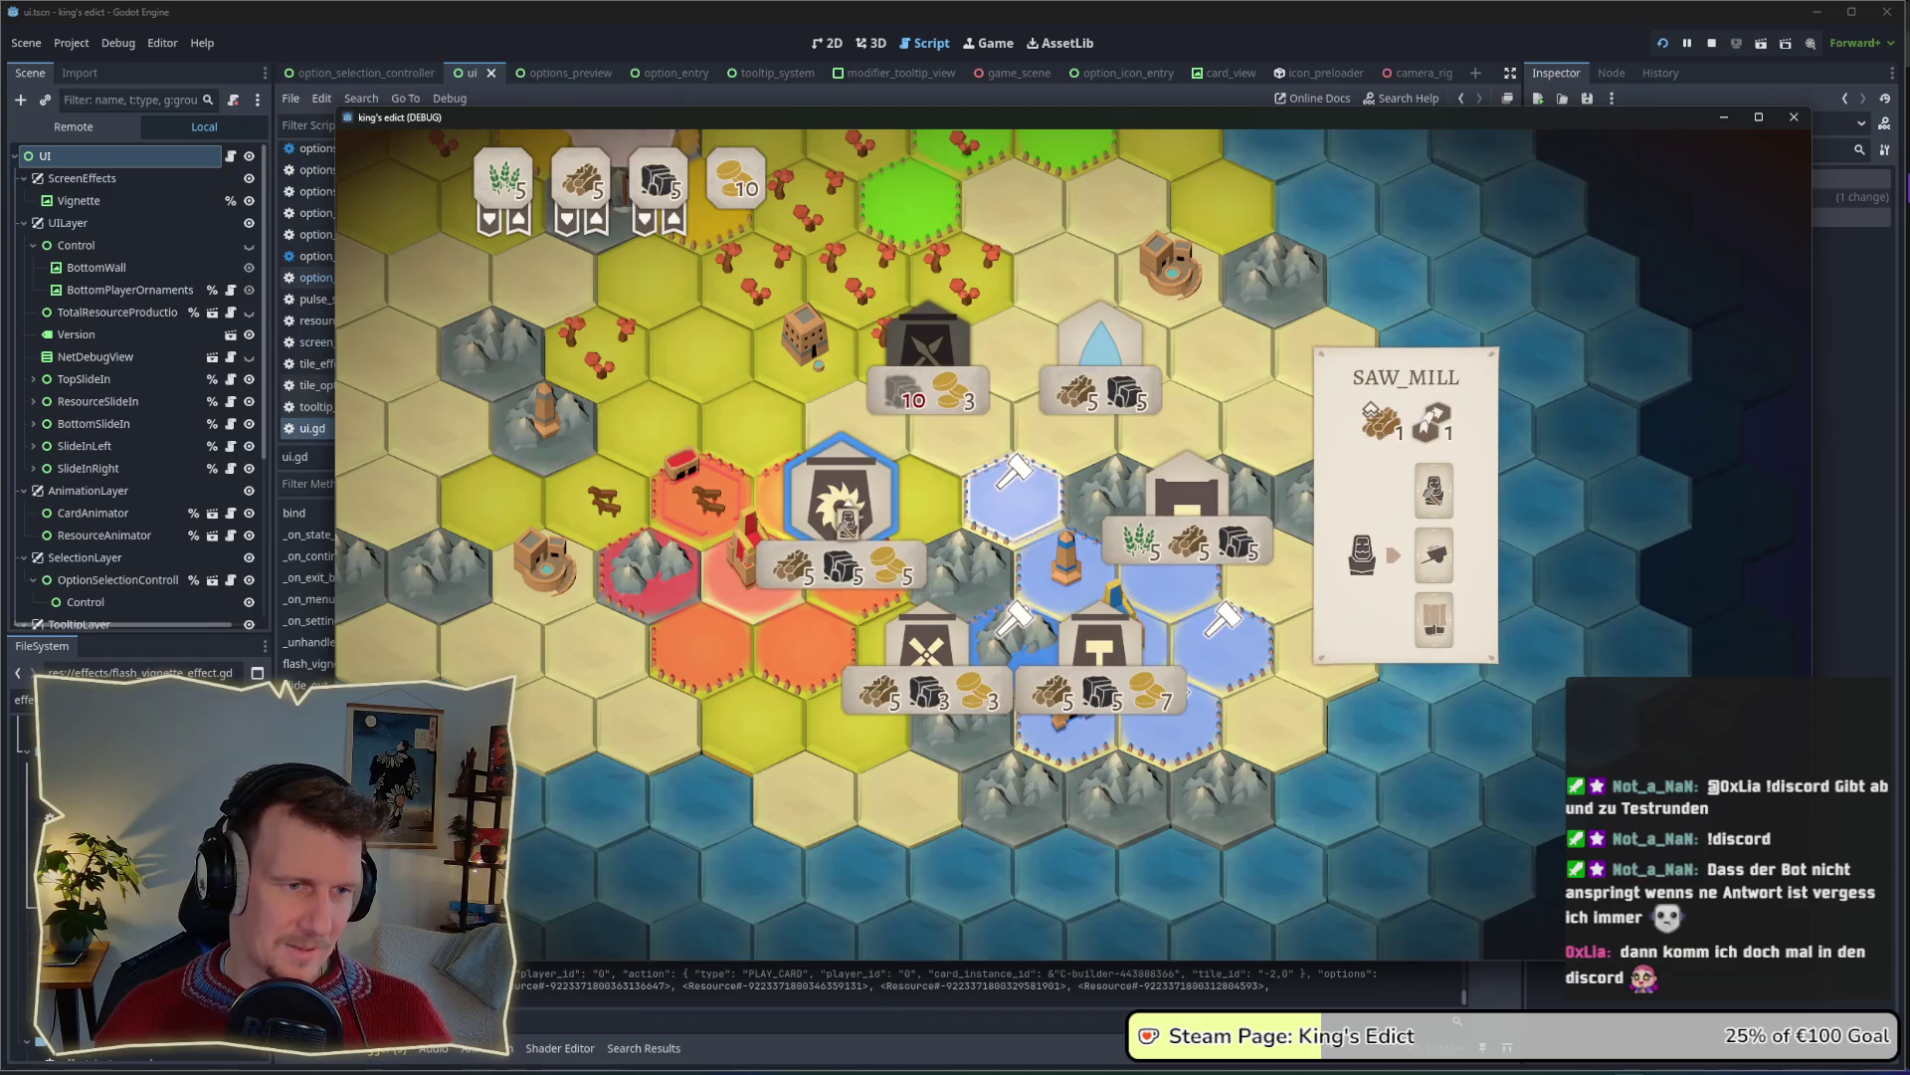
{"action": "left_click", "coordinate": [1385, 537]}
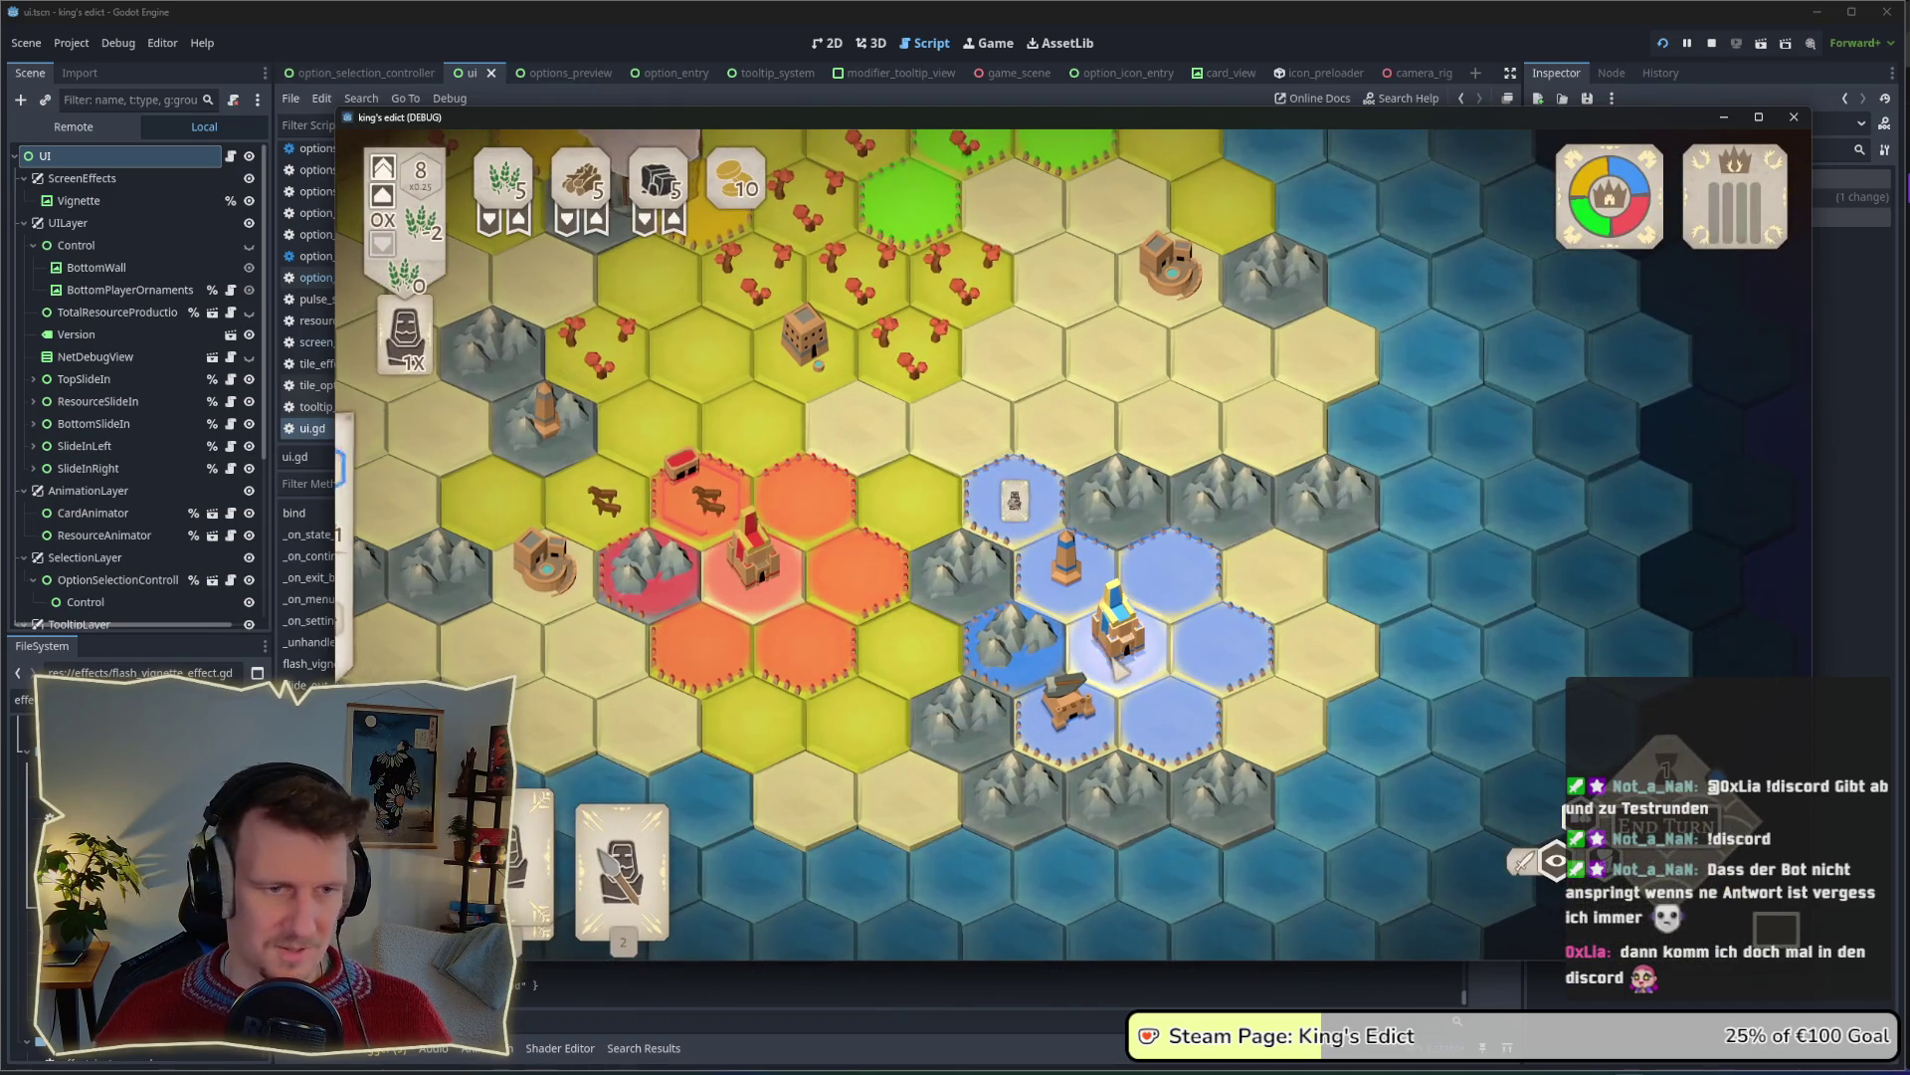
{"action": "key", "text": "3"}
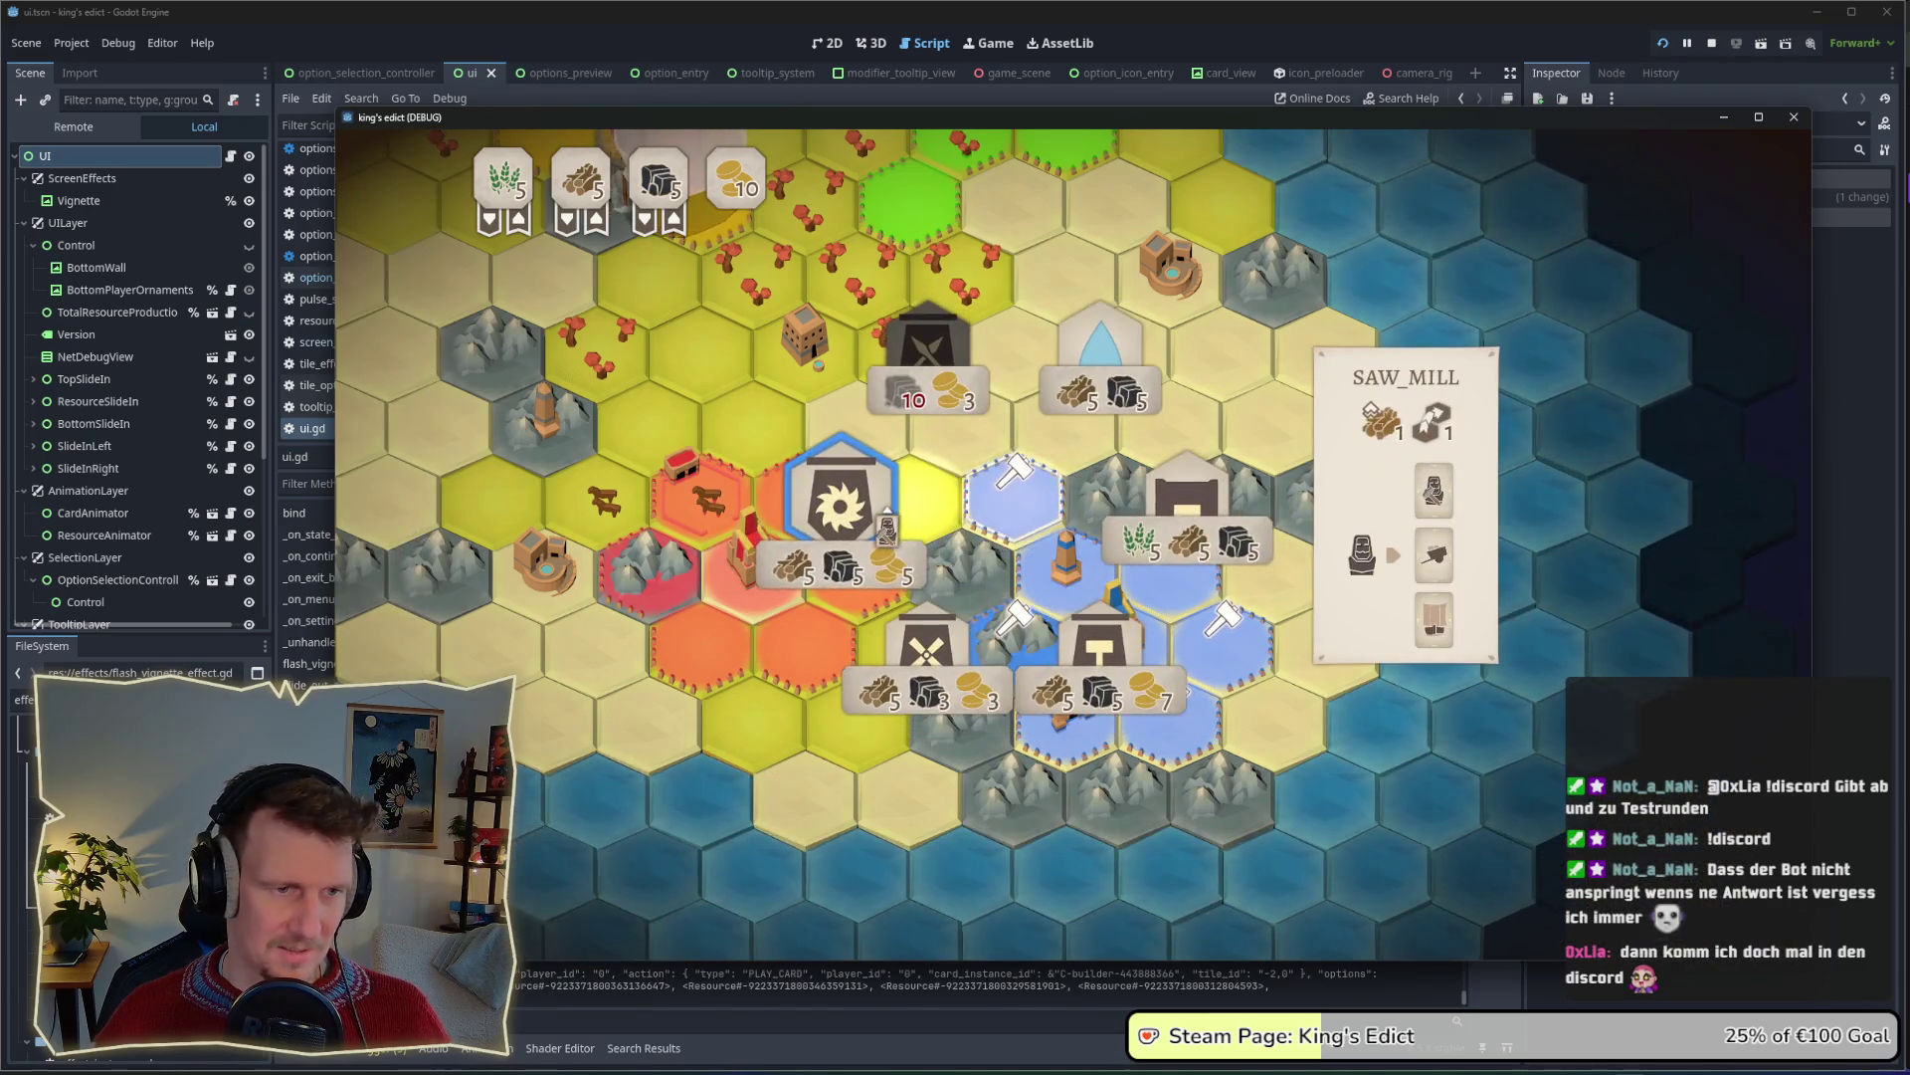
{"action": "left_click", "coordinate": [1385, 538]}
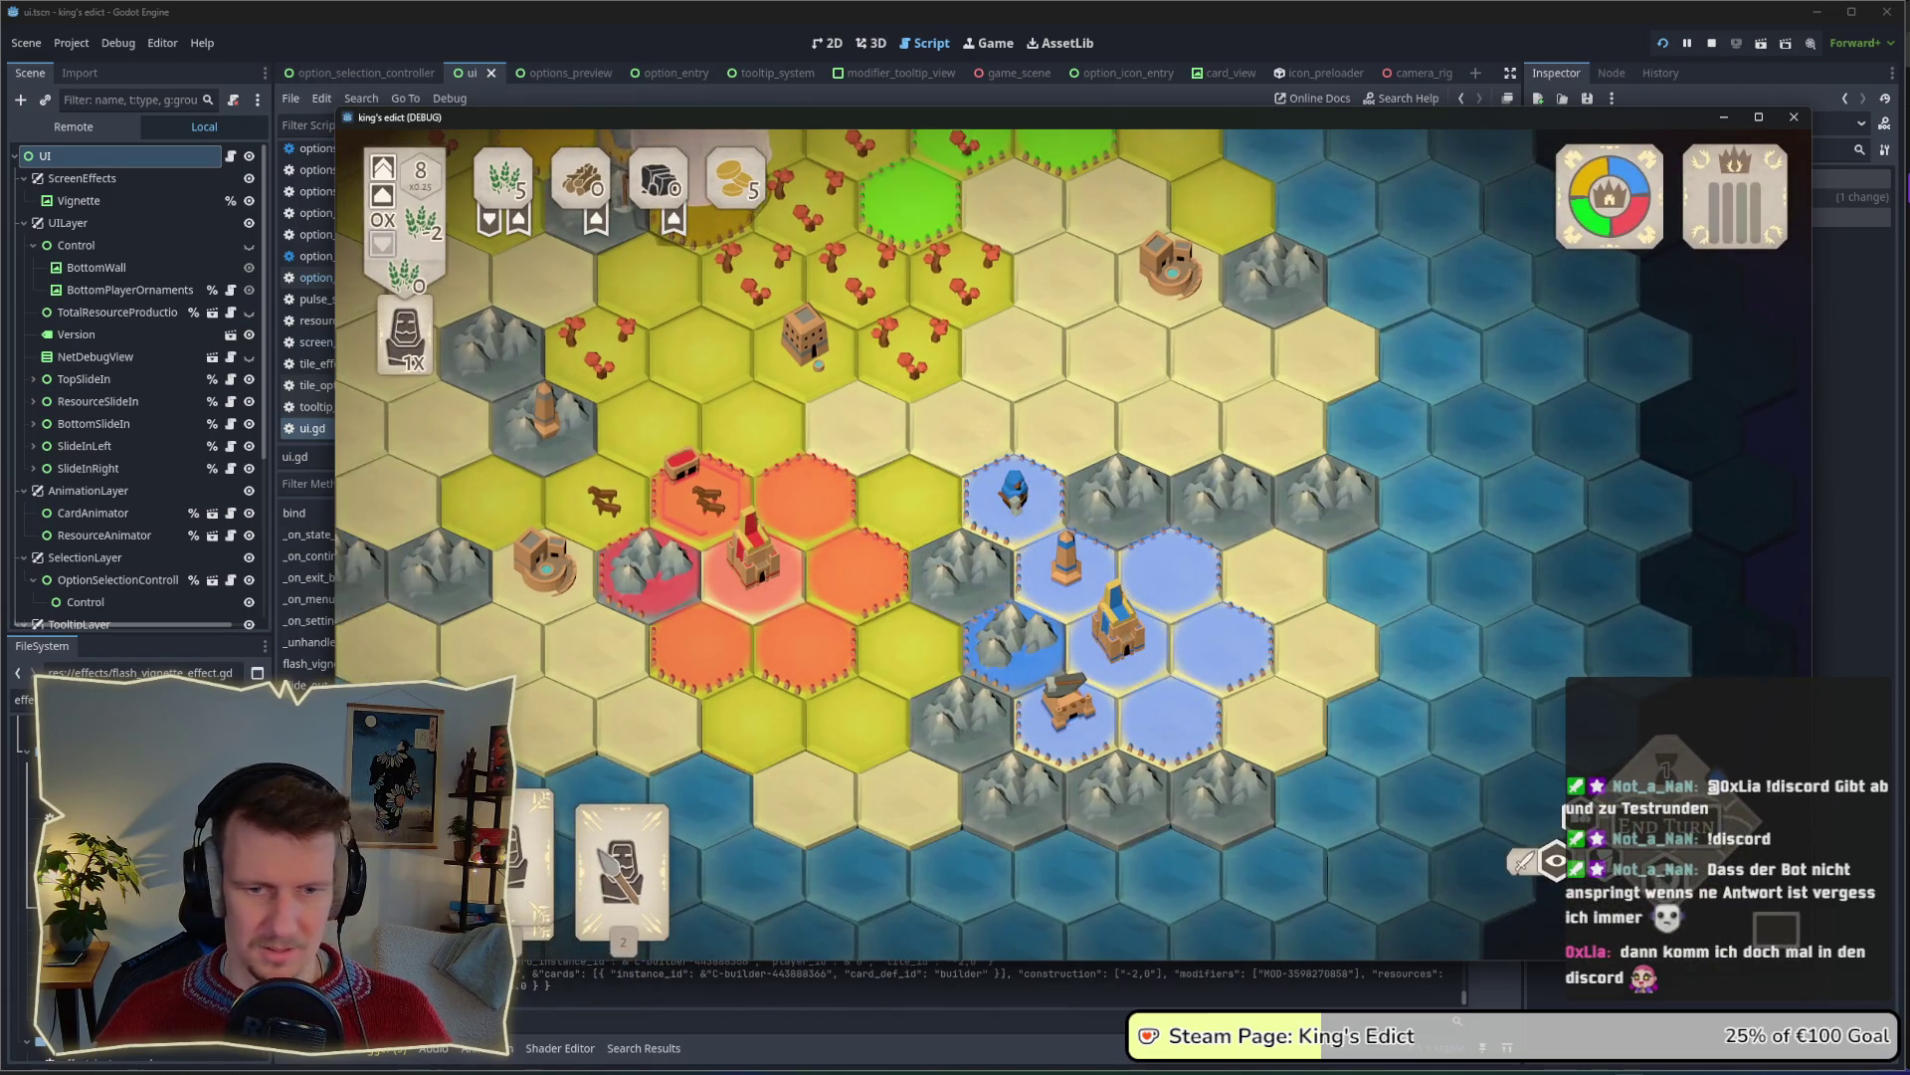
{"action": "key", "text": "3"}
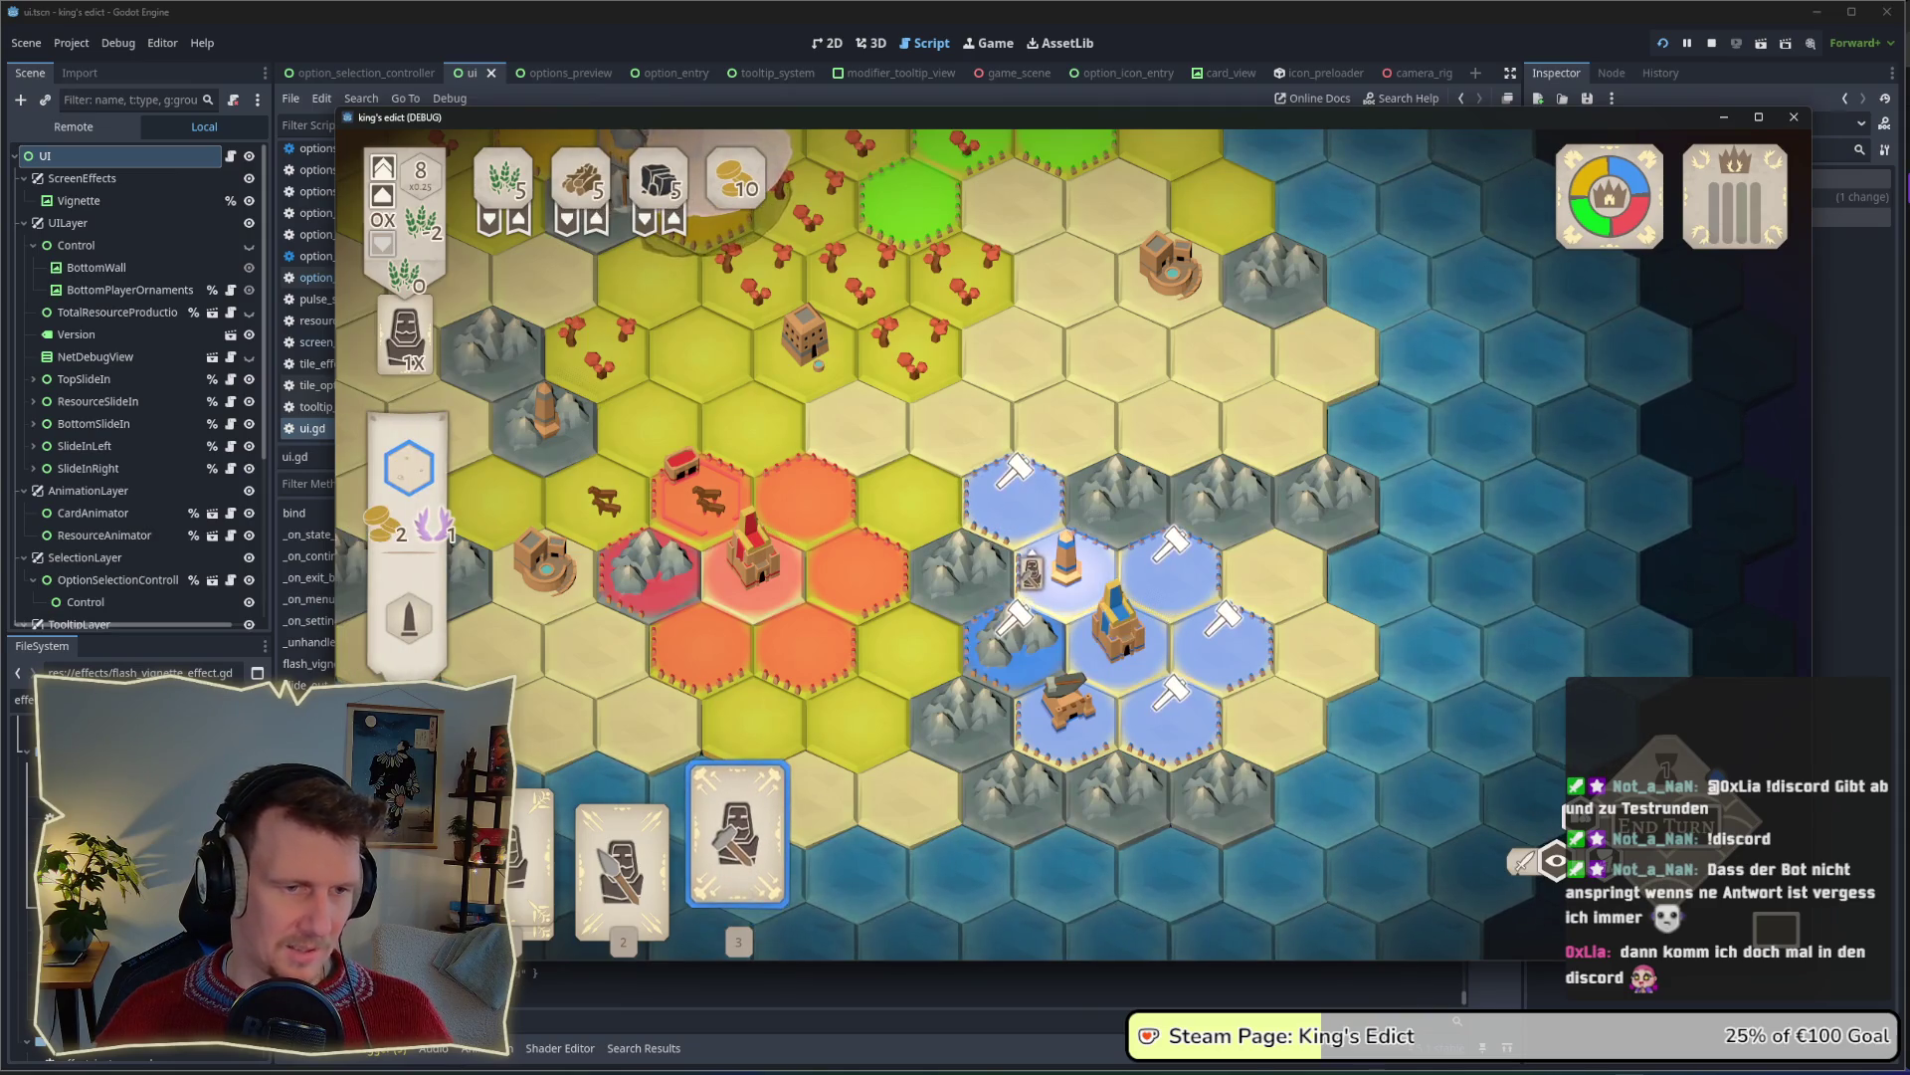
{"action": "left_click", "coordinate": [1385, 538]}
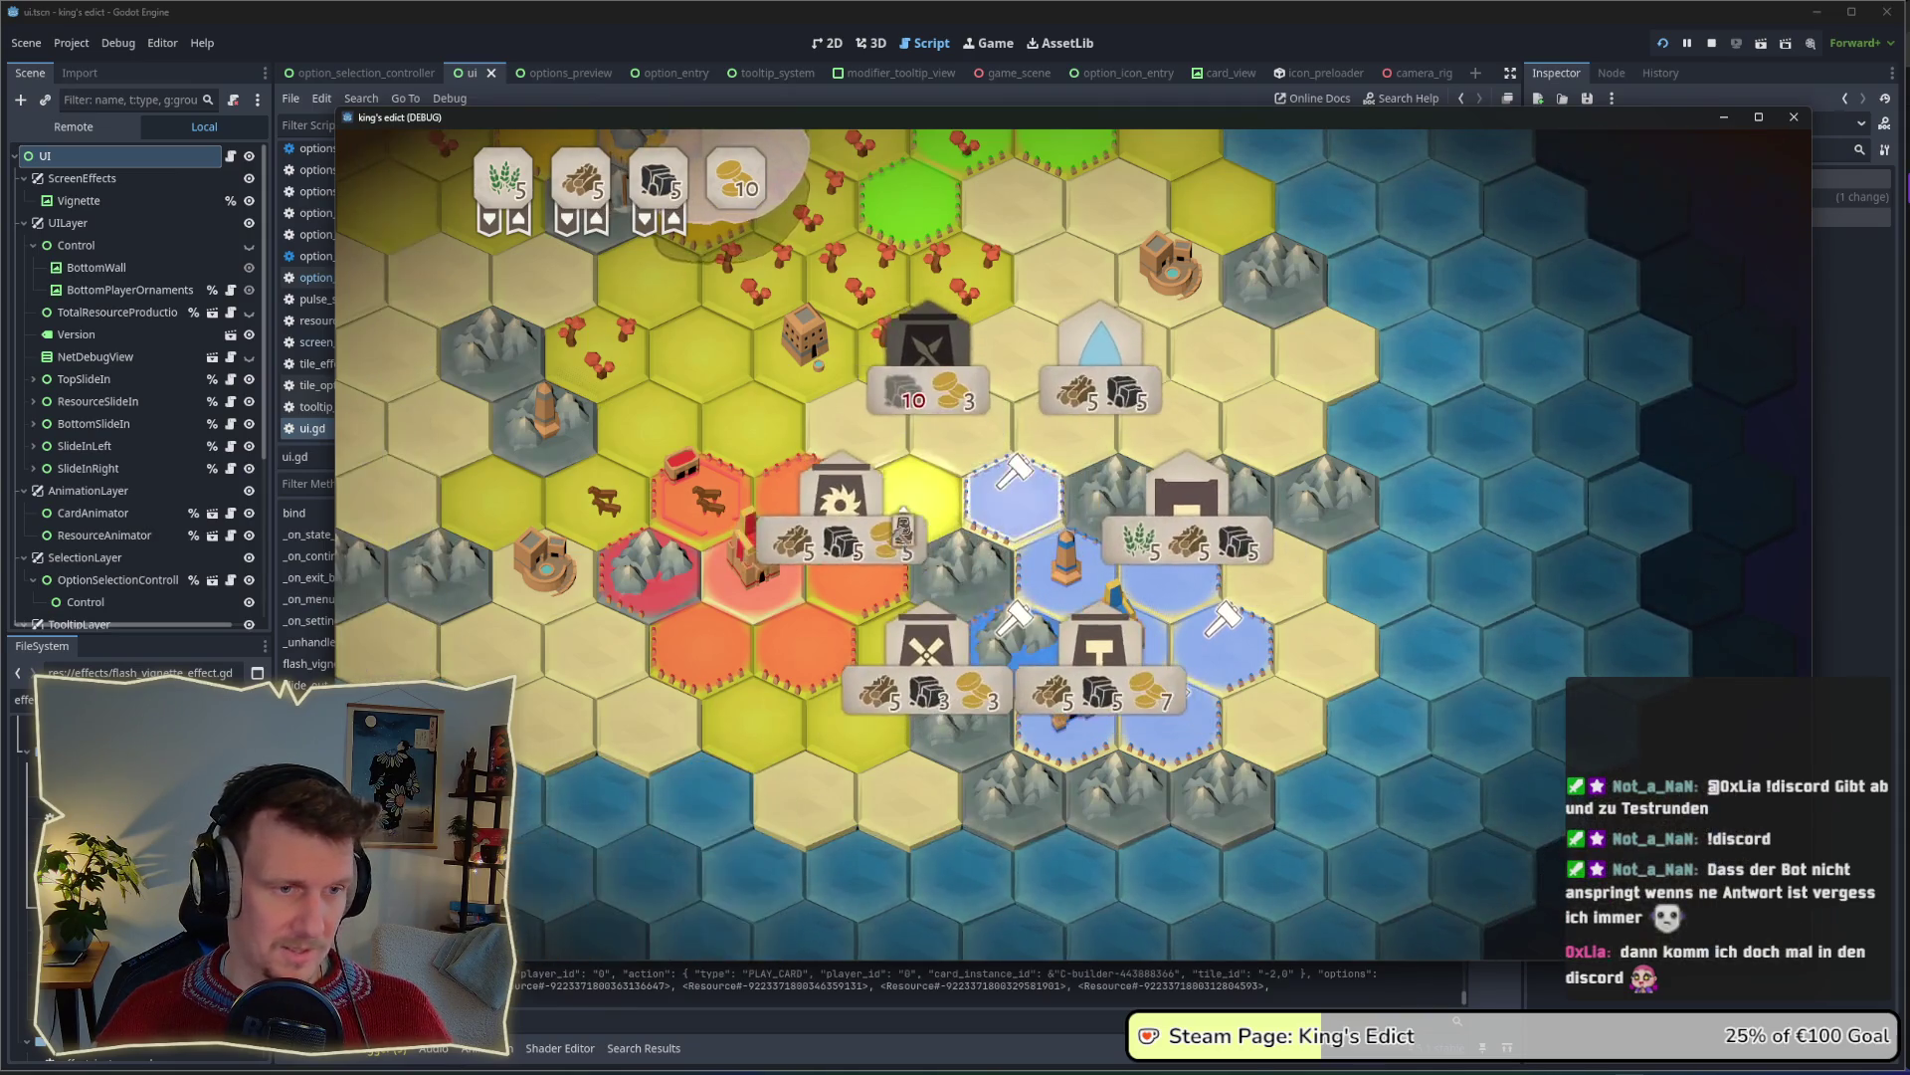
{"action": "left_click", "coordinate": [930, 534]}
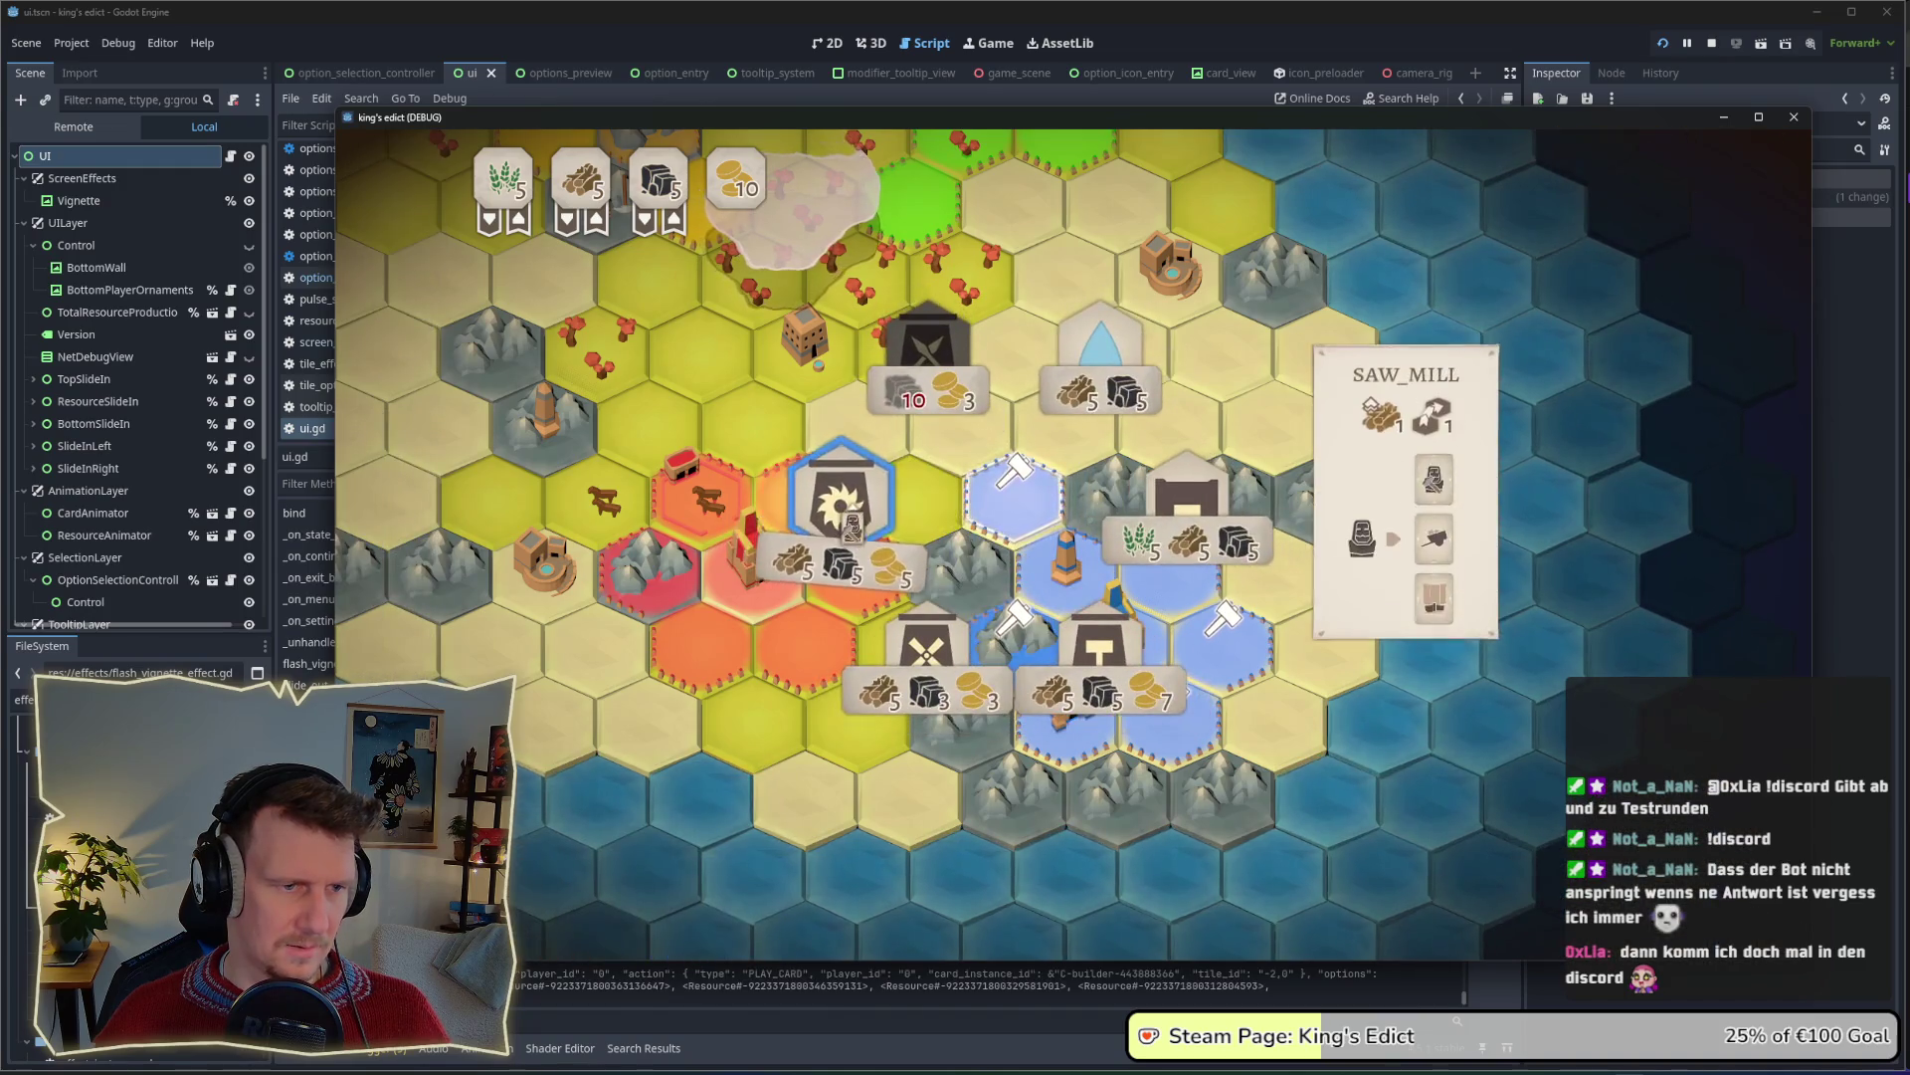
Build on the blue hexes with card 3, undoing one build, then return to the ui.gd editor.
{"action": "left_click", "coordinate": [1015, 490]}
{"action": "key", "text": "ctrl+z"}
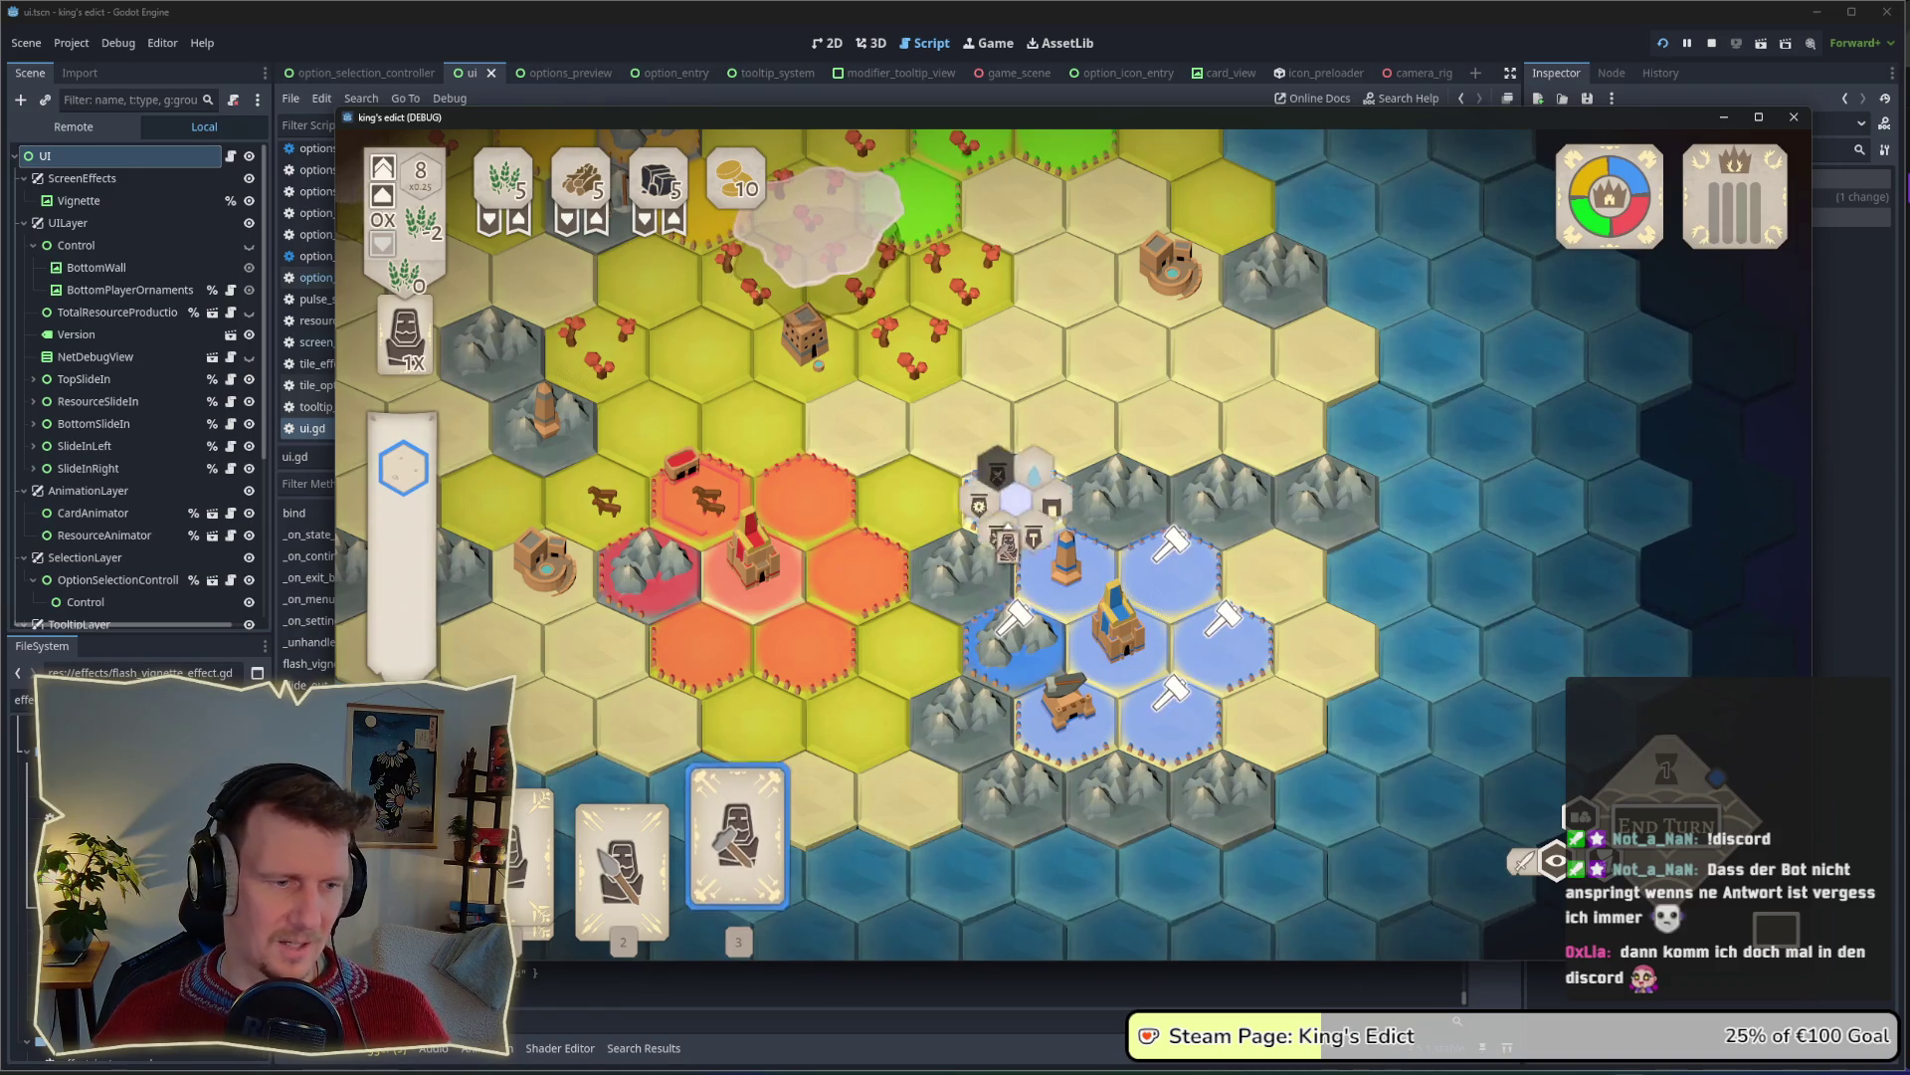
{"action": "left_click", "coordinate": [935, 498]}
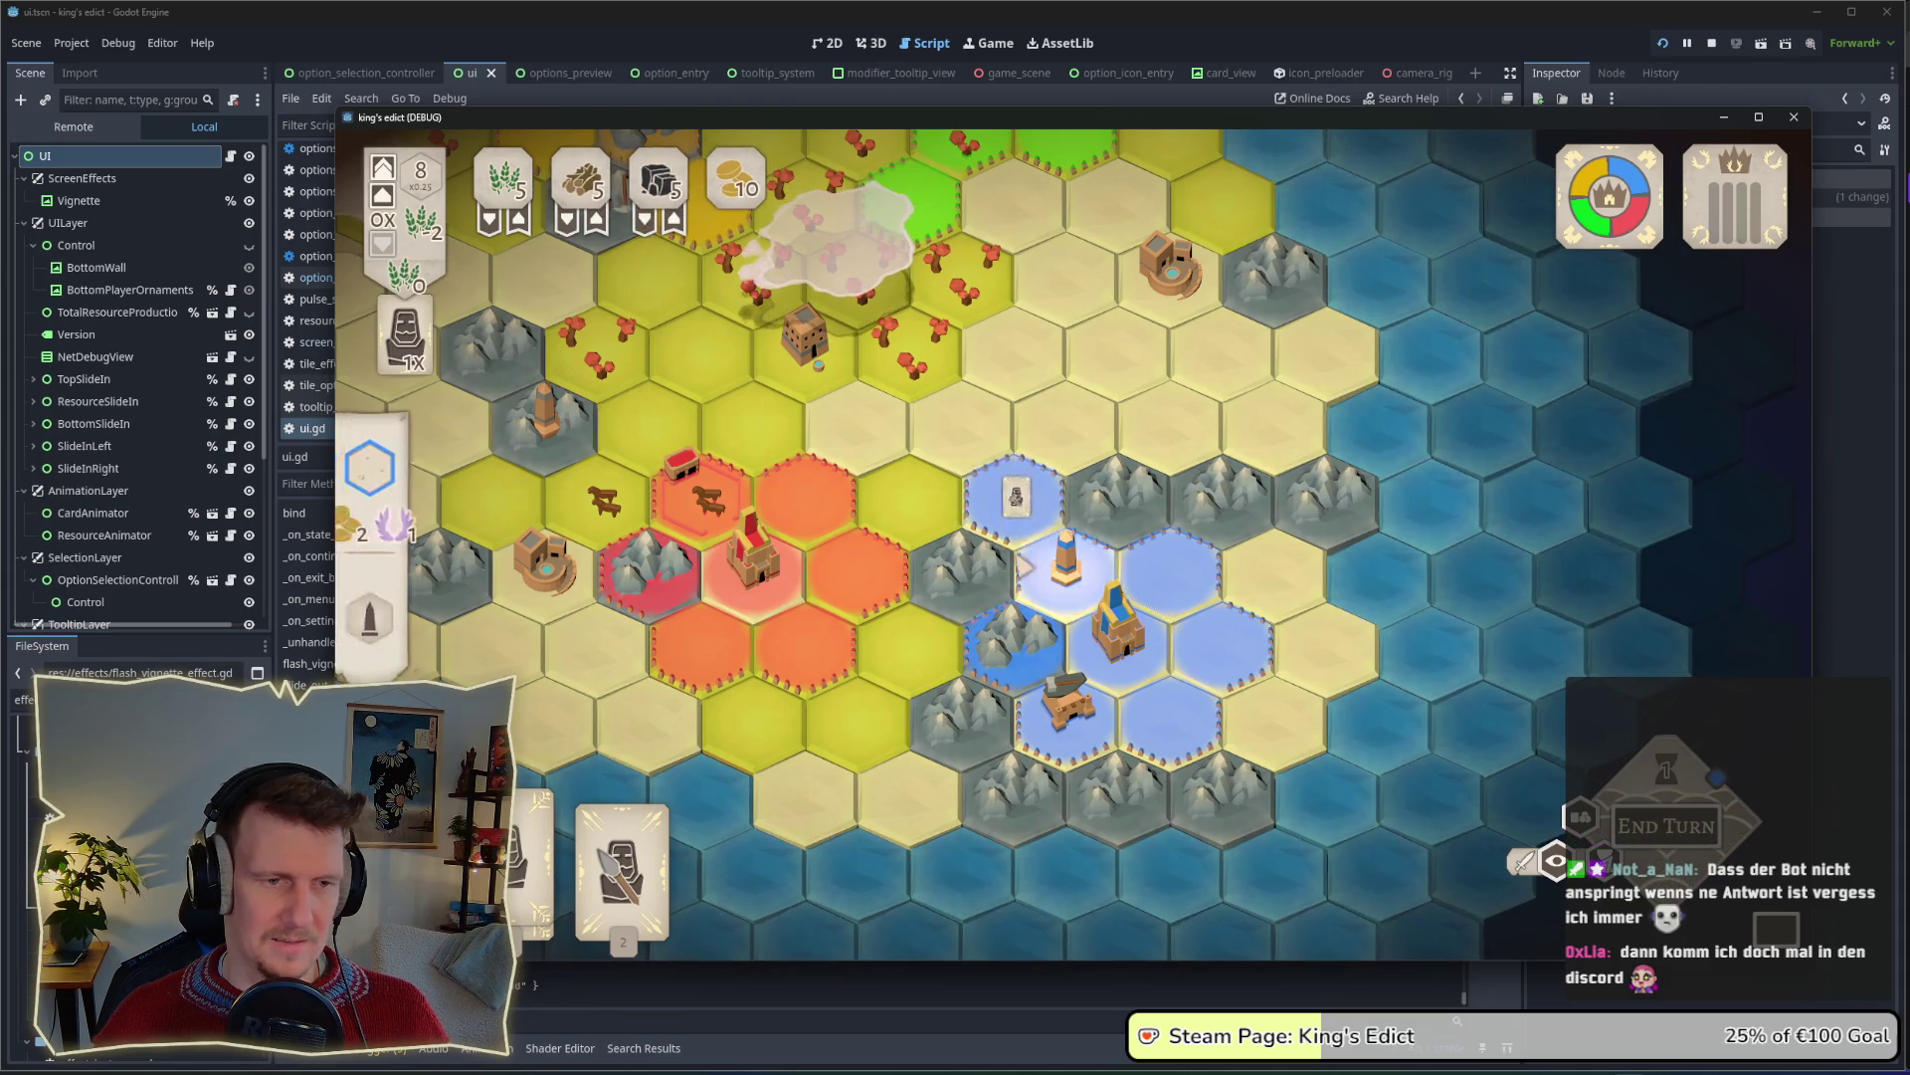
{"action": "left_click", "coordinate": [1012, 502]}
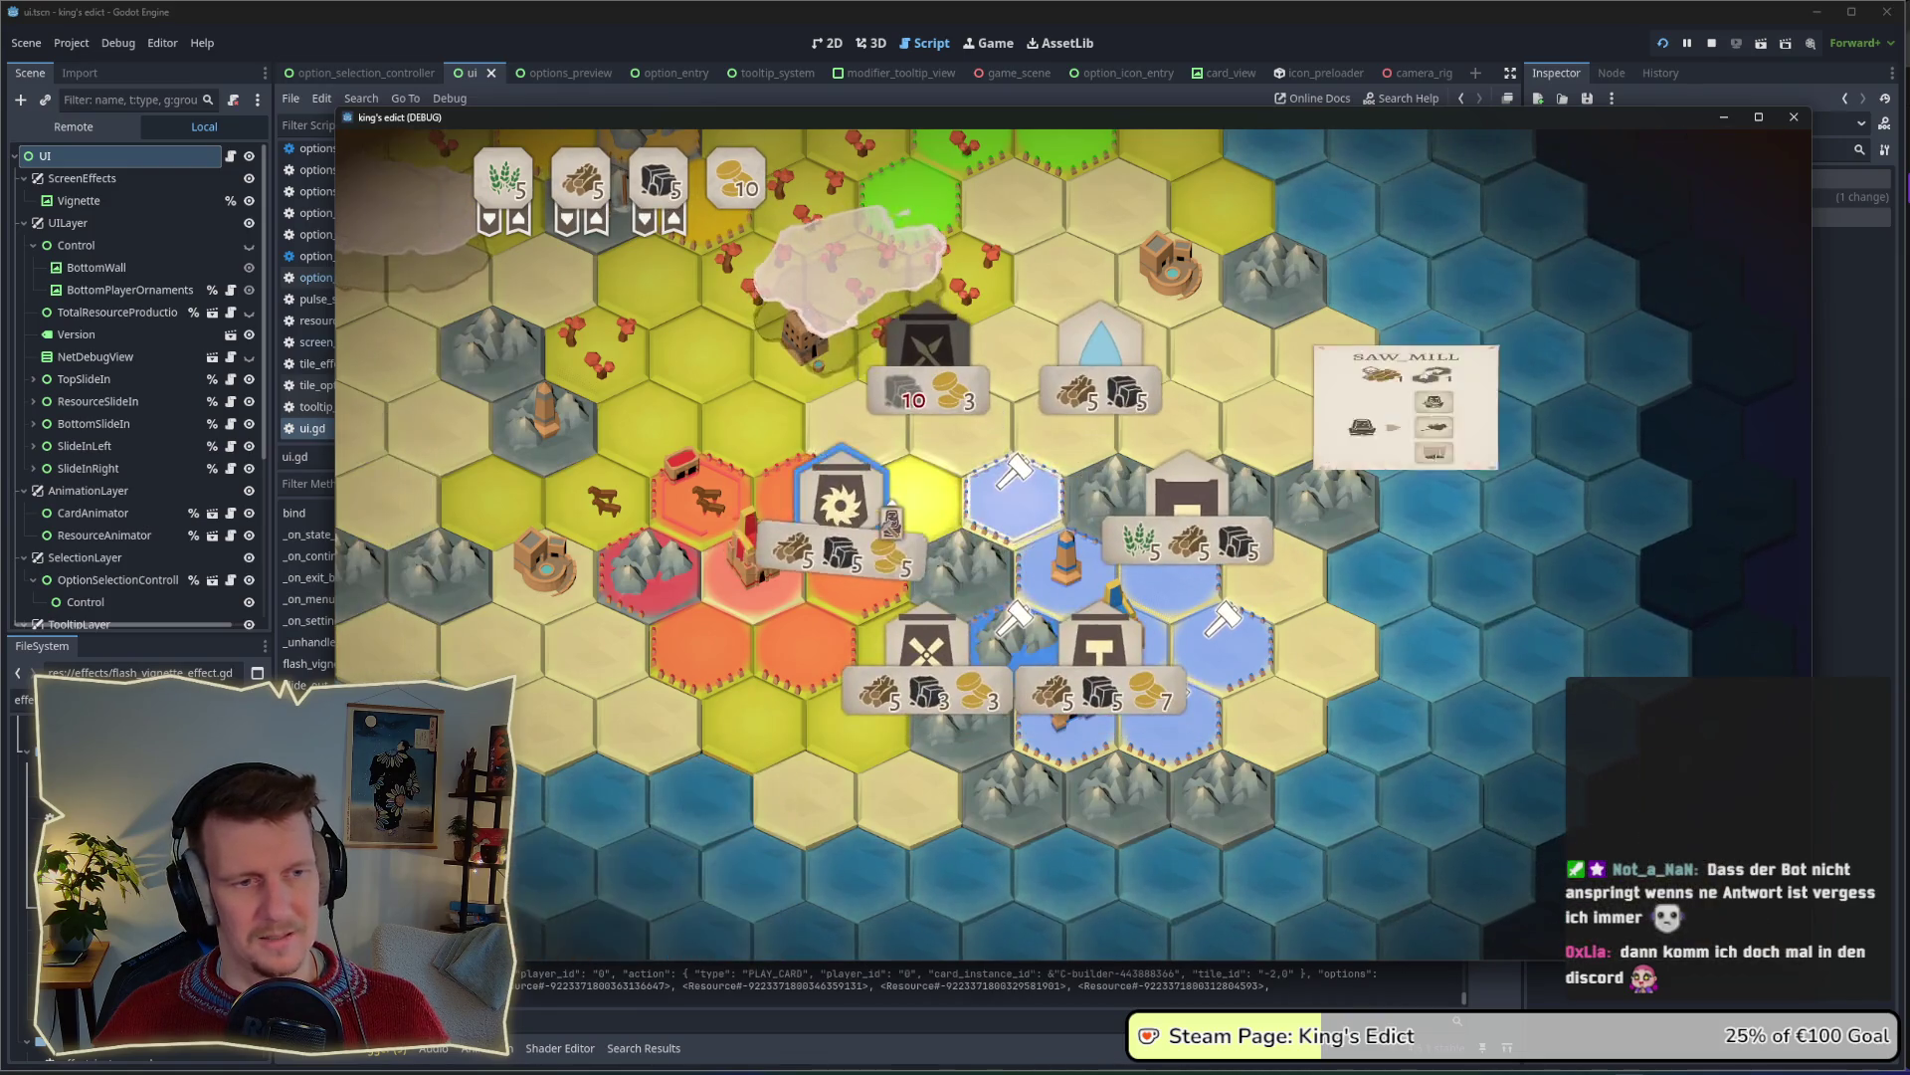
{"action": "left_click", "coordinate": [1053, 572]}
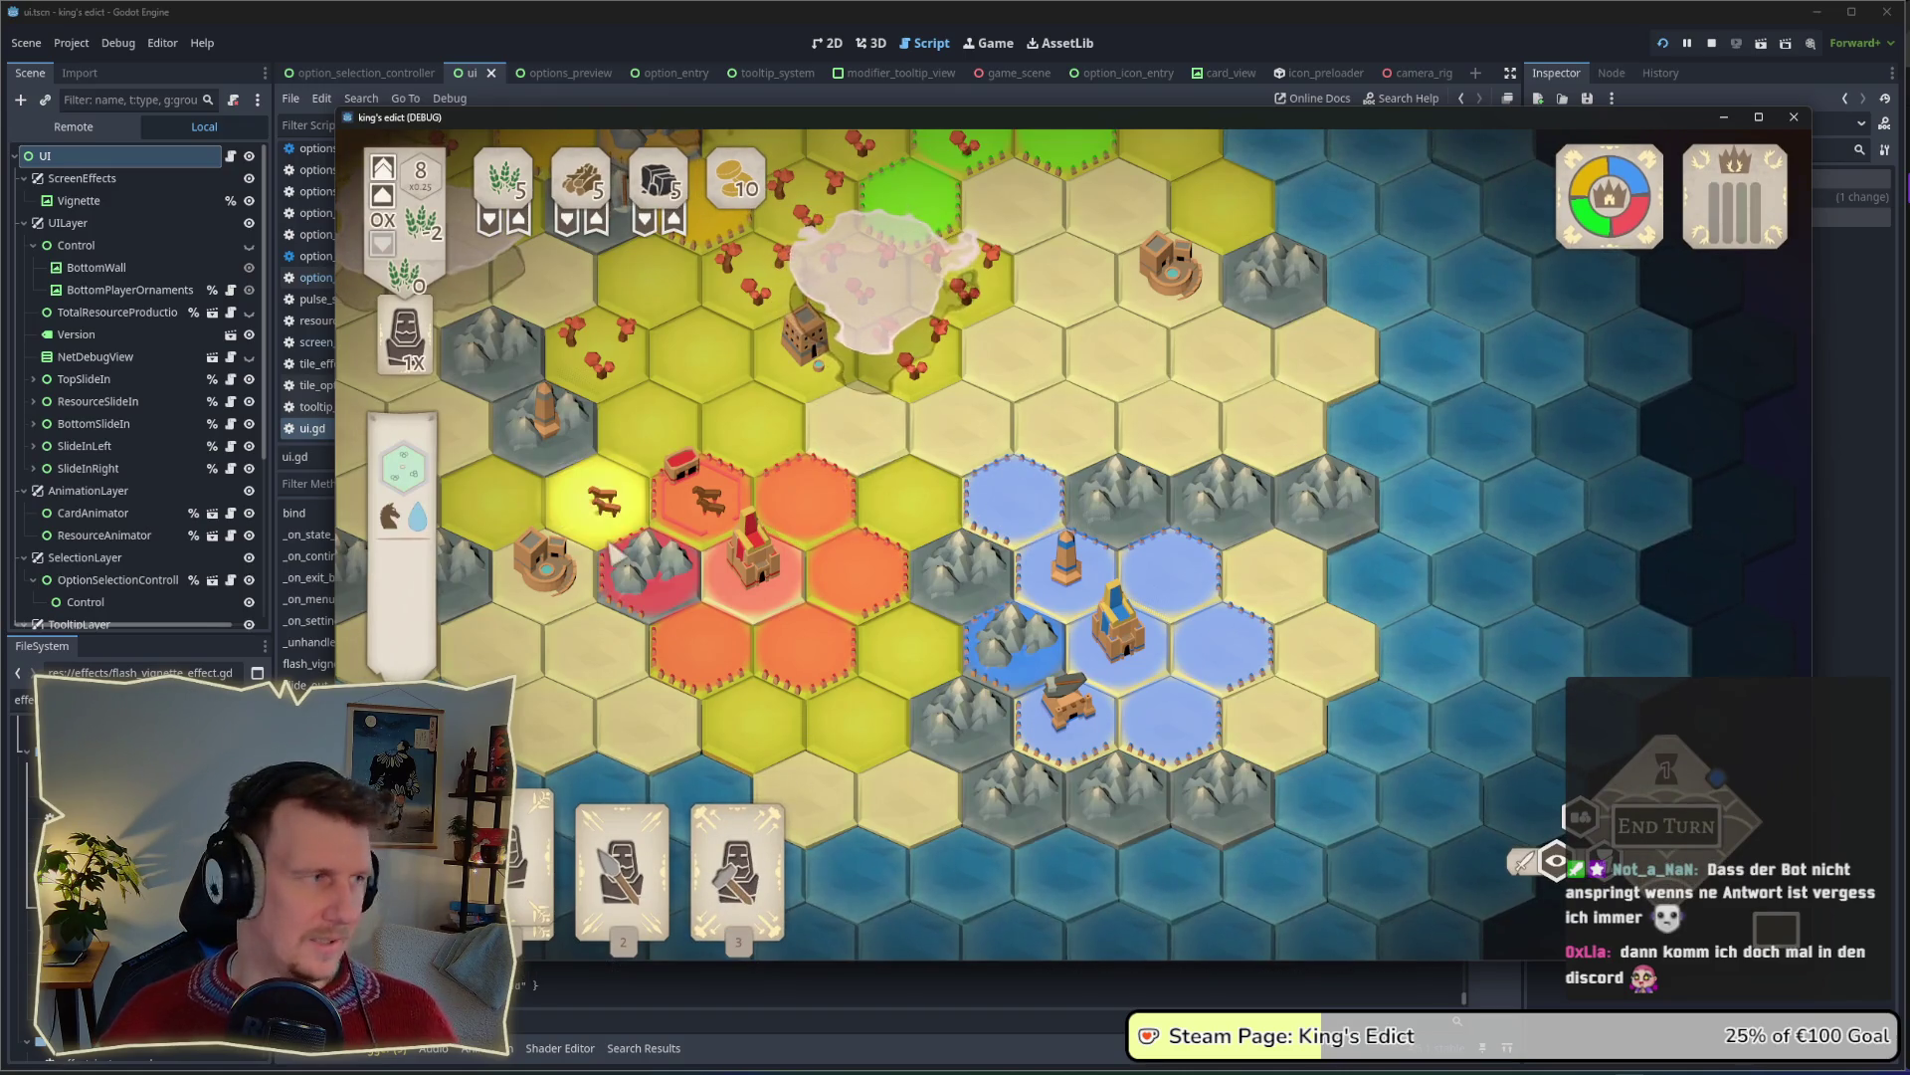
{"action": "left_click", "coordinate": [1100, 21]}
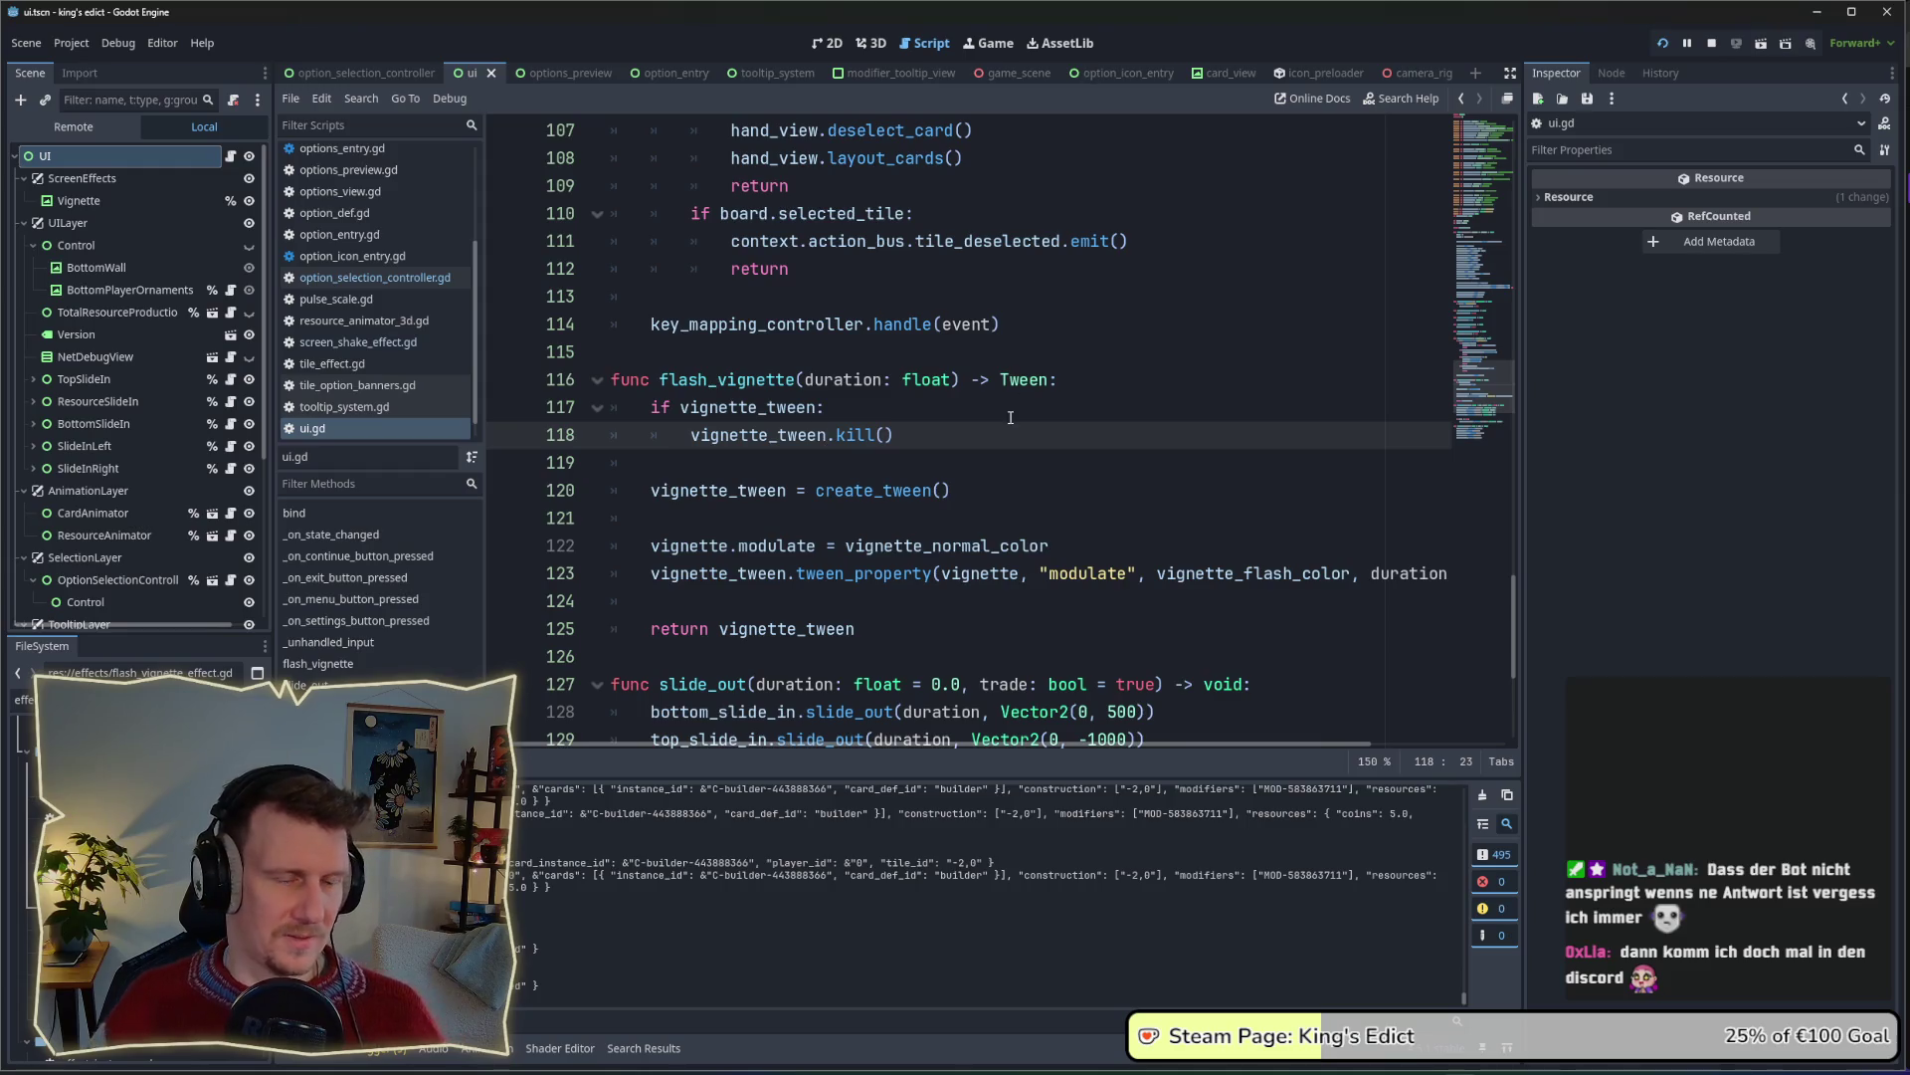
Look over screen_shake_effect.gd and the shake_screen definition in camera_rig.gd, then return to ui.gd.
{"action": "left_click", "coordinate": [365, 343]}
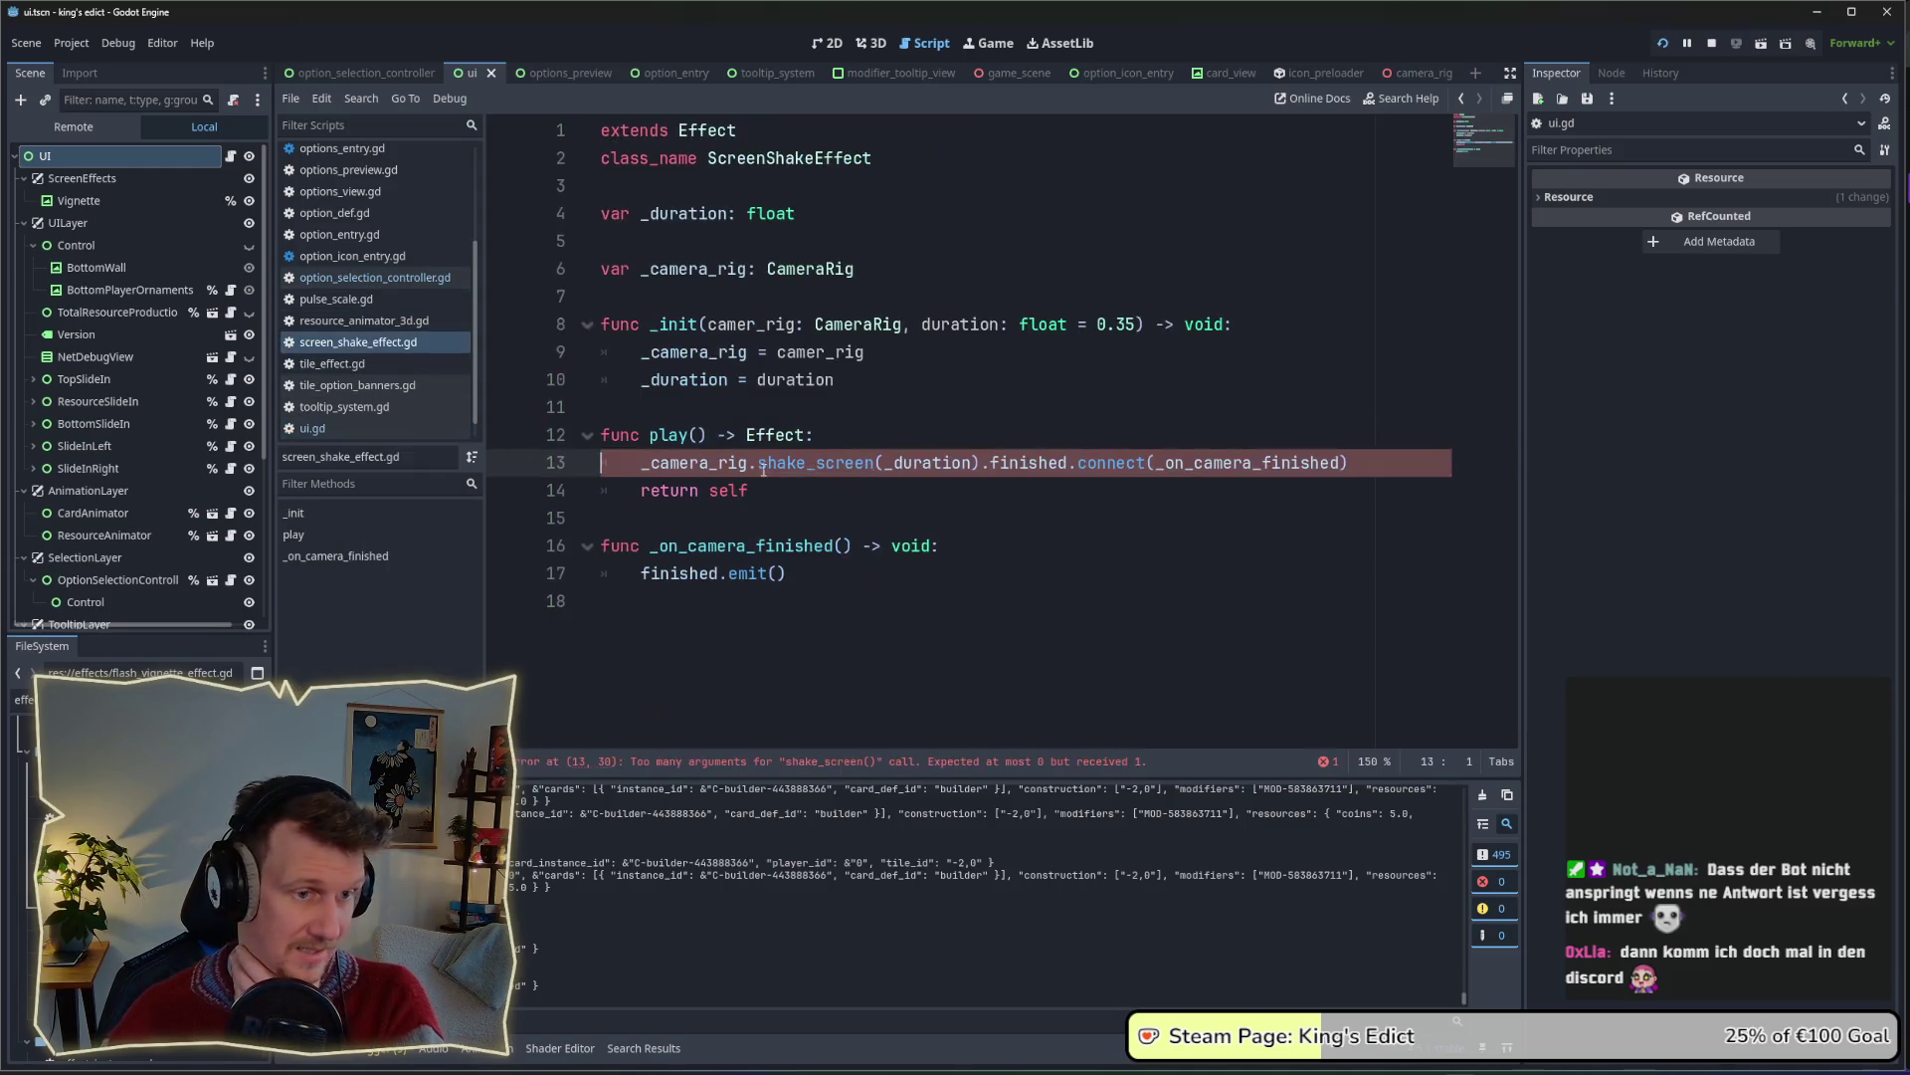
{"action": "left_click", "coordinate": [881, 463], "text": "ctrl"}
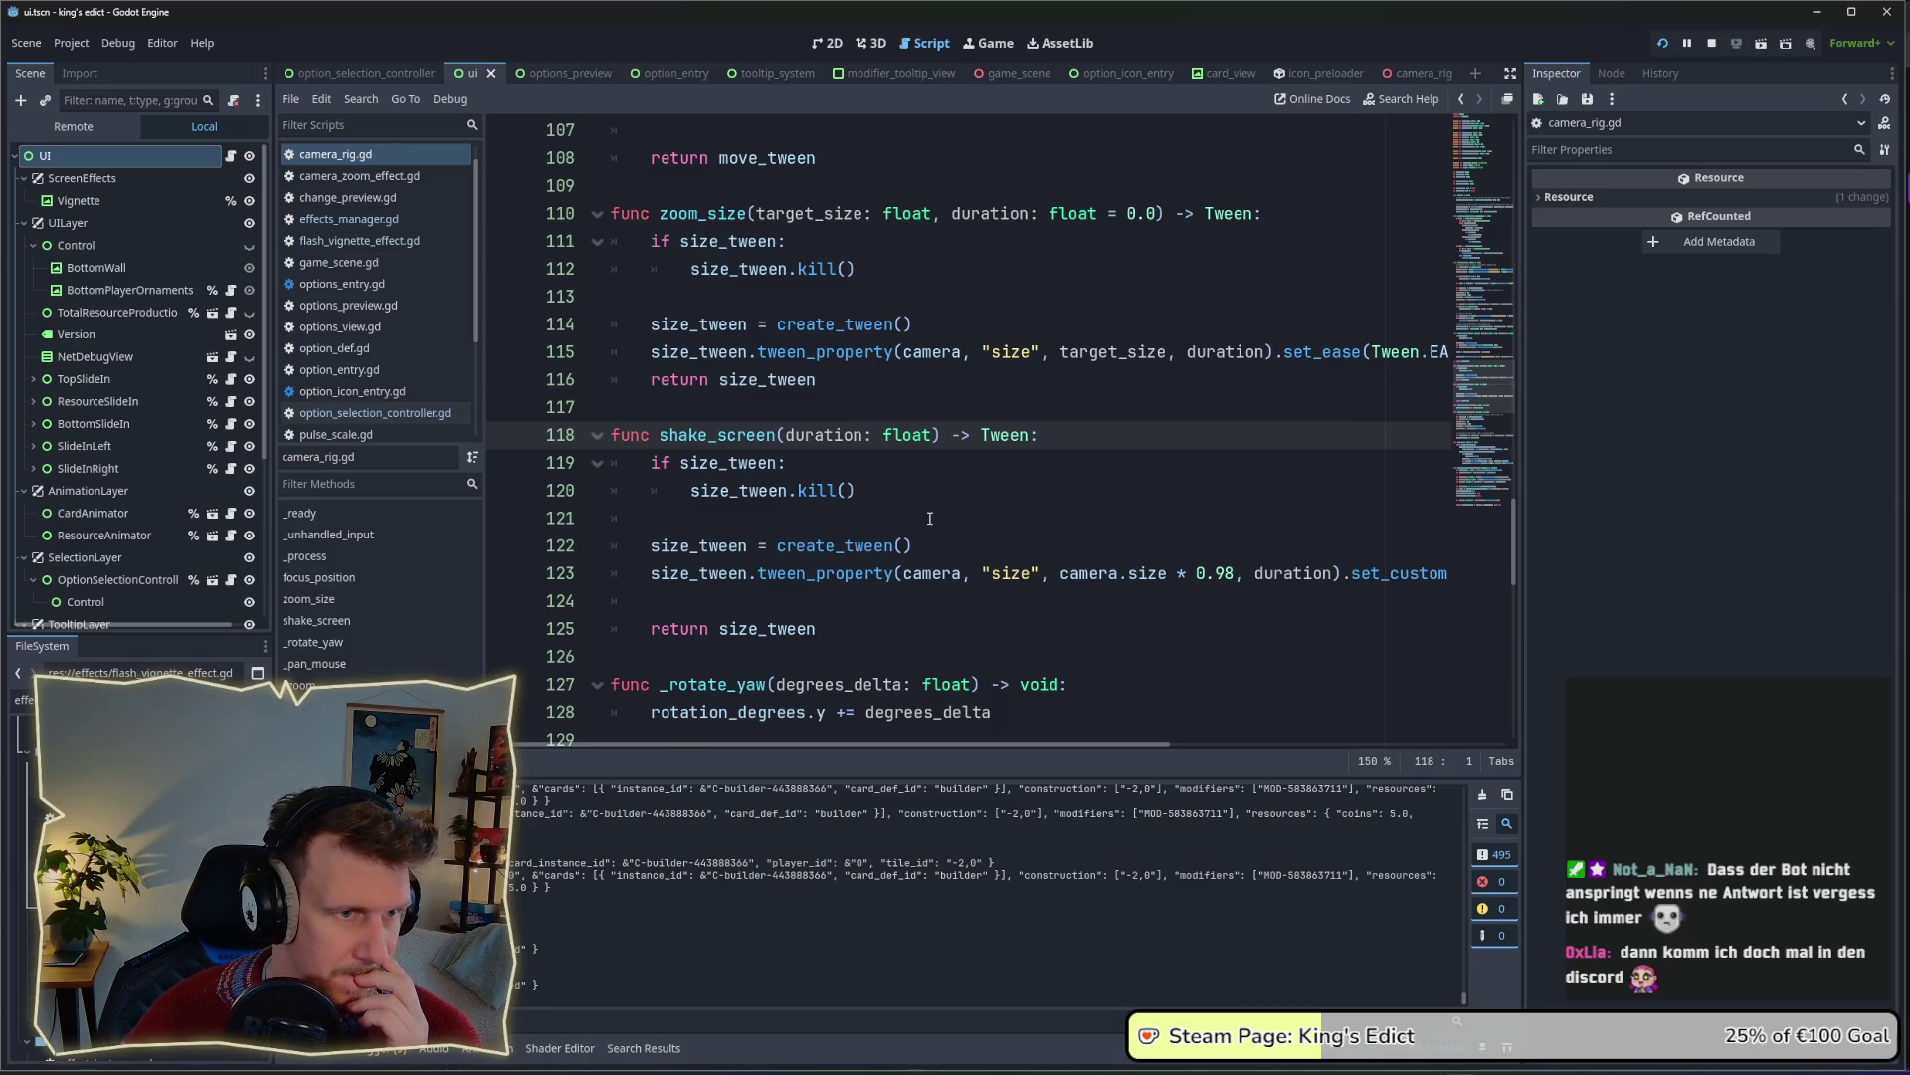
{"action": "scroll", "coordinate": [339, 289], "scroll_direction": "down", "scroll_amount": 3}
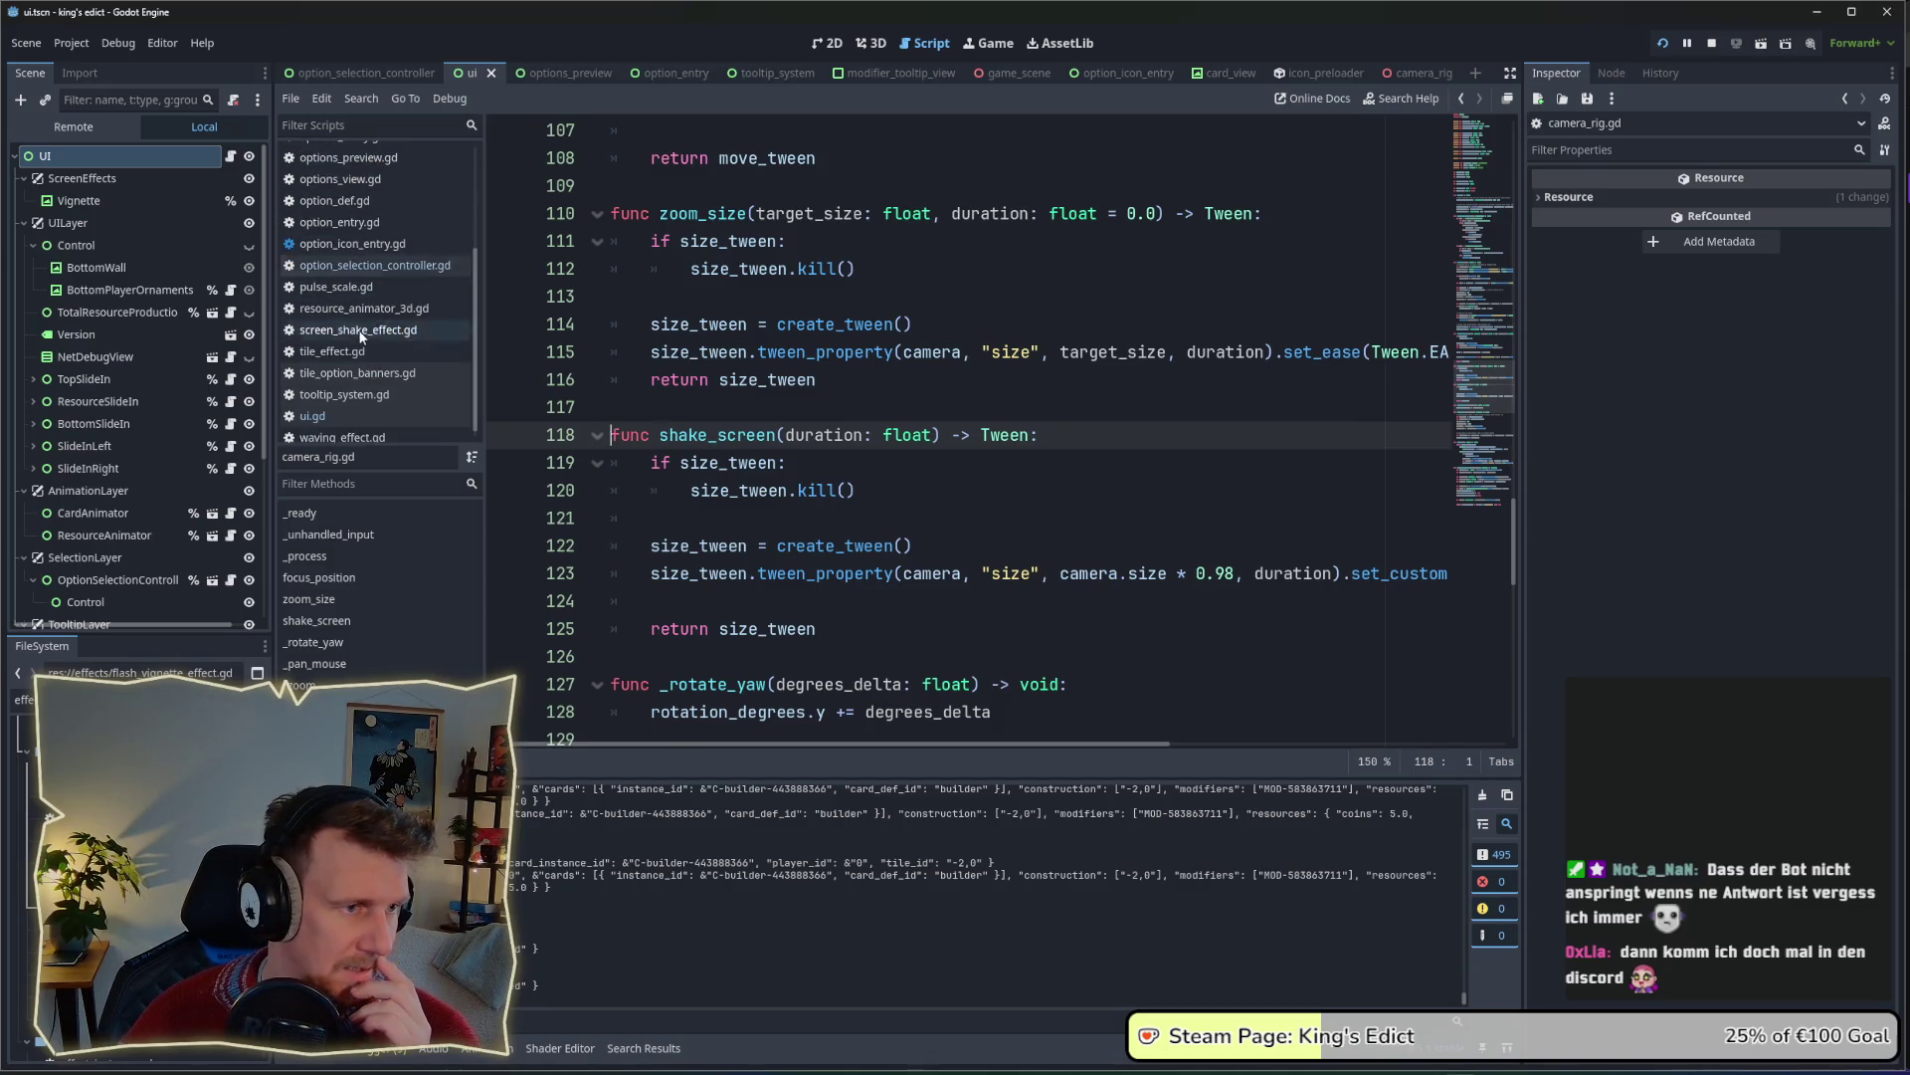
{"action": "left_click", "coordinate": [334, 418]}
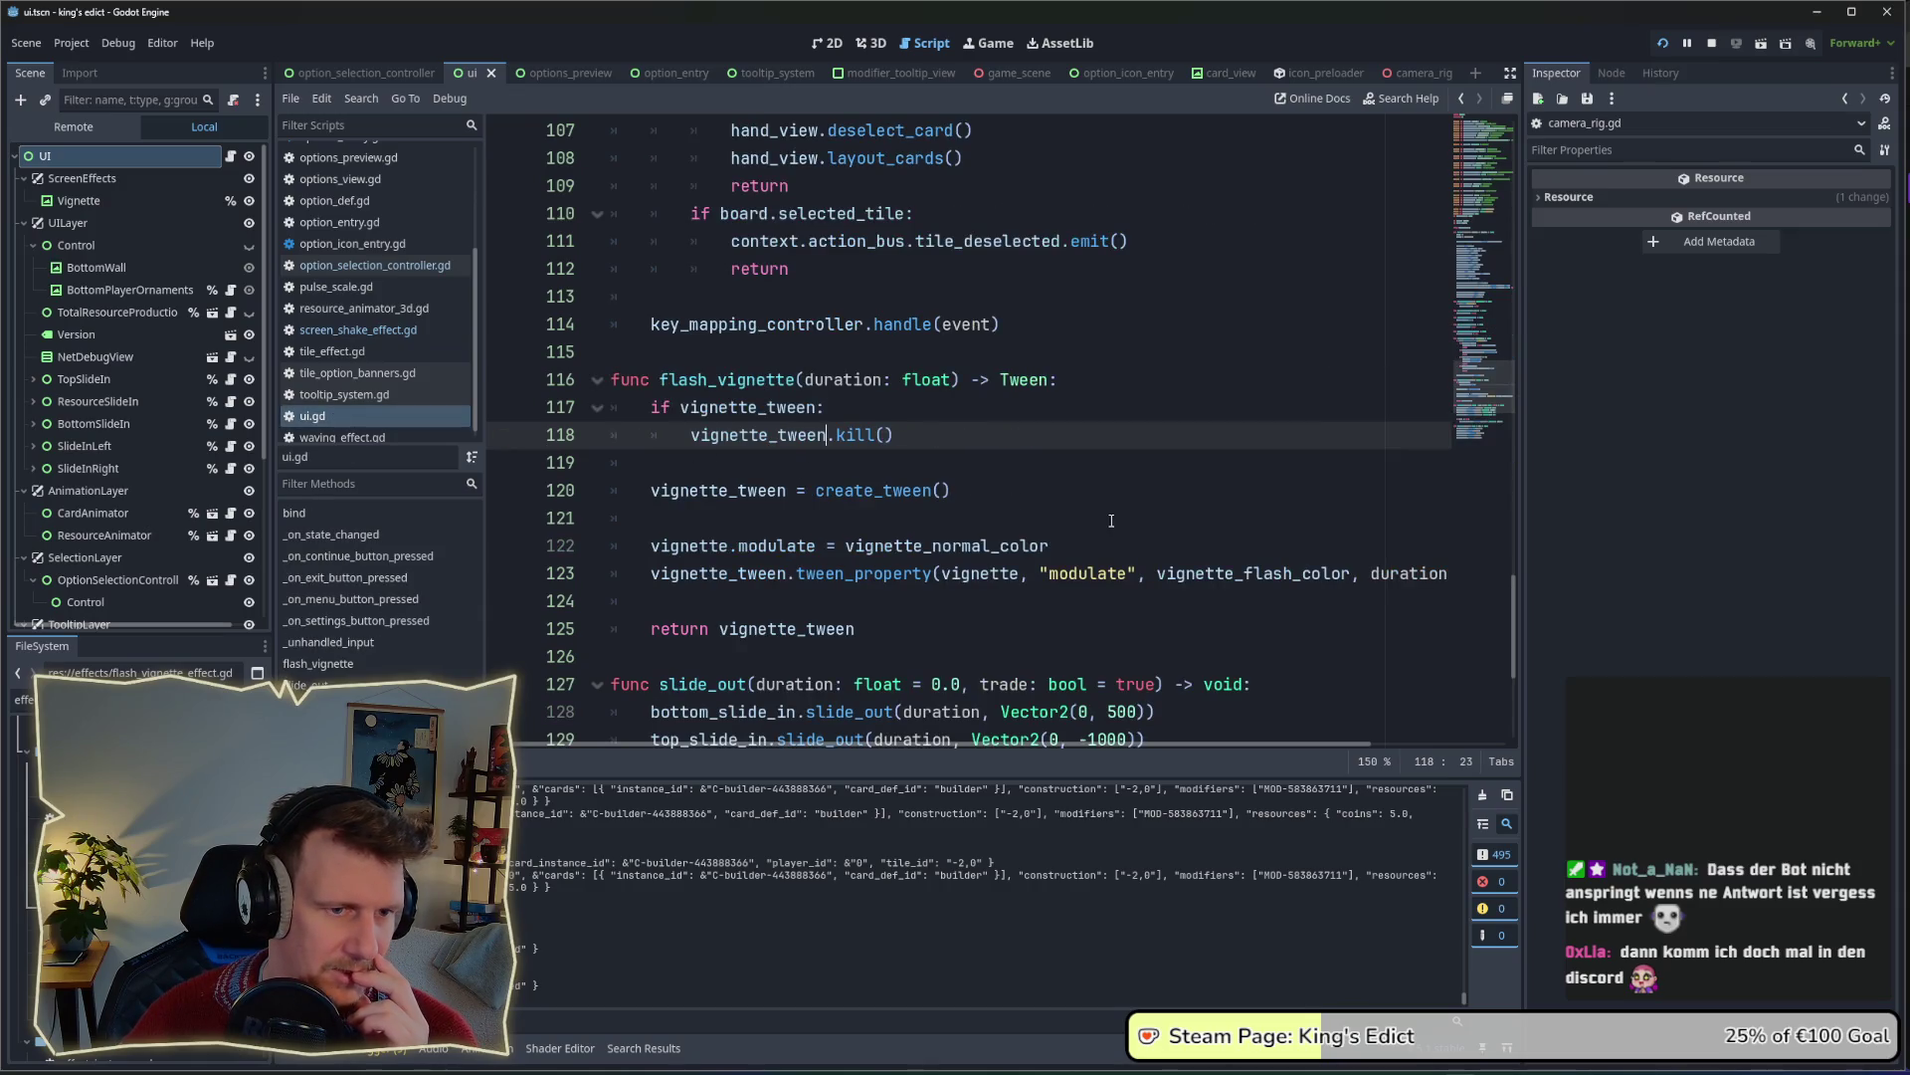
Inspect vignette_normal_color and vignette_flash_color in flash_vignette, reading their documentation tooltips.
{"action": "left_click_drag", "start_coordinate": [1064, 550], "coordinate": [902, 544]}
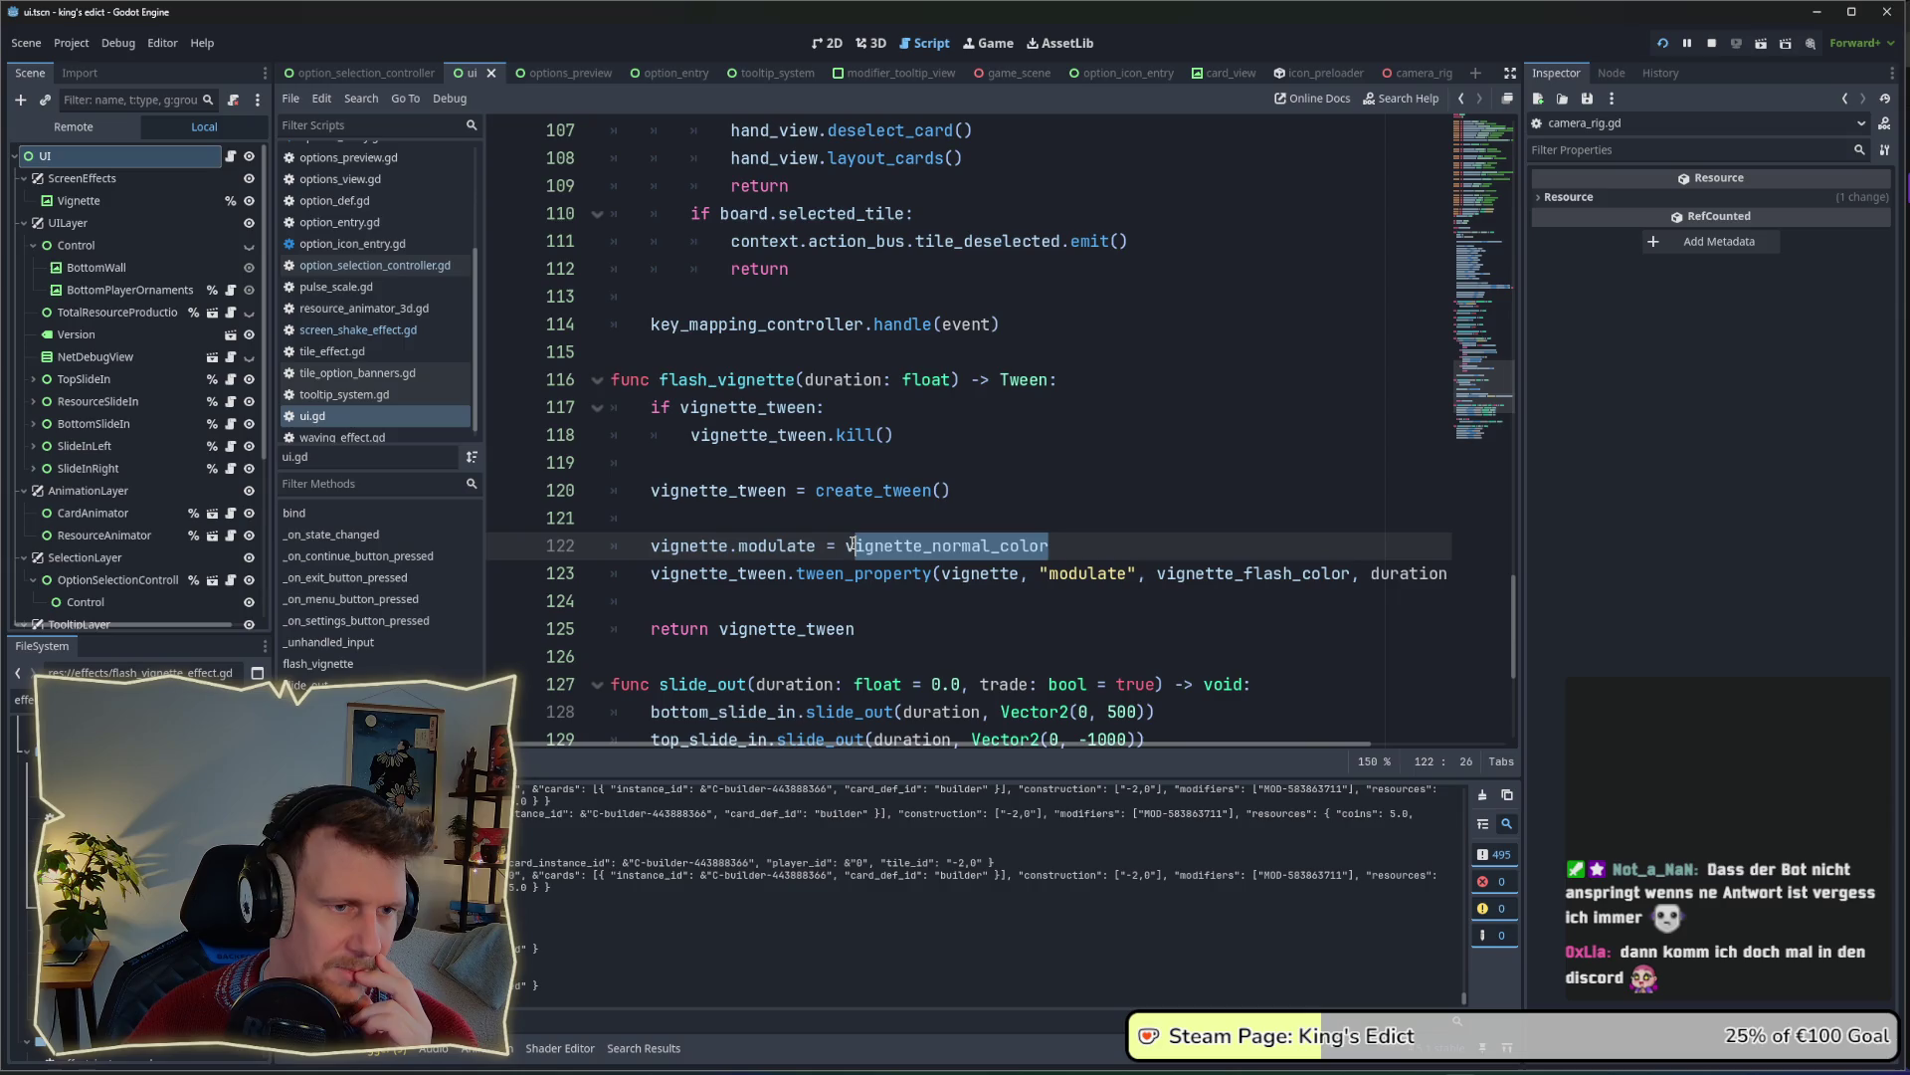
{"action": "left_click", "coordinate": [1351, 575]}
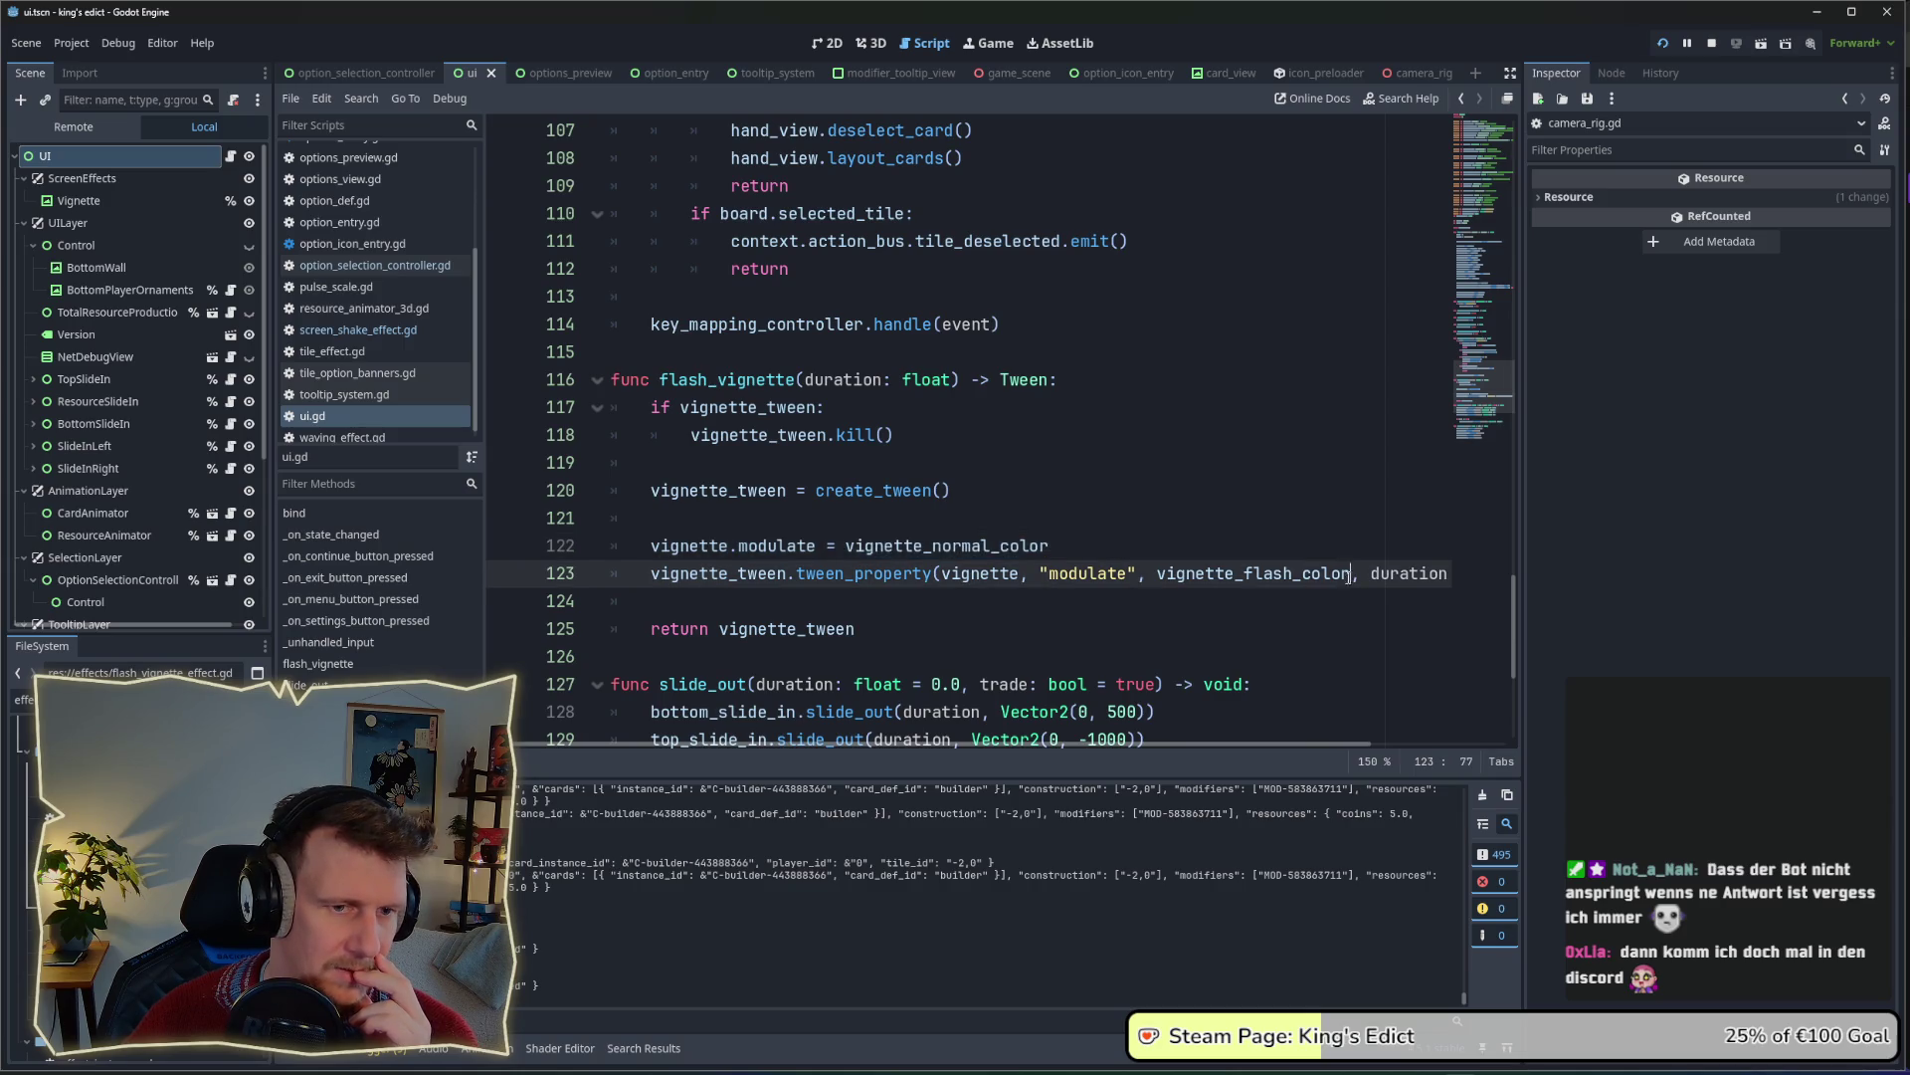
{"action": "left_click", "coordinate": [1174, 545]}
{"action": "mouse_move", "coordinate": [1515, 627]}
{"action": "left_mouse_down"}
{"action": "mouse_move", "coordinate": [1529, 71]}
{"action": "mouse_move", "coordinate": [1536, 290]}
{"action": "left_mouse_up"}
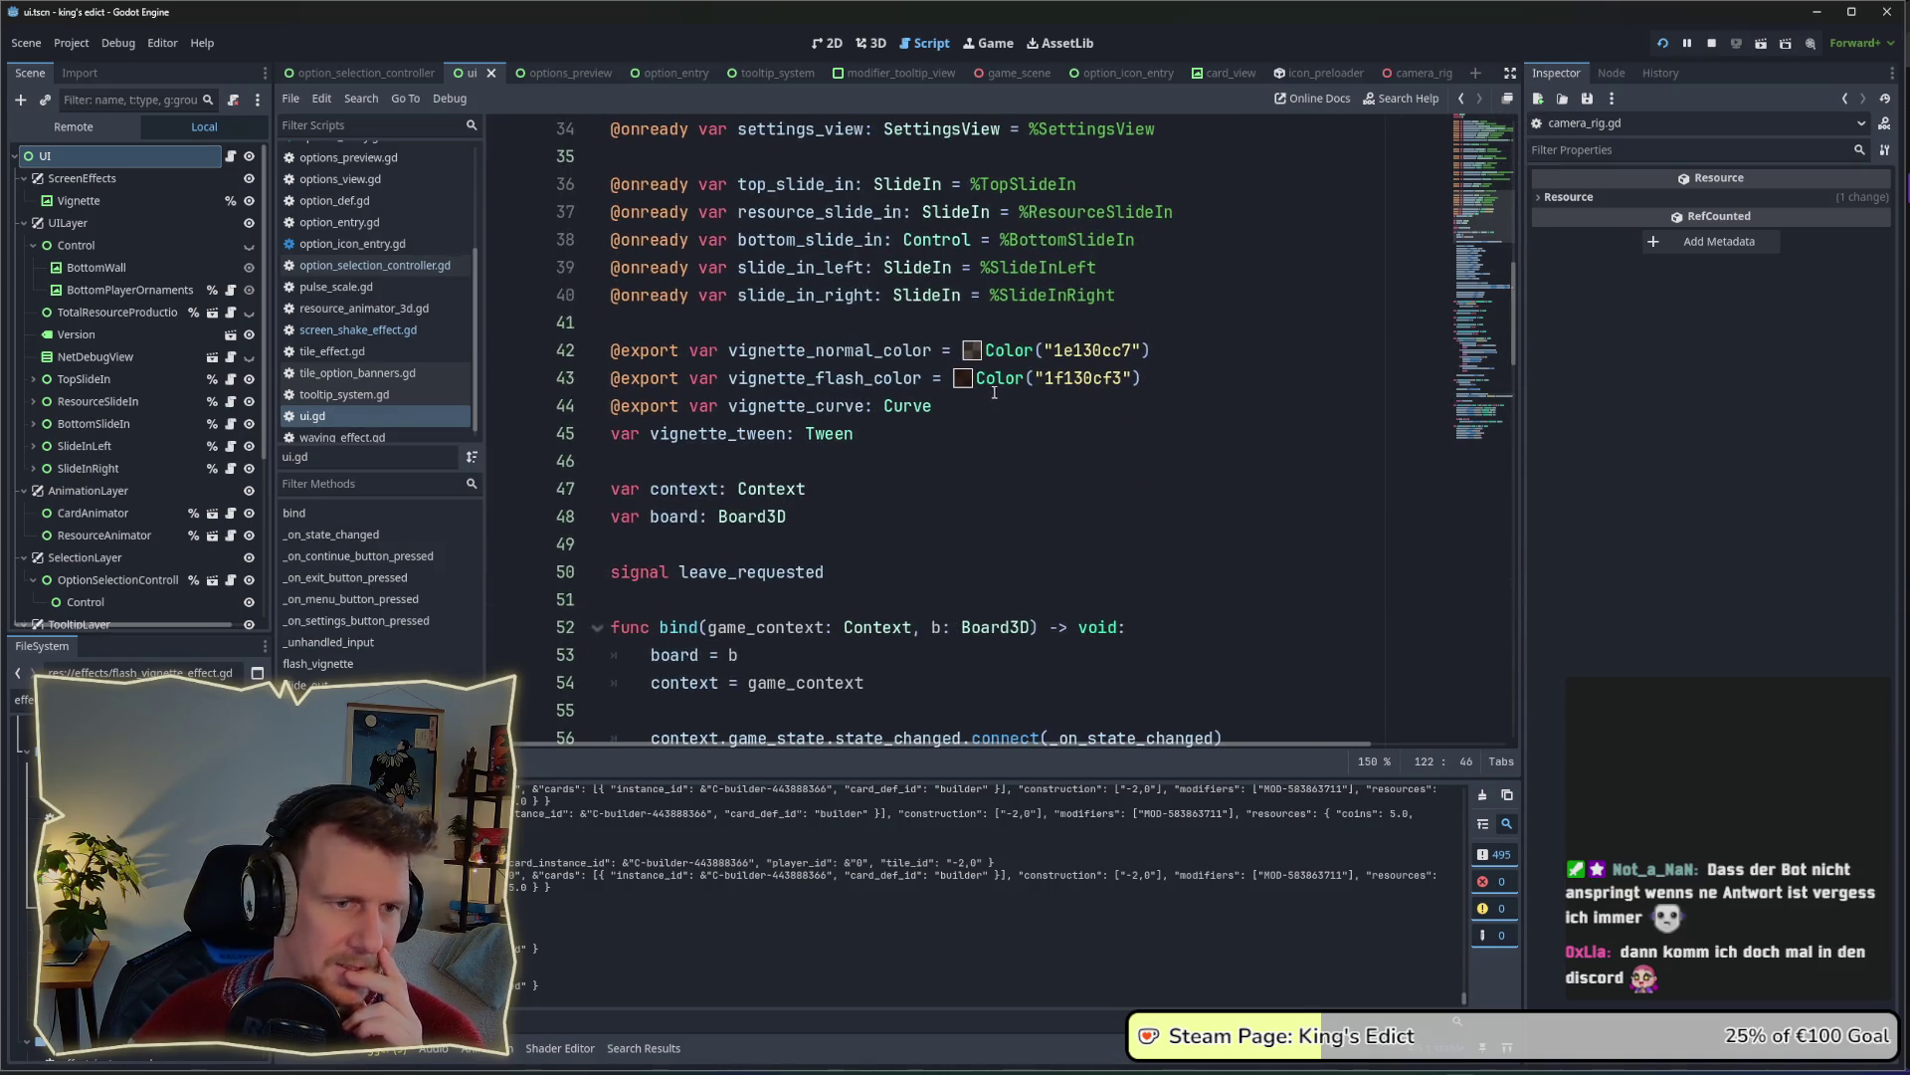
{"action": "mouse_move", "coordinate": [993, 392]}
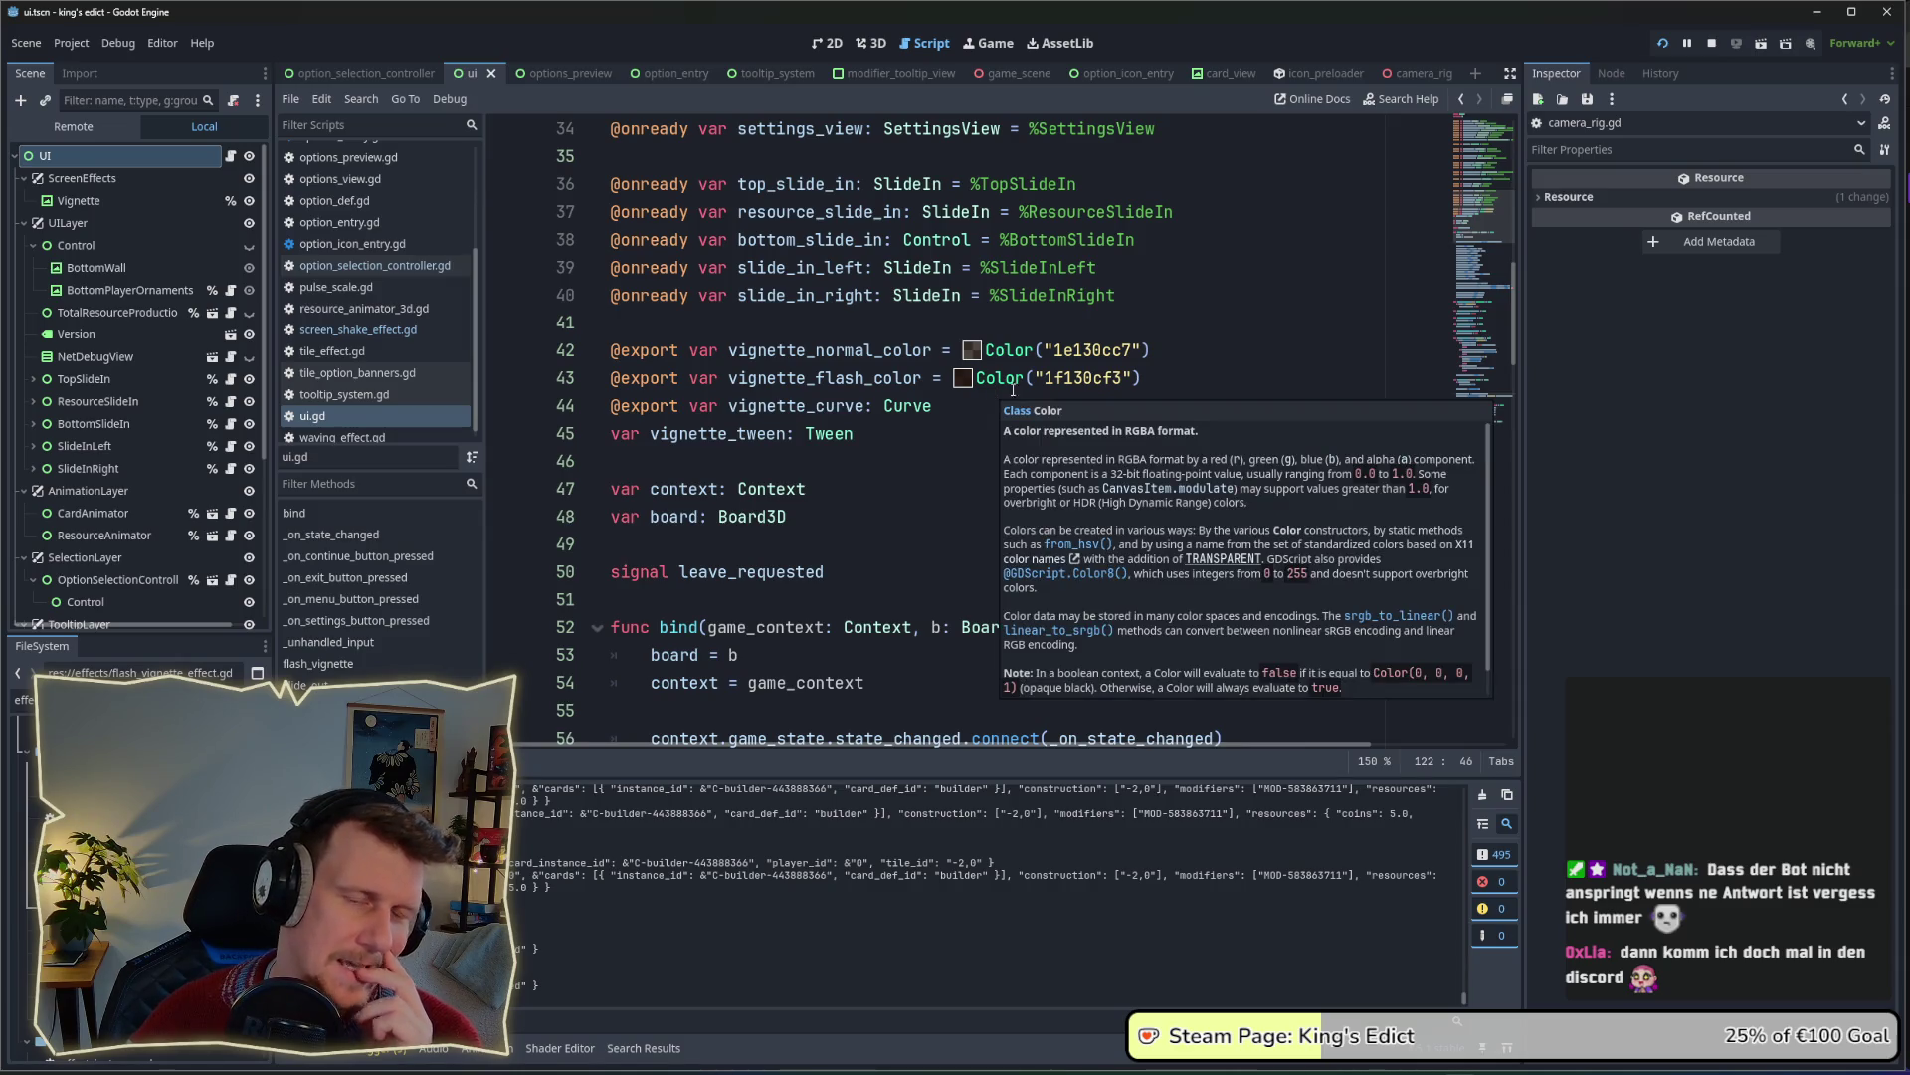
{"action": "mouse_move", "coordinate": [1514, 299]}
{"action": "left_mouse_down"}
{"action": "mouse_move", "coordinate": [1536, 742]}
{"action": "mouse_move", "coordinate": [1531, 664]}
{"action": "left_mouse_up"}
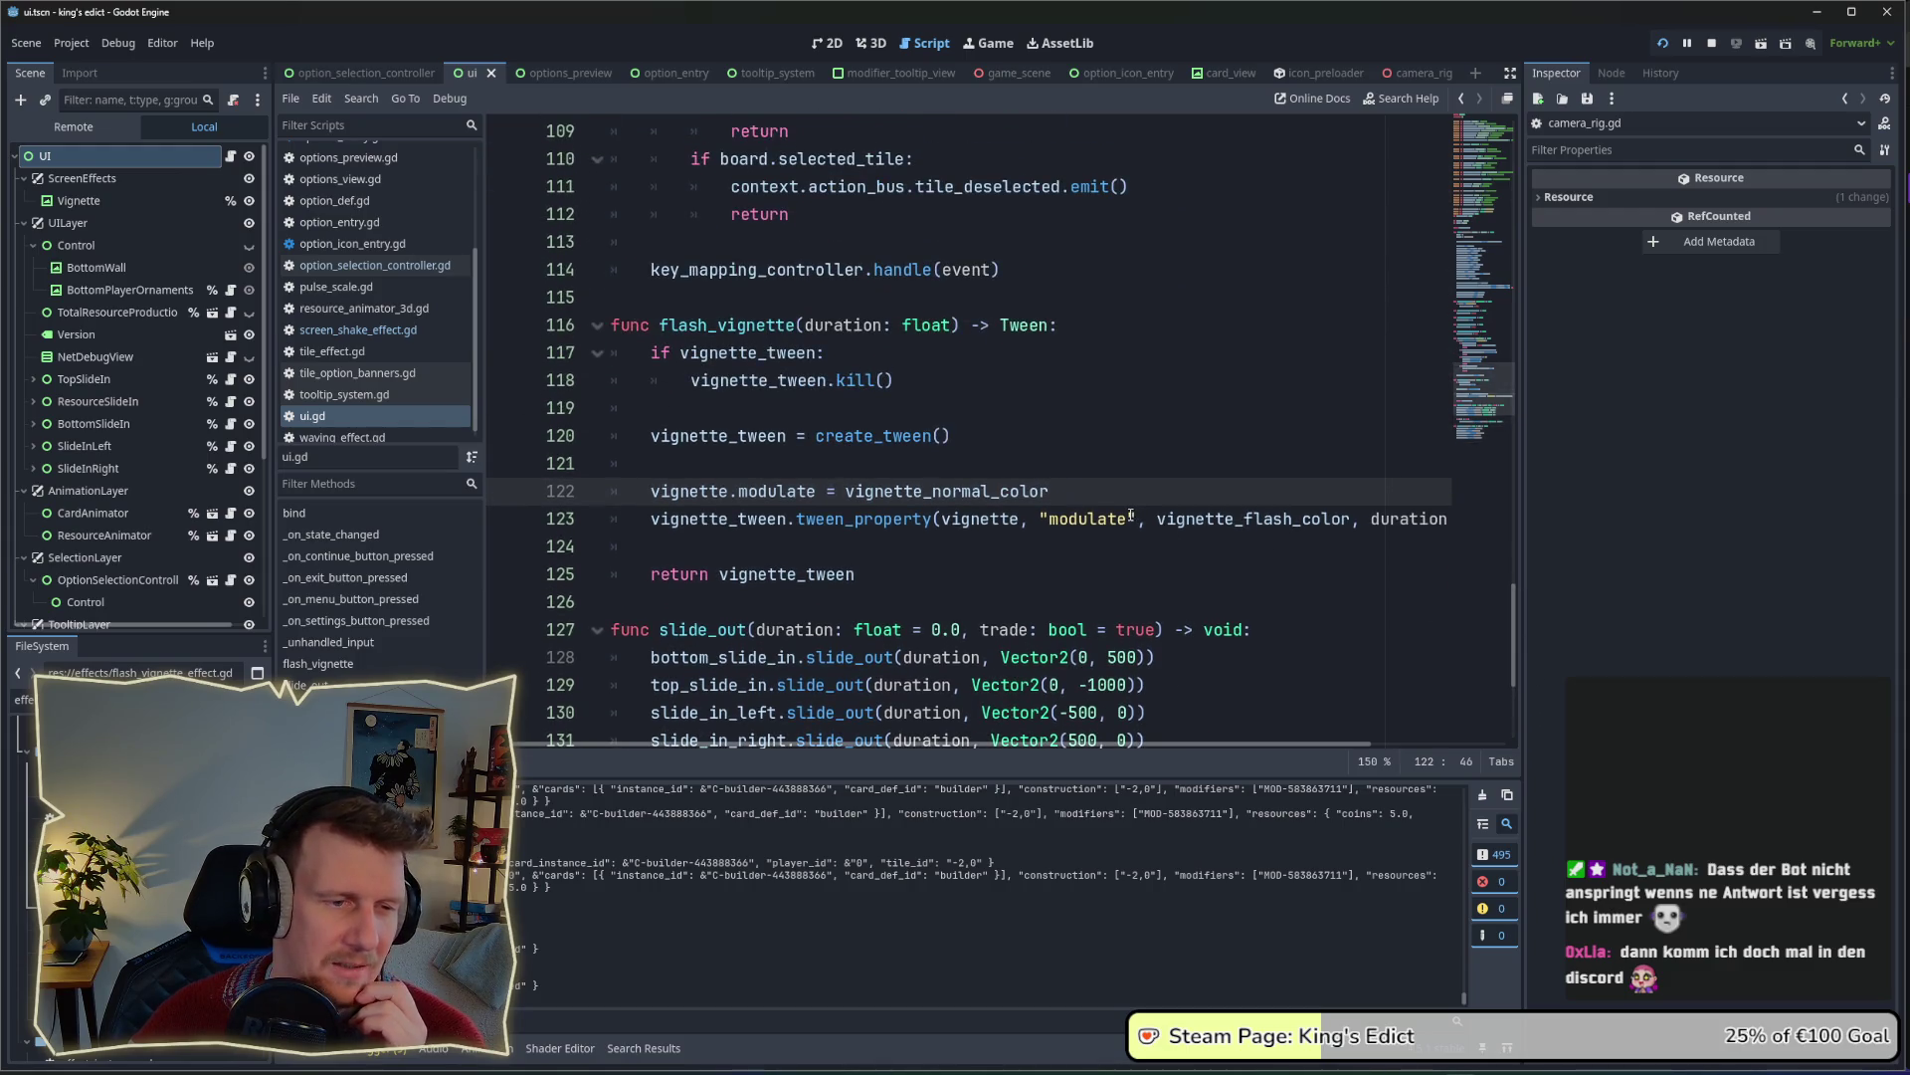
{"action": "mouse_move", "coordinate": [1132, 515]}
{"action": "mouse_move", "coordinate": [942, 531]}
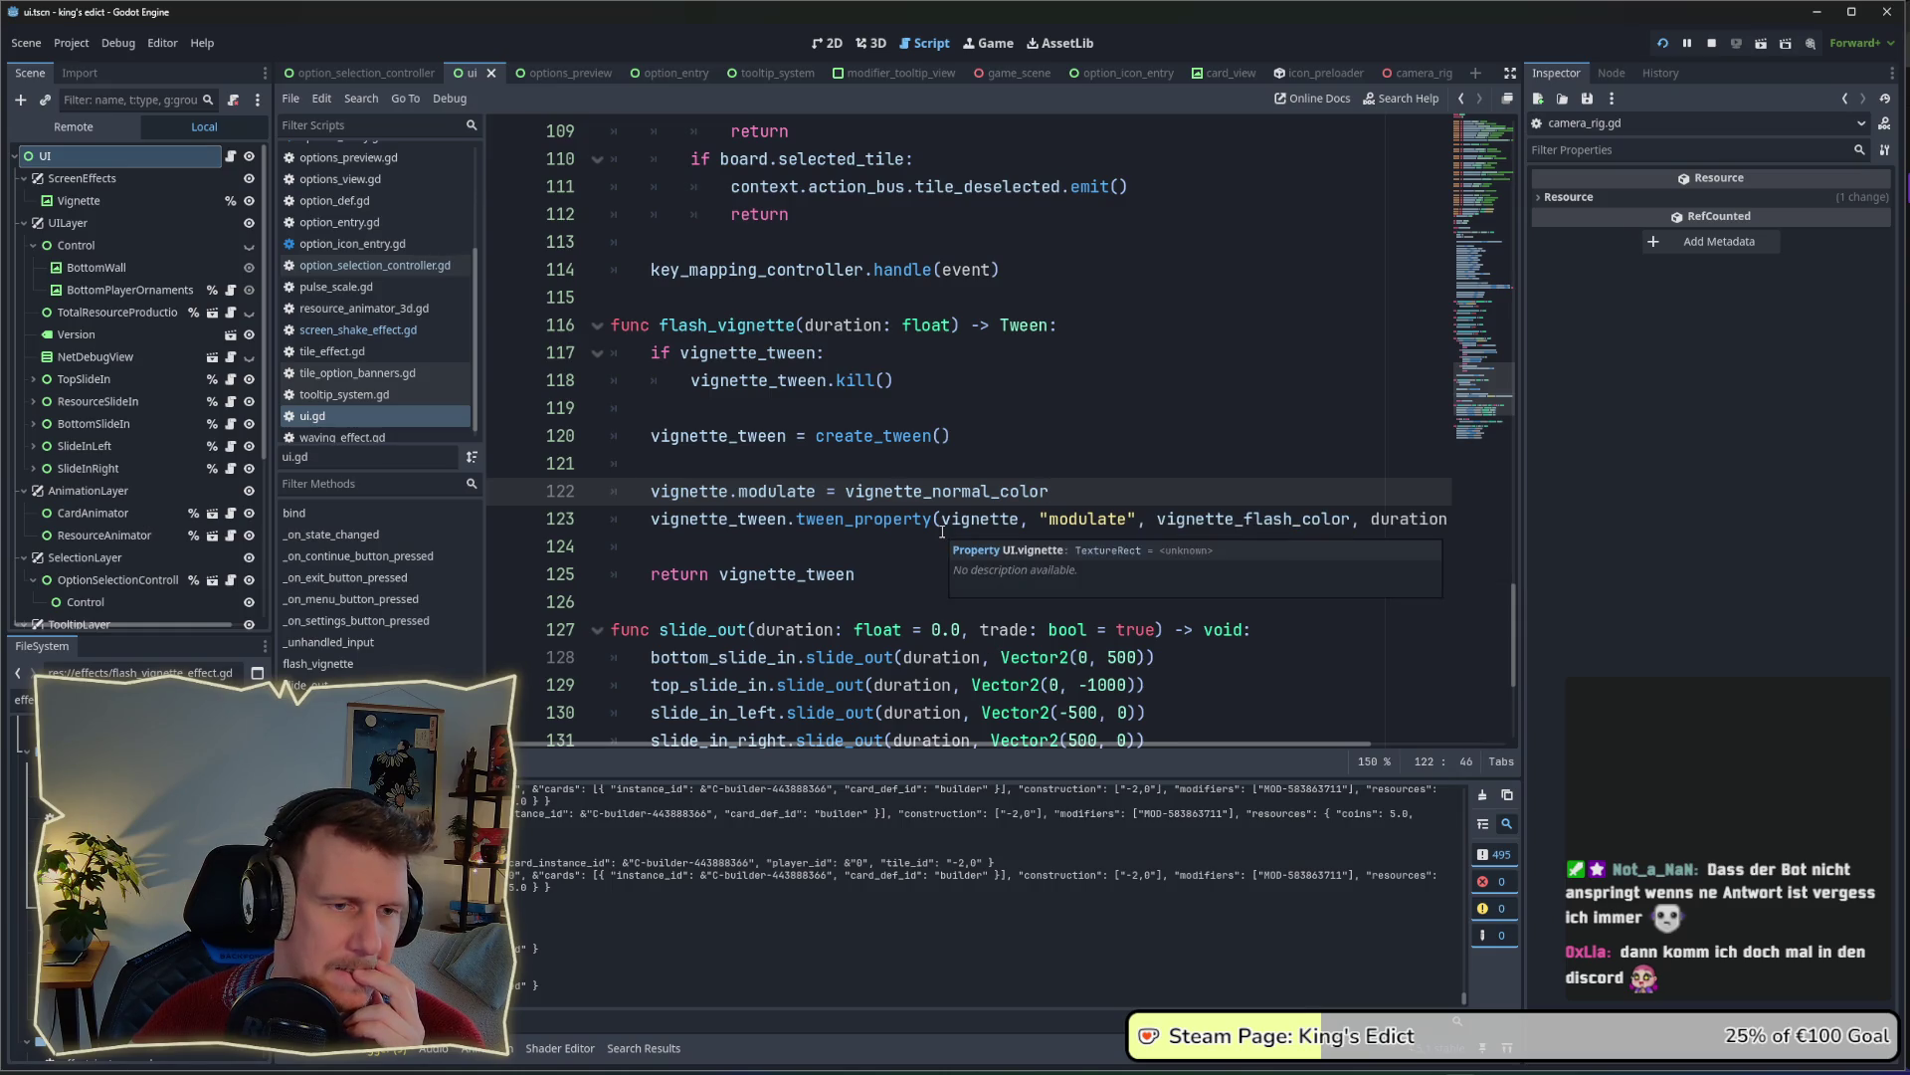
{"action": "mouse_move", "coordinate": [1035, 744]}
{"action": "left_mouse_down"}
{"action": "mouse_move", "coordinate": [1167, 748]}
{"action": "mouse_move", "coordinate": [994, 742]}
{"action": "left_mouse_up"}
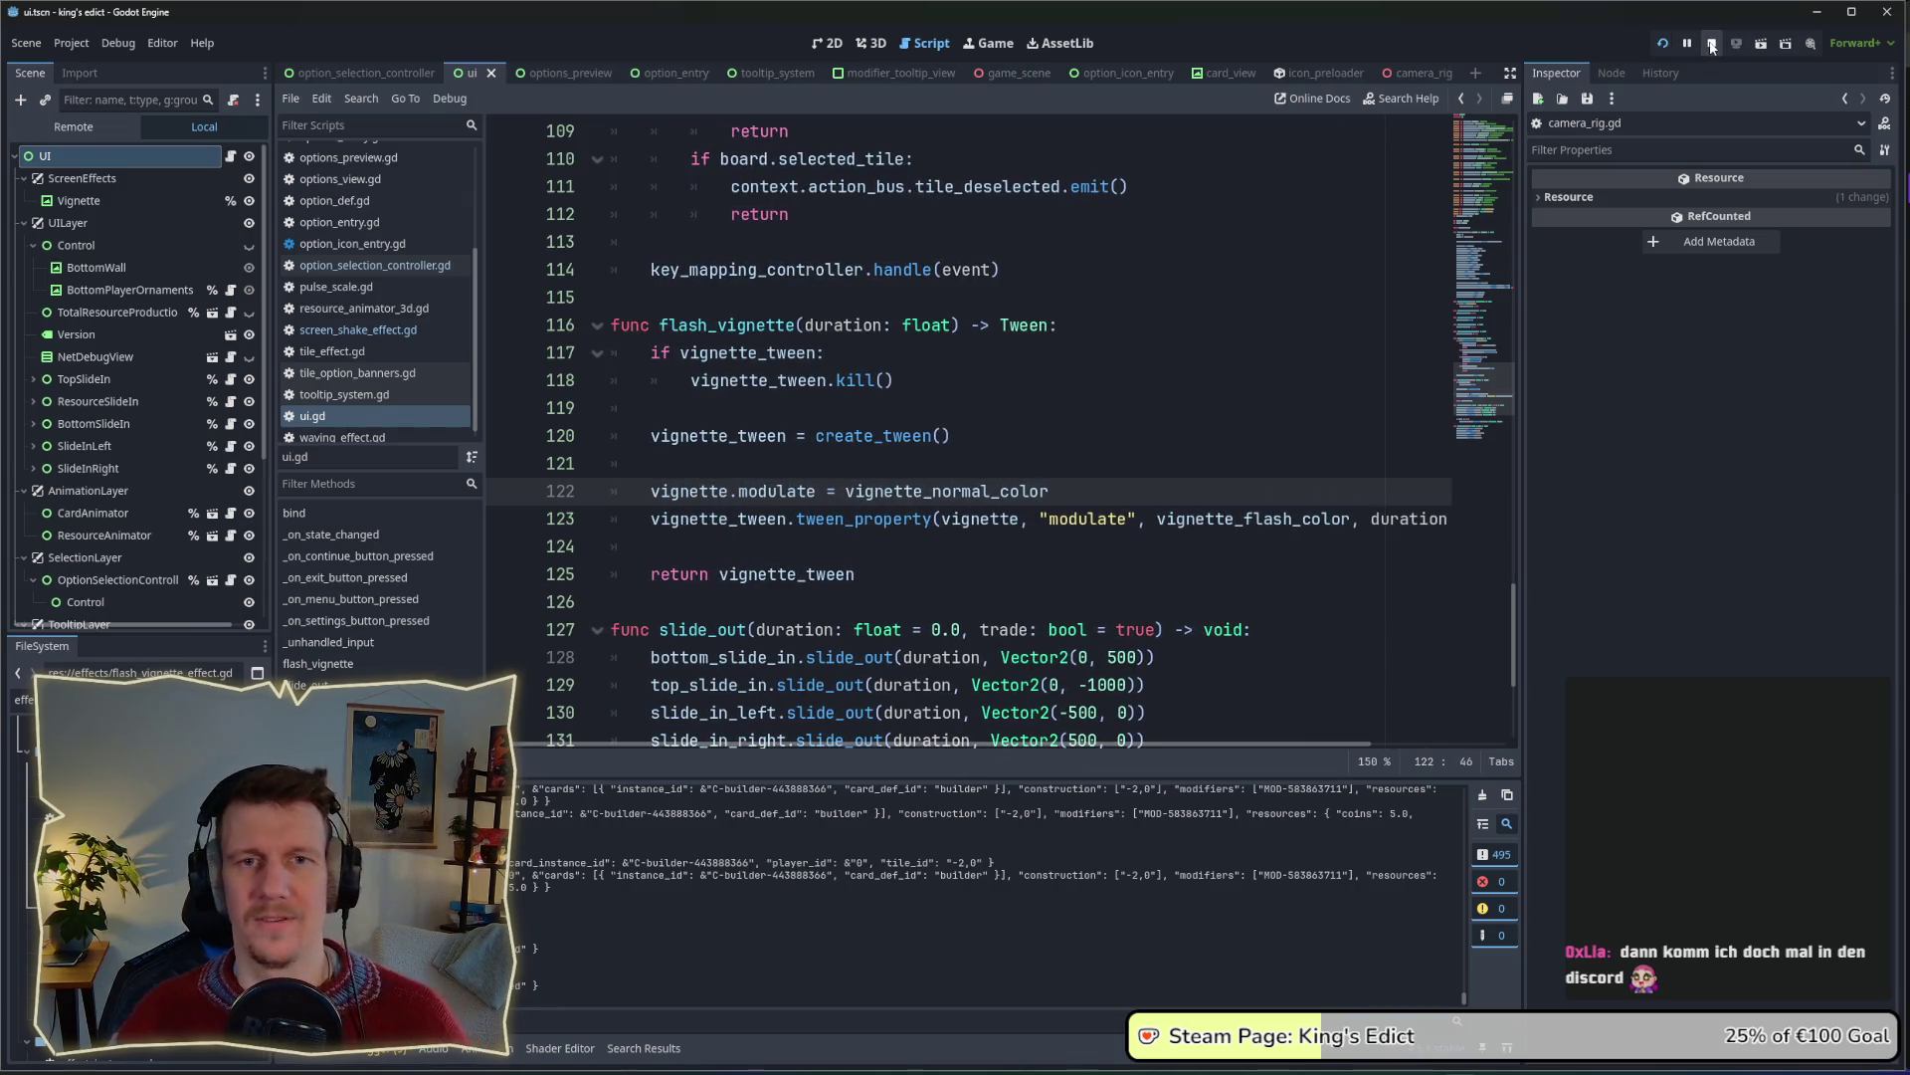
In the debug game, play Builder cards onto tiles and build a sawmill, then go back to the editor.
{"action": "key", "text": "alt+Tab"}
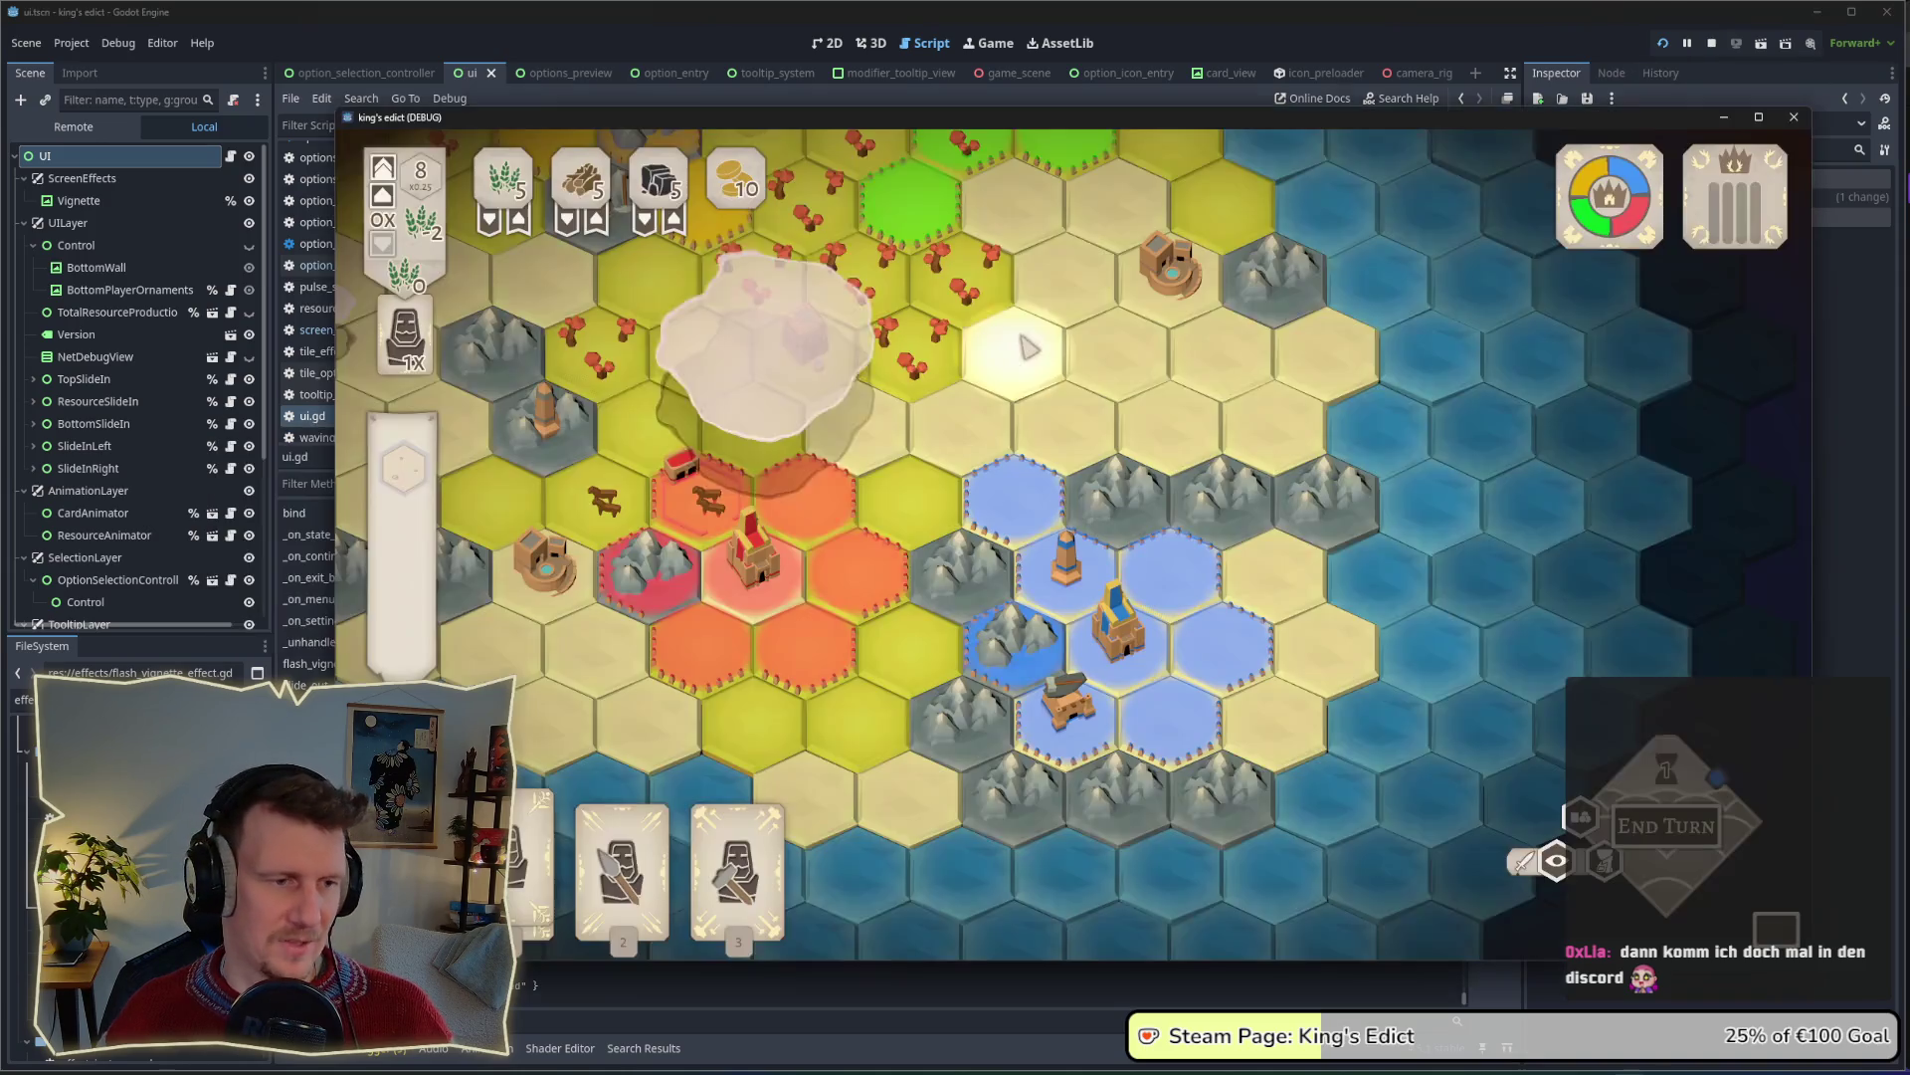
{"action": "mouse_move", "coordinate": [736, 865]}
{"action": "left_mouse_down"}
{"action": "mouse_move", "coordinate": [895, 647]}
{"action": "mouse_move", "coordinate": [980, 458]}
{"action": "mouse_move", "coordinate": [1014, 487]}
{"action": "left_mouse_up"}
{"action": "left_click", "coordinate": [1385, 535]}
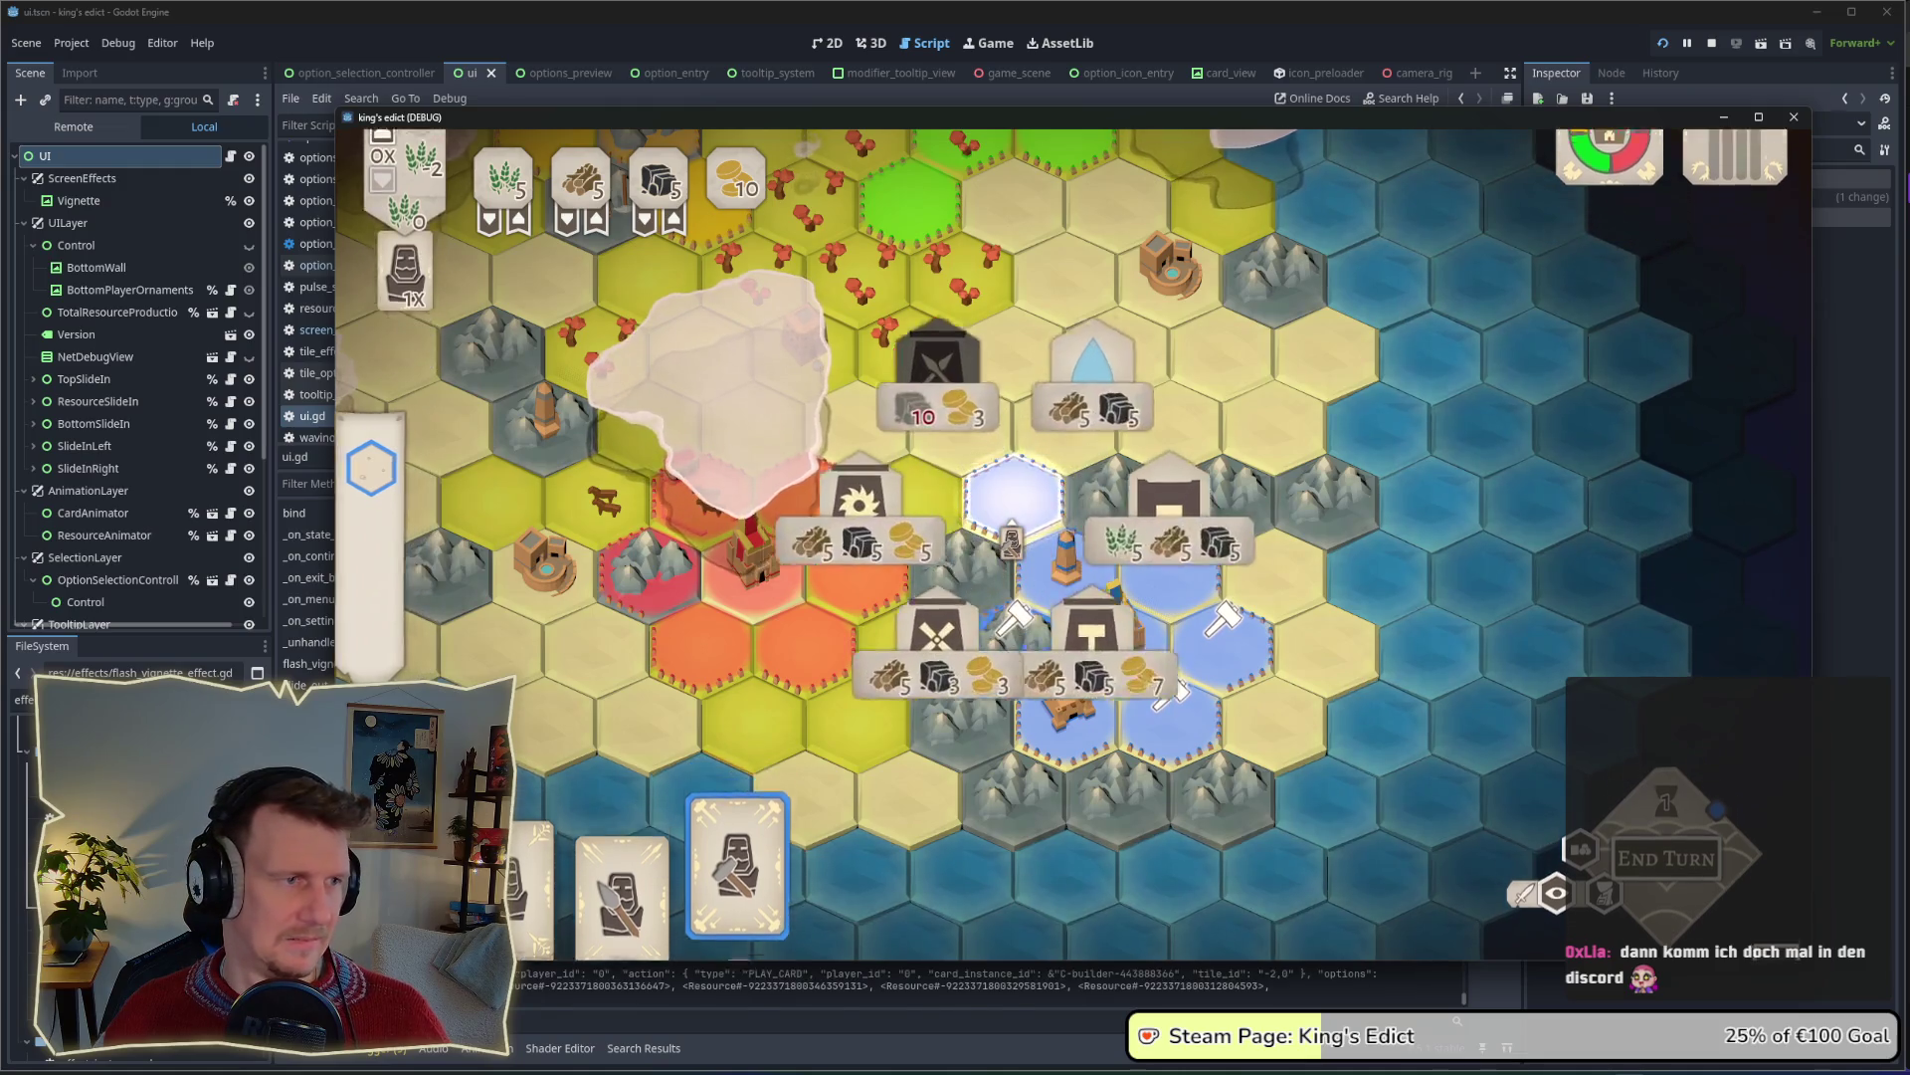
{"action": "left_click_drag", "start_coordinate": [736, 846], "coordinate": [868, 518]}
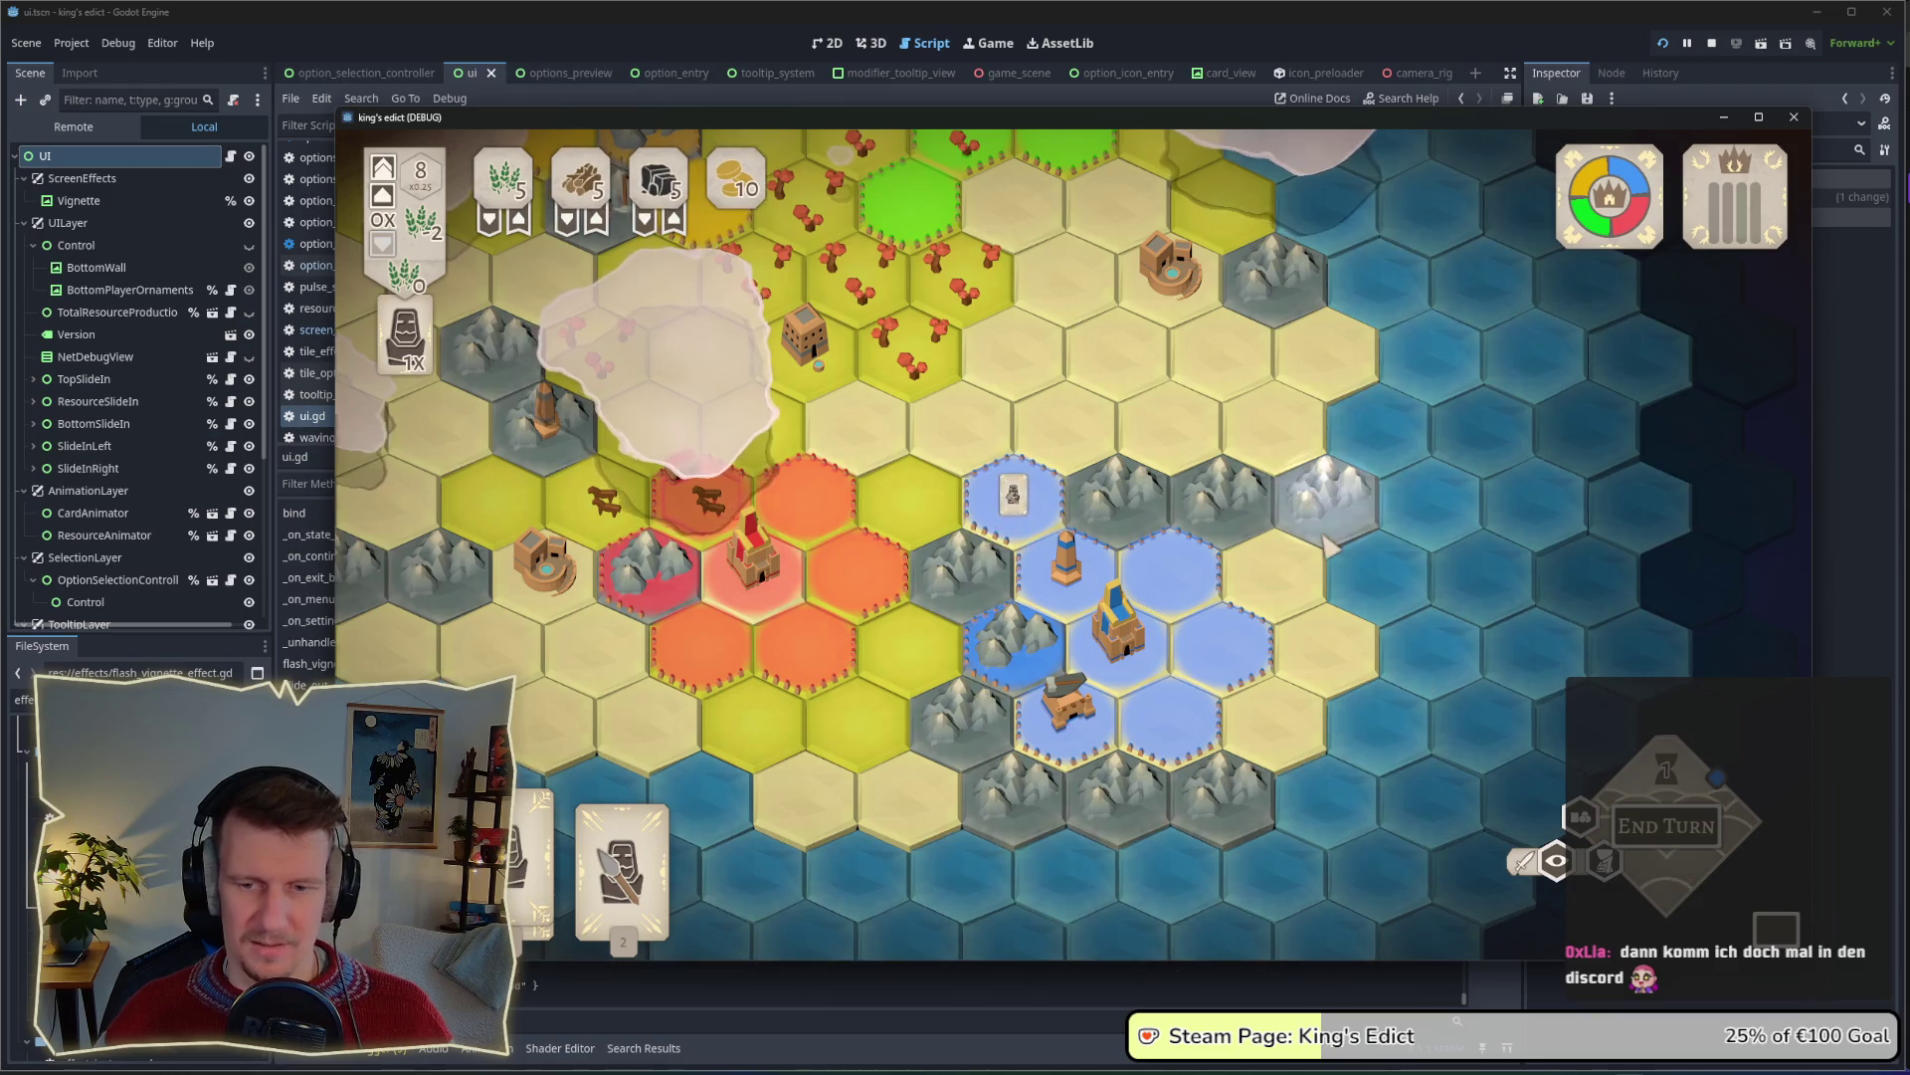
{"action": "key", "text": "alt+Tab"}
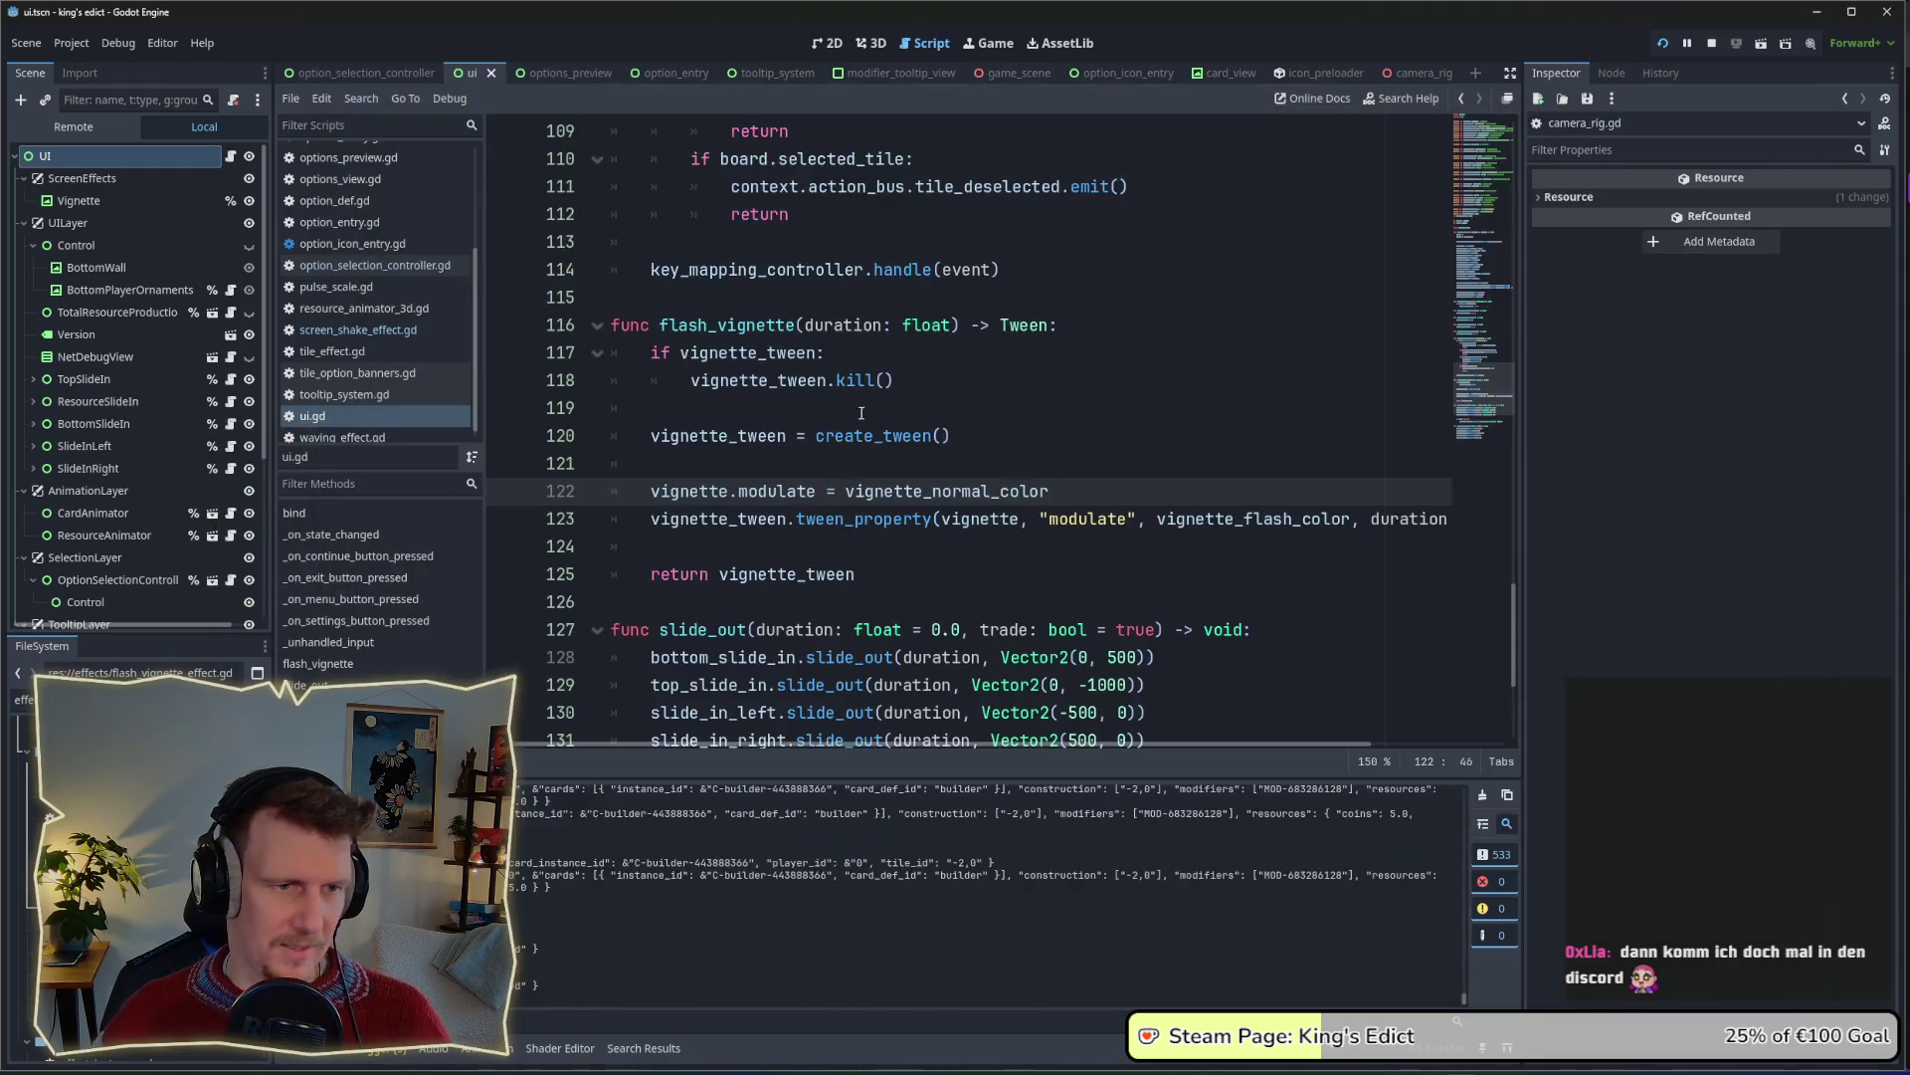
Raise vignette_flash_color's brightness from 12 to 91, giving e9d2c6f3, and save ui.gd.
{"action": "scroll", "coordinate": [969, 431], "scroll_direction": "up", "scroll_amount": 10}
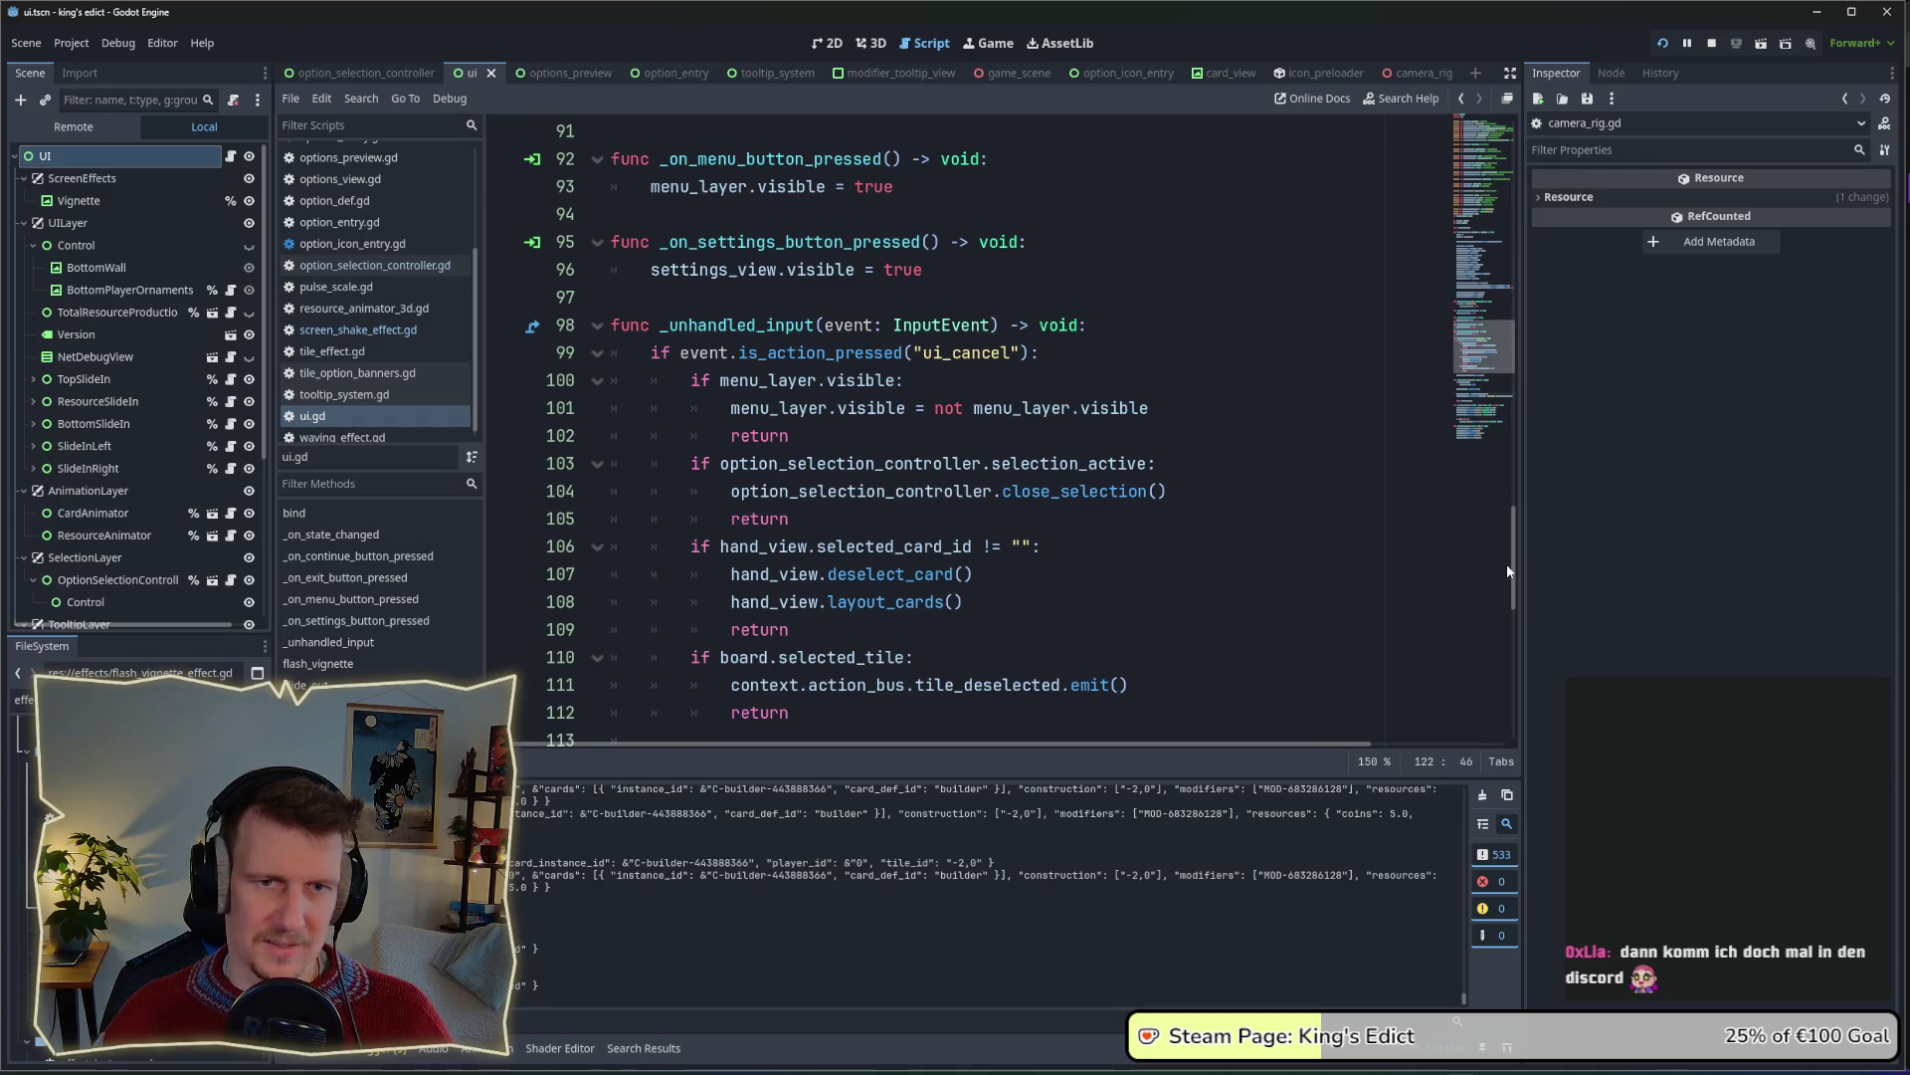
{"action": "left_click_drag", "start_coordinate": [1506, 564], "coordinate": [1504, 346]}
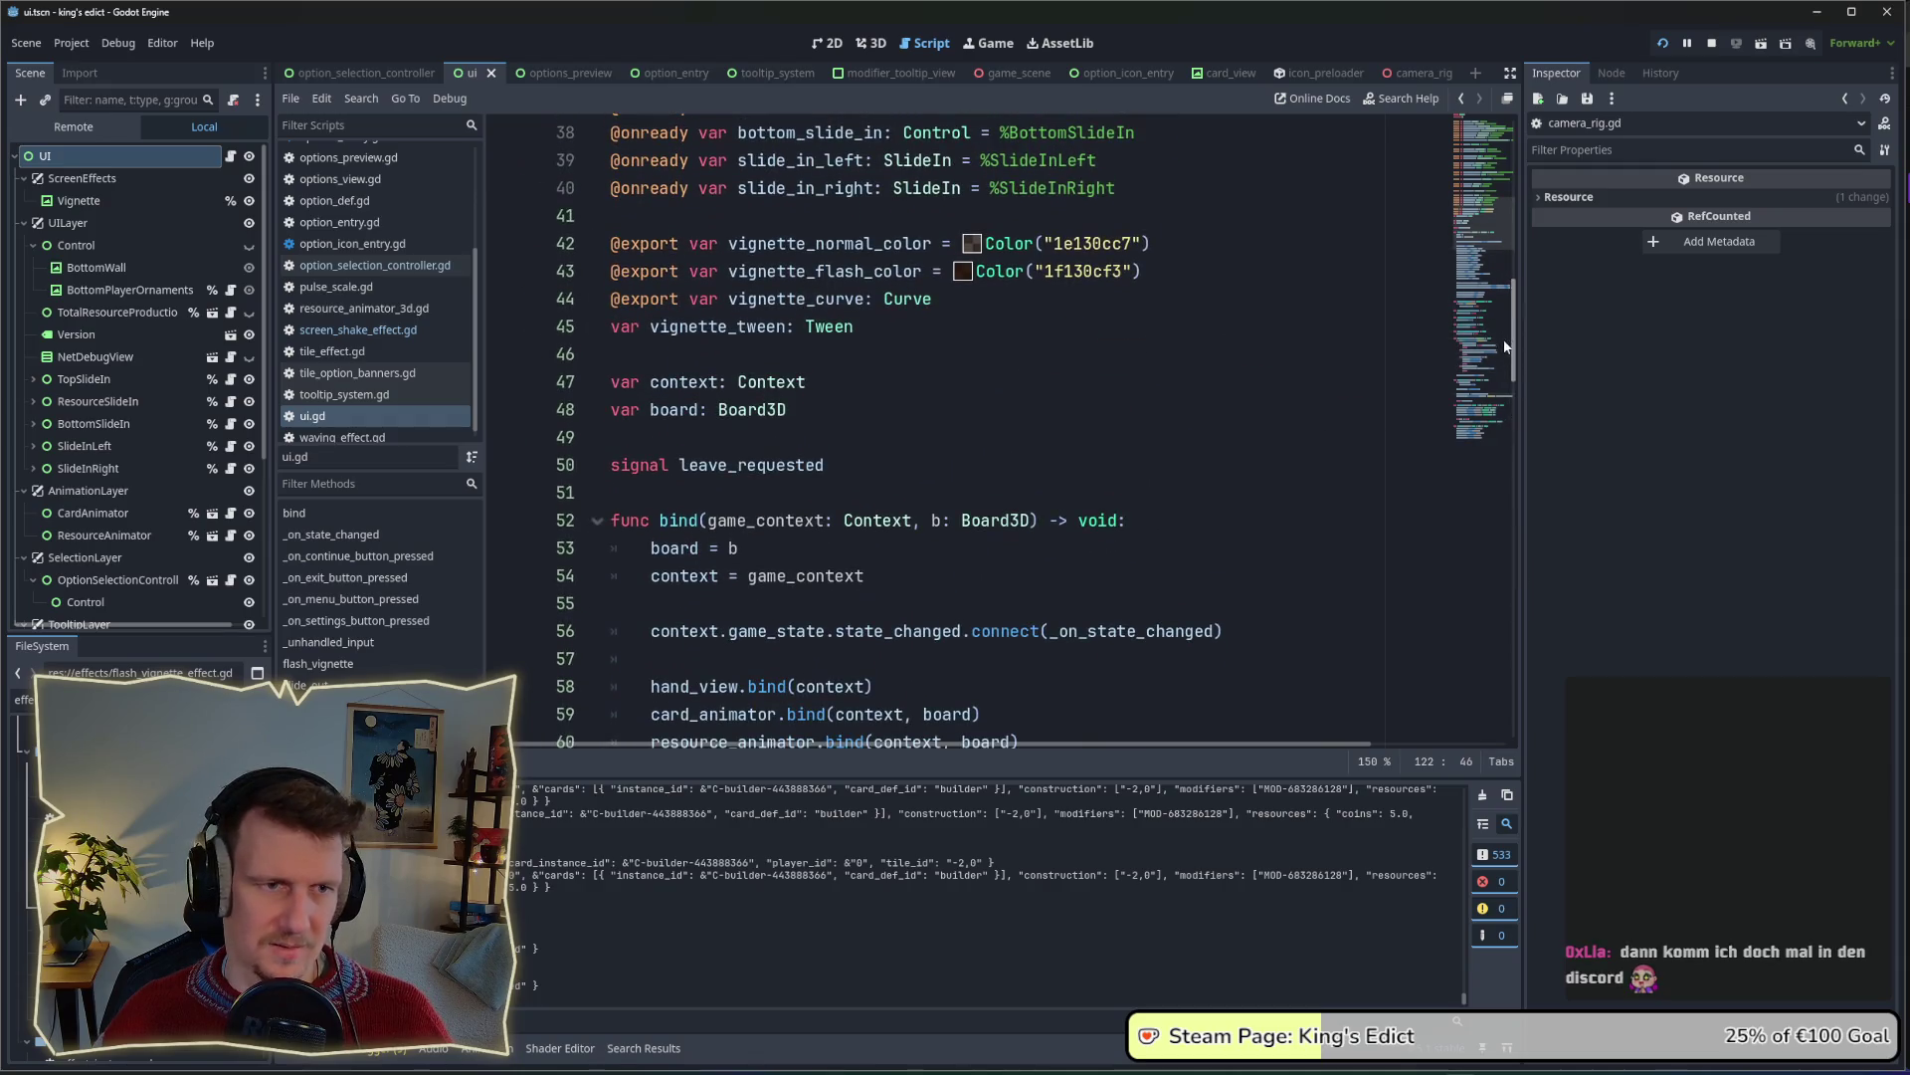
{"action": "left_click", "coordinate": [969, 272]}
{"action": "left_click_drag", "start_coordinate": [1161, 410], "coordinate": [1175, 319]}
{"action": "left_click", "coordinate": [1295, 356]}
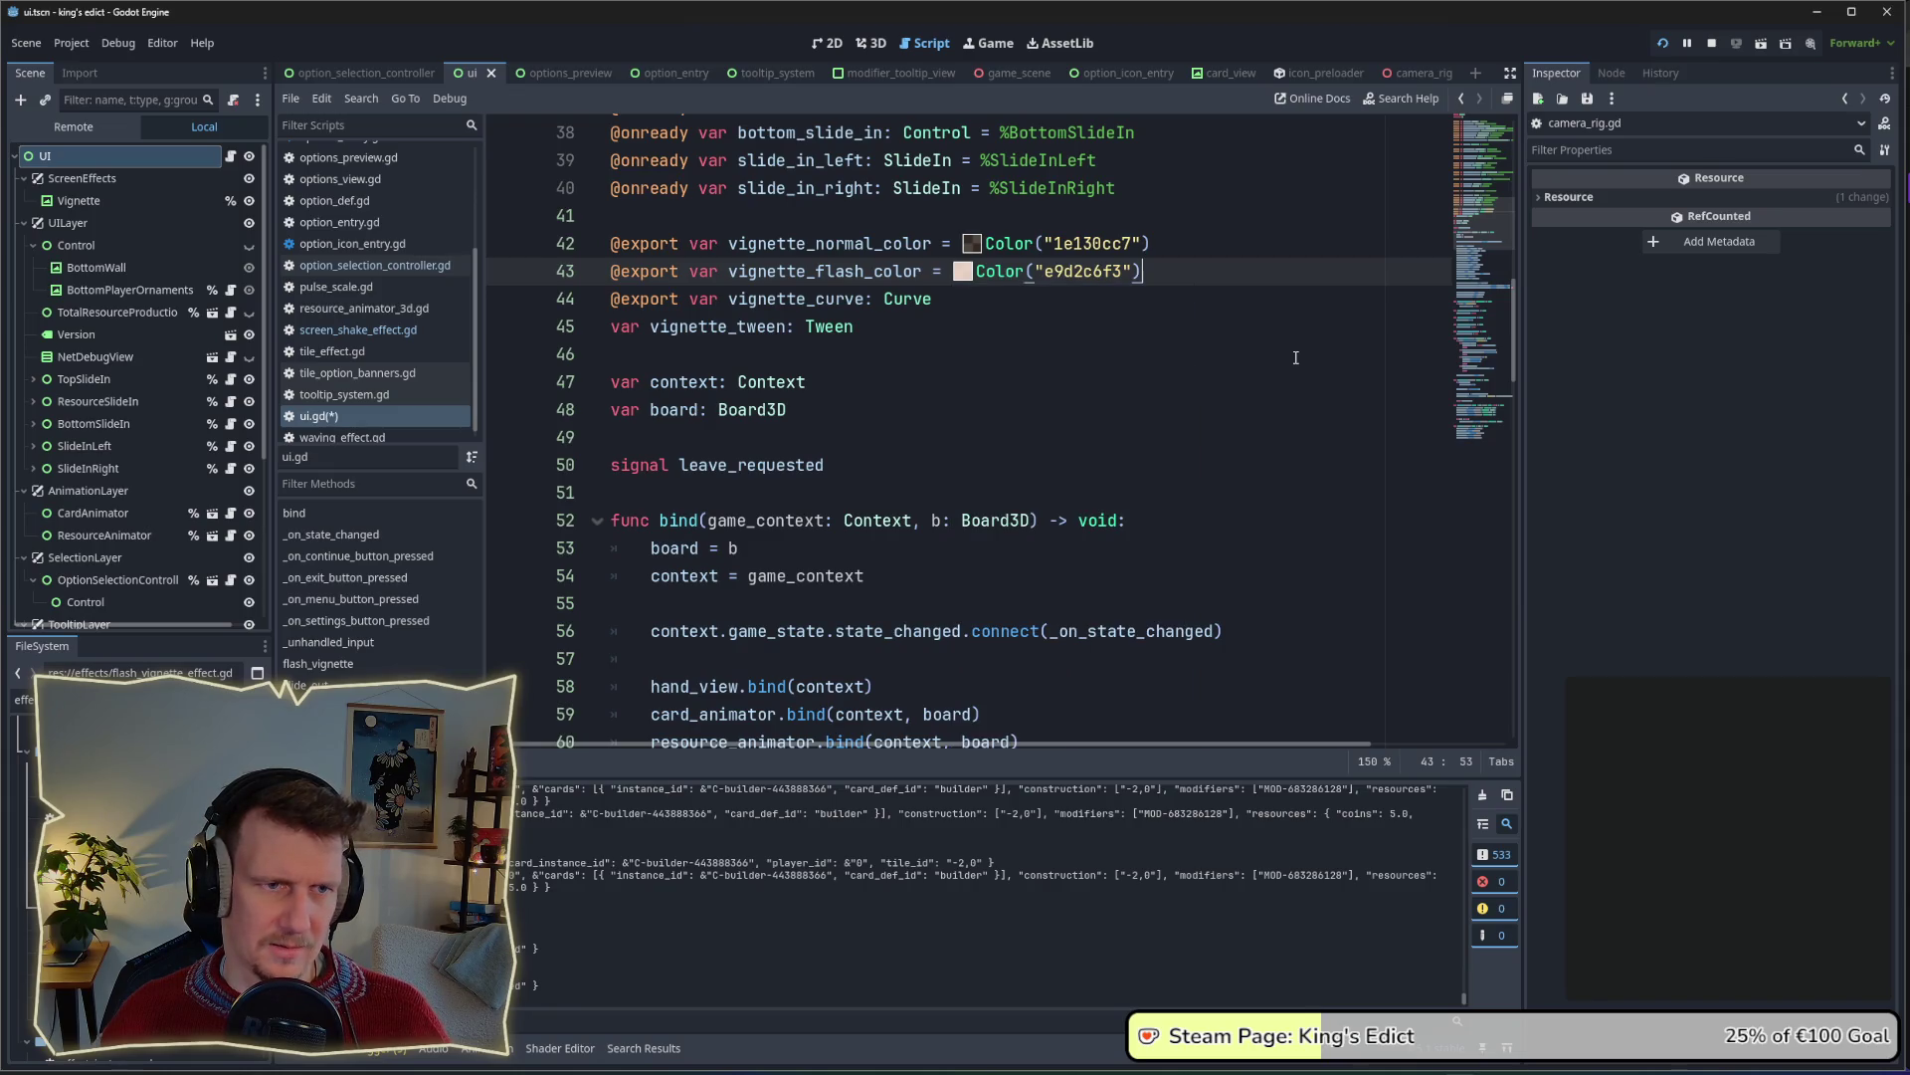
{"action": "key", "text": "ctrl+s"}
{"action": "key", "text": "alt+Tab"}
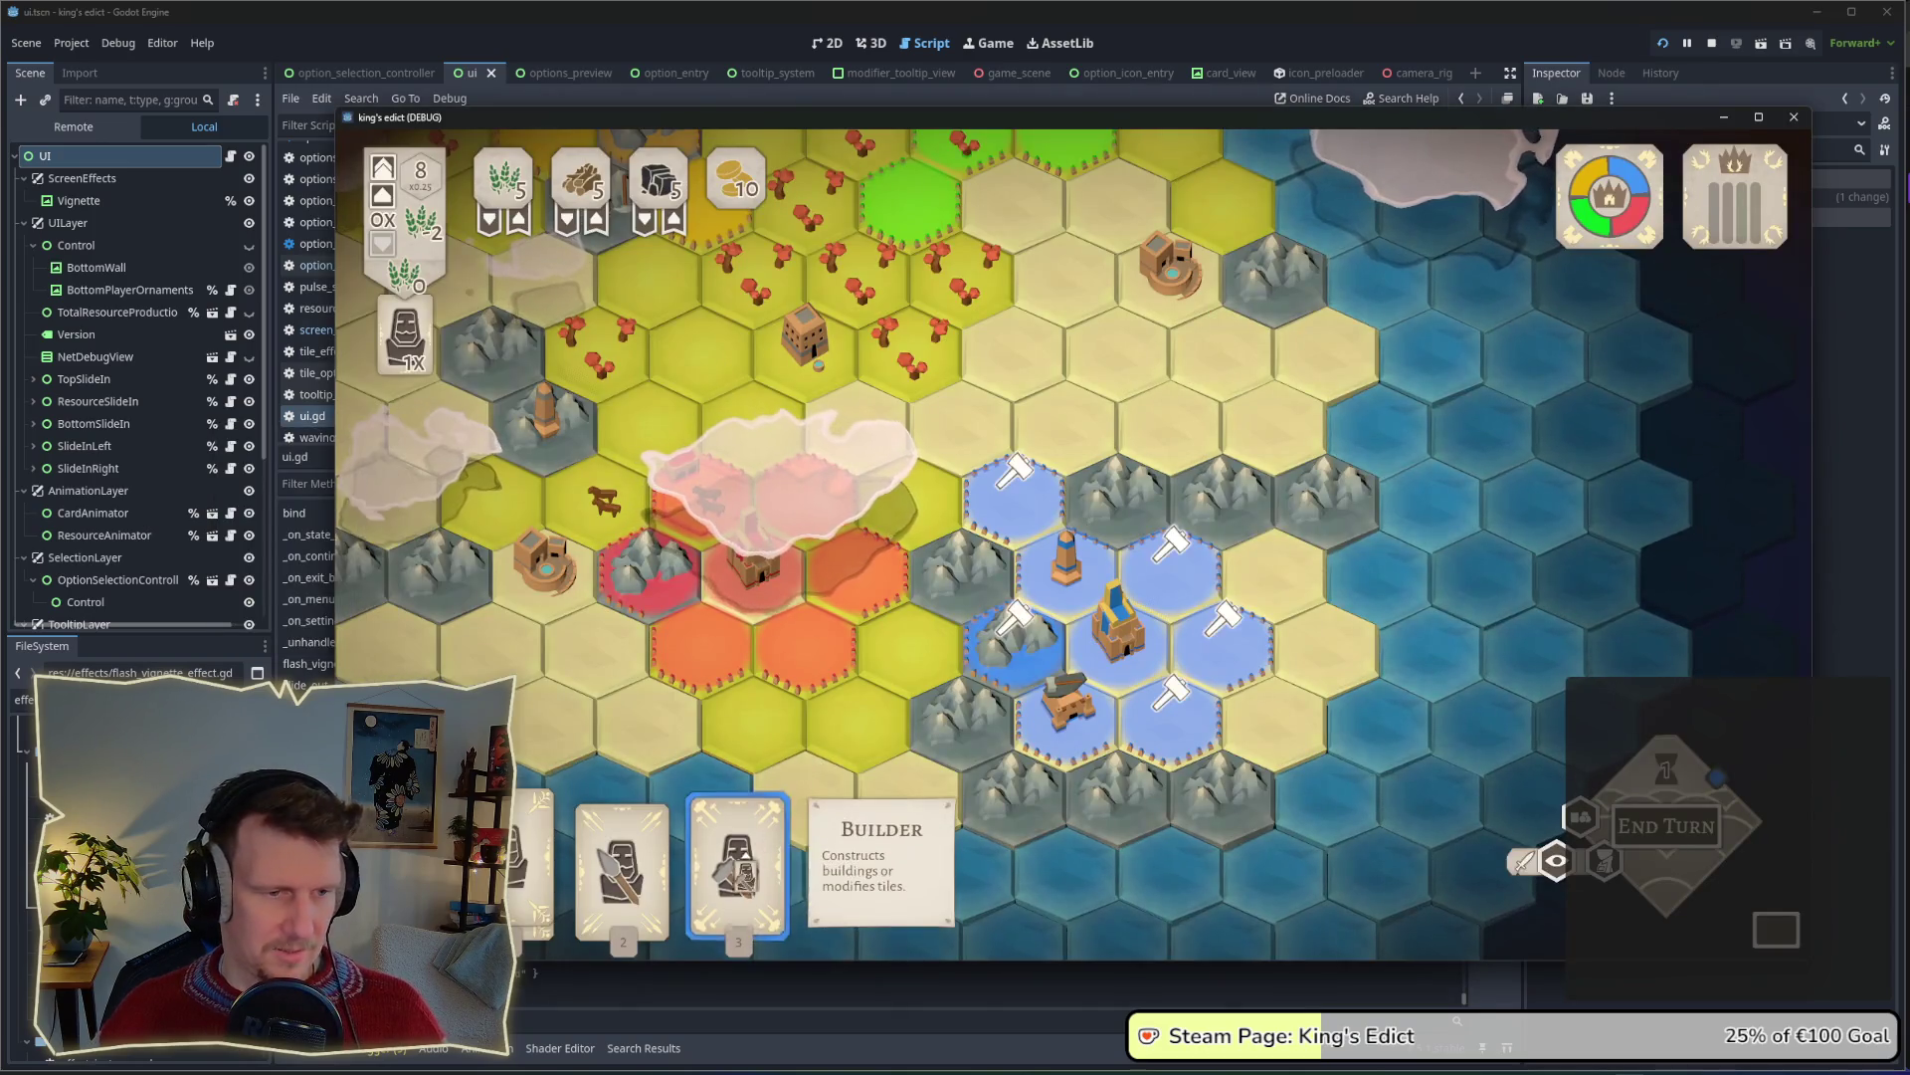
Build a sawmill and start houses on tiles by playing Builder cards from the hand.
{"action": "left_click", "coordinate": [737, 866]}
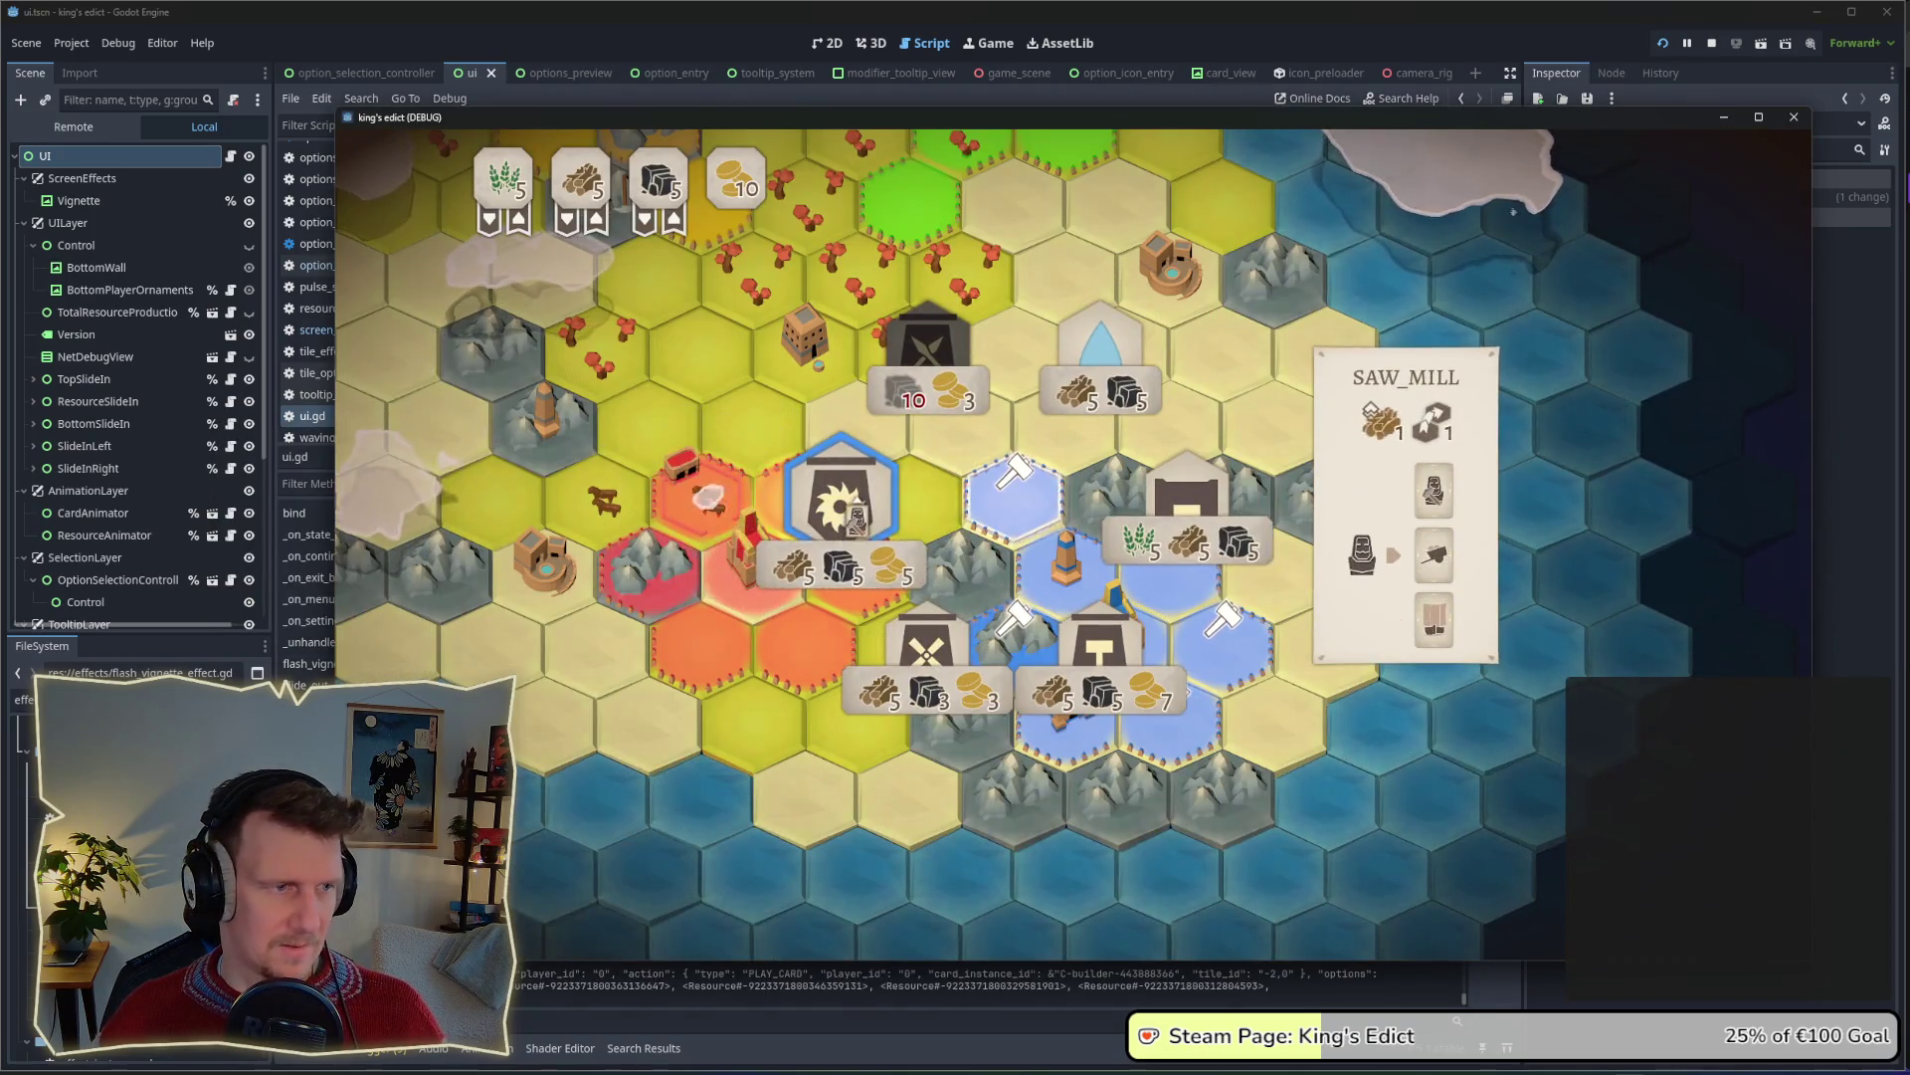
{"action": "left_click", "coordinate": [1385, 537]}
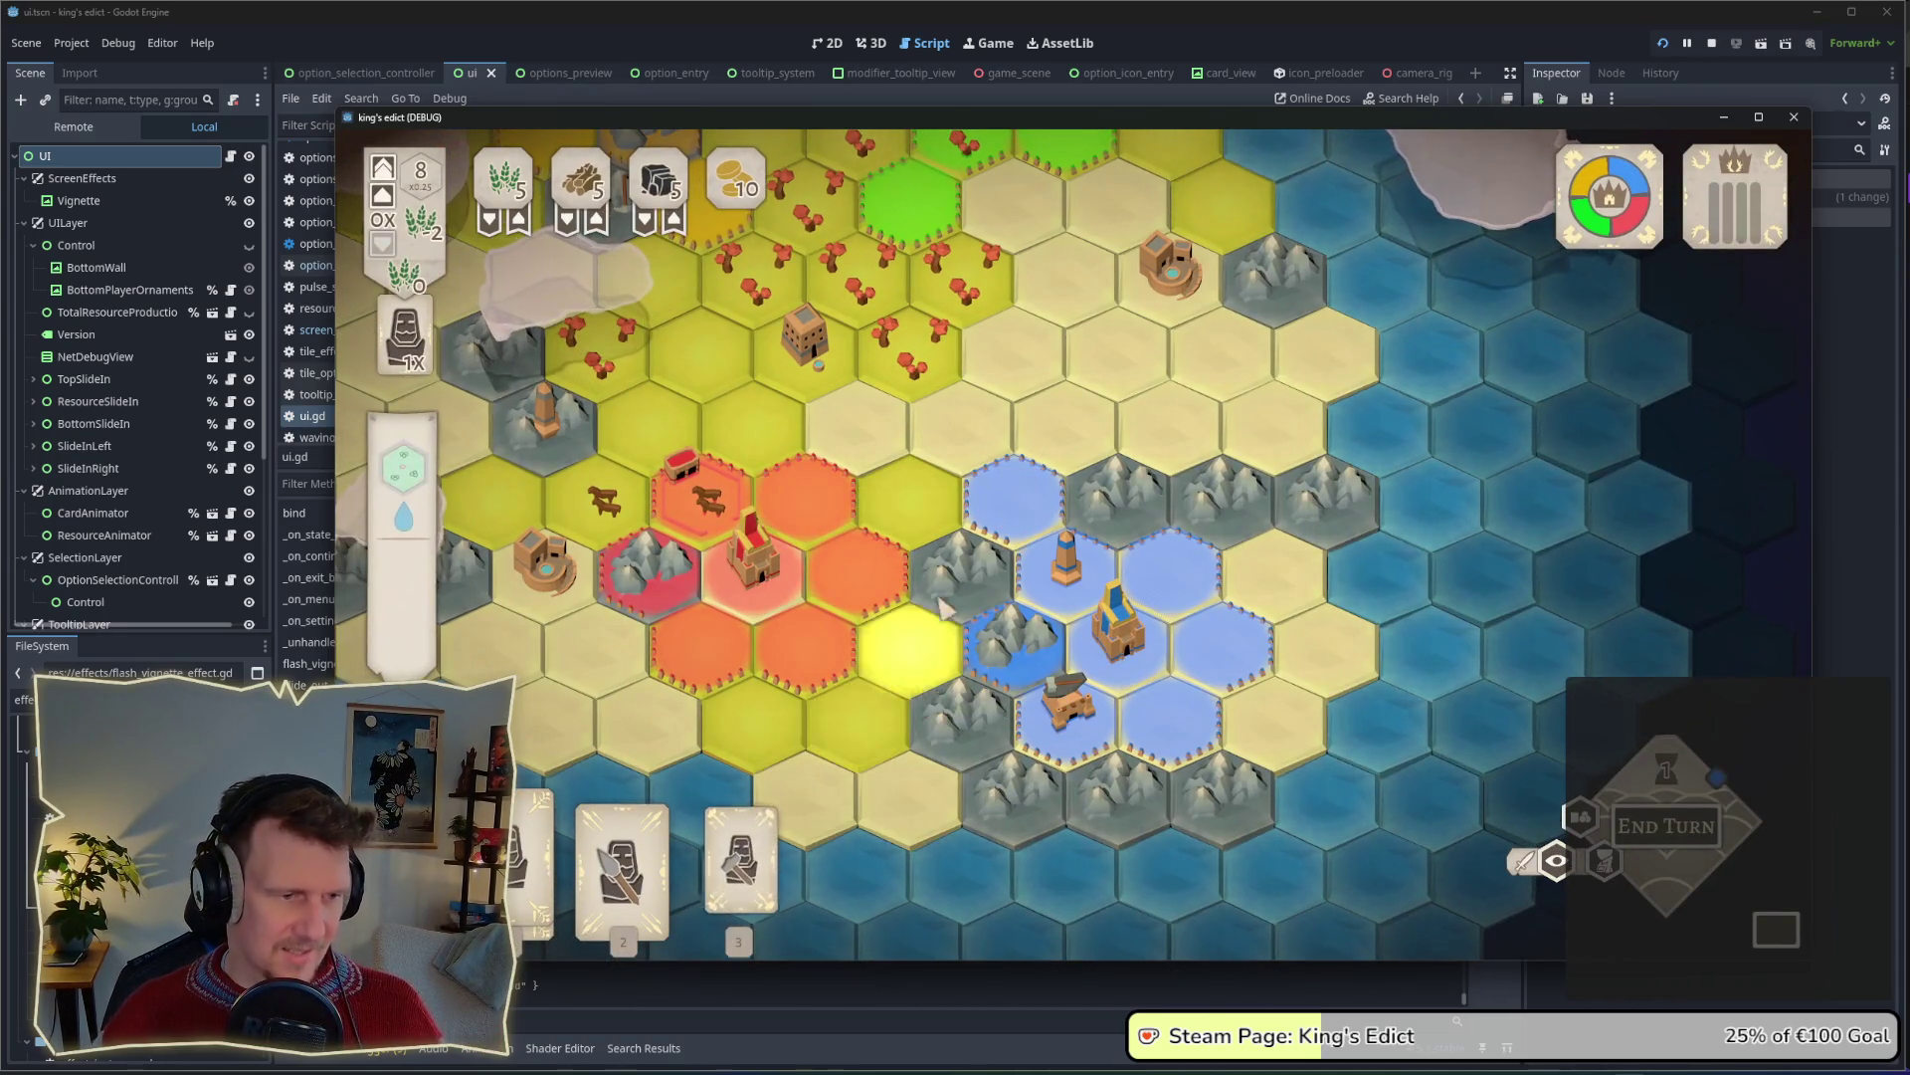
{"action": "left_click", "coordinate": [1555, 862]}
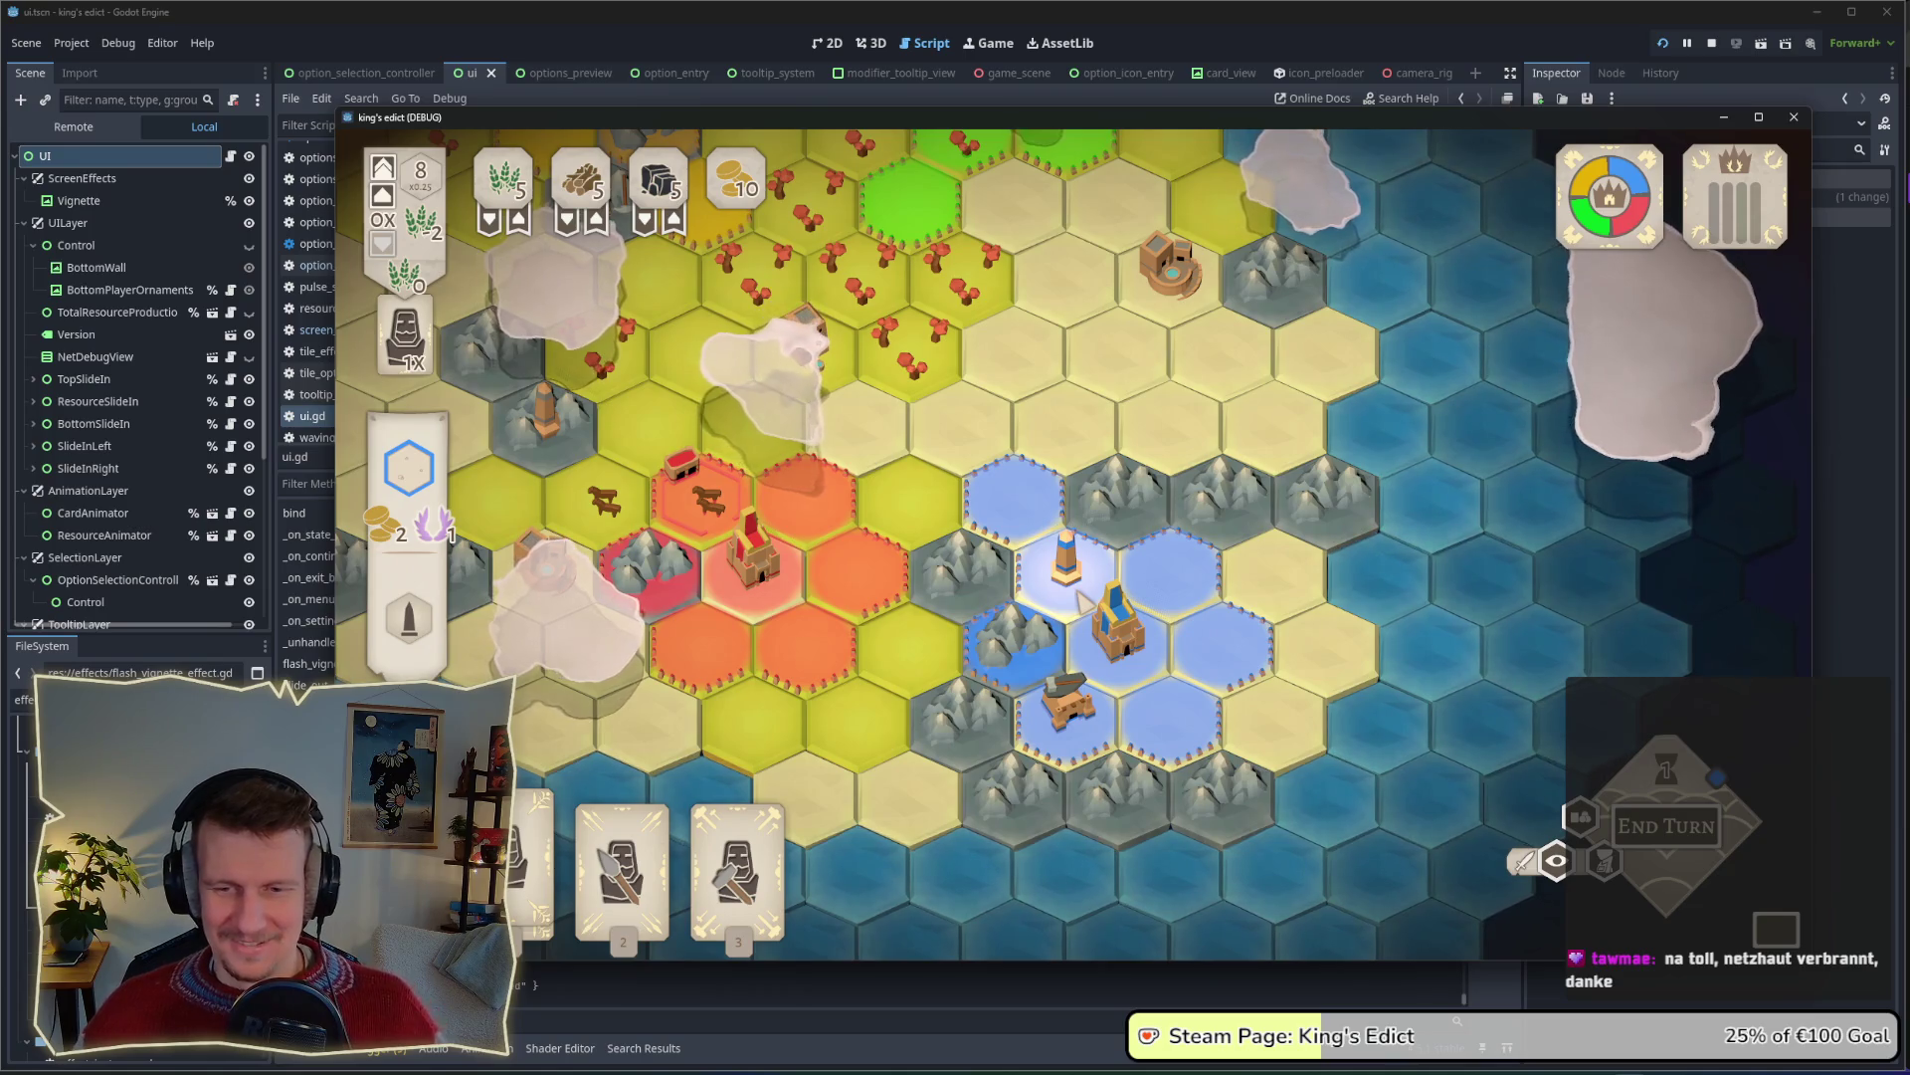
{"action": "key", "text": "3"}
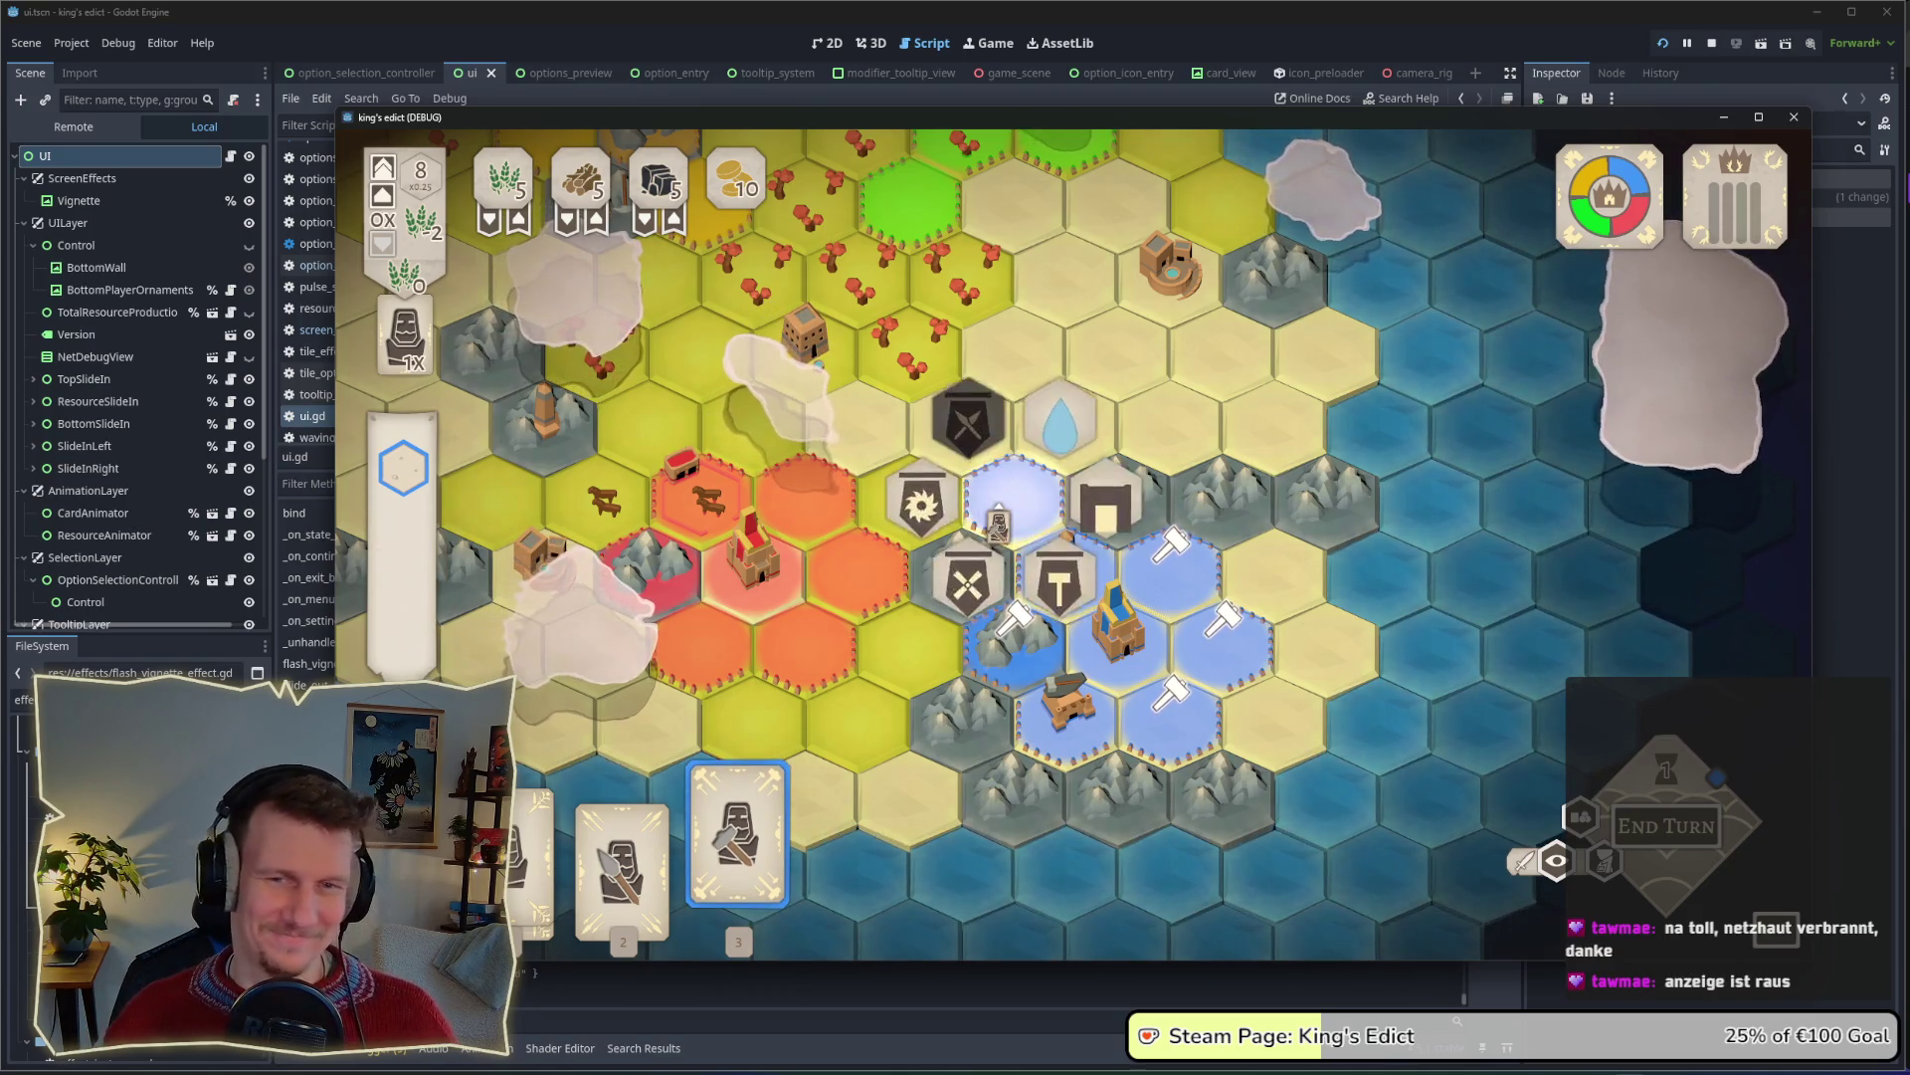
{"action": "key", "text": "Return"}
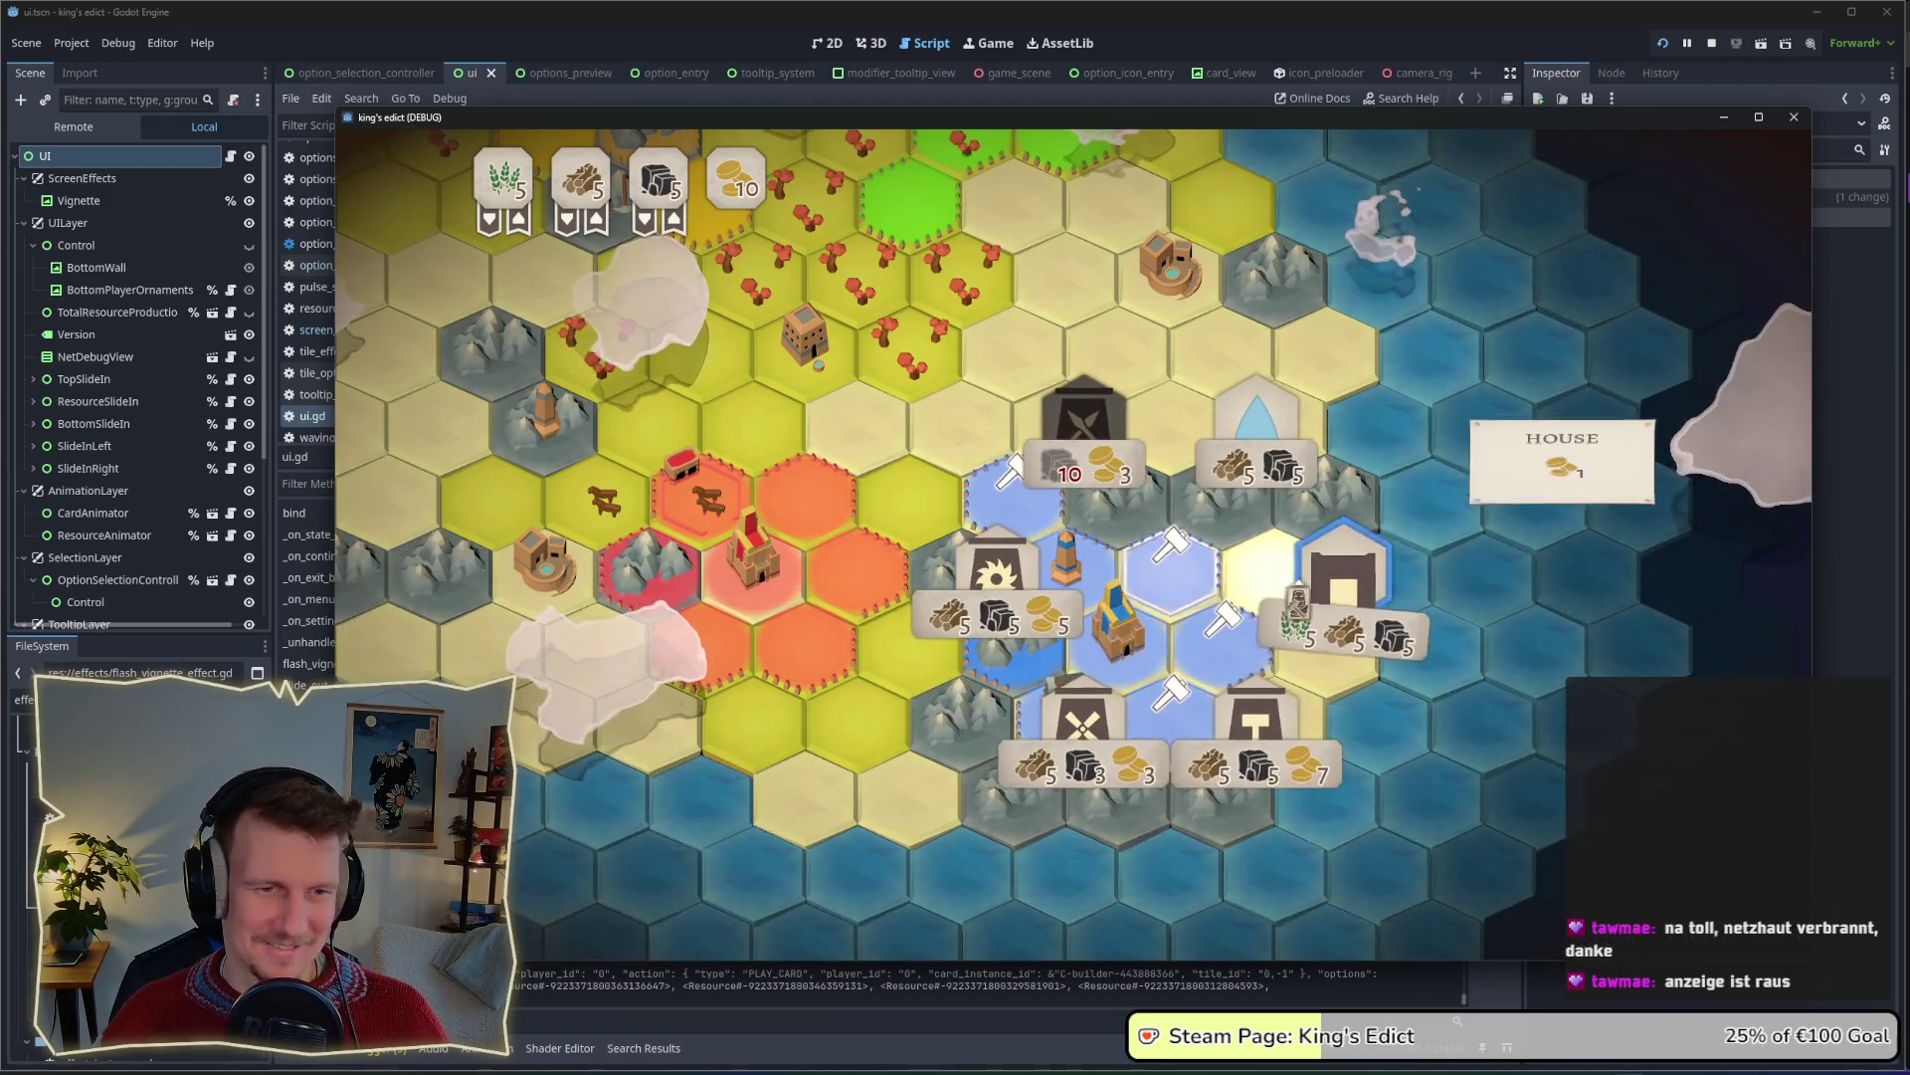
{"action": "left_click", "coordinate": [1306, 587]}
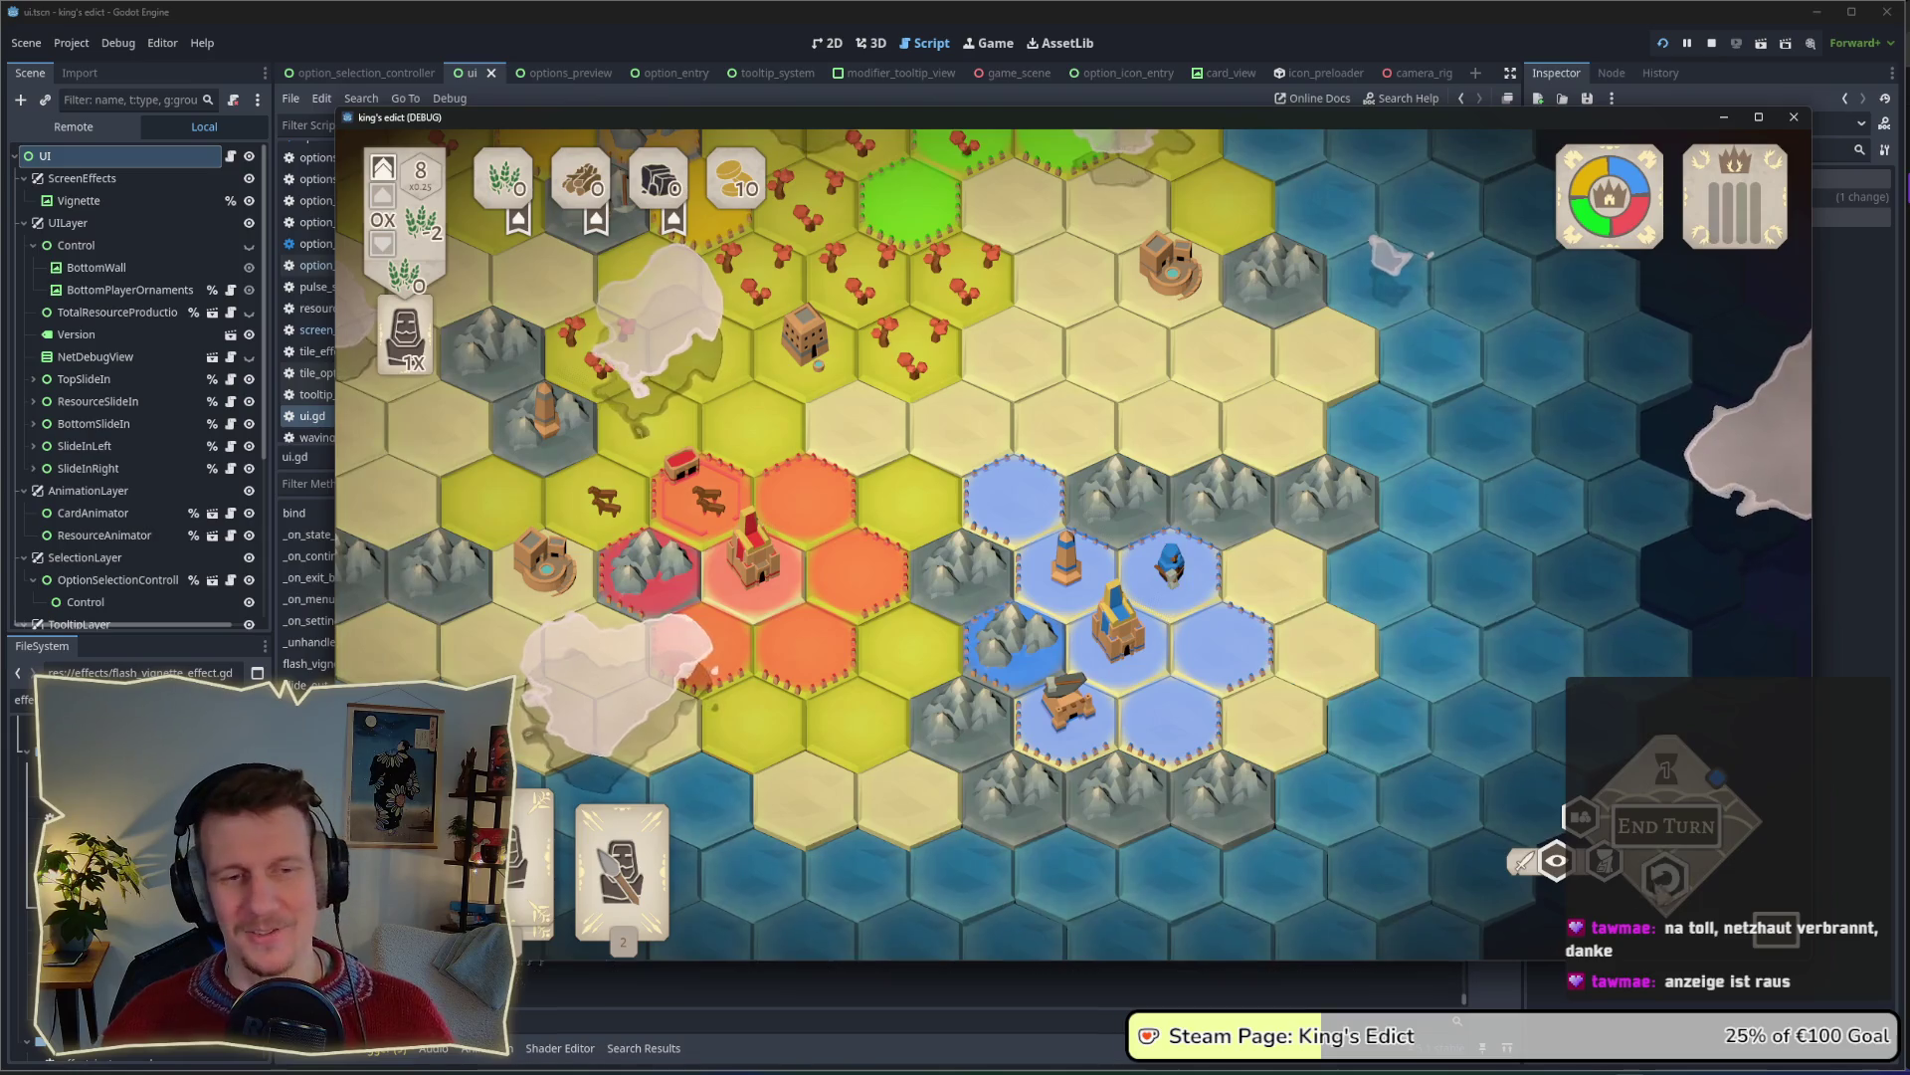
{"action": "left_click", "coordinate": [1172, 558]}
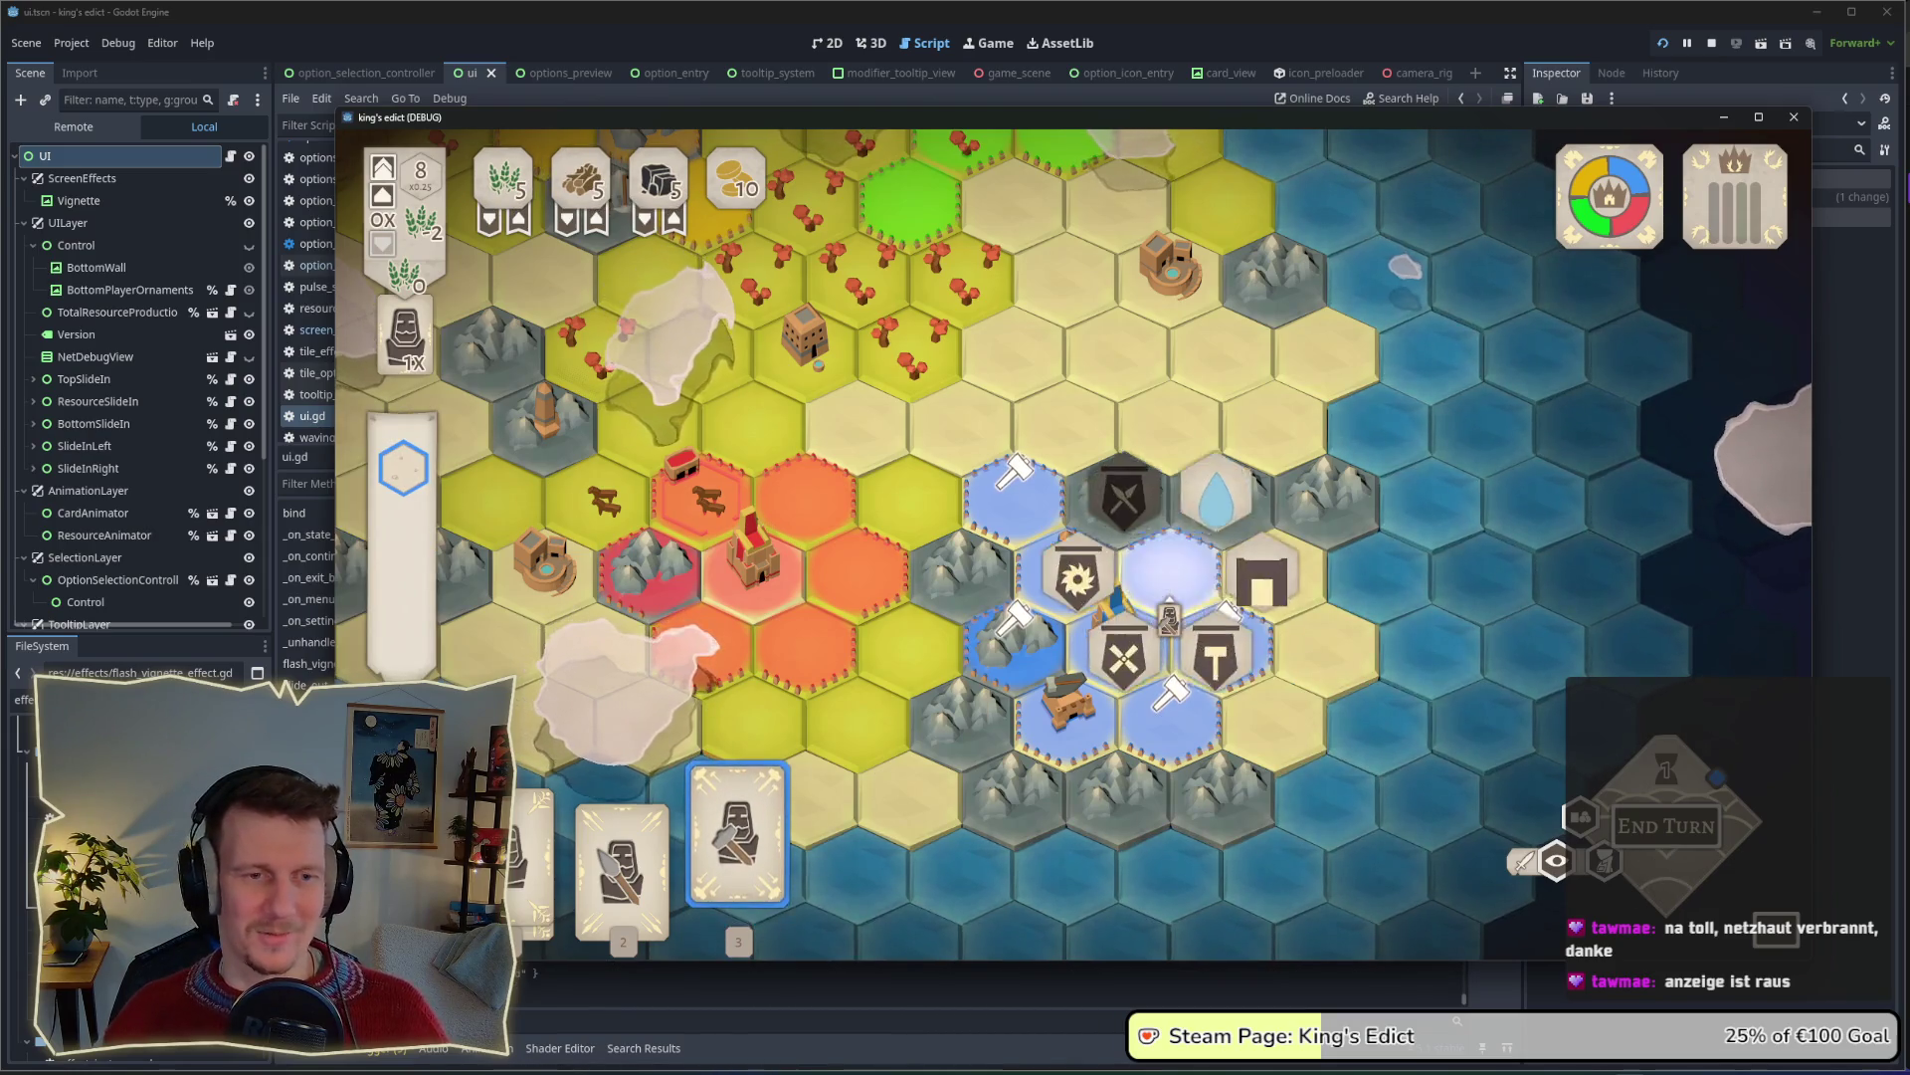
{"action": "left_click", "coordinate": [1324, 595]}
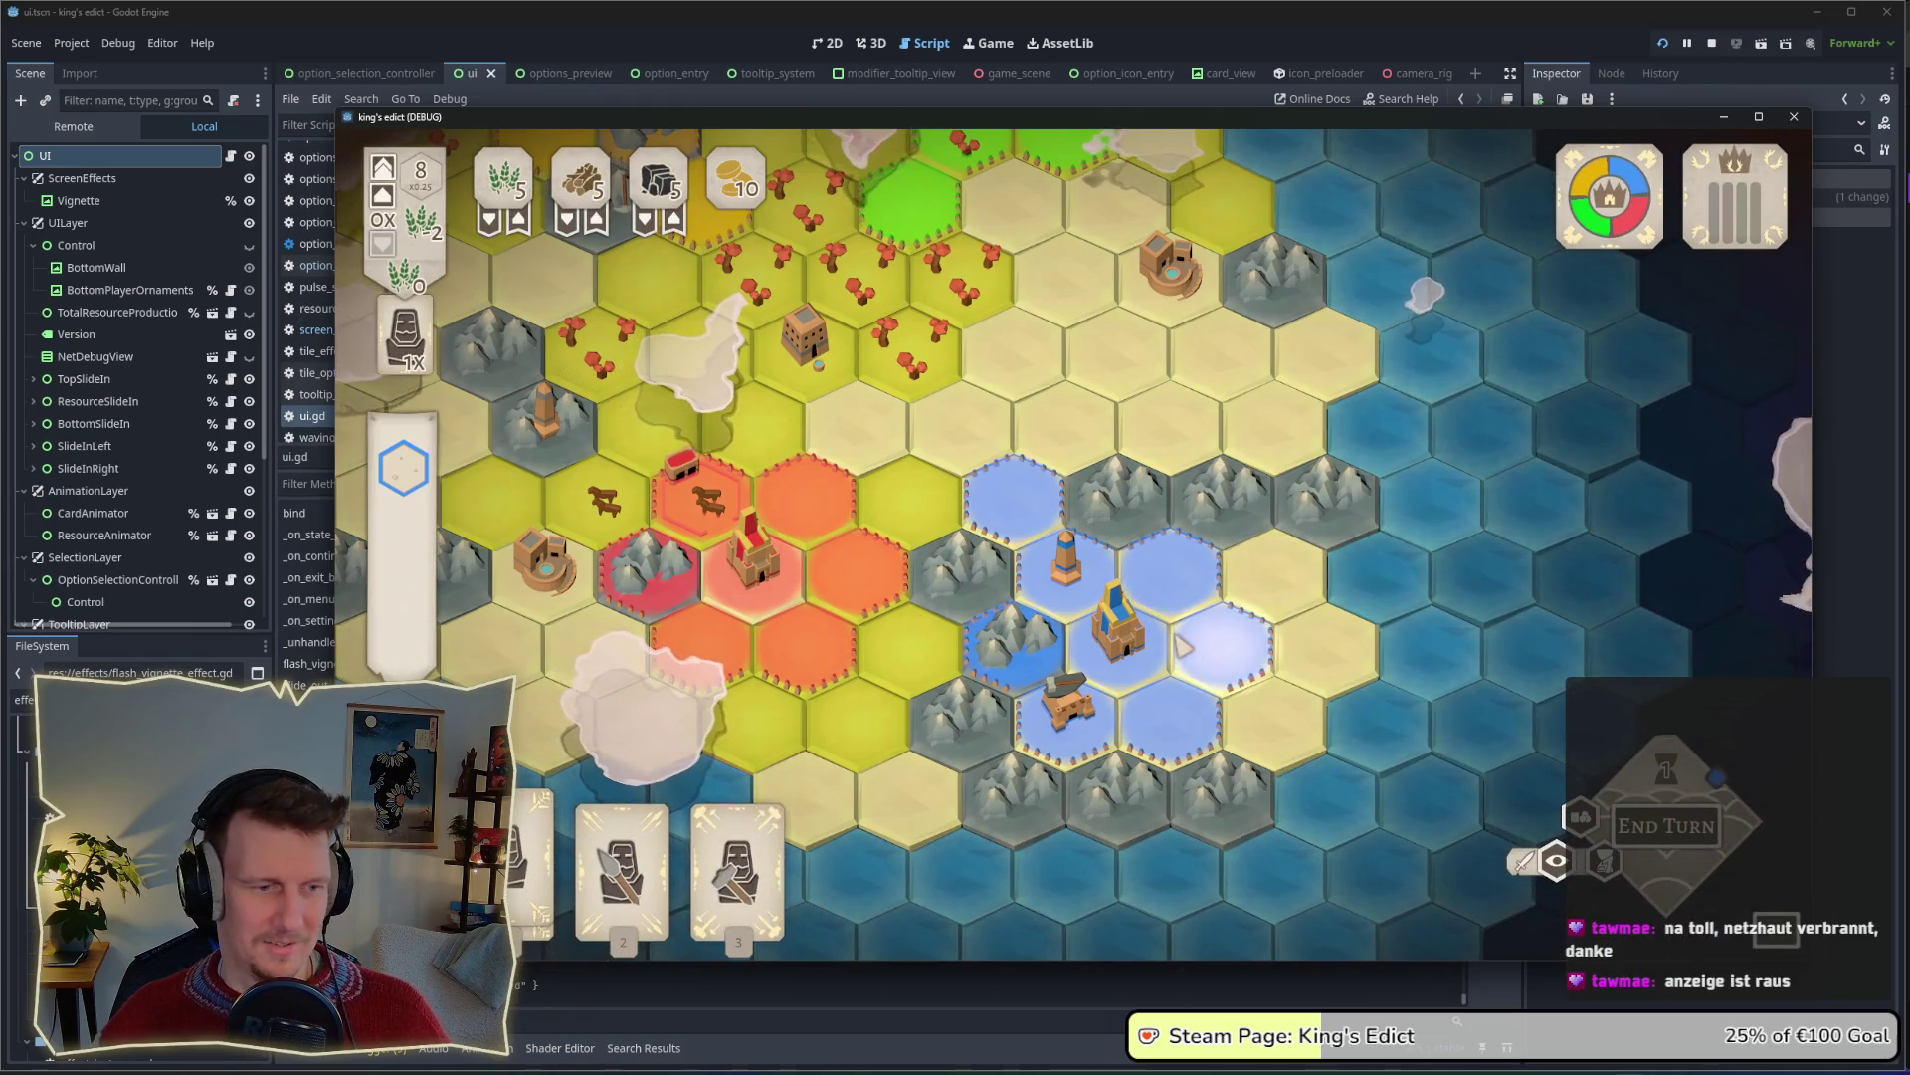
{"action": "left_click", "coordinate": [1206, 671]}
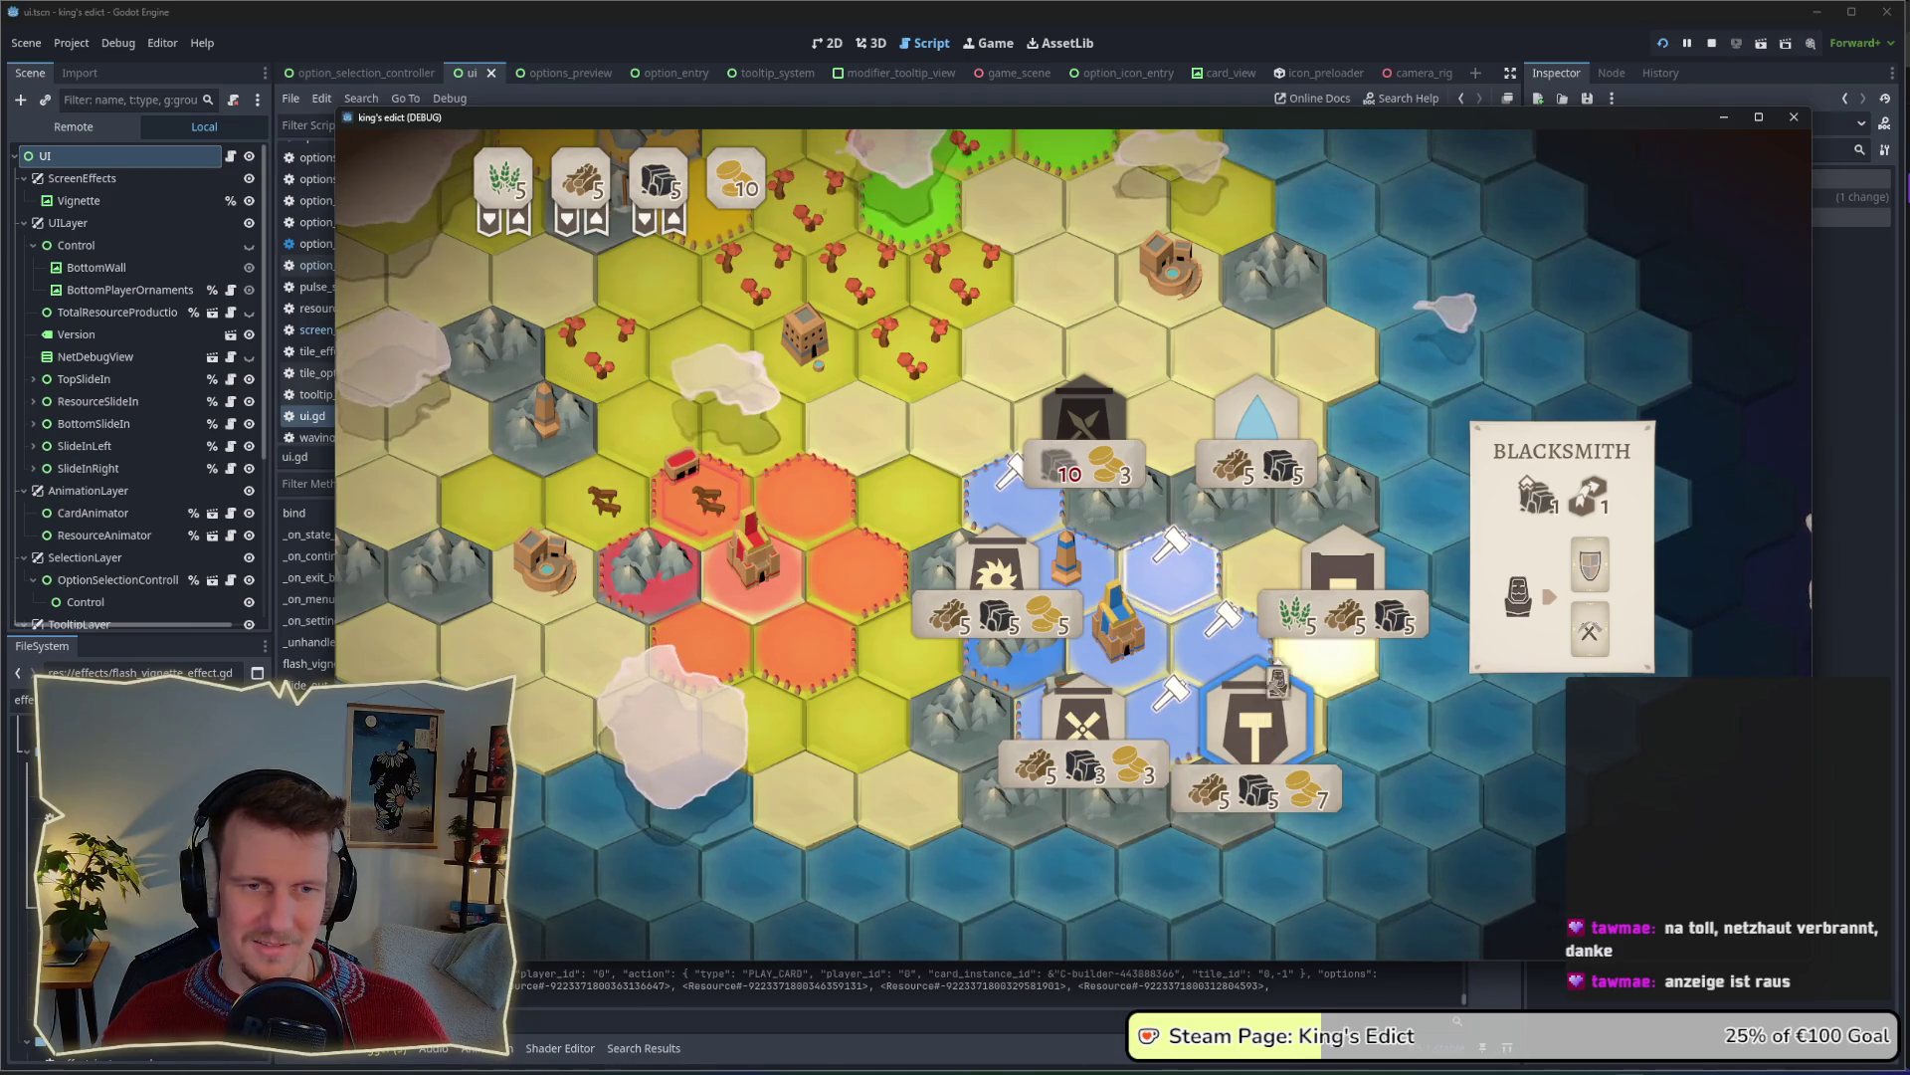
{"action": "left_click", "coordinate": [1338, 572]}
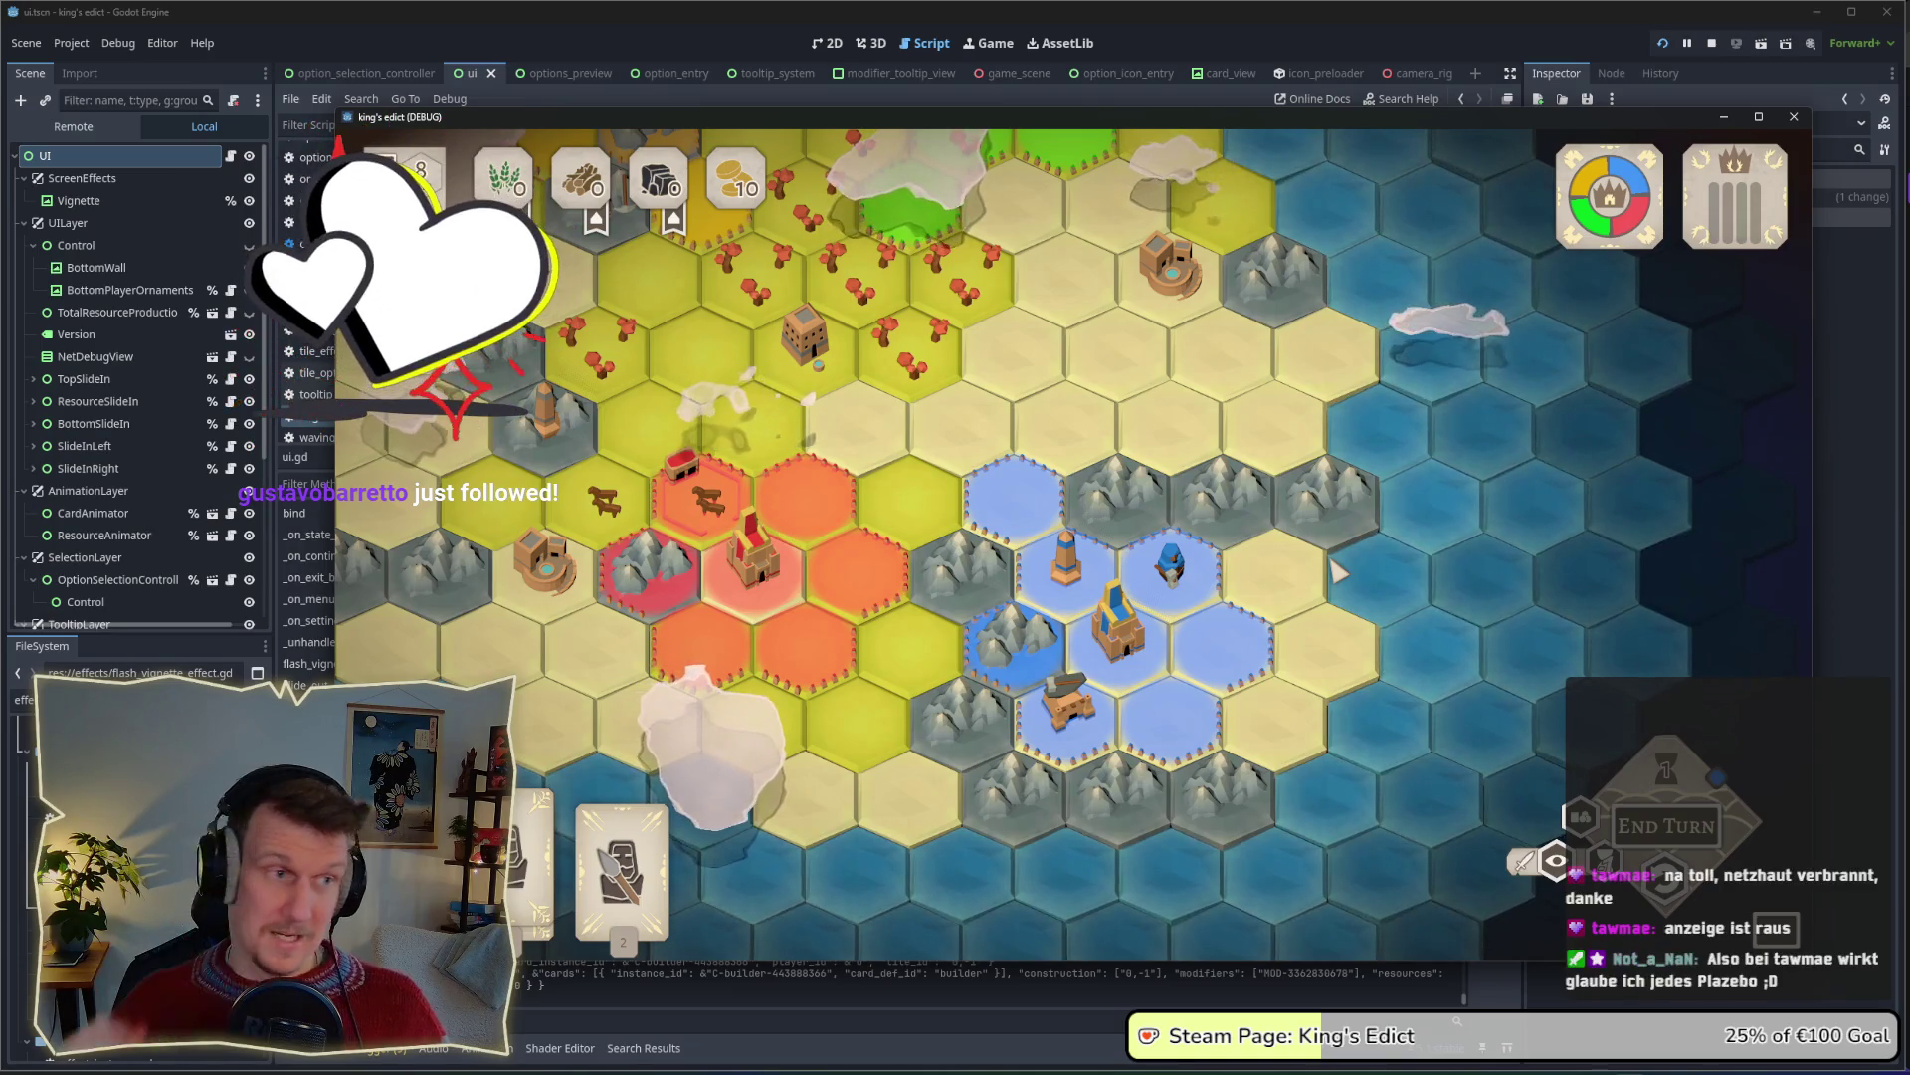
Try house and building placements next to the castle, undoing and redoing each one.
{"action": "key", "text": "ctrl+z"}
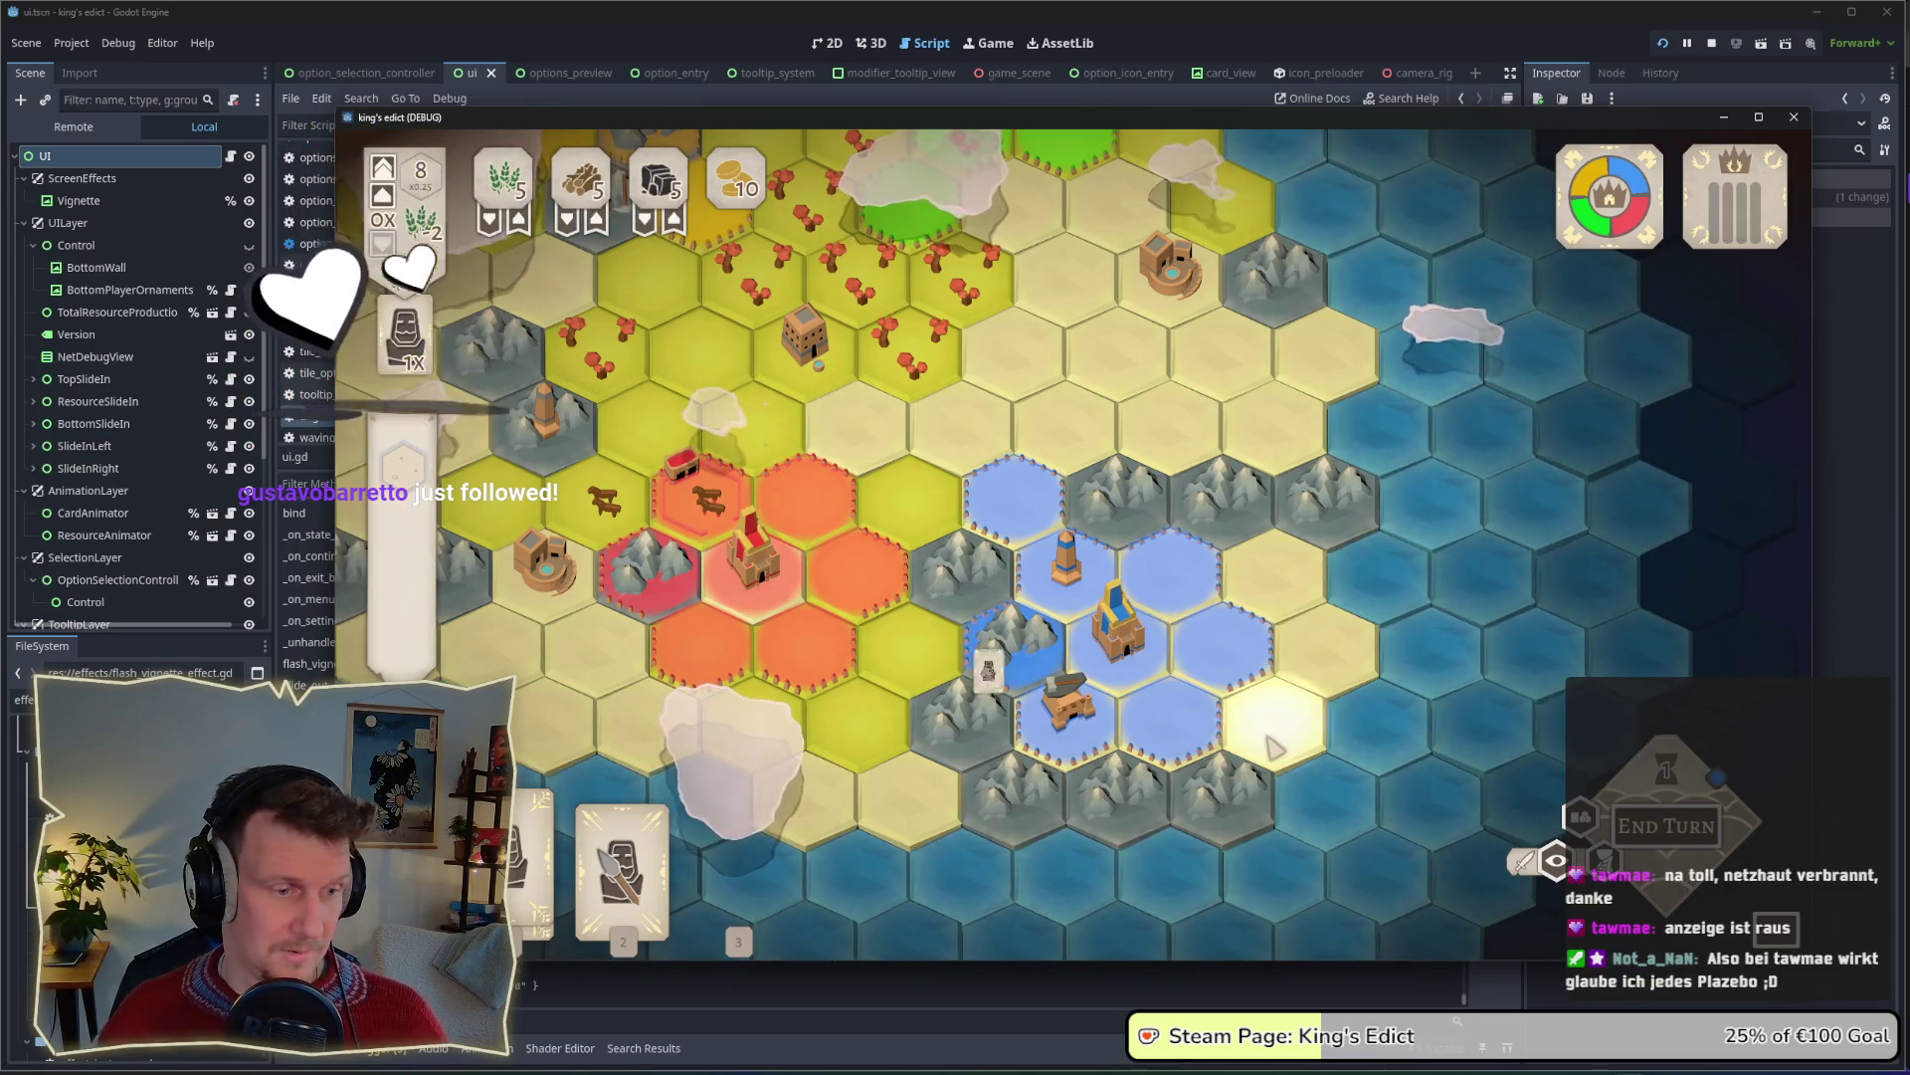
{"action": "left_click_drag", "start_coordinate": [733, 852], "coordinate": [1186, 680]}
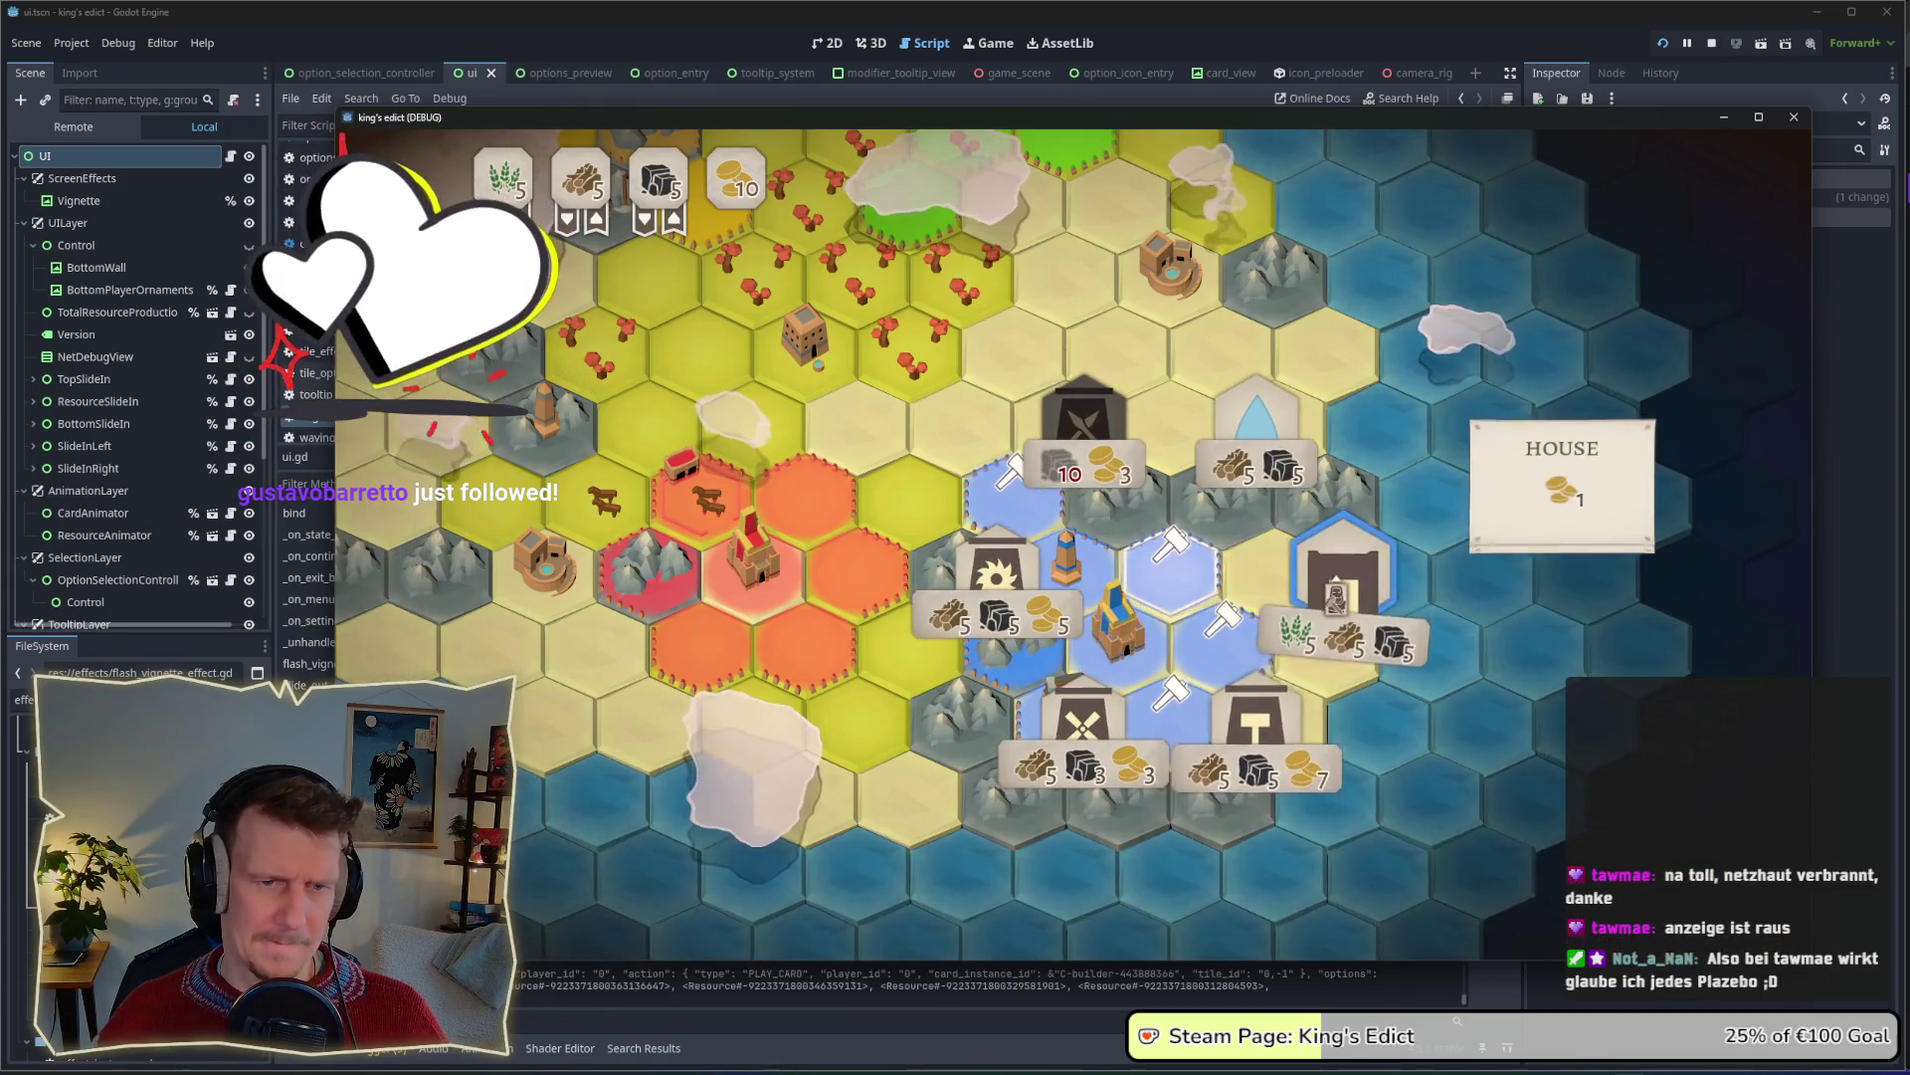
{"action": "left_click", "coordinate": [1343, 587]}
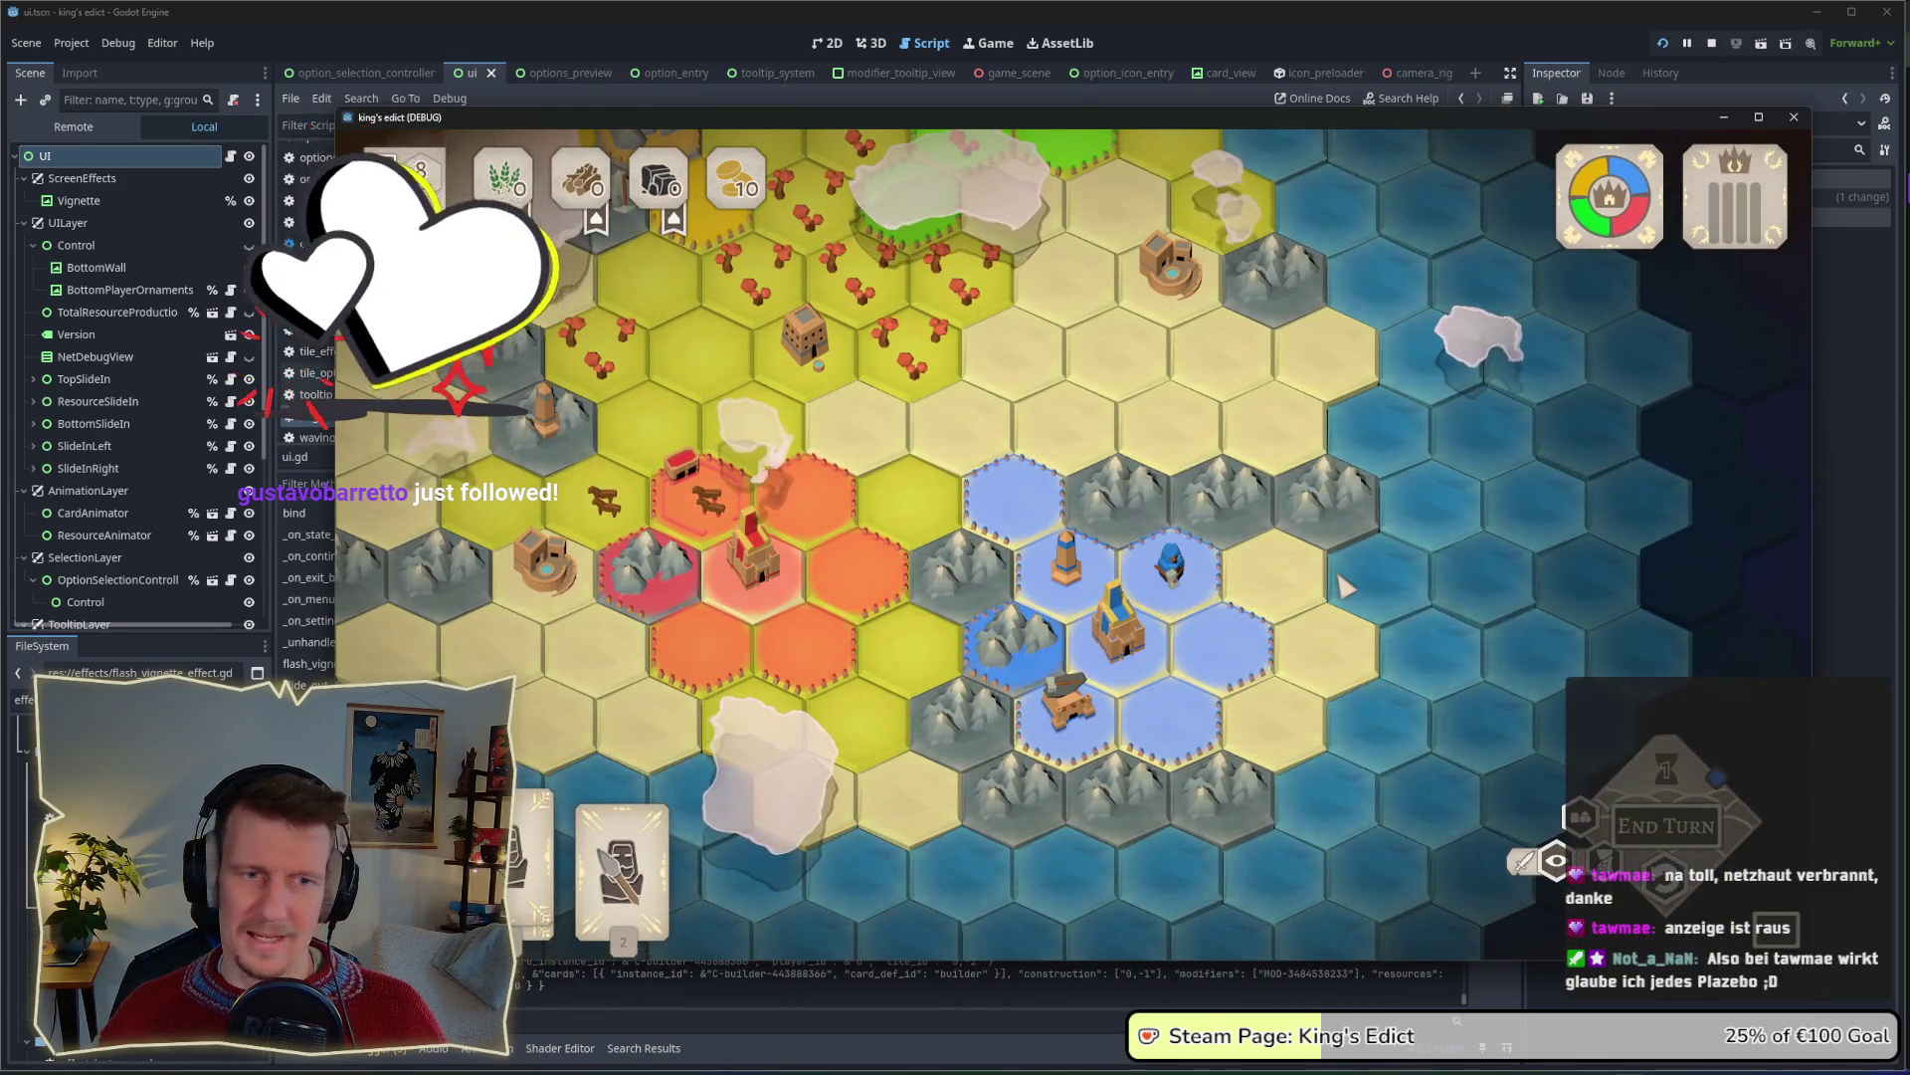
{"action": "key", "text": "ctrl+z"}
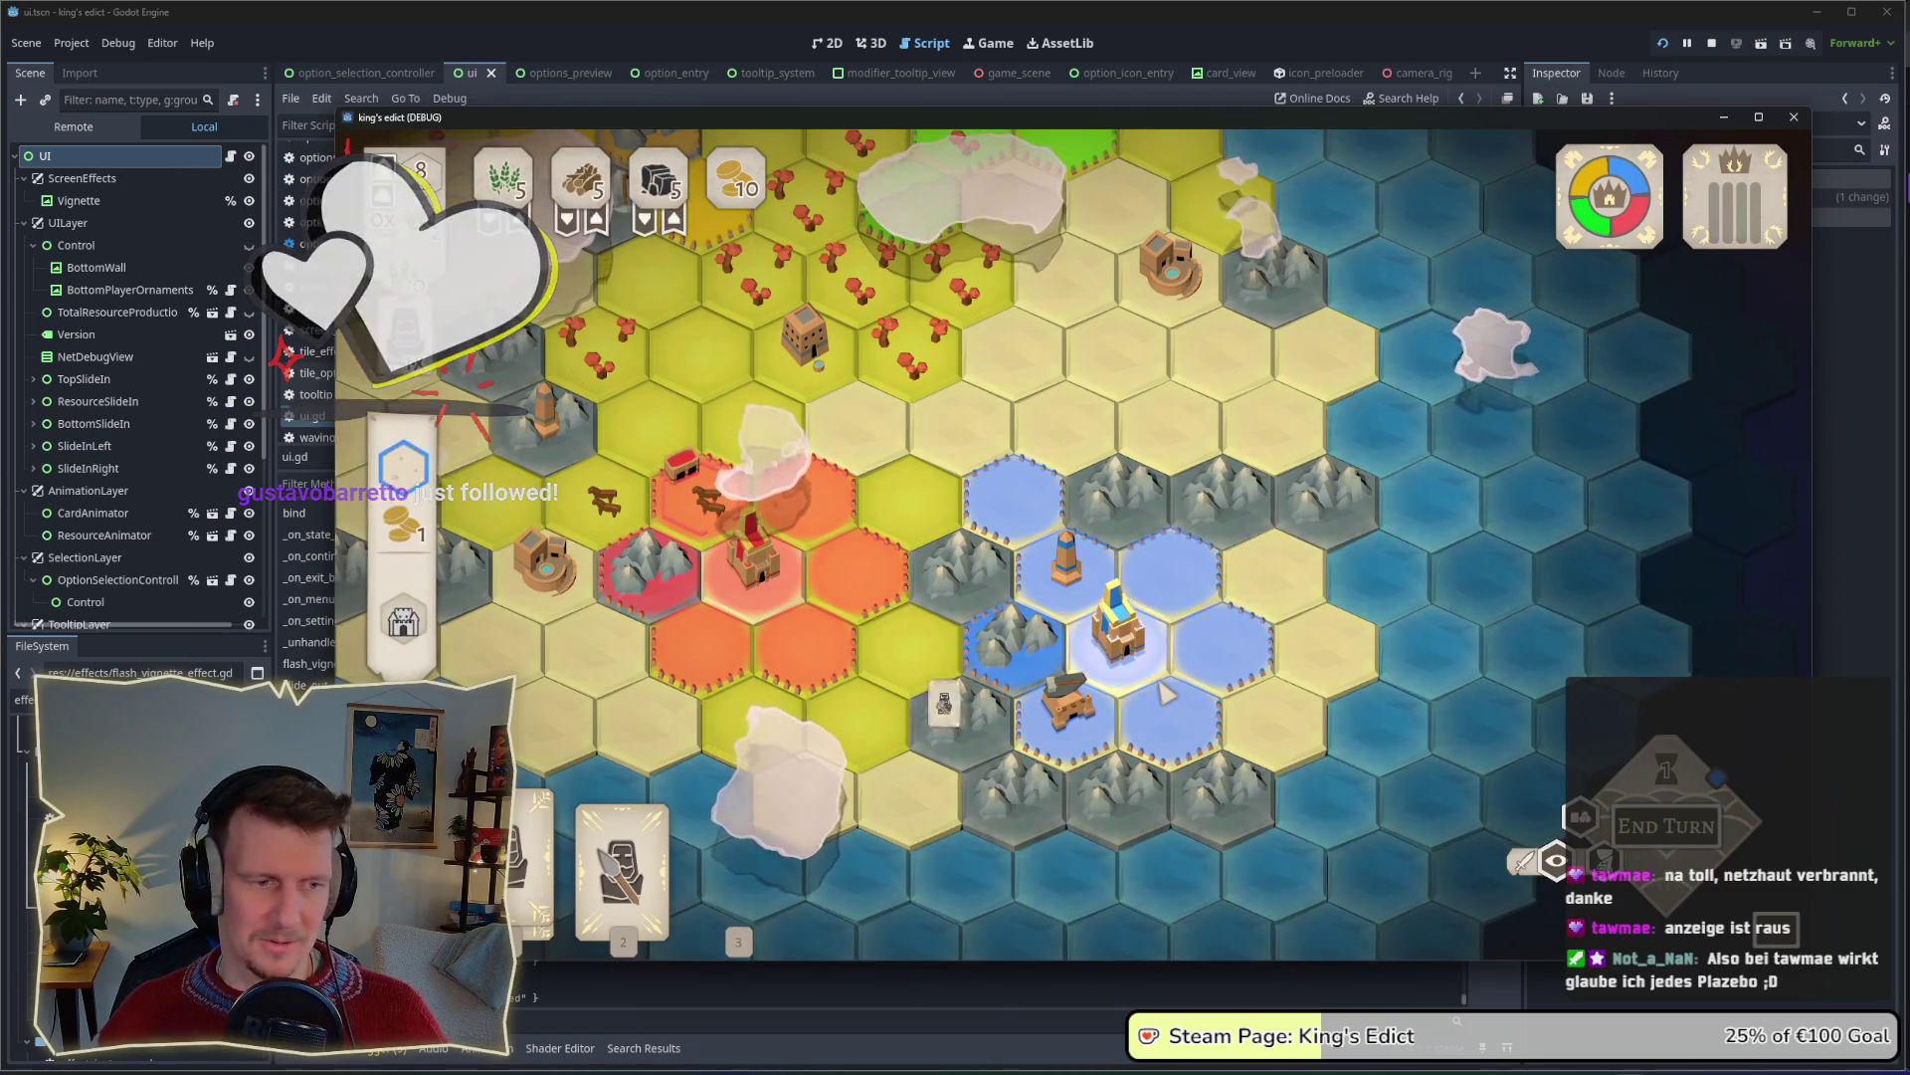
{"action": "key", "text": "ctrl+shift+z"}
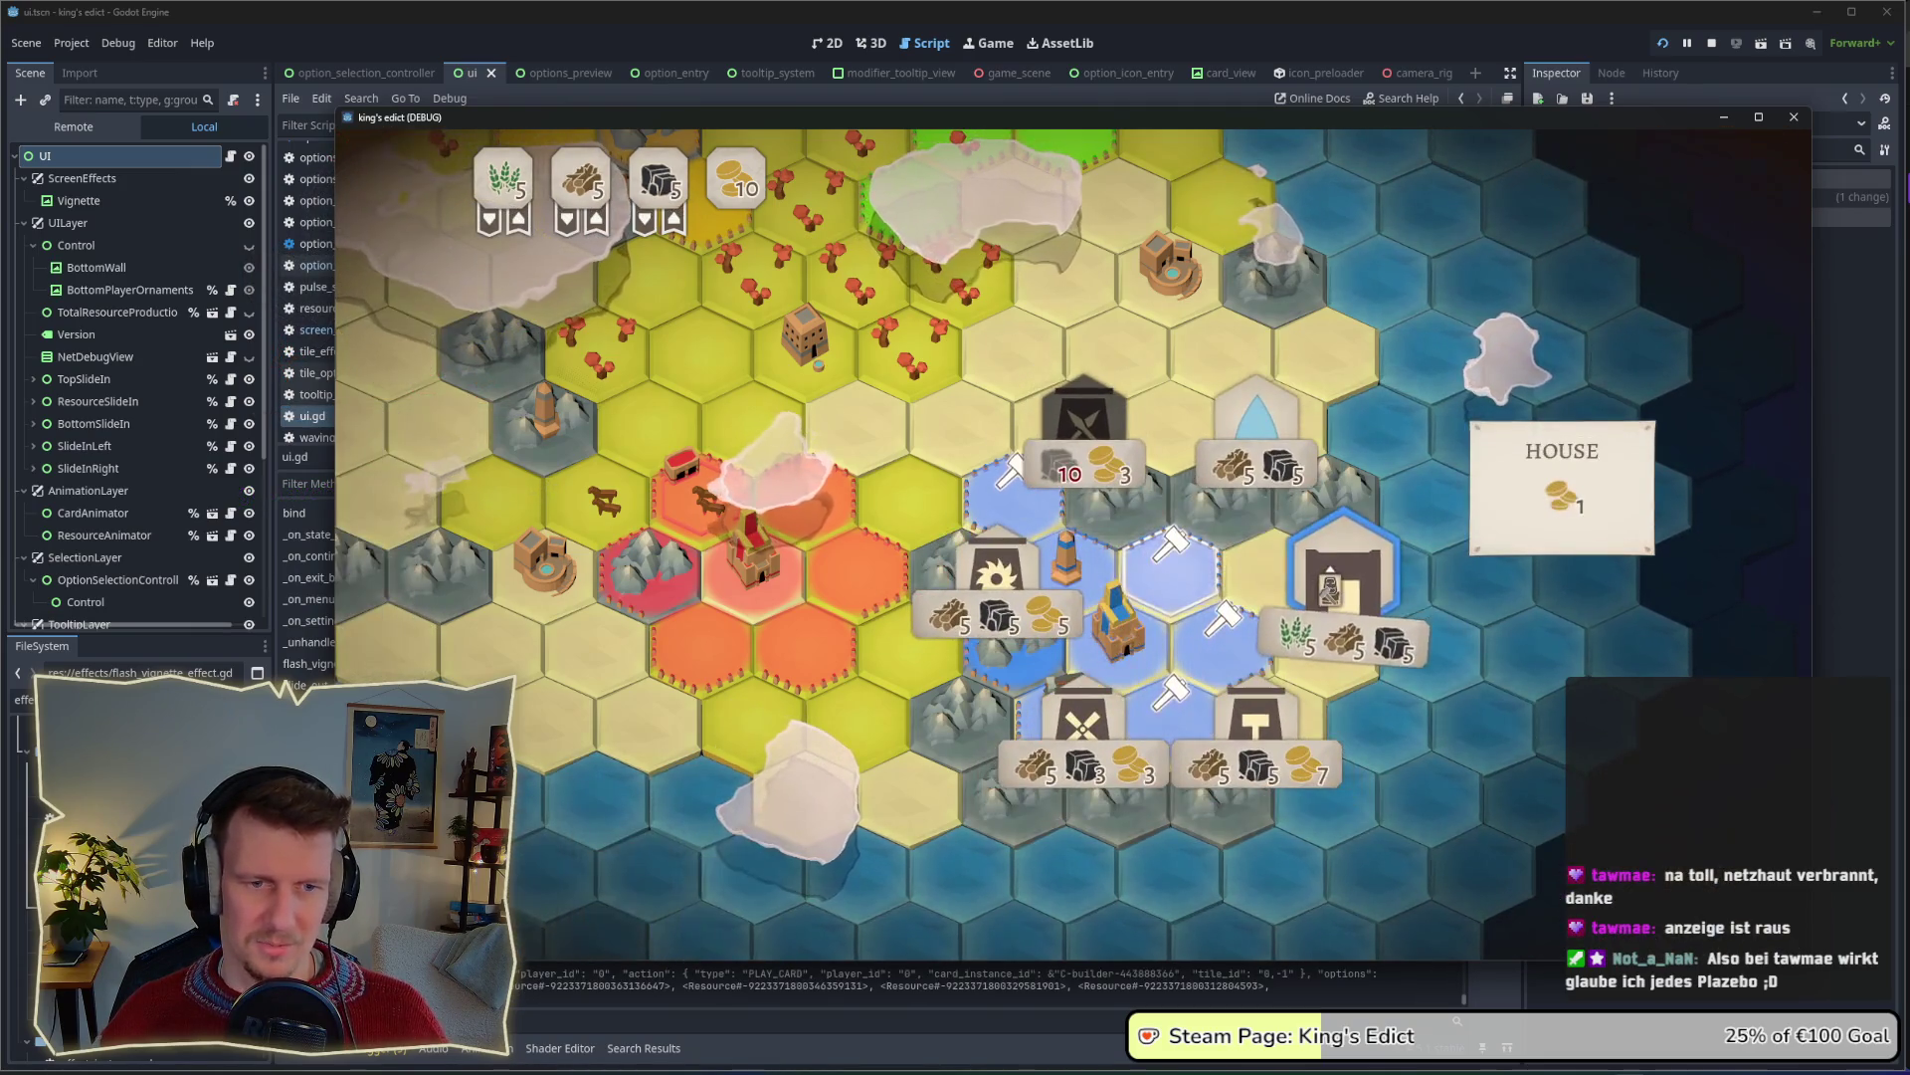
{"action": "left_click", "coordinate": [1338, 577]}
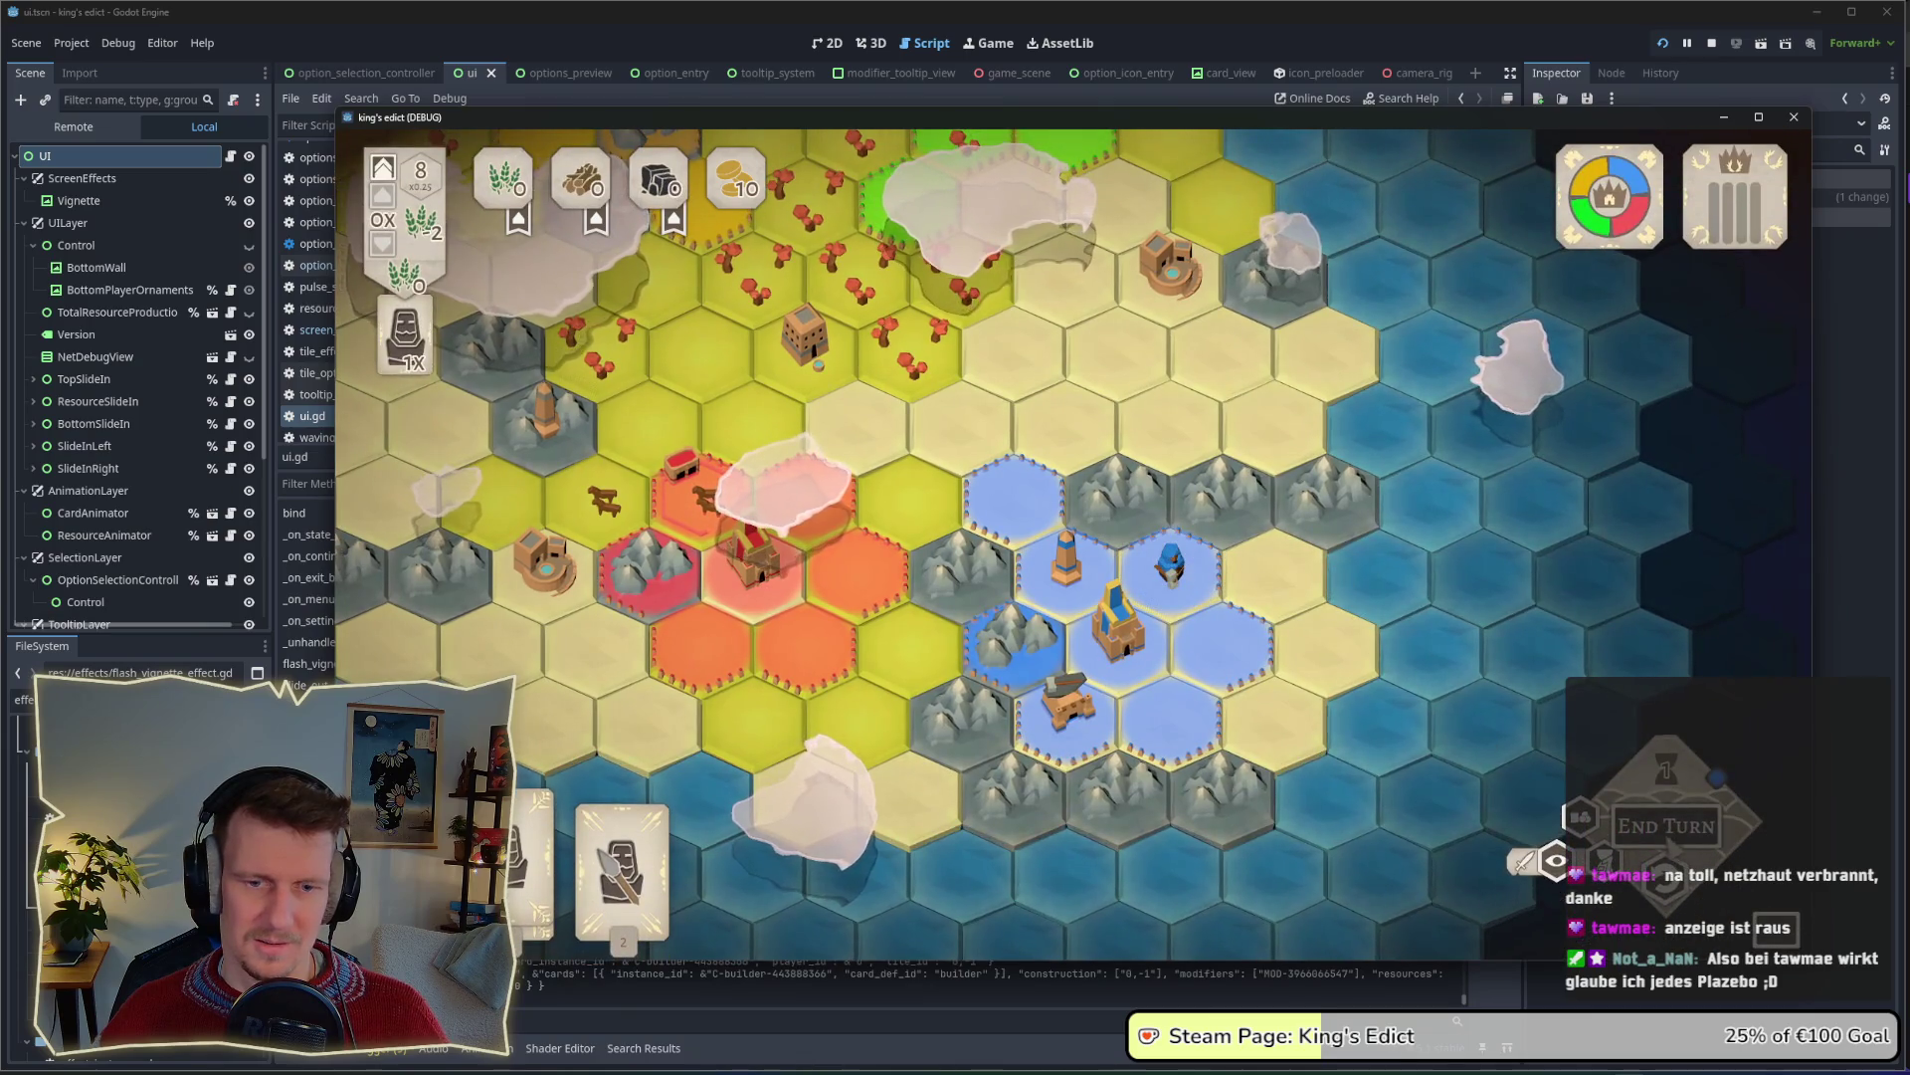
{"action": "key", "text": "ctrl+z"}
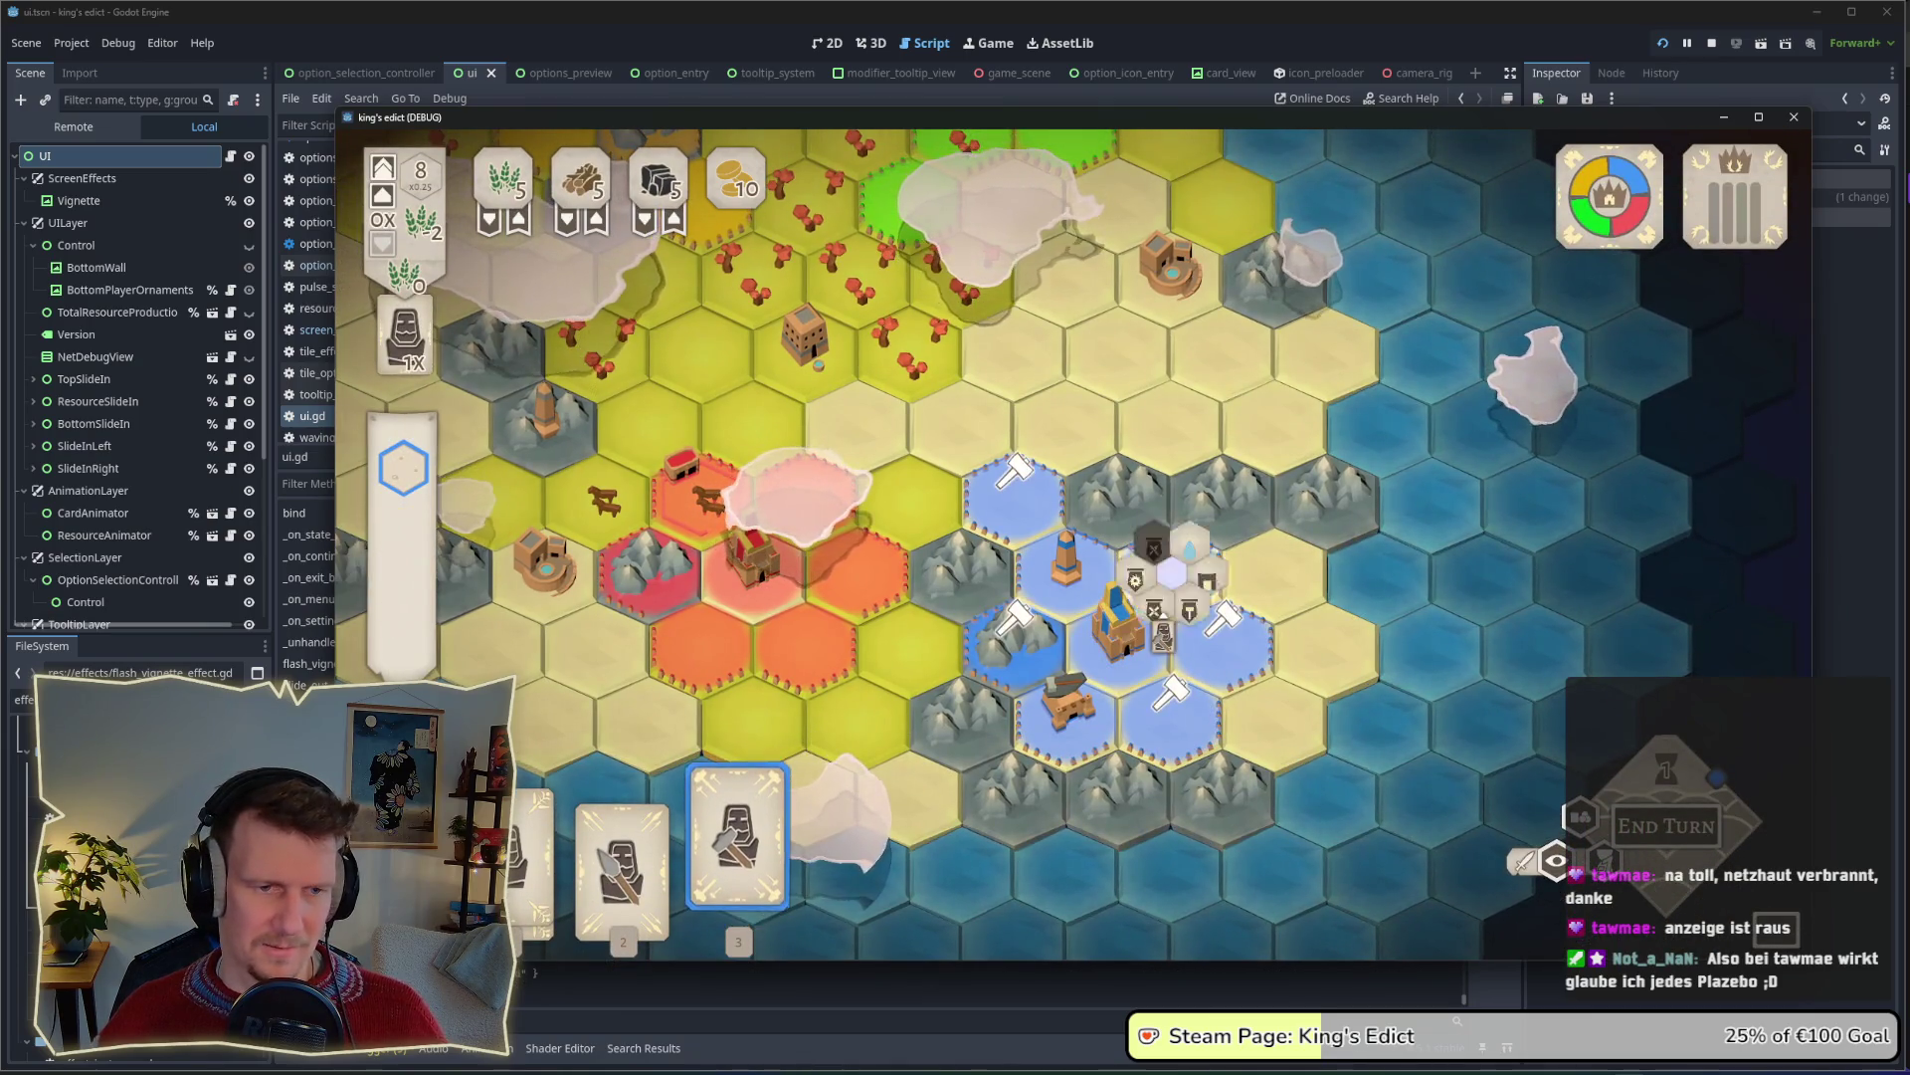
{"action": "key", "text": "ctrl+shift+z"}
{"action": "left_click", "coordinate": [1174, 575]}
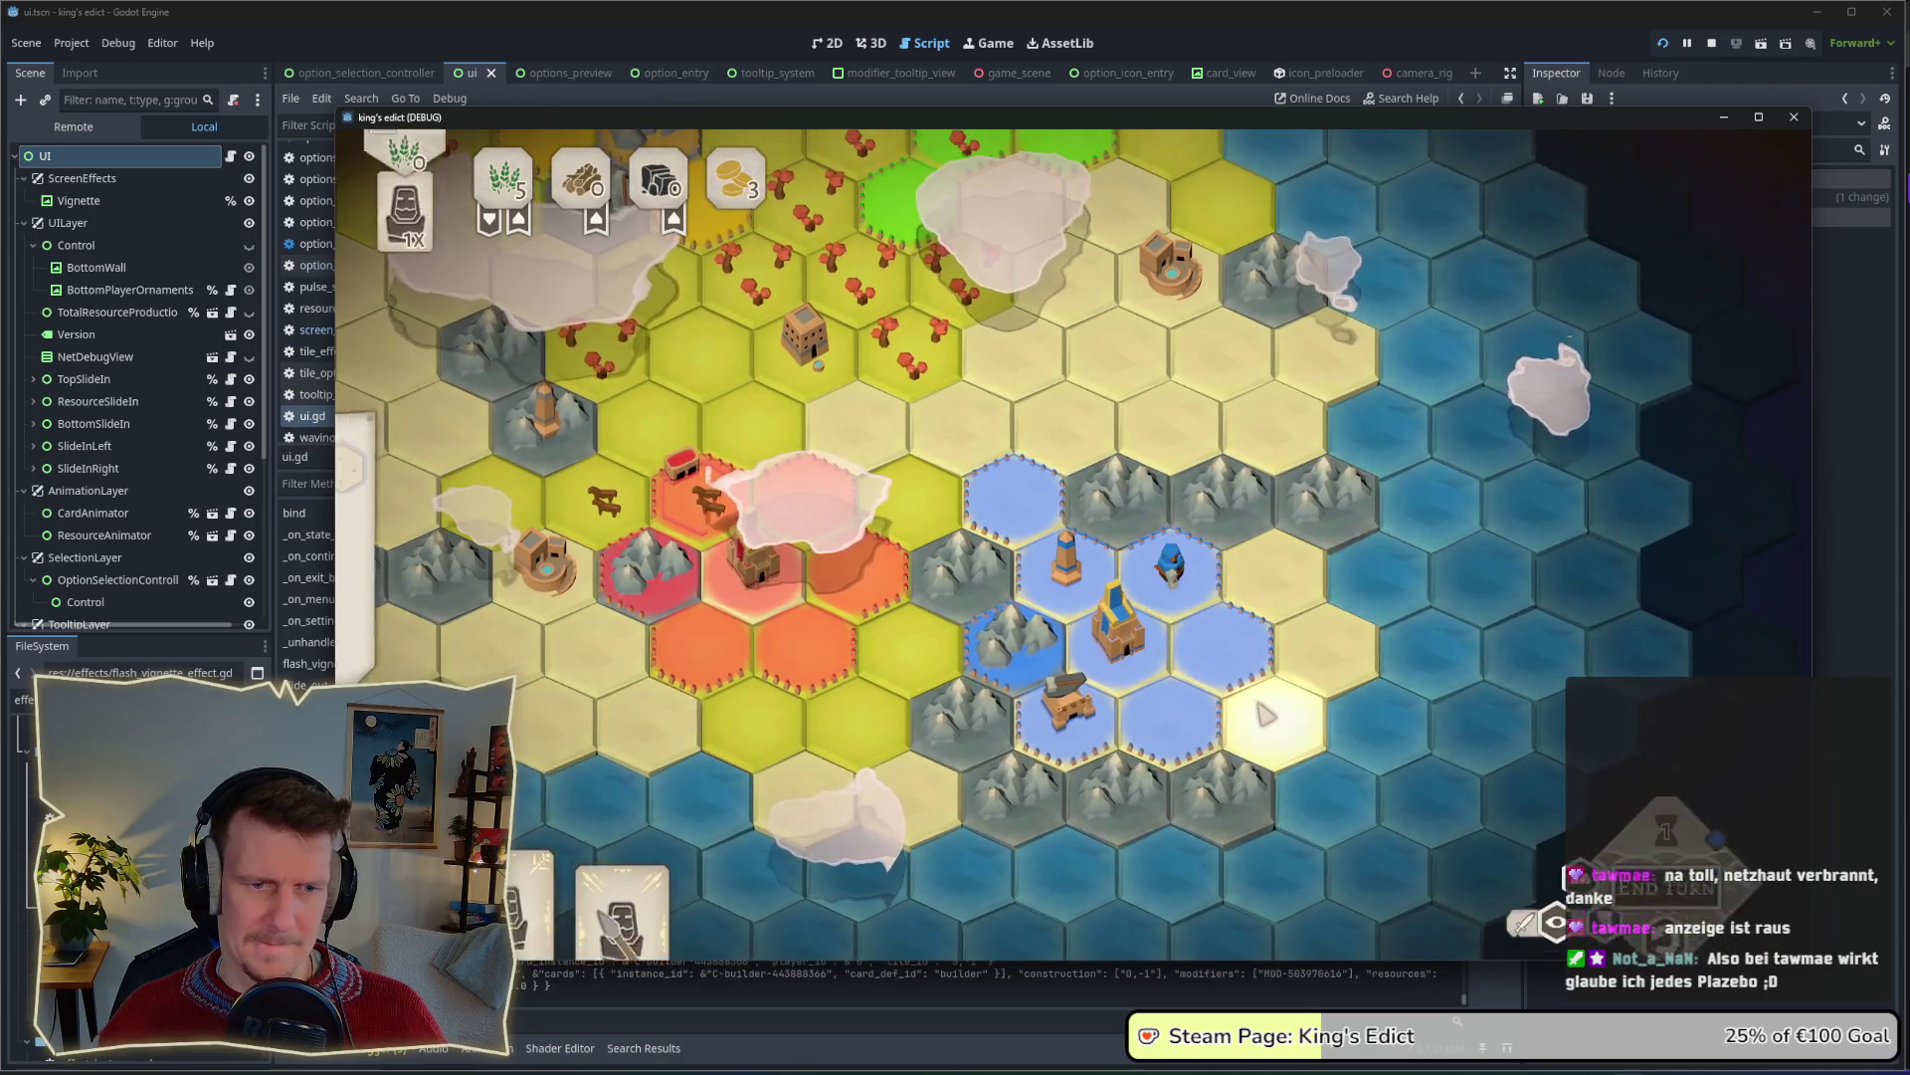
{"action": "key", "text": "ctrl+z"}
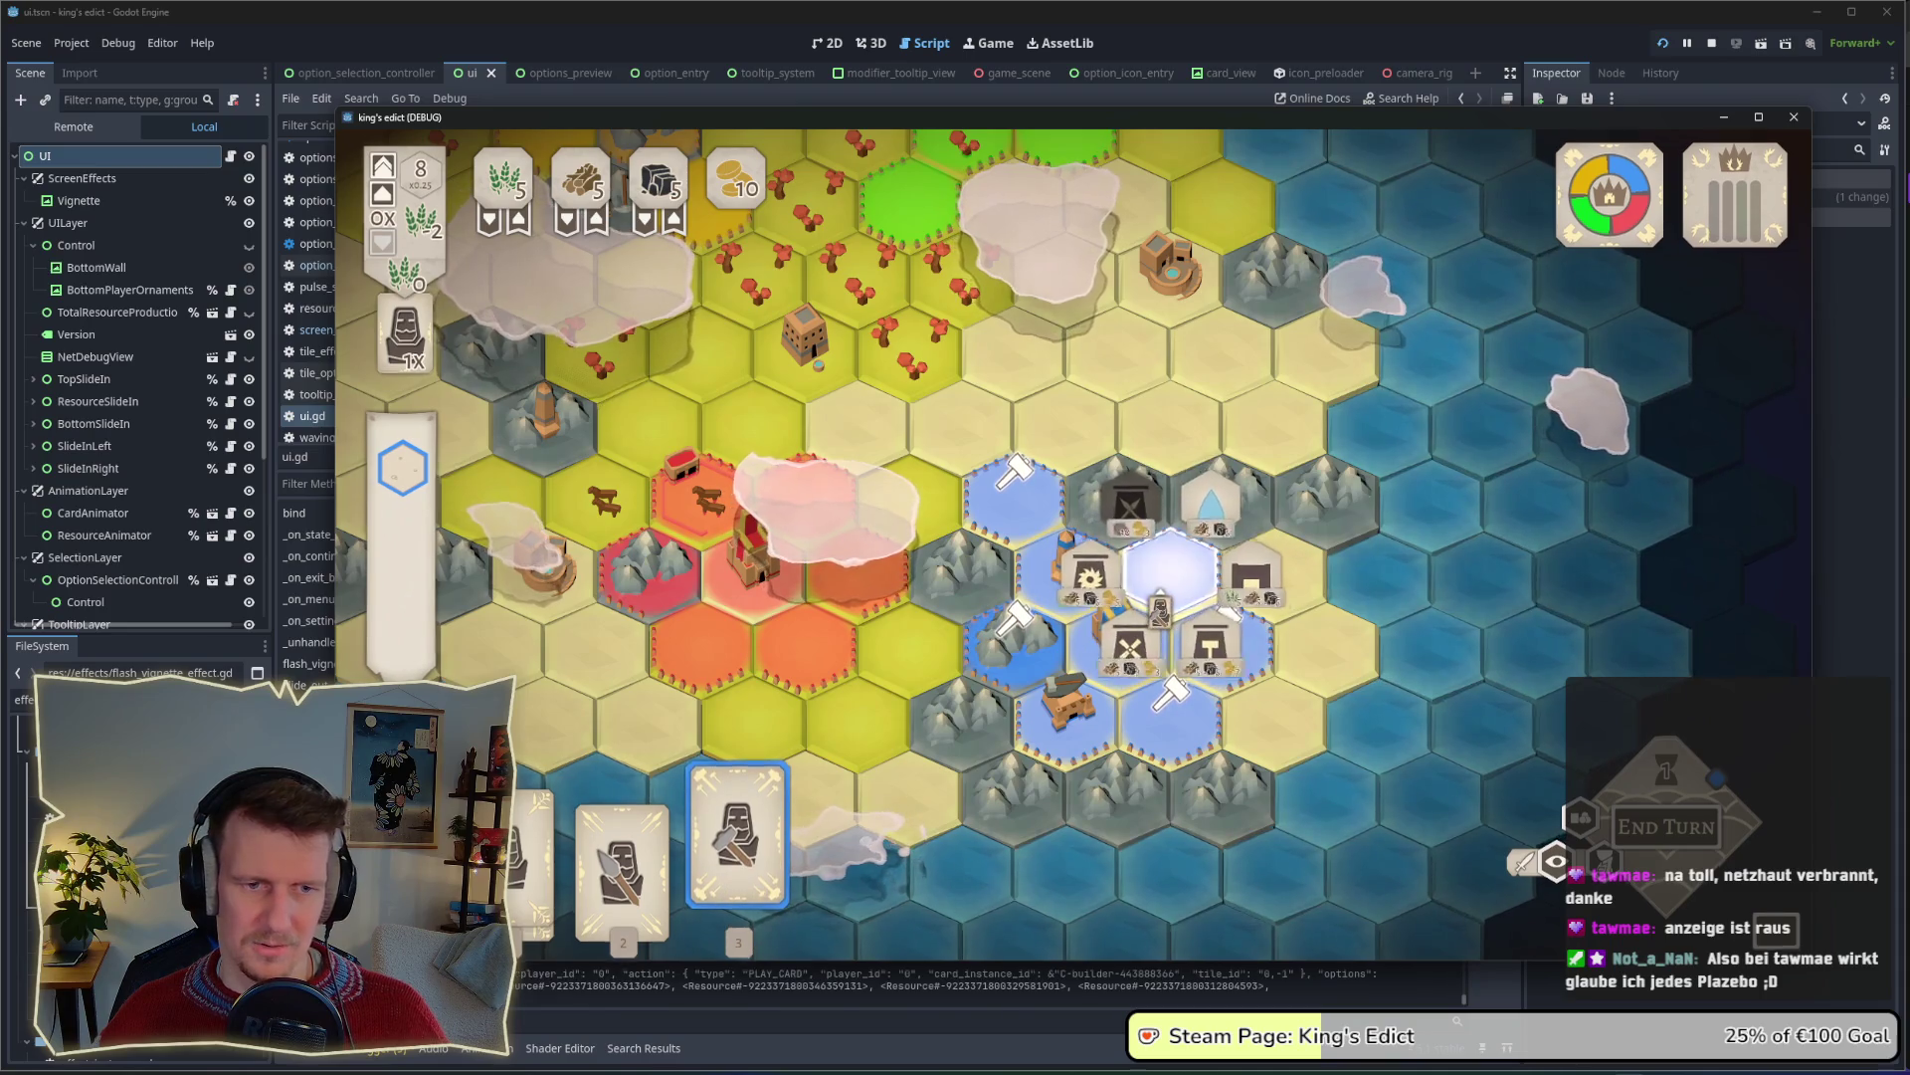
Build the Blacksmith beside the castle, play the builder card on the hammer hex, and stop the game.
{"action": "left_click", "coordinate": [1254, 721]}
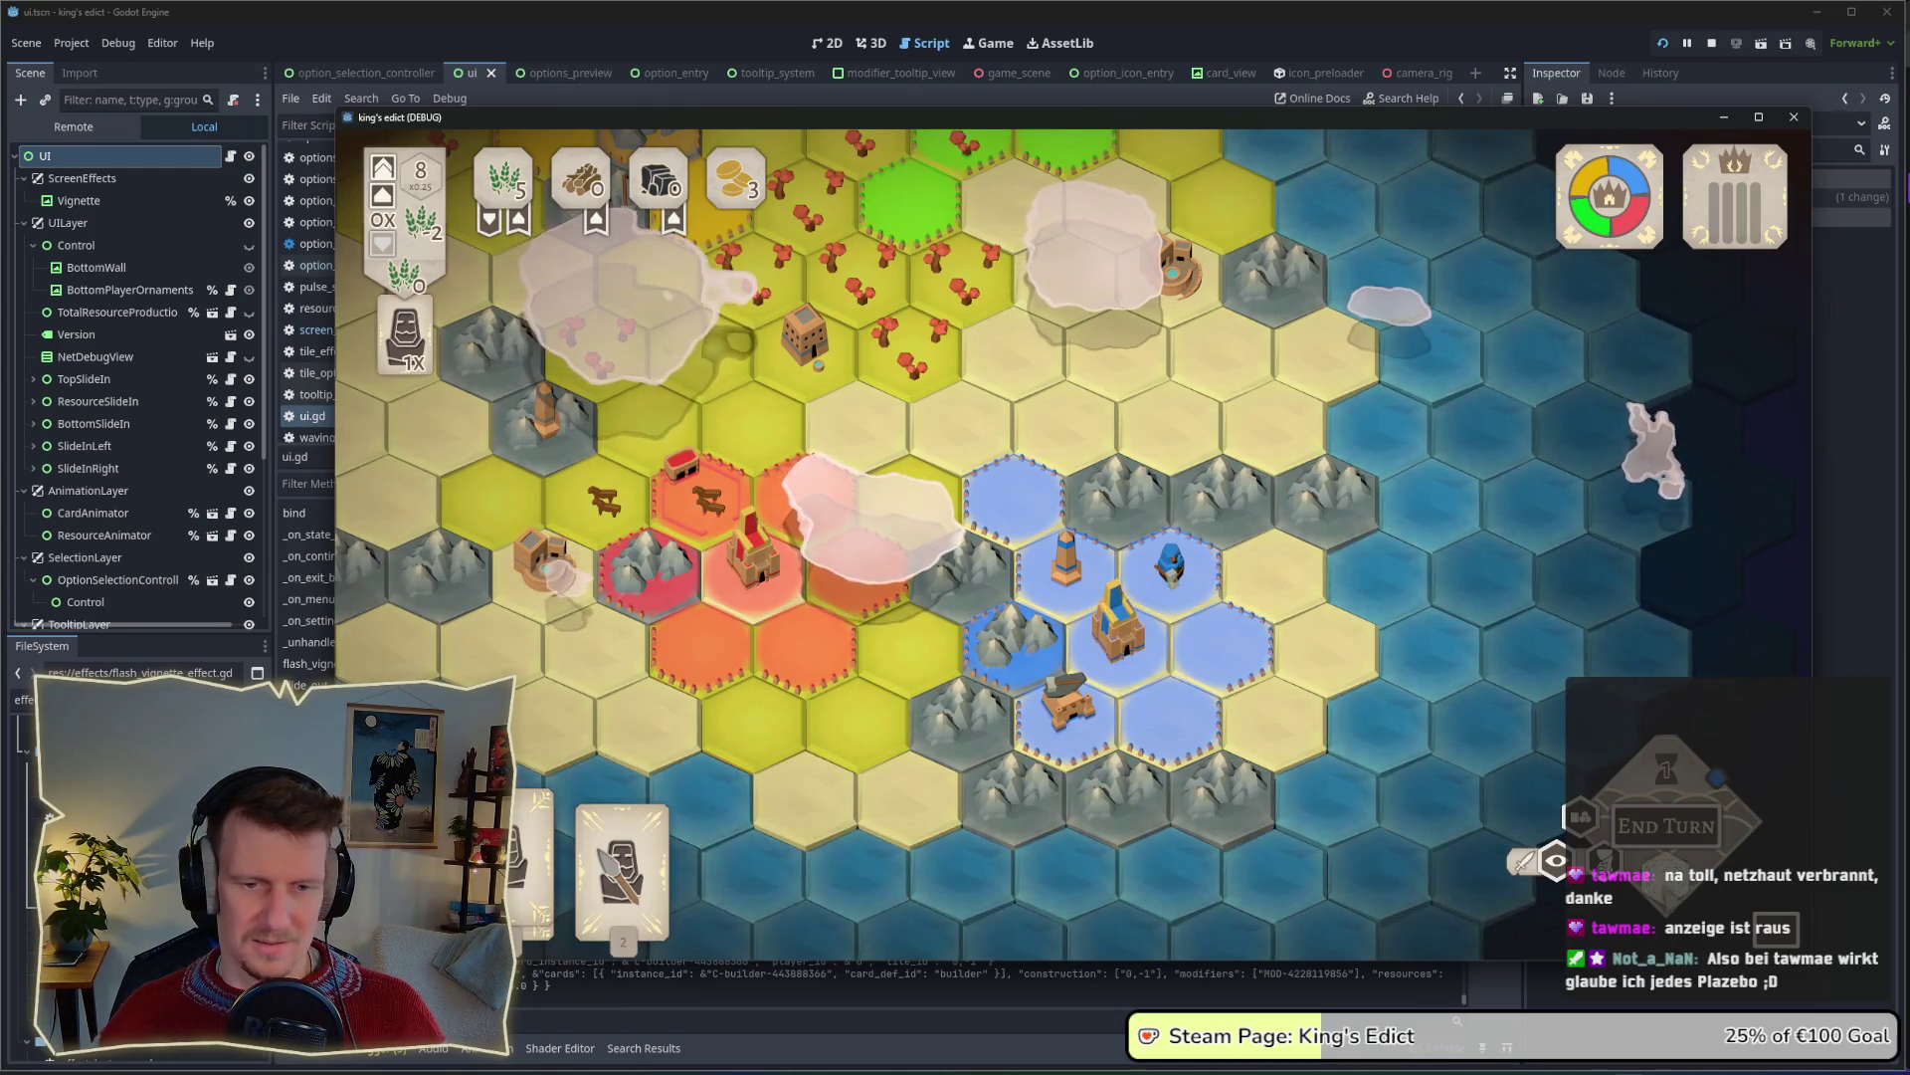
{"action": "left_click", "coordinate": [1170, 552]}
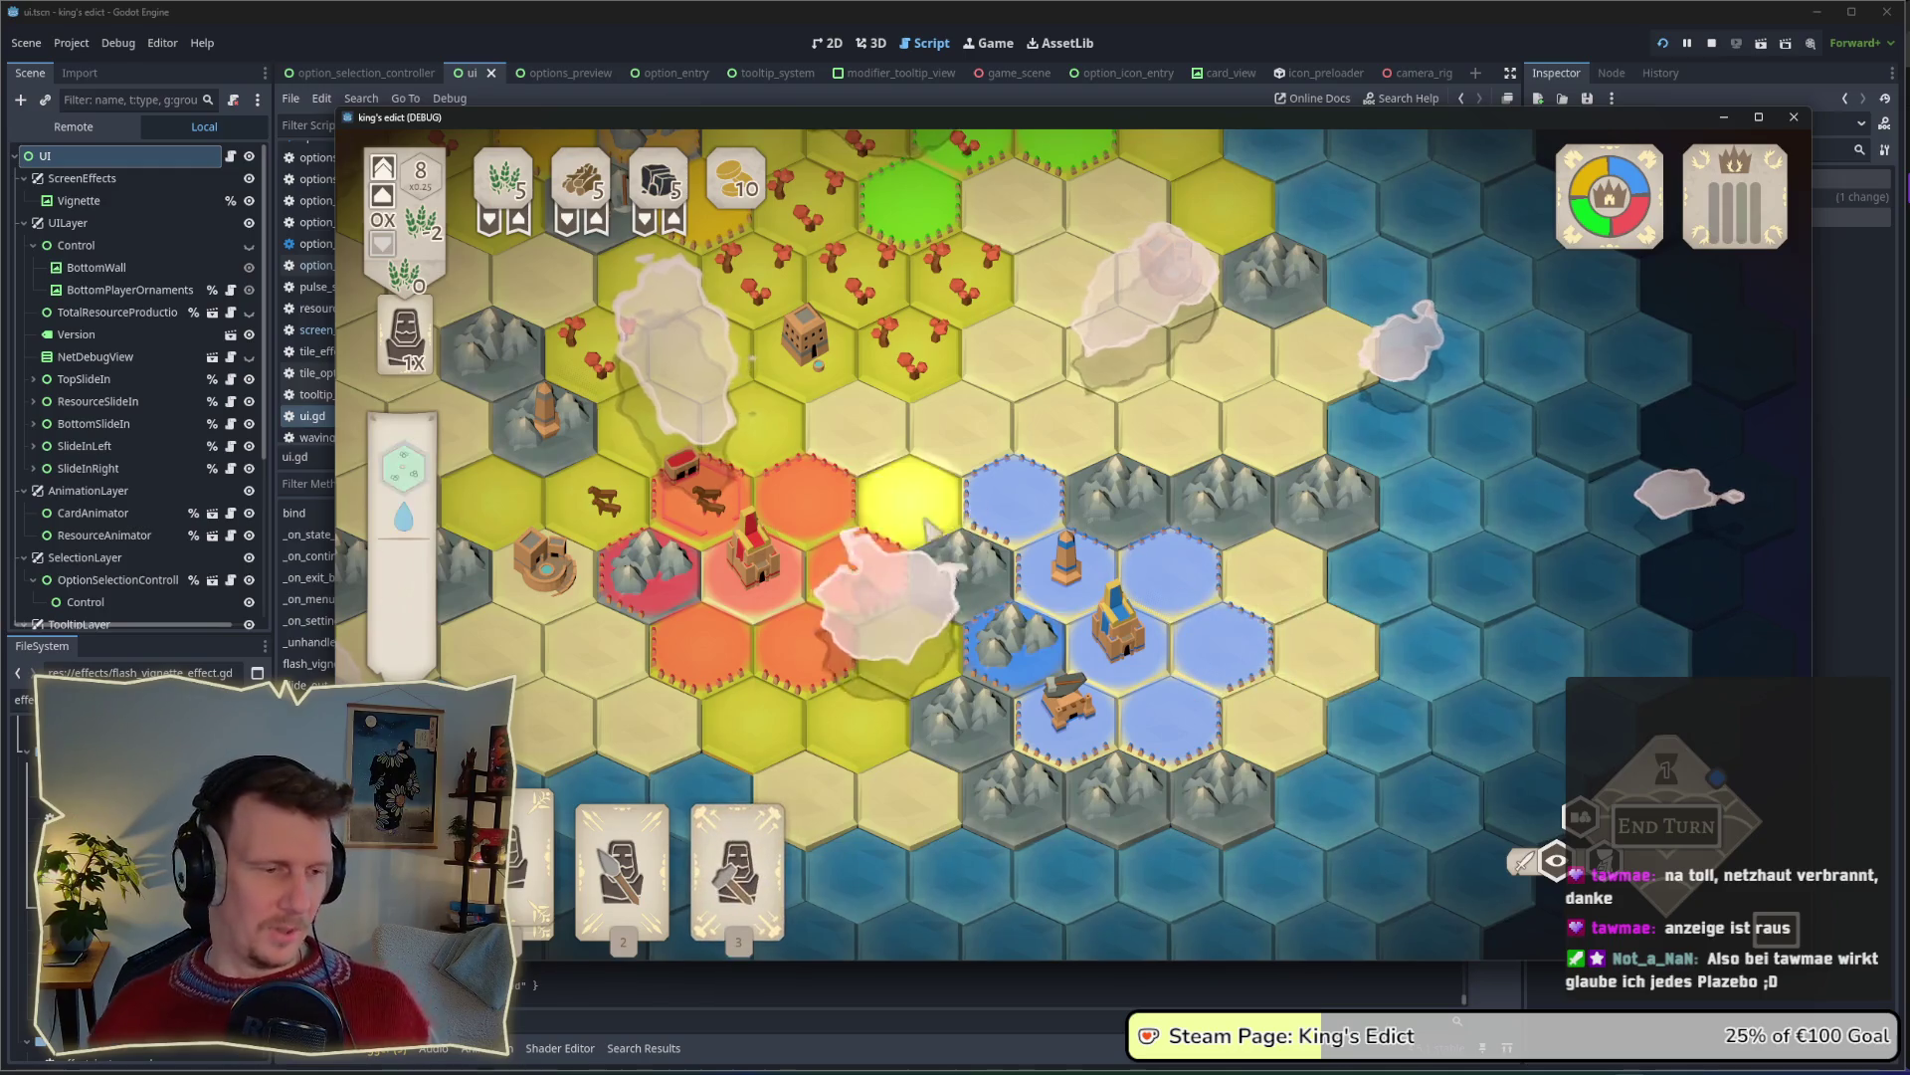
{"action": "key", "text": "F8"}
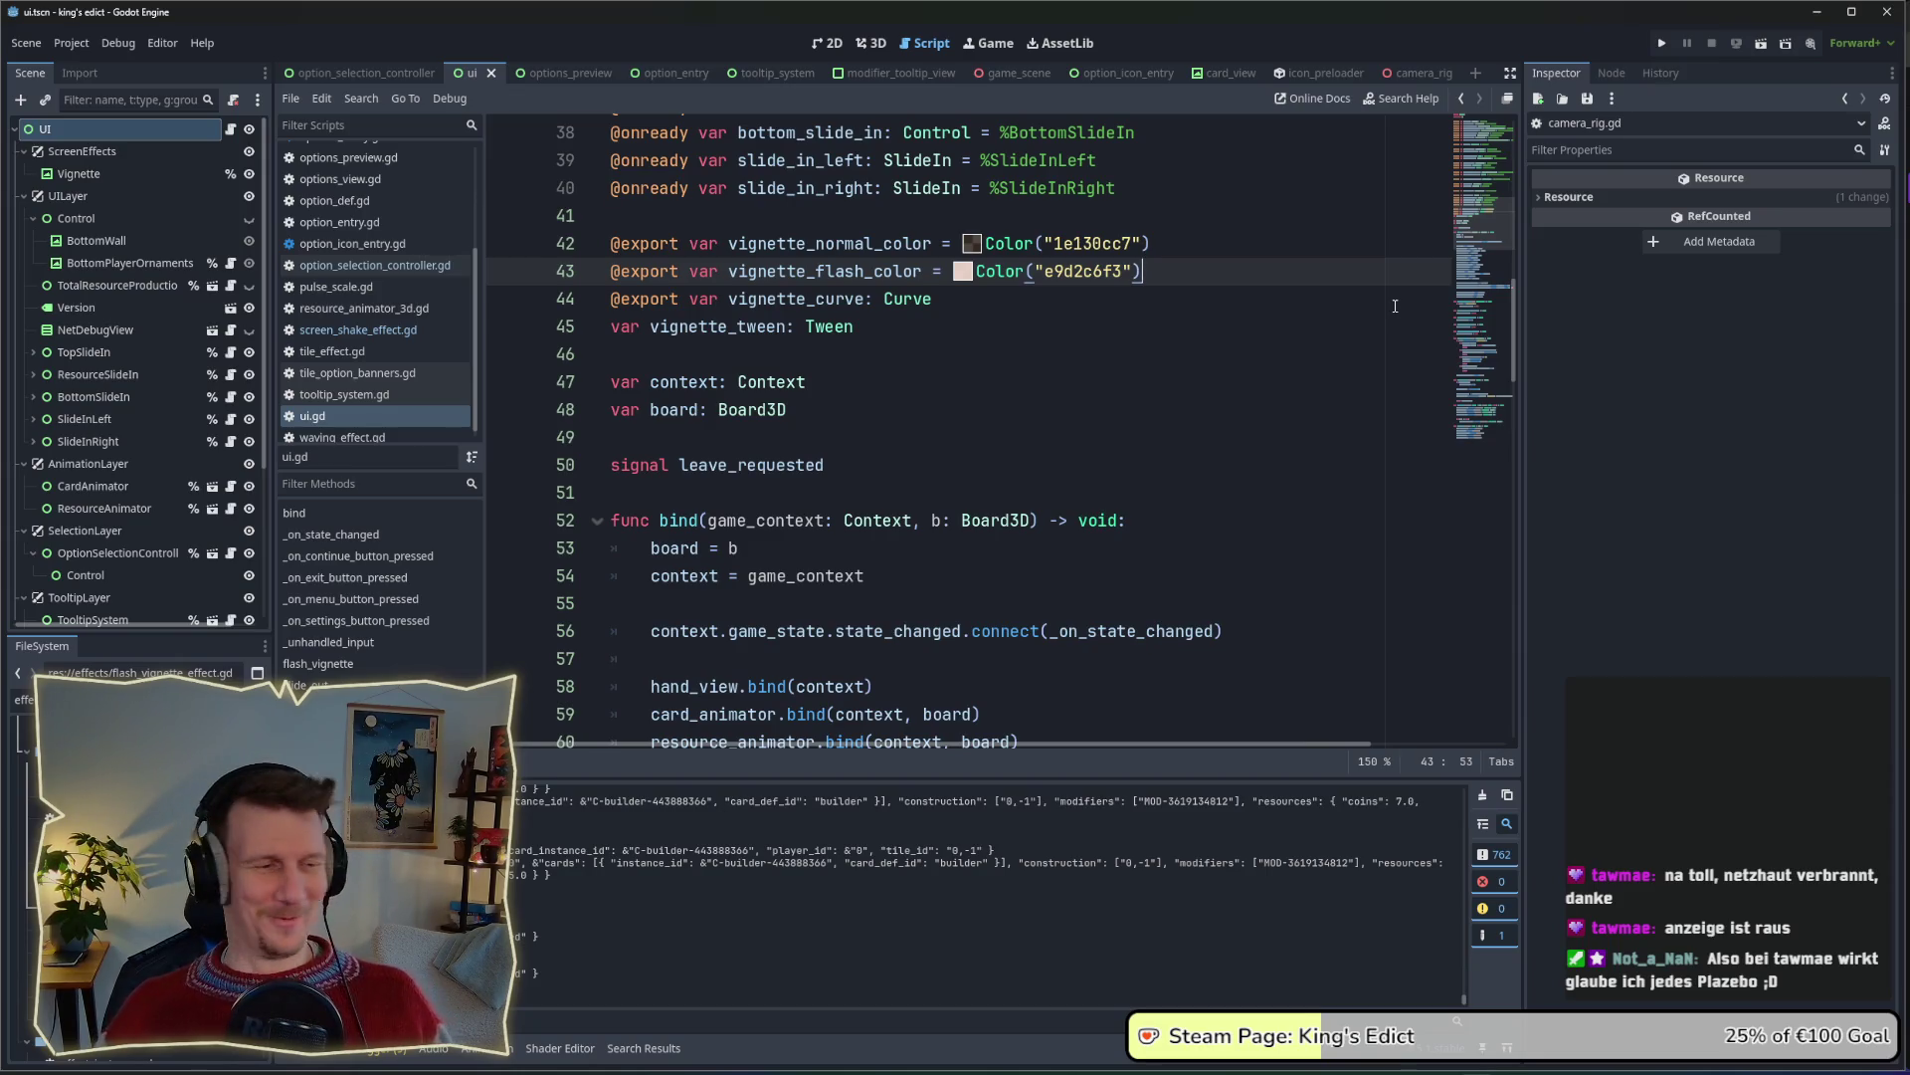
Review lines 49–51 around the leave_requested signal in ui.gd, then switch to the checklist notes.
{"action": "left_click", "coordinate": [1256, 426]}
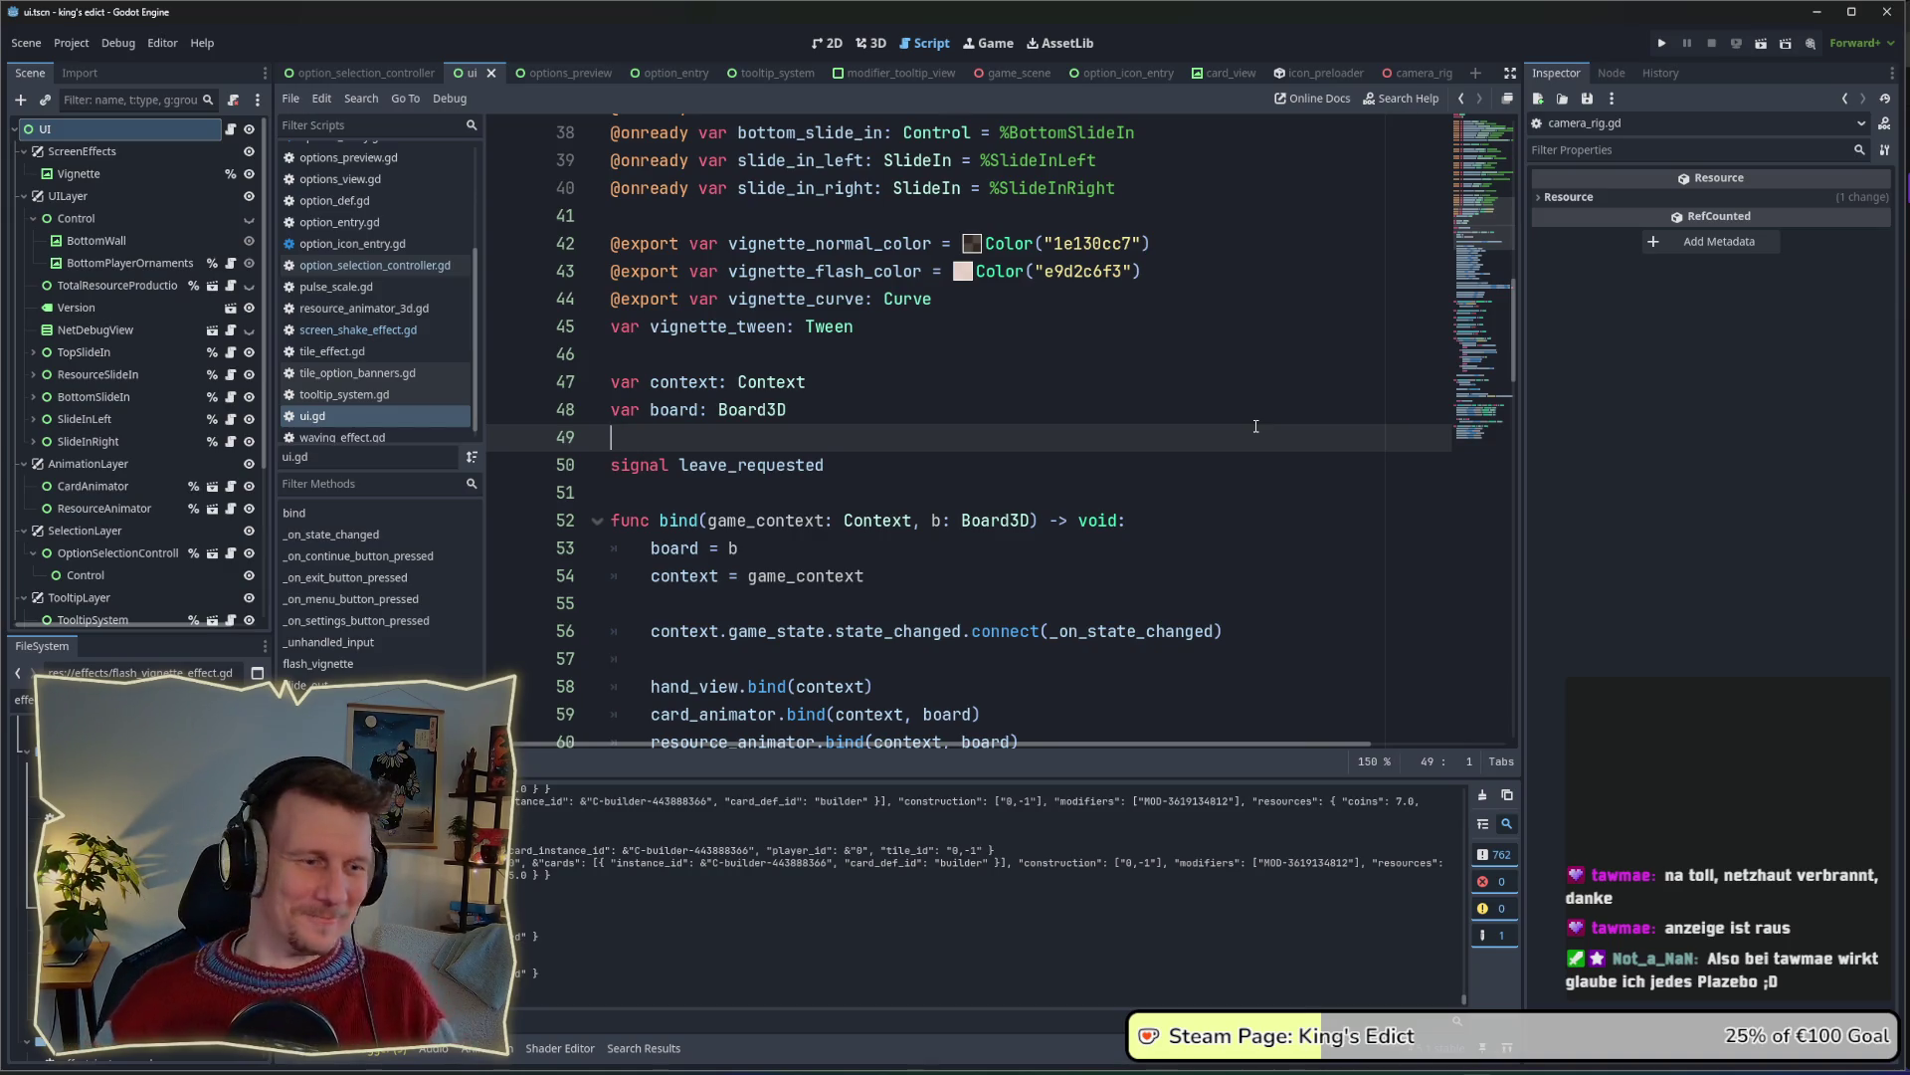
{"action": "left_click", "coordinate": [869, 476]}
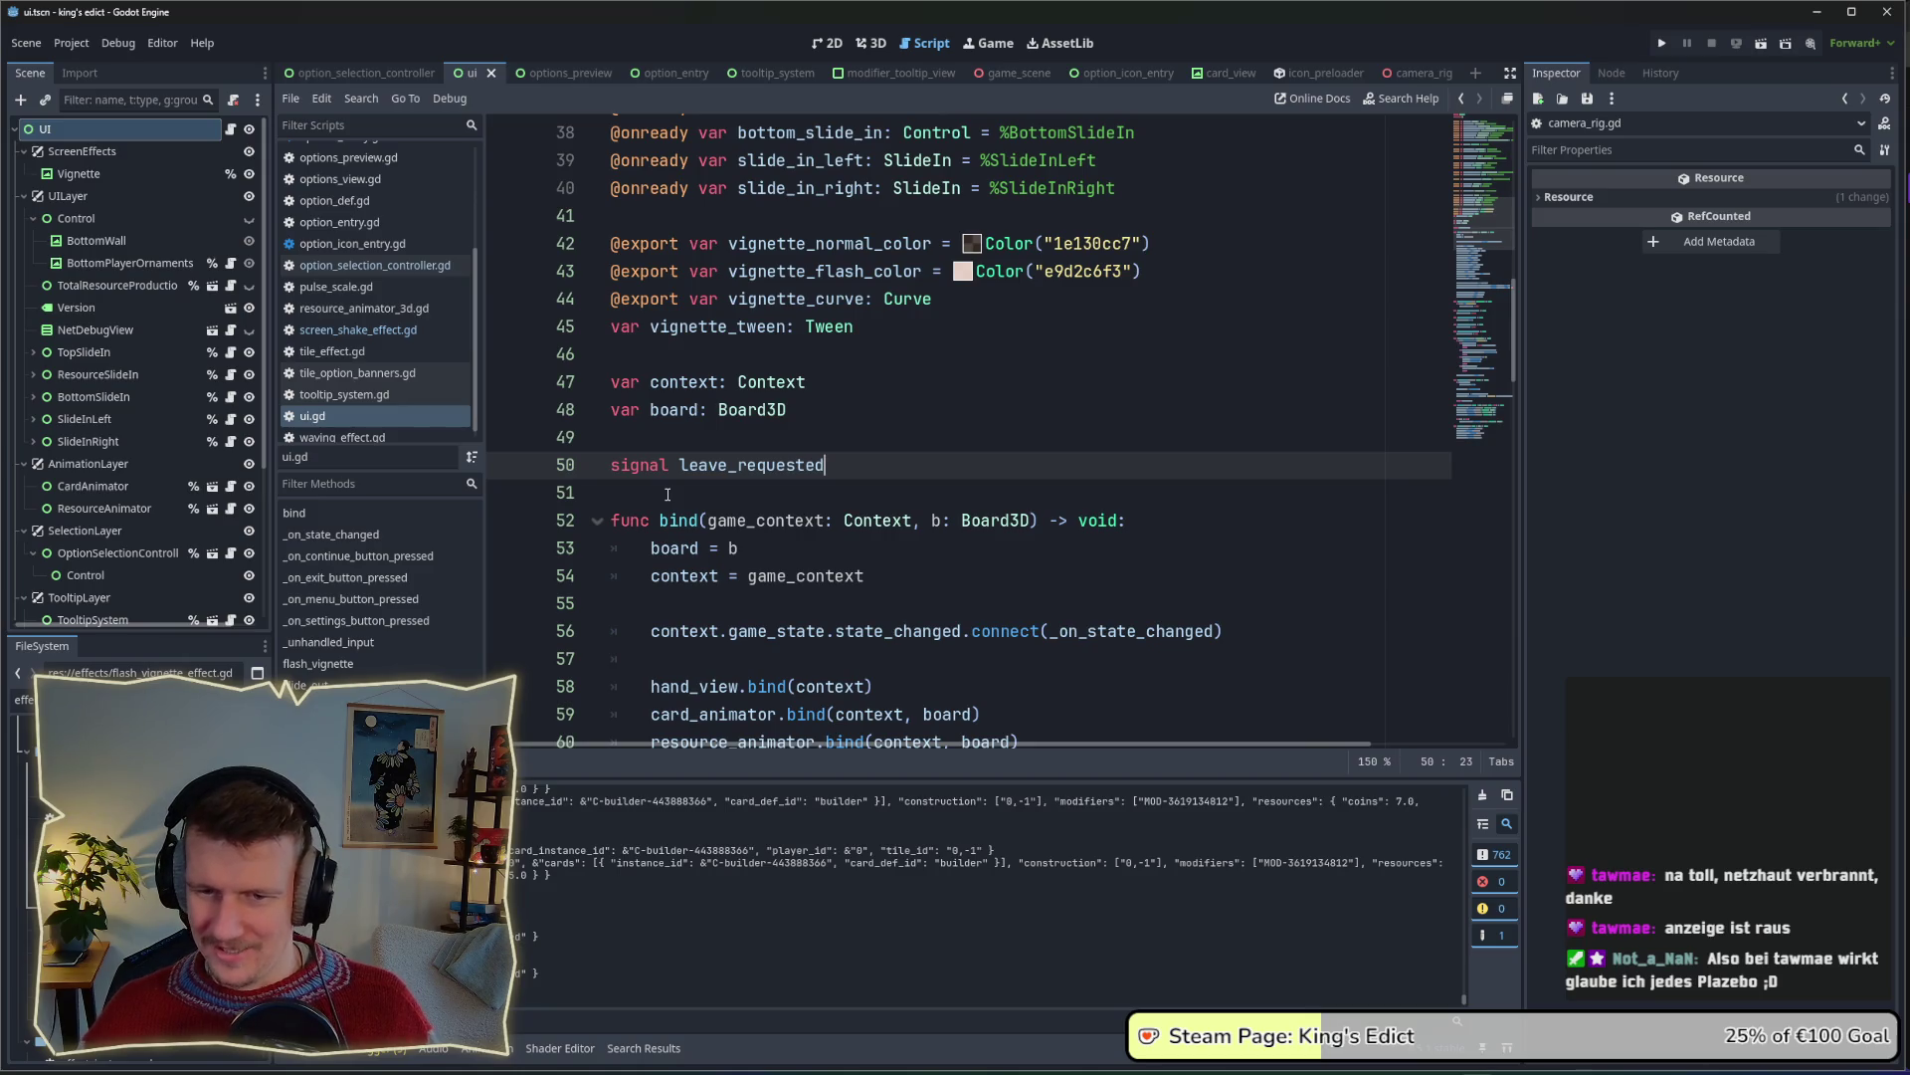
{"action": "left_click", "coordinate": [794, 500]}
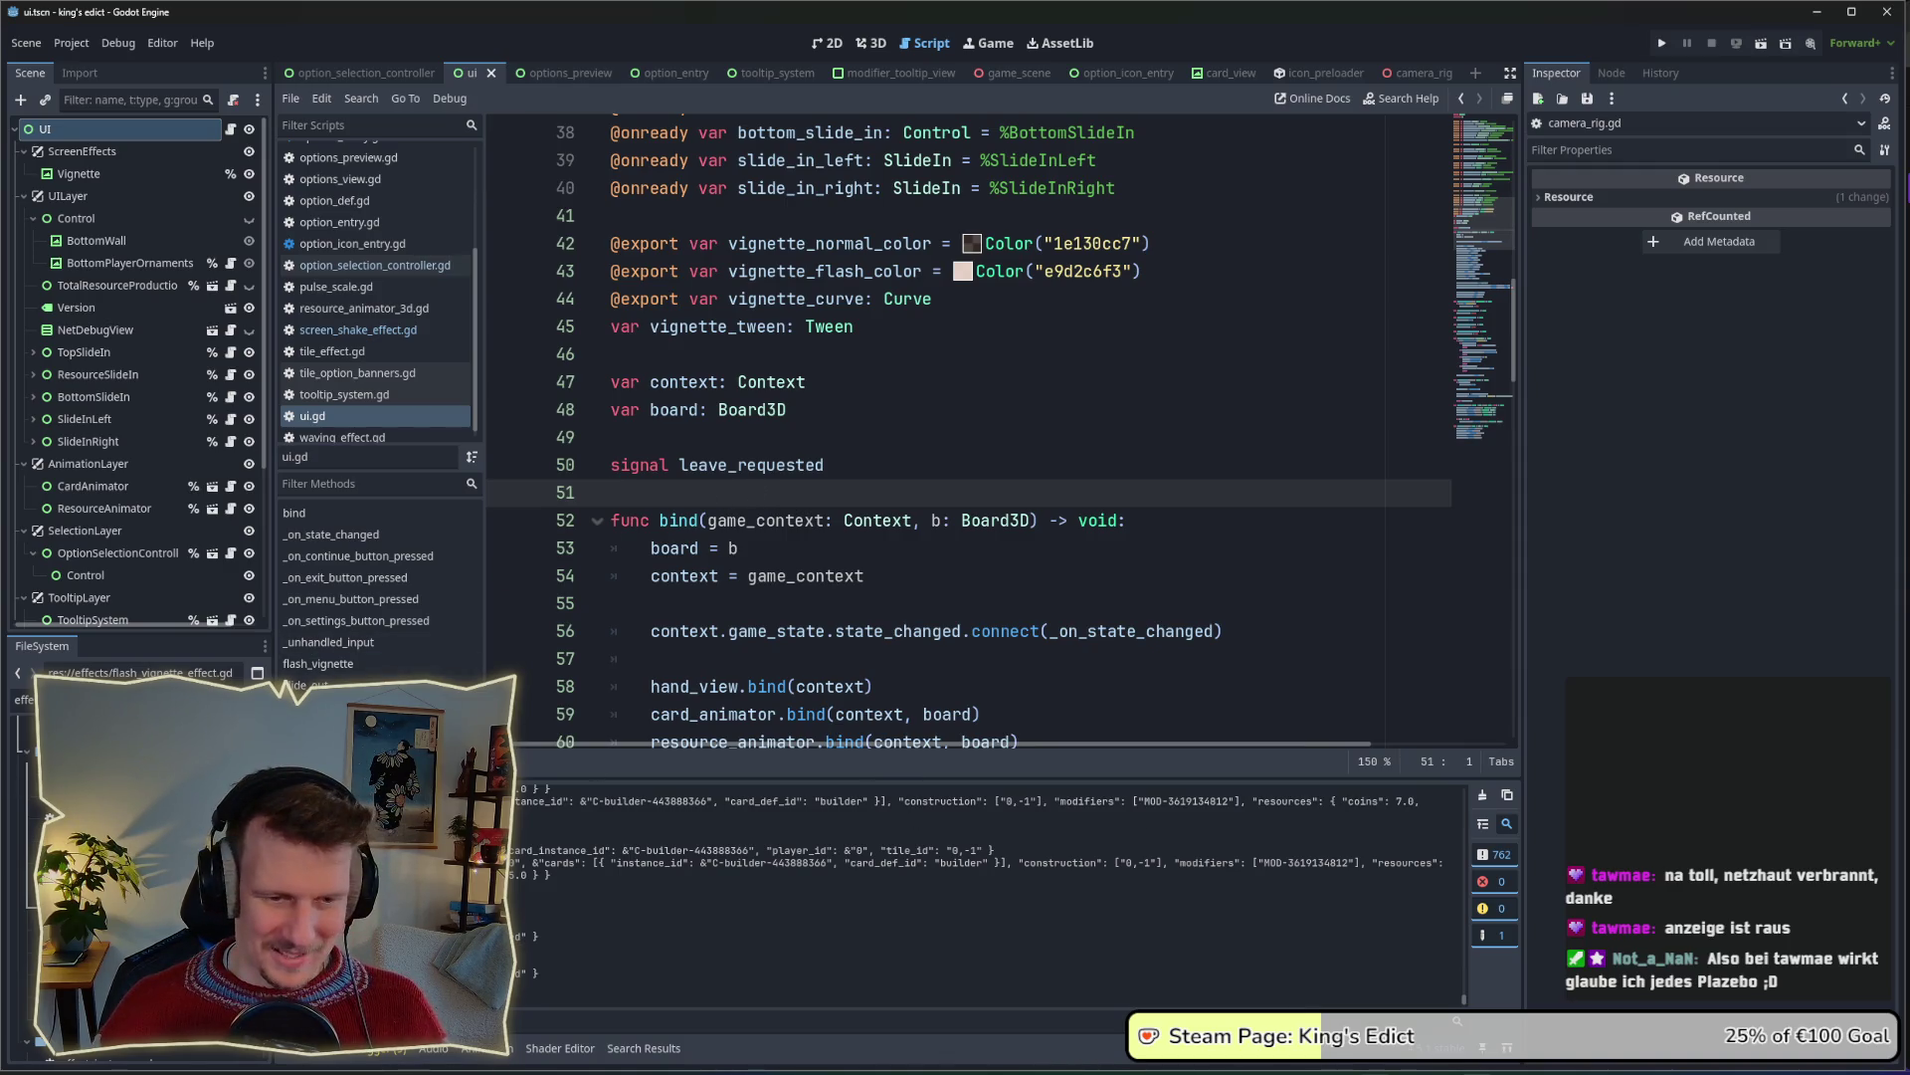
{"action": "key", "text": "alt+Tab"}
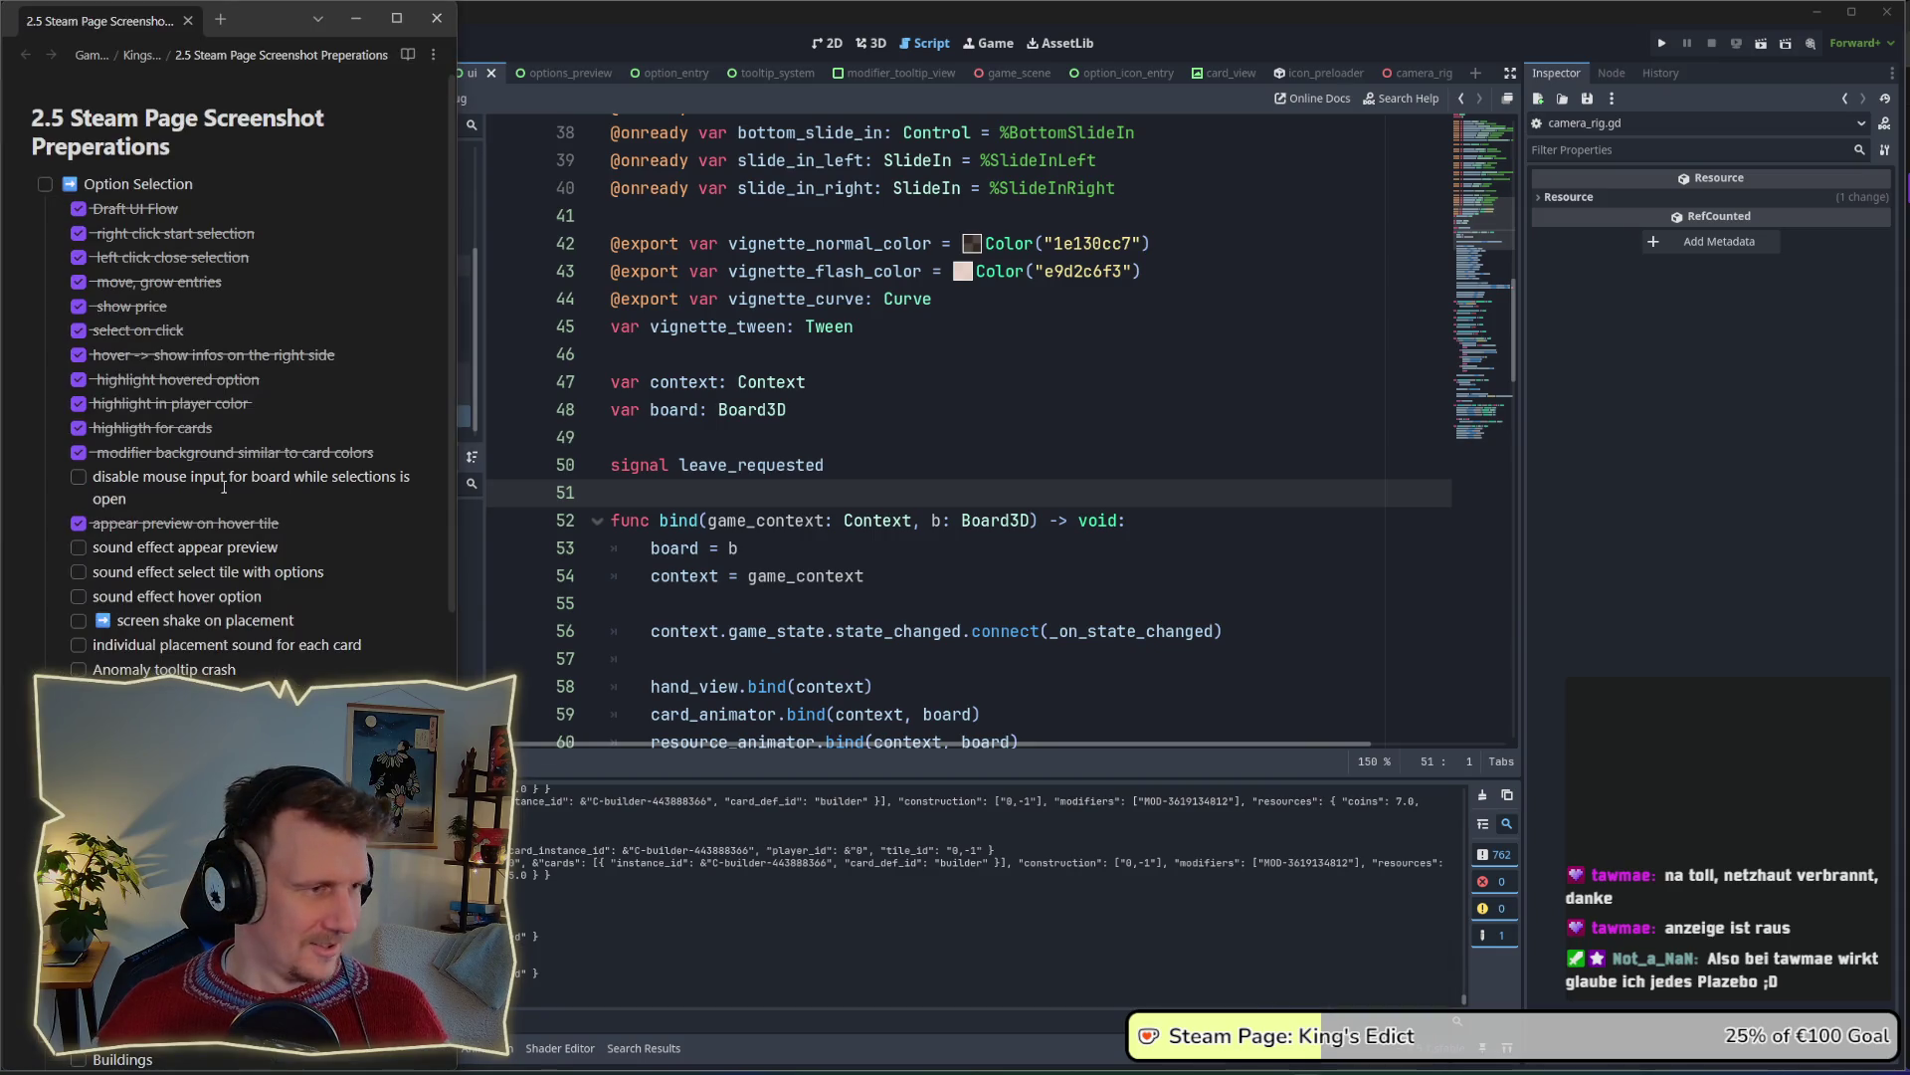
Tick 'screen shake on placement' and move the ➡️ marker to 'Individual placement sound for each card'.
{"action": "left_click", "coordinate": [79, 621]}
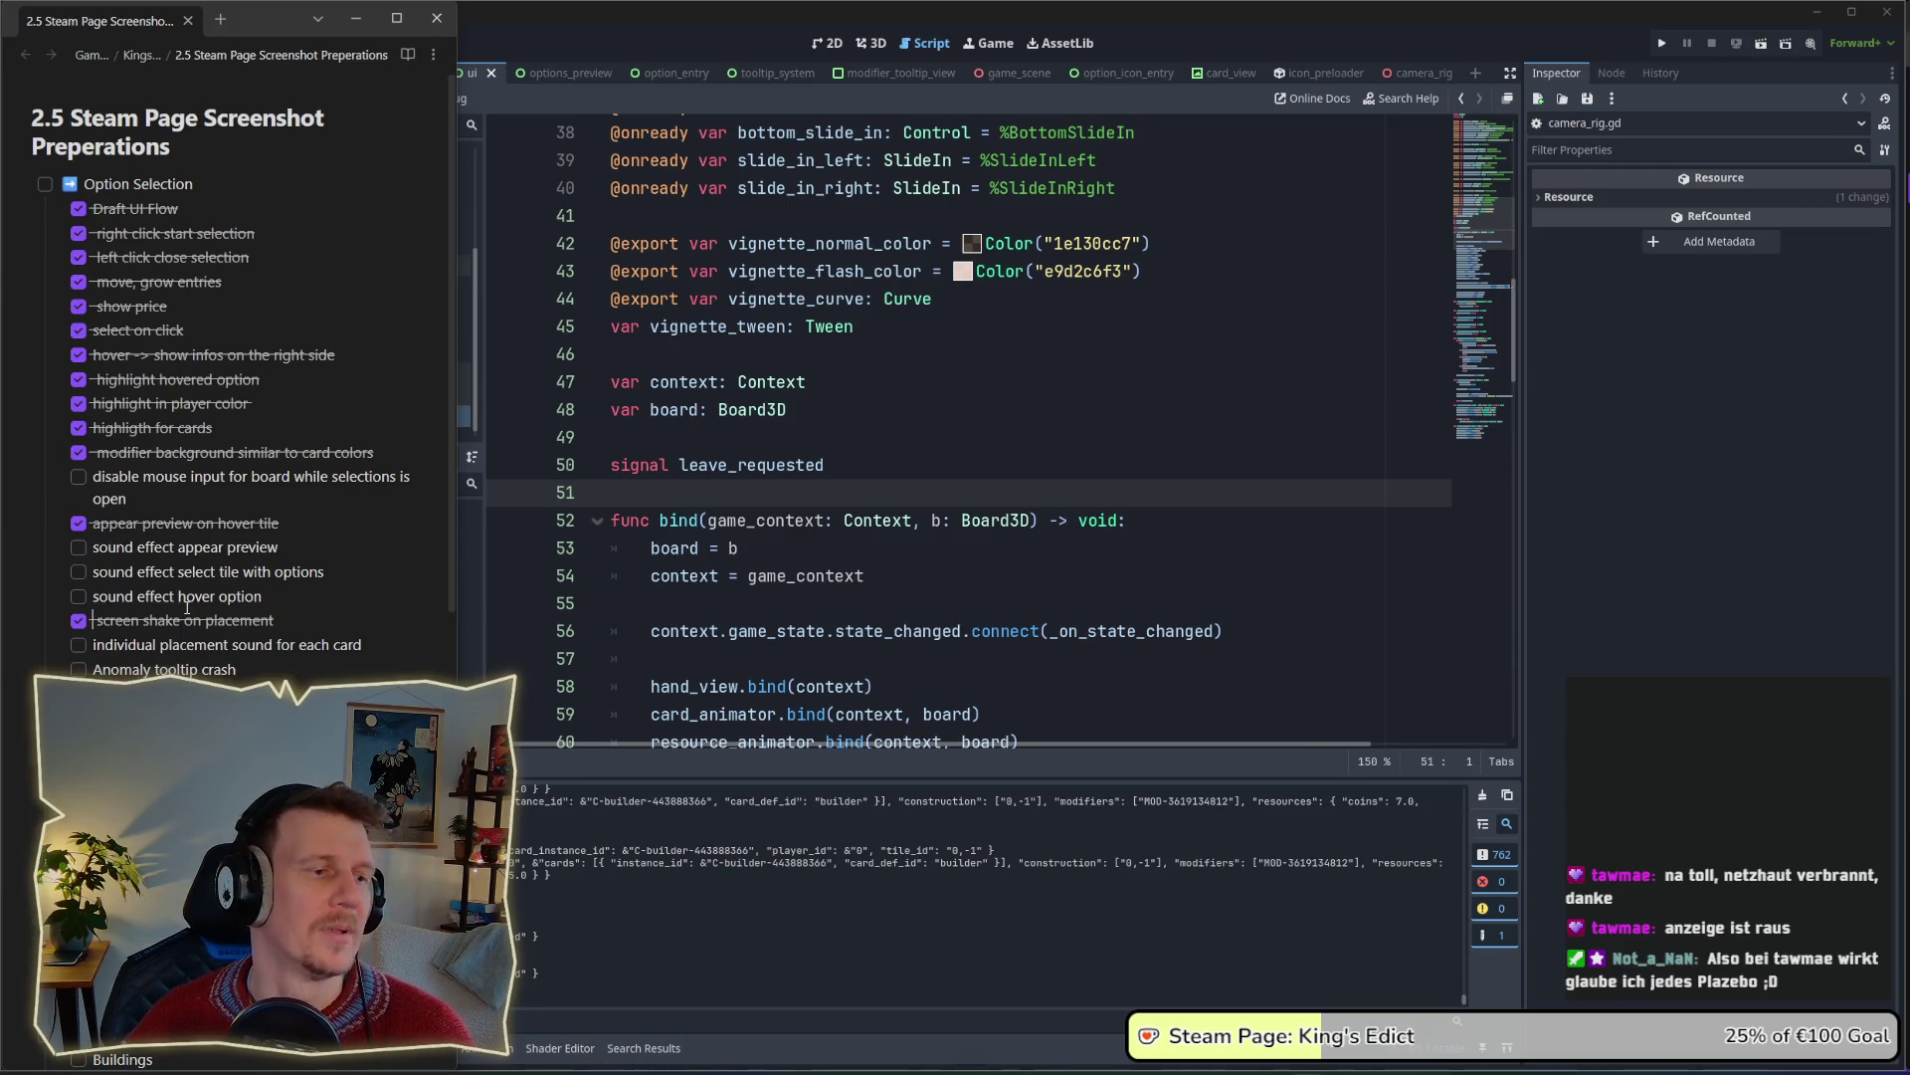
{"action": "key", "text": "Down"}
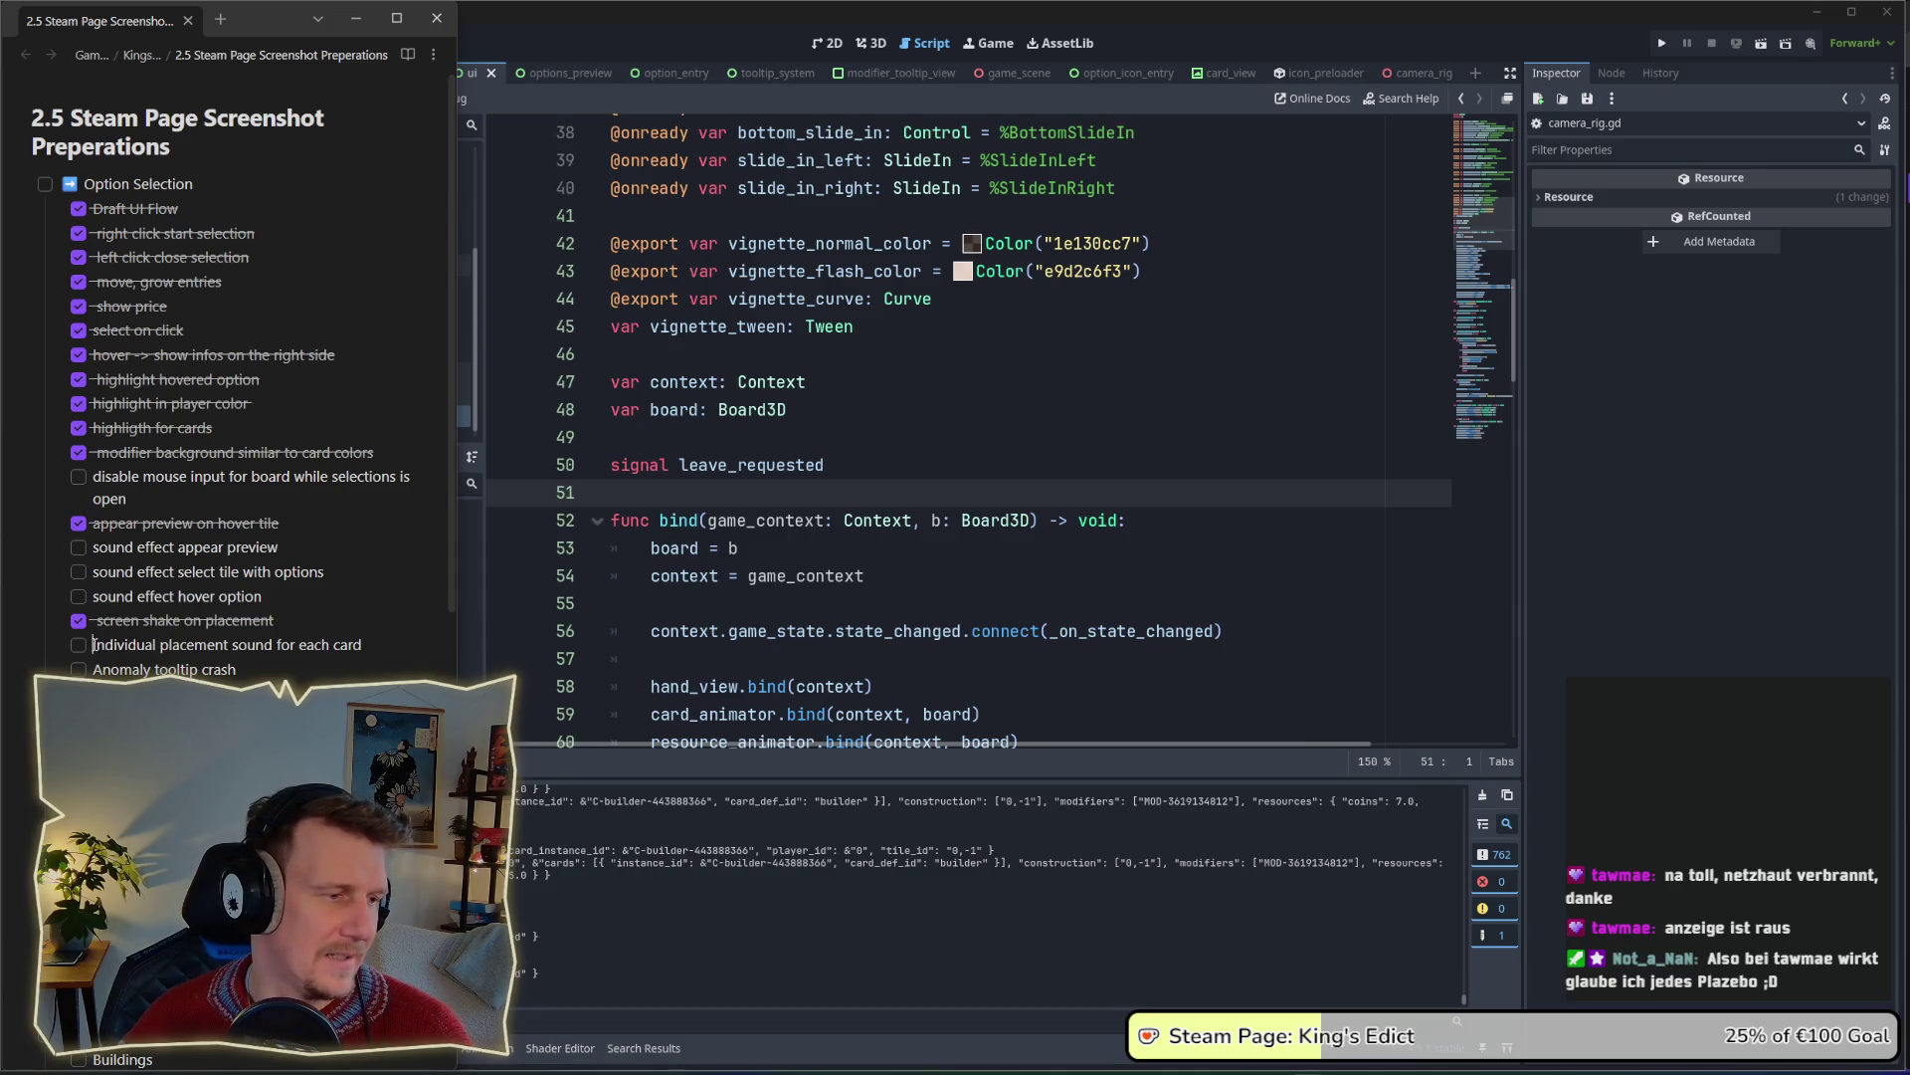
{"action": "key", "text": "Up"}
{"action": "key", "text": "Delete"}
{"action": "key", "text": "Down"}
{"action": "type", "text": "➡️"}
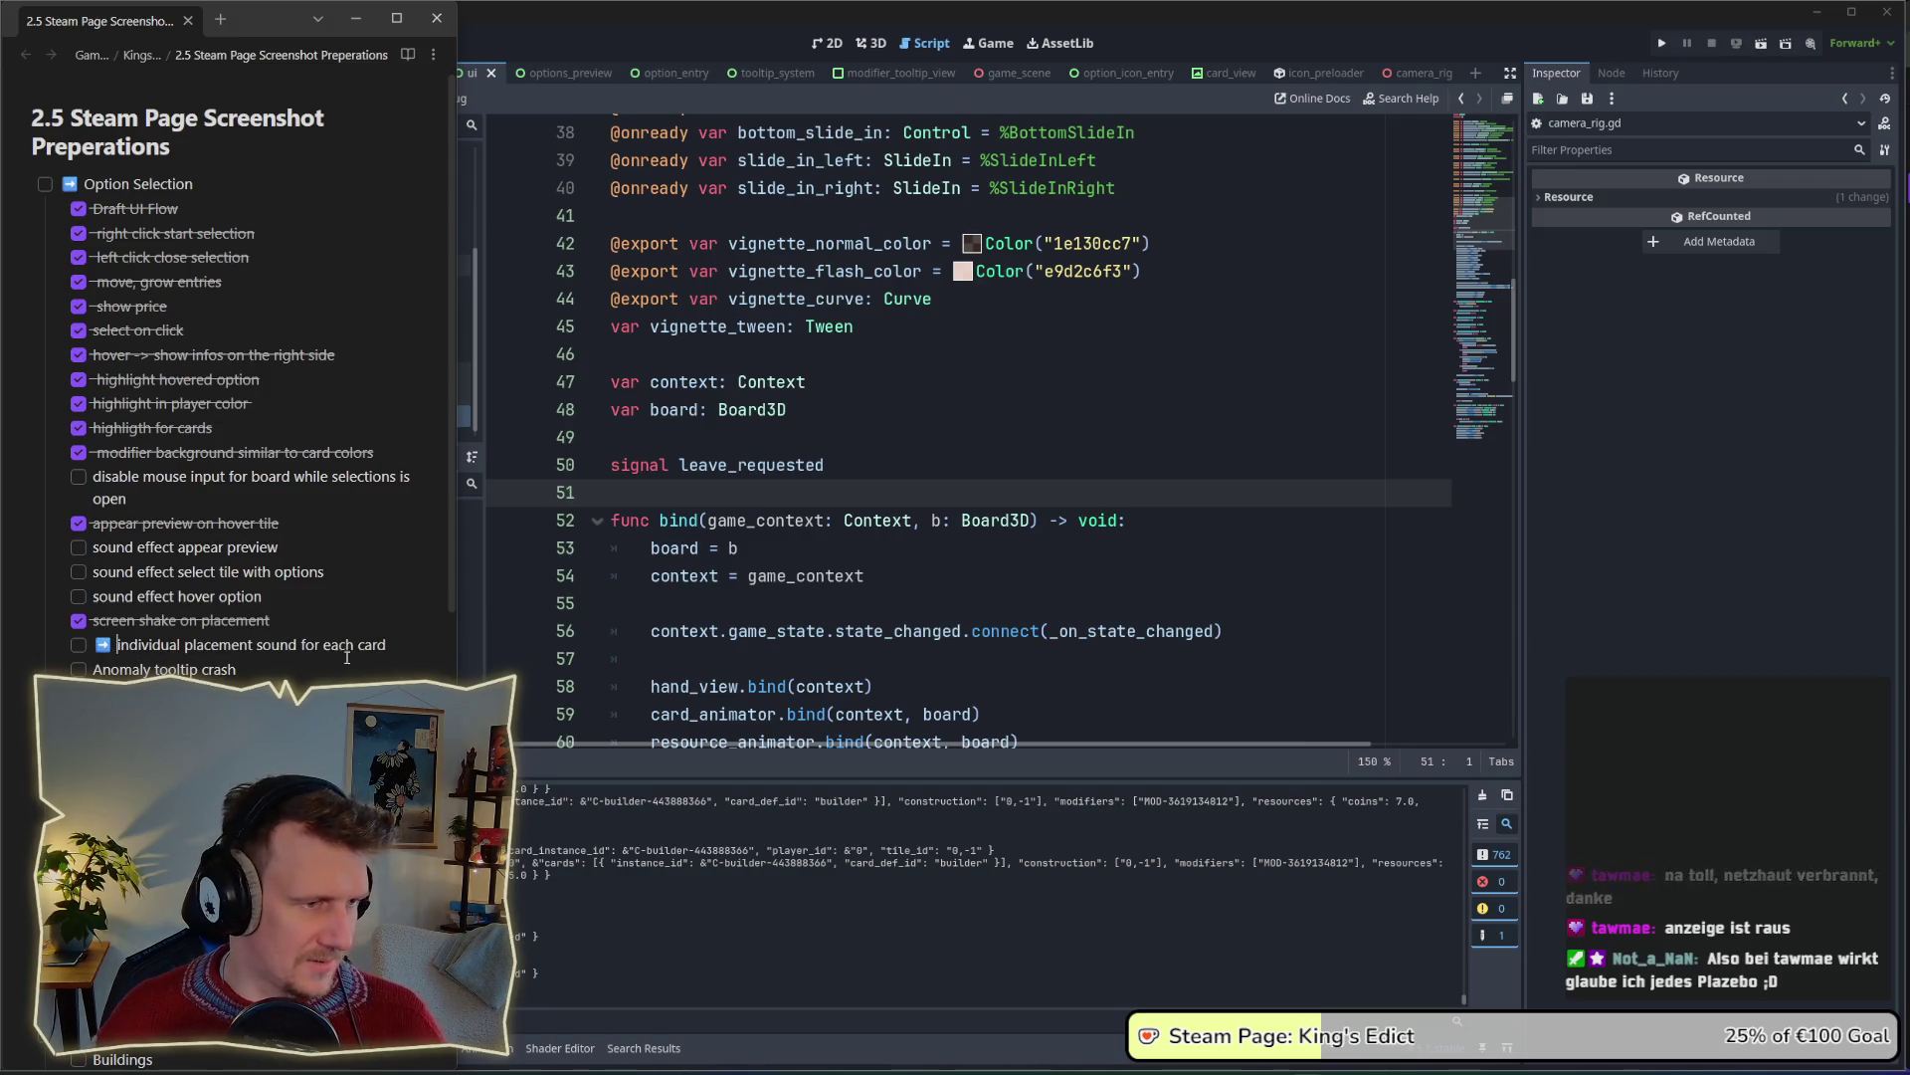
{"action": "left_click_drag", "start_coordinate": [387, 645], "coordinate": [117, 645]}
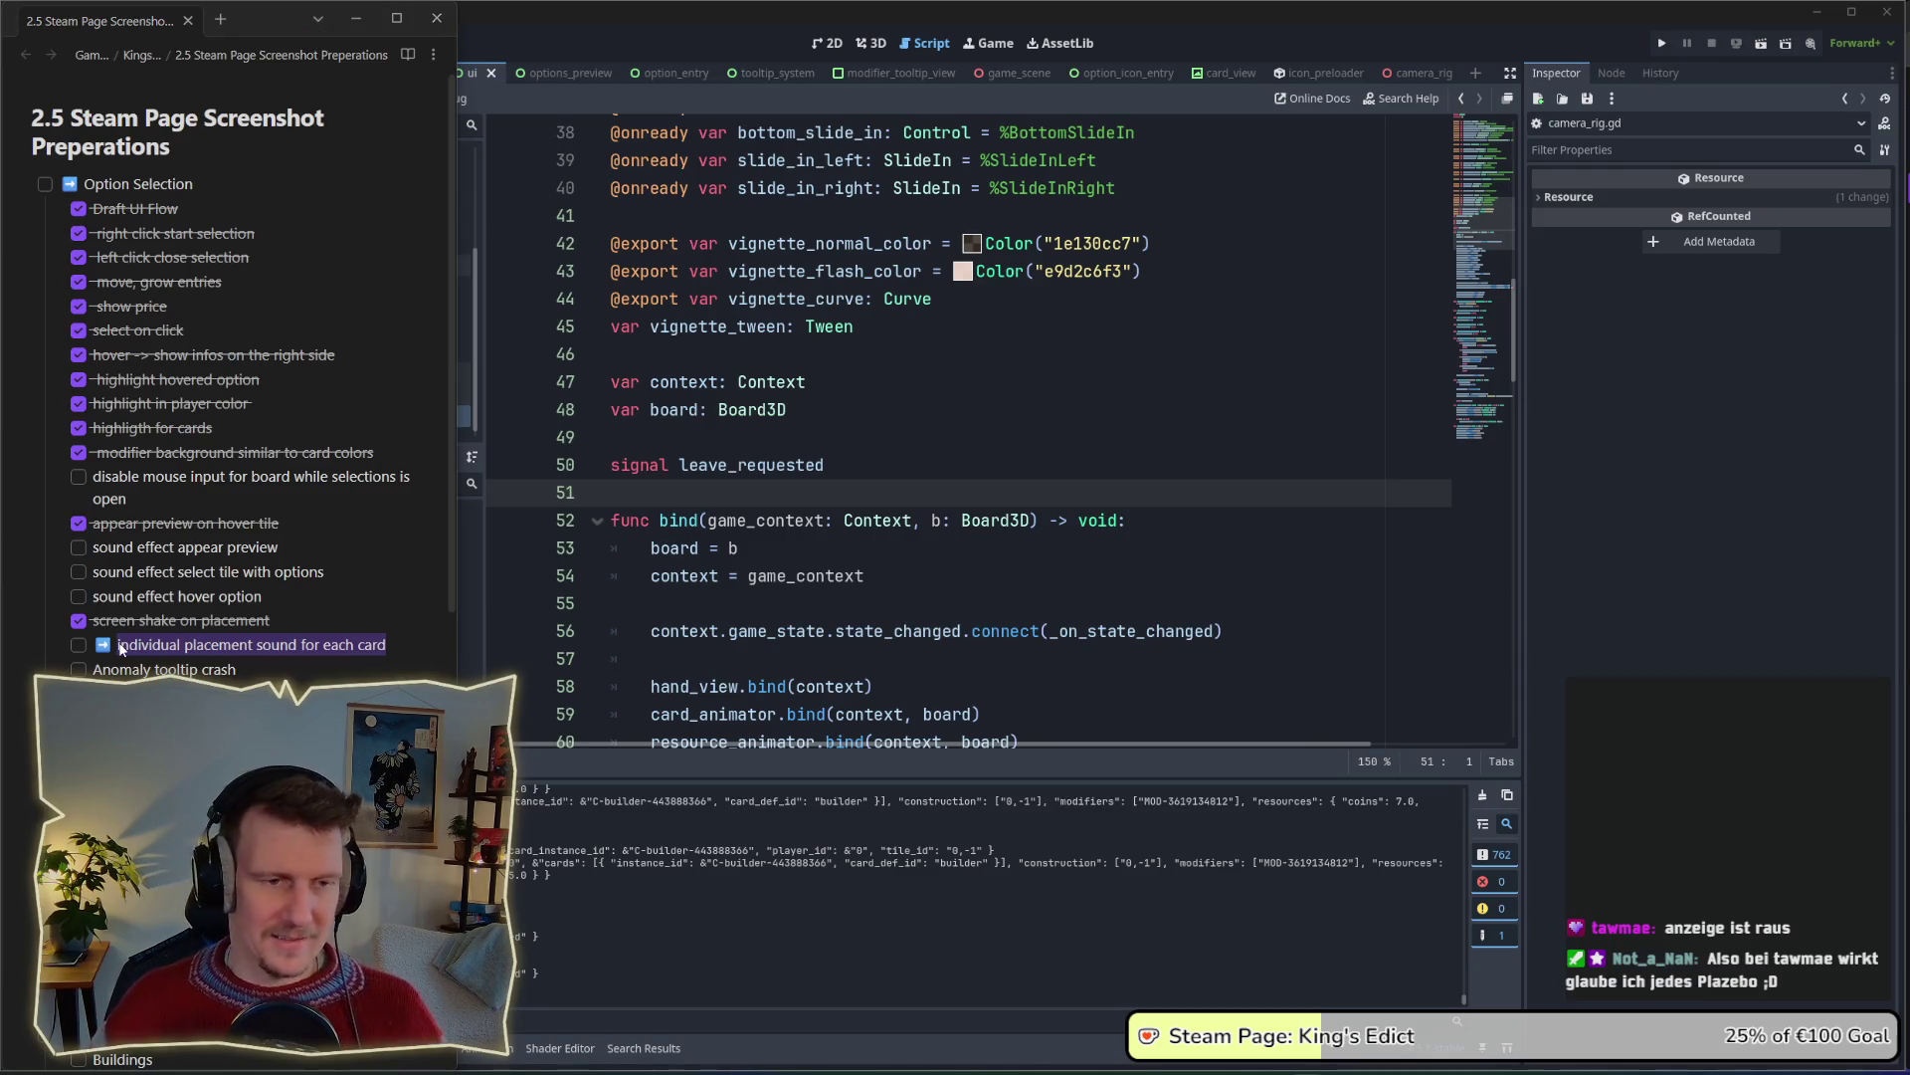
{"action": "key", "text": "alt+Tab"}
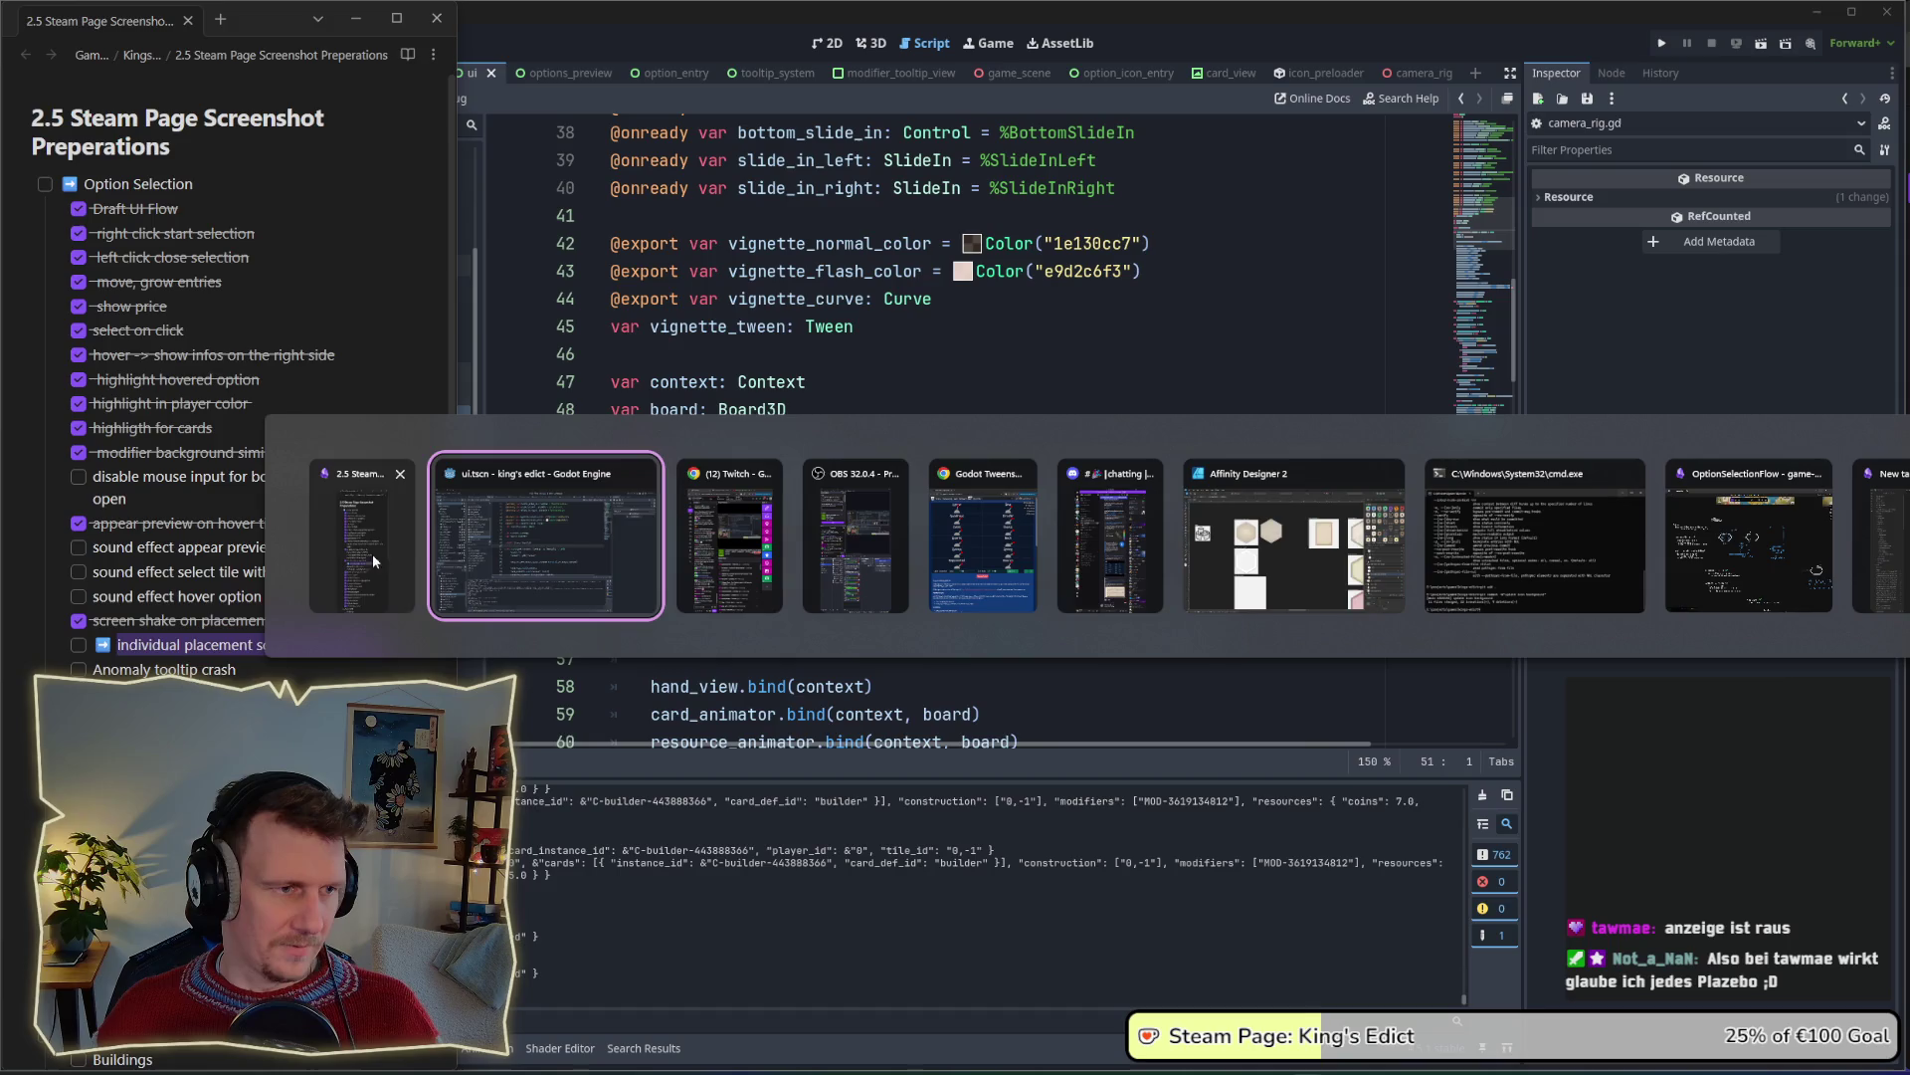
Choose the Godot Engine window in the switcher to bring ui.gd back in front.
{"action": "left_click", "coordinate": [523, 547]}
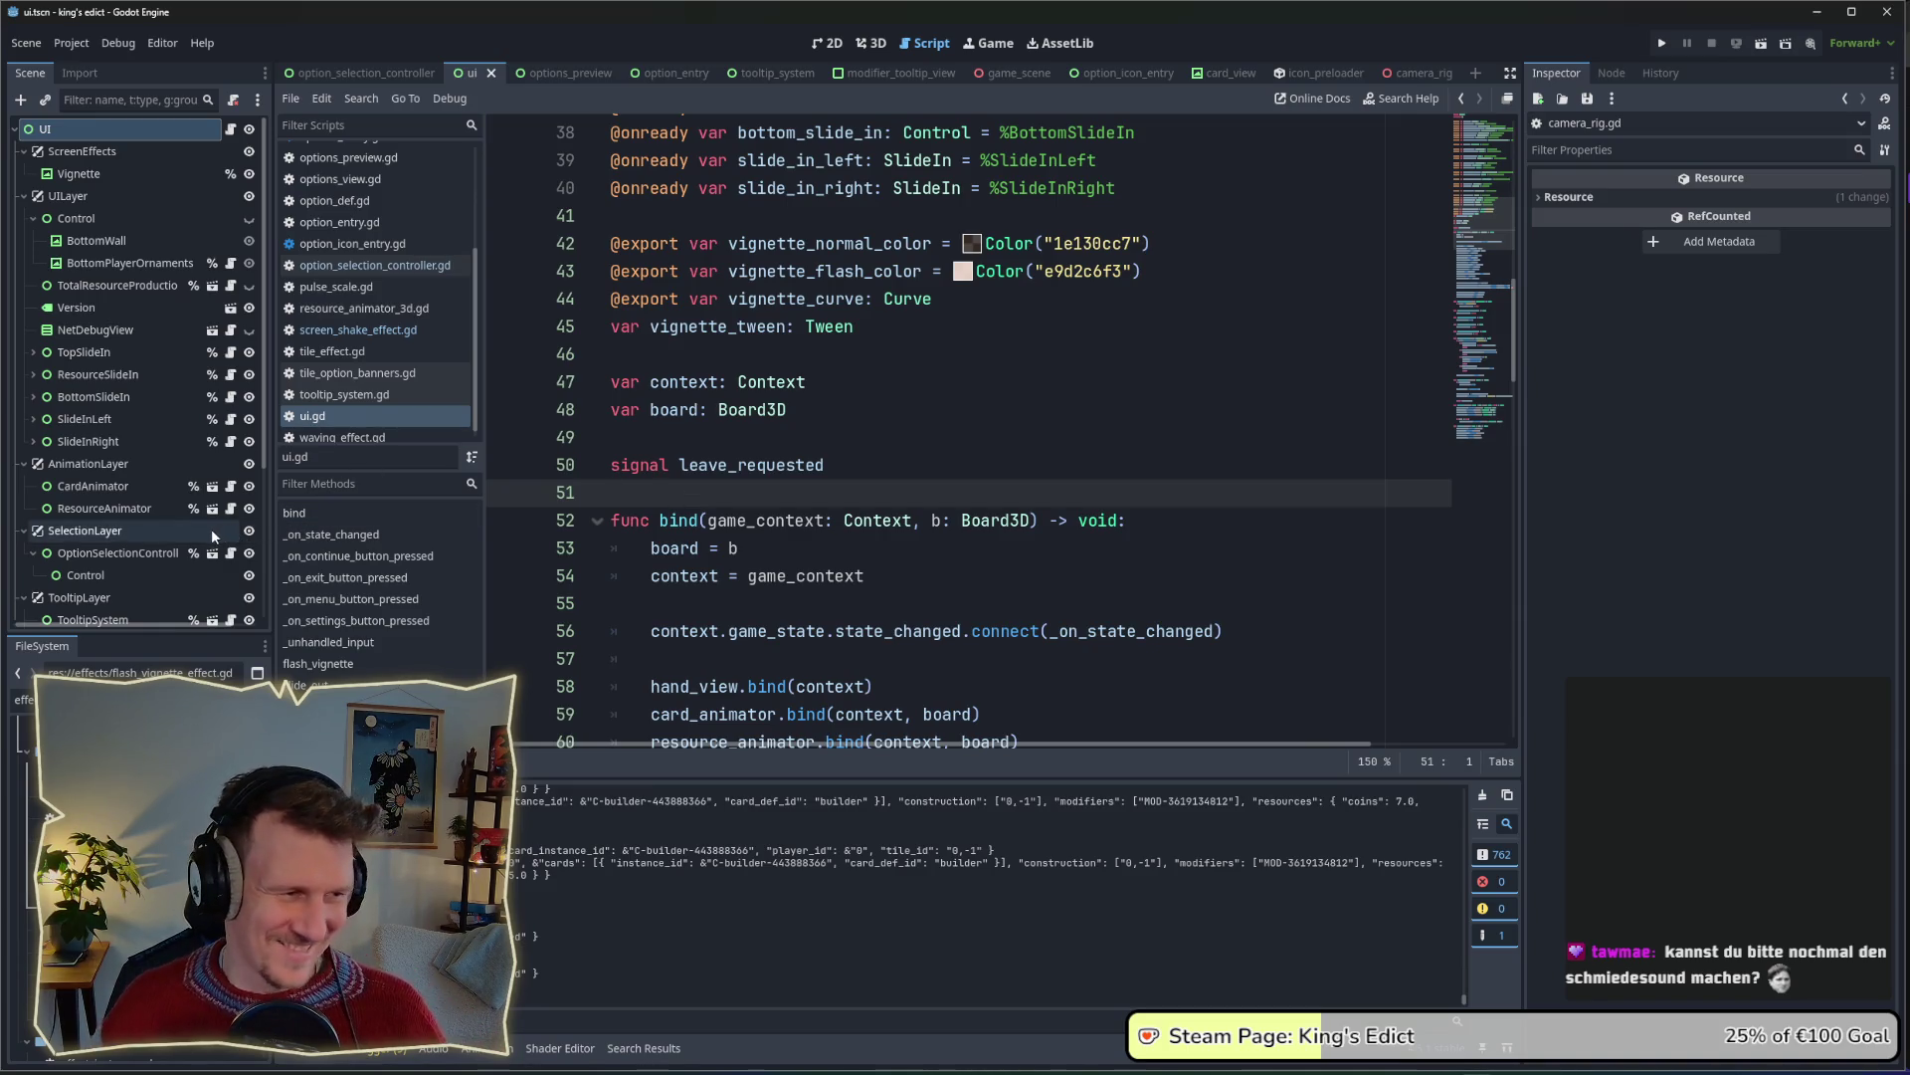
{"action": "scroll", "coordinate": [212, 527], "scroll_direction": "down", "scroll_amount": 4}
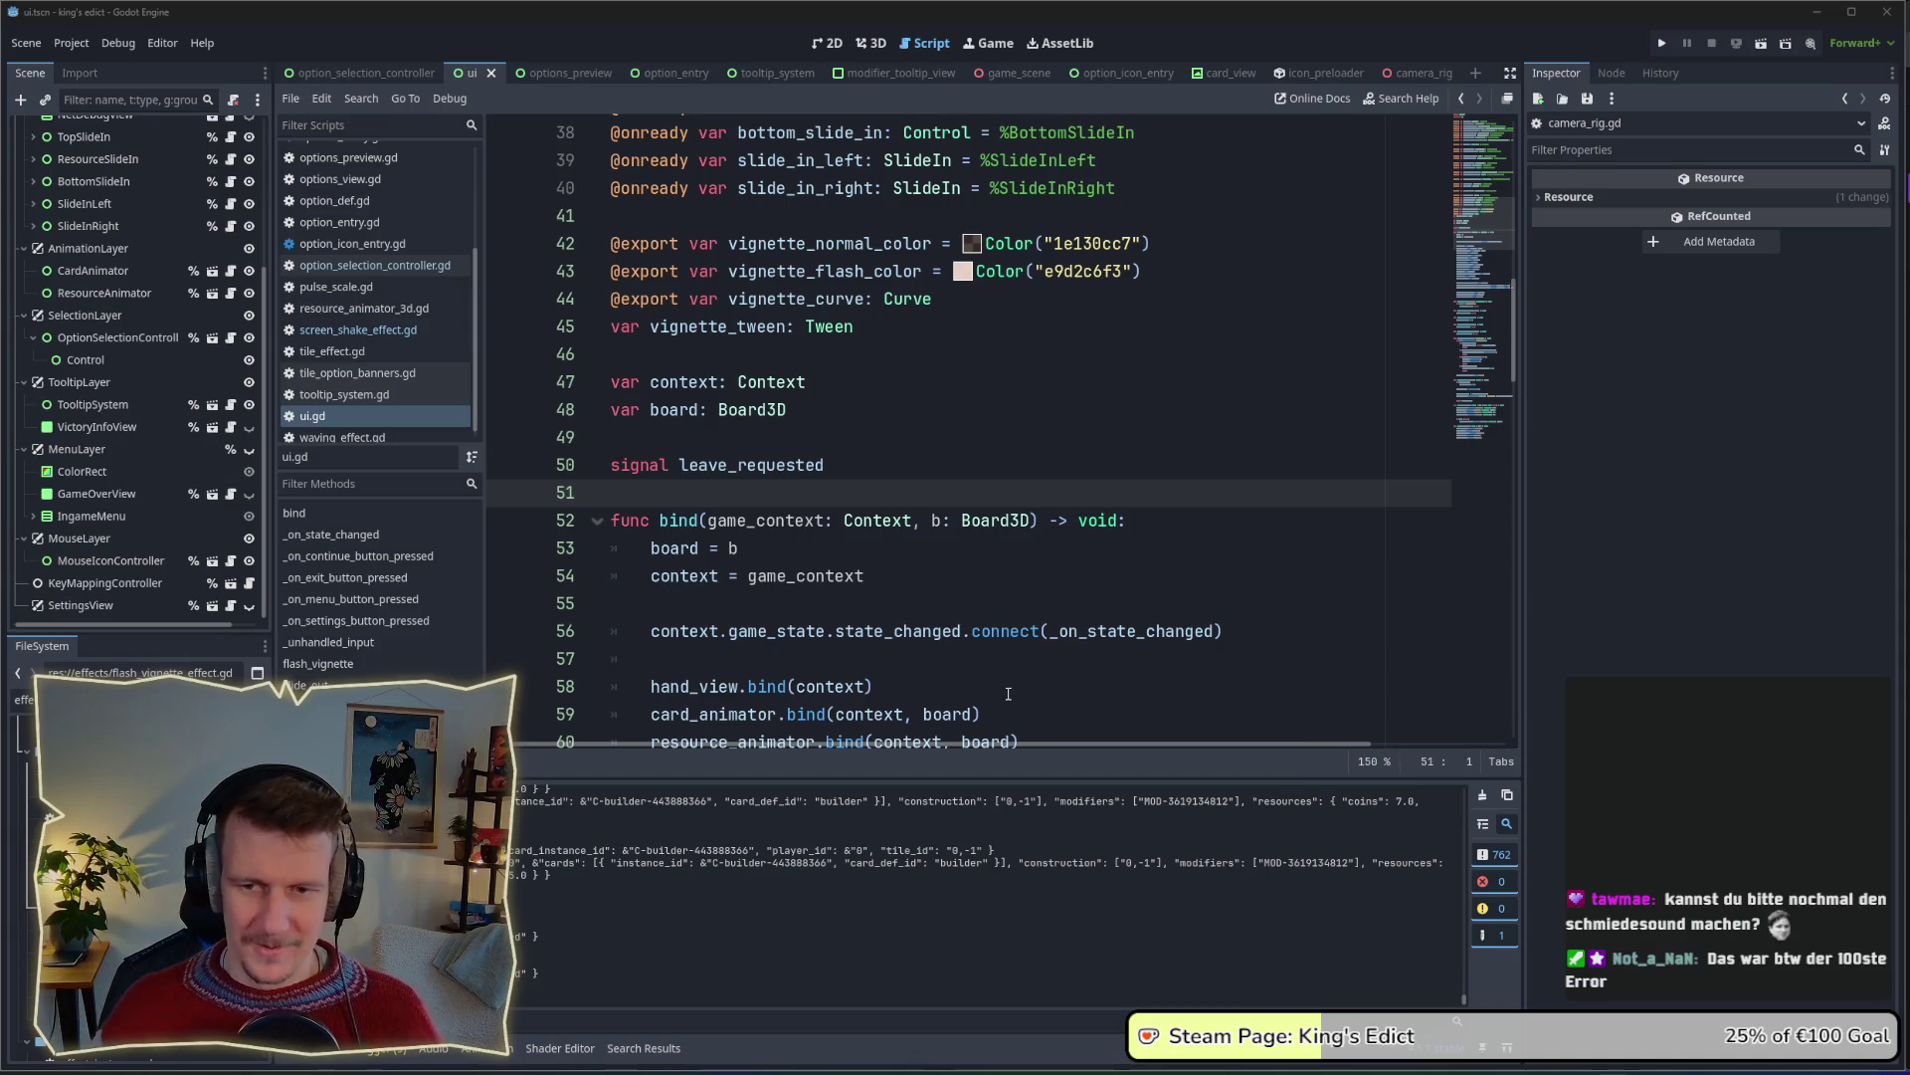
Place the cursor at the end of line 58 in ui.gd, then return to the checklist notes.
{"action": "left_click", "coordinate": [1010, 691]}
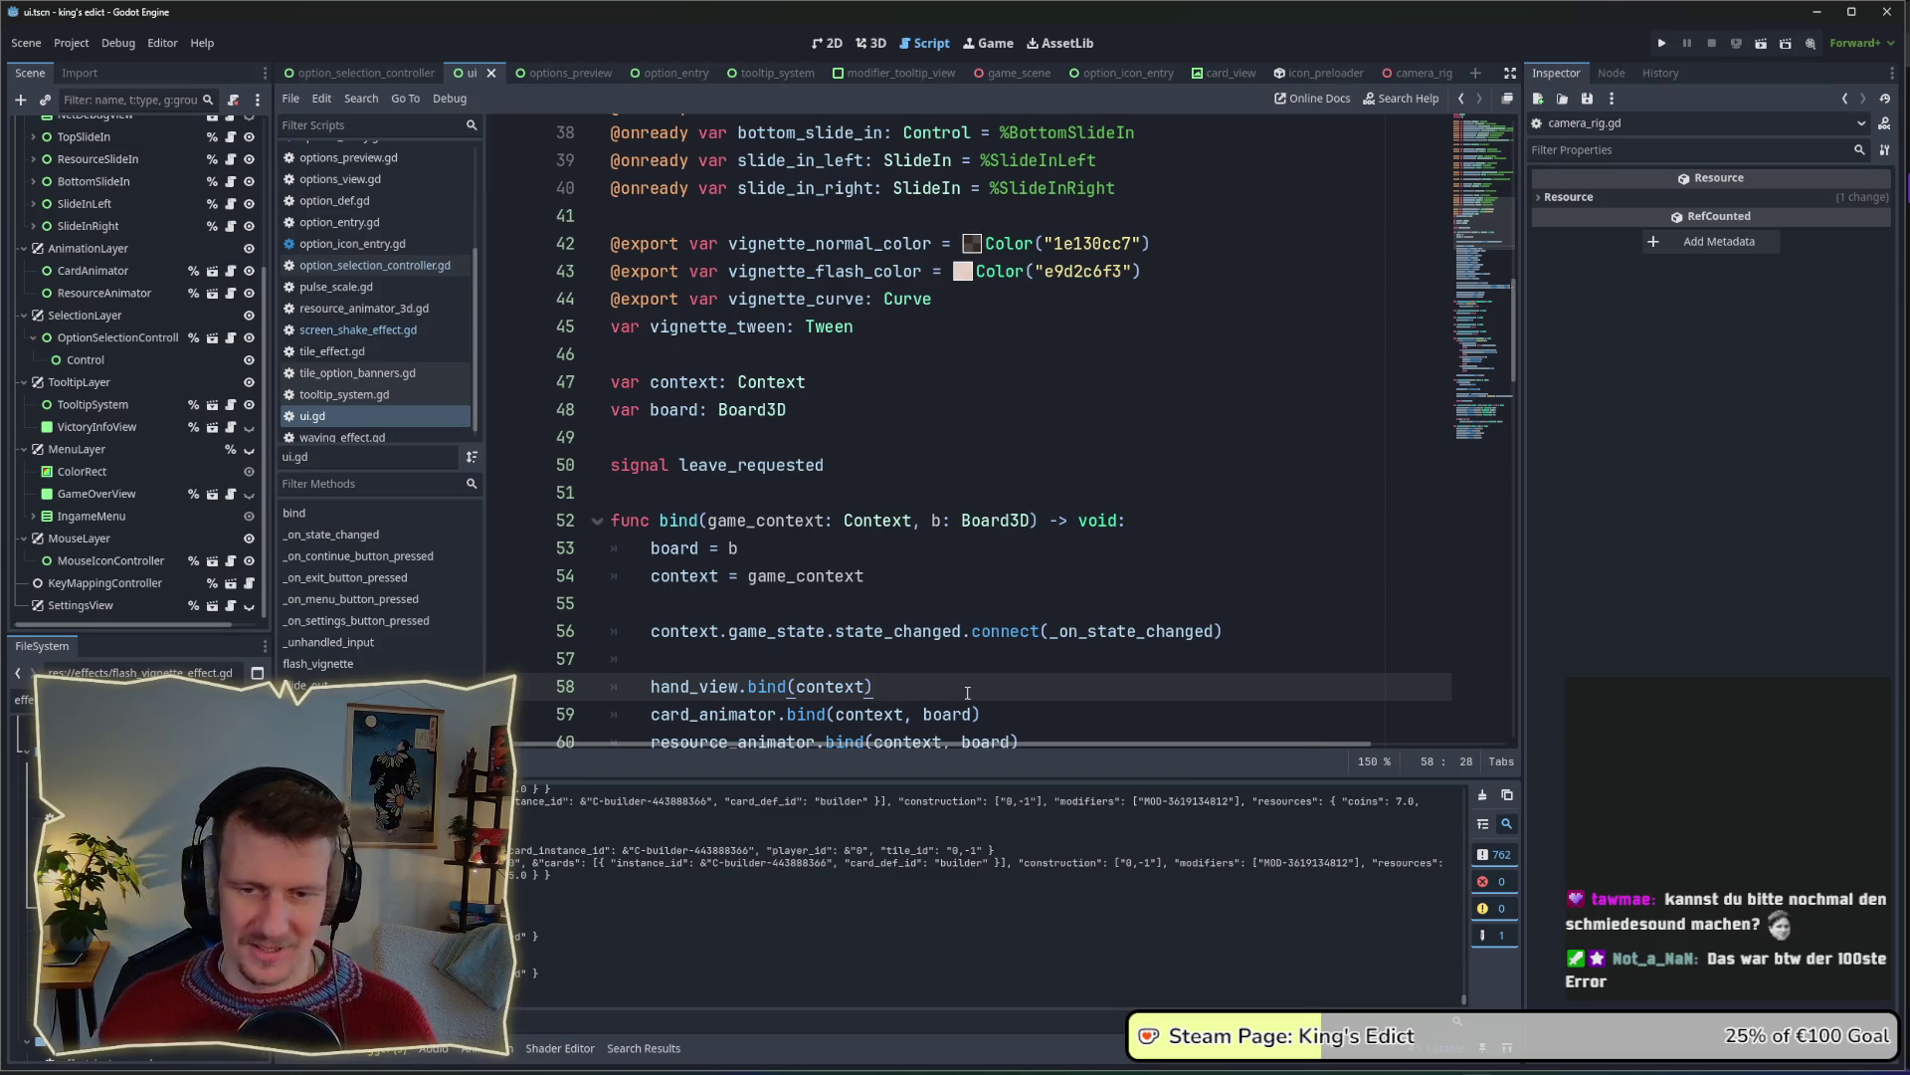
{"action": "scroll", "coordinate": [967, 693], "scroll_direction": "down", "scroll_amount": 1}
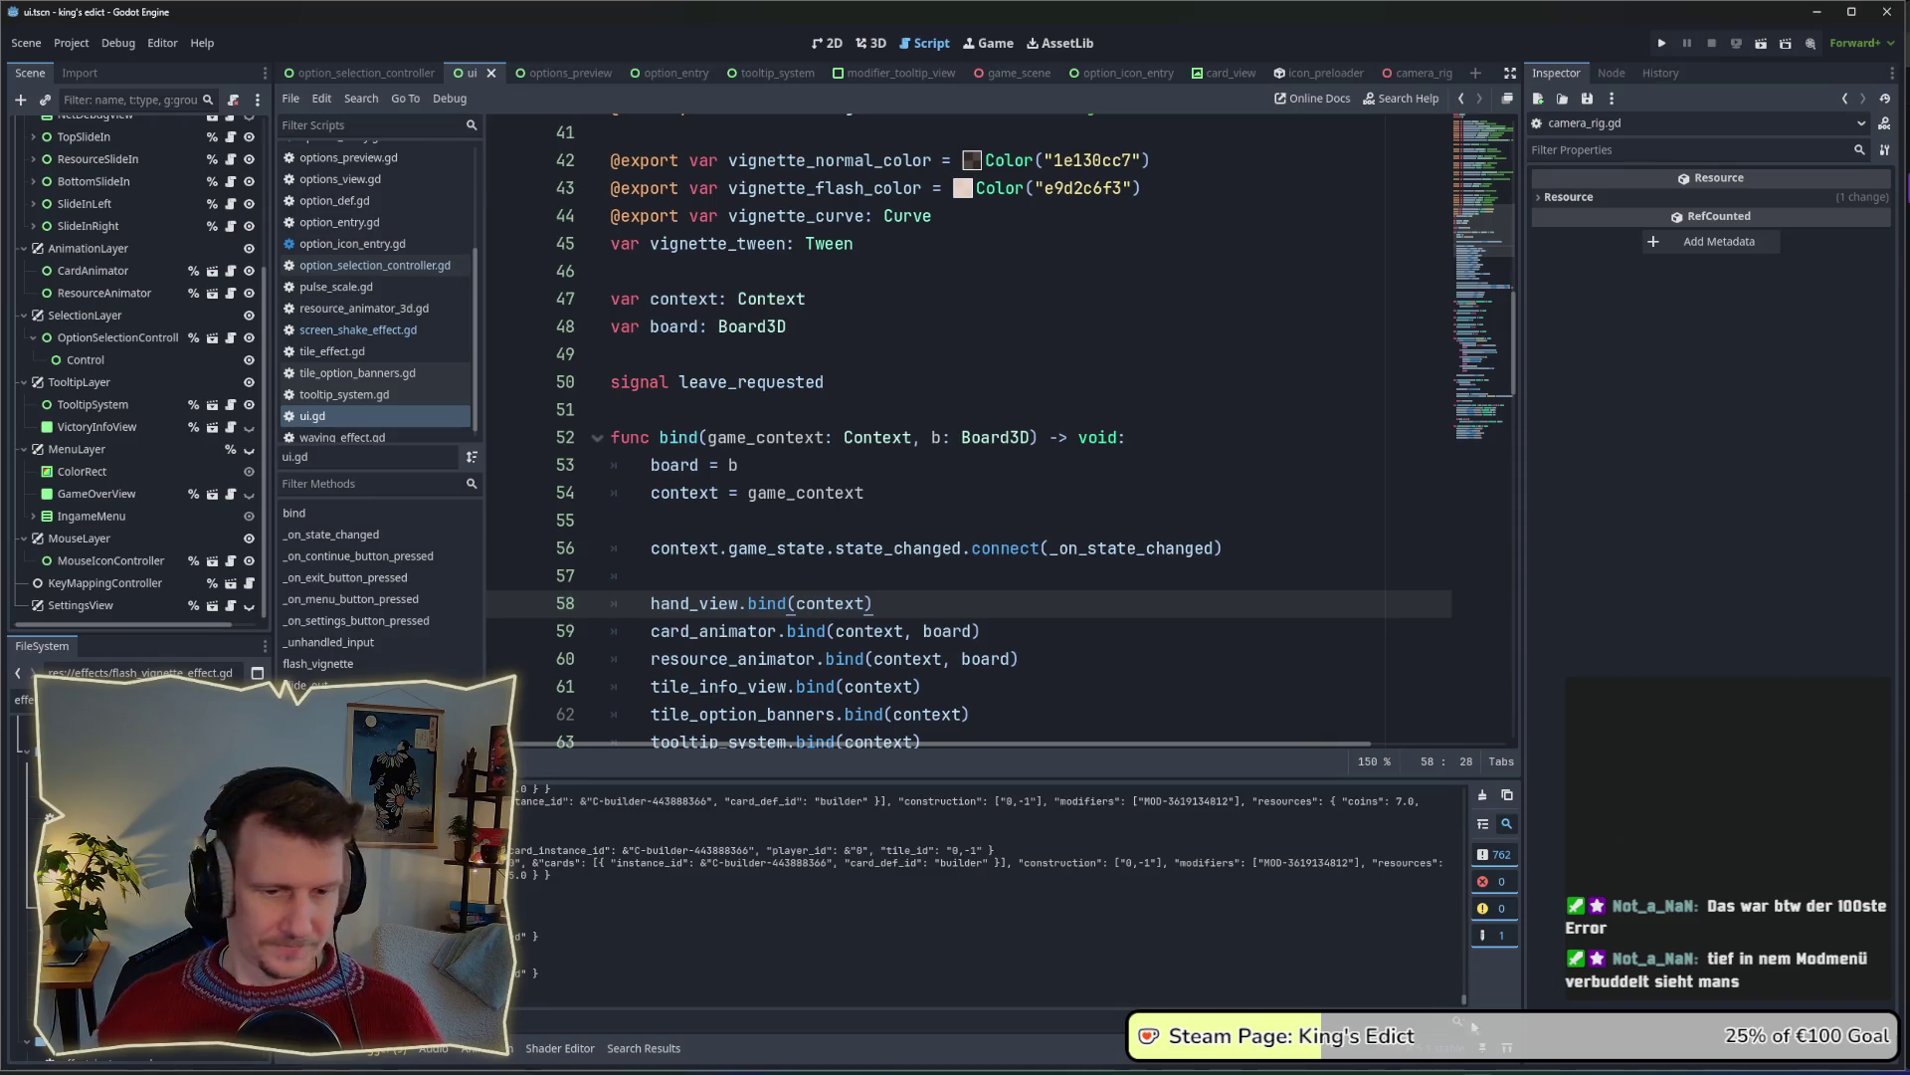
{"action": "key", "text": "alt+Tab"}
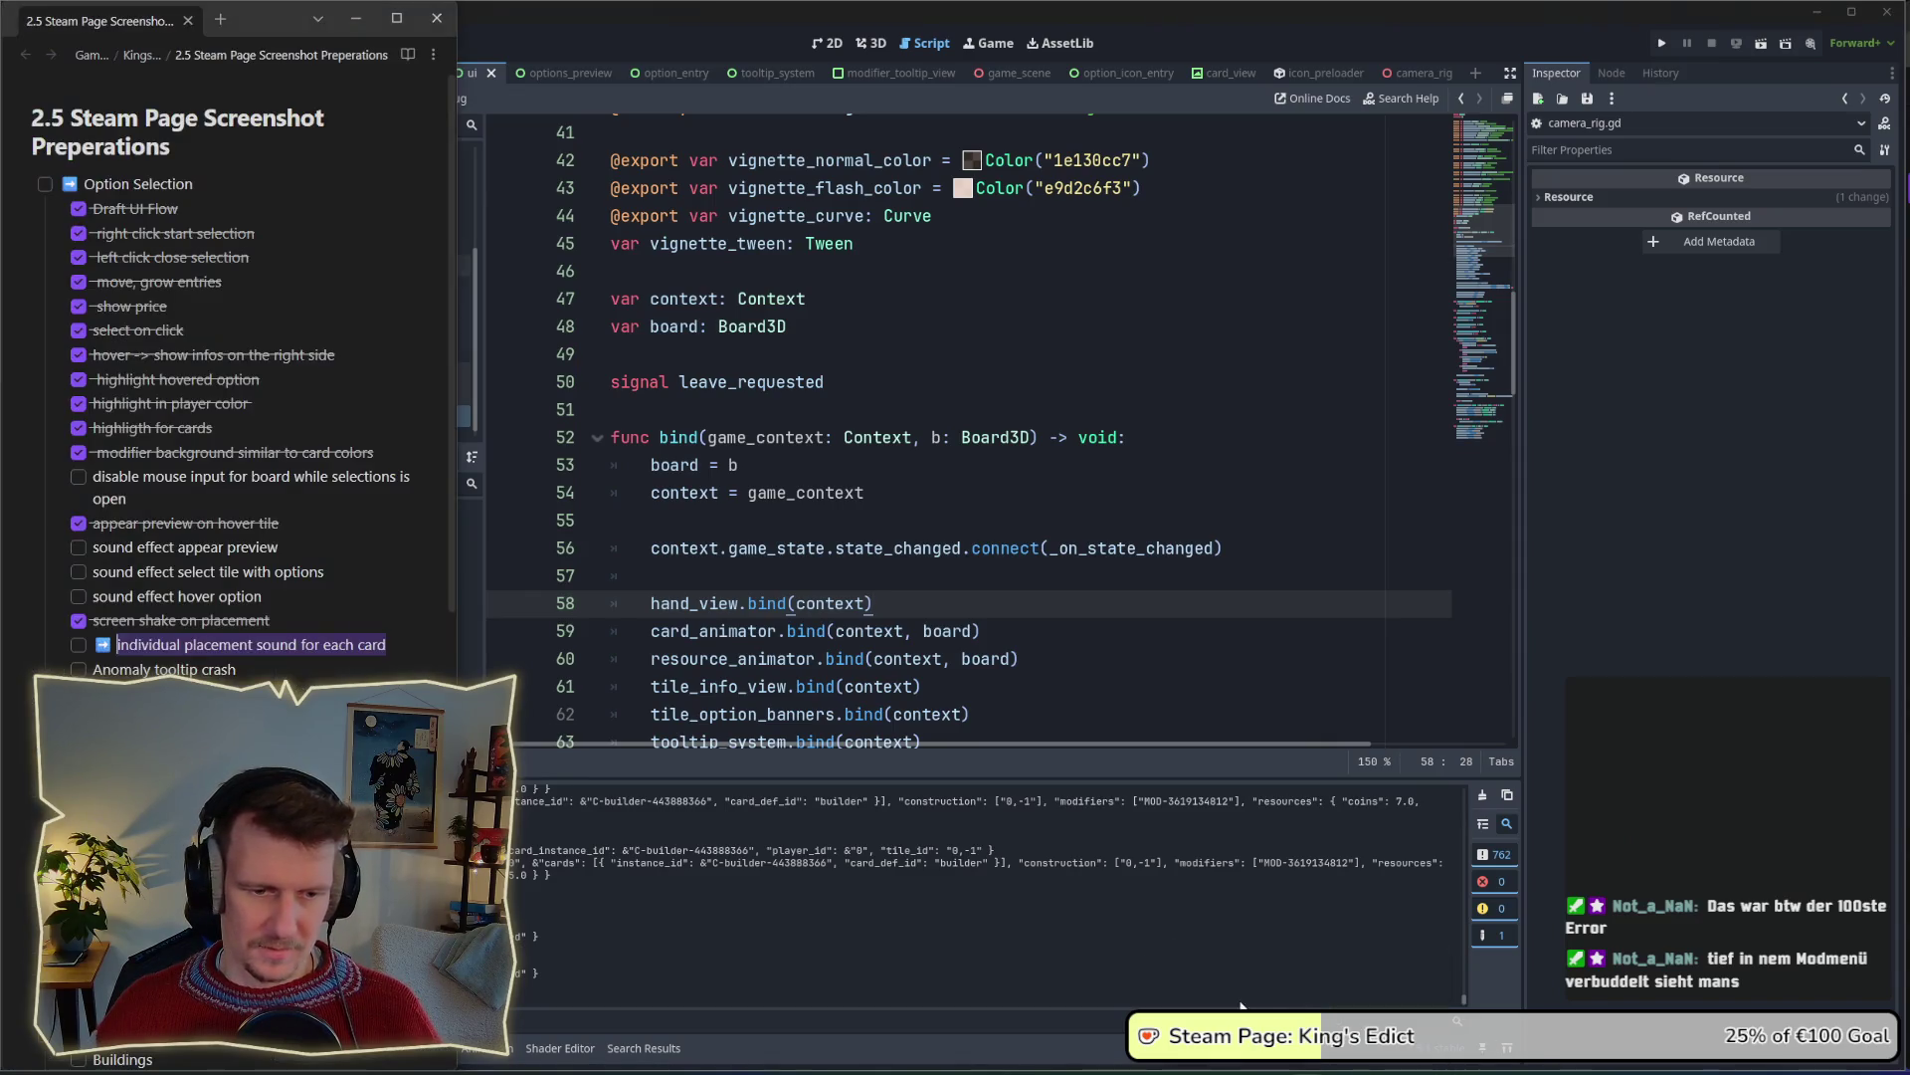
{"action": "left_click", "coordinate": [301, 668]}
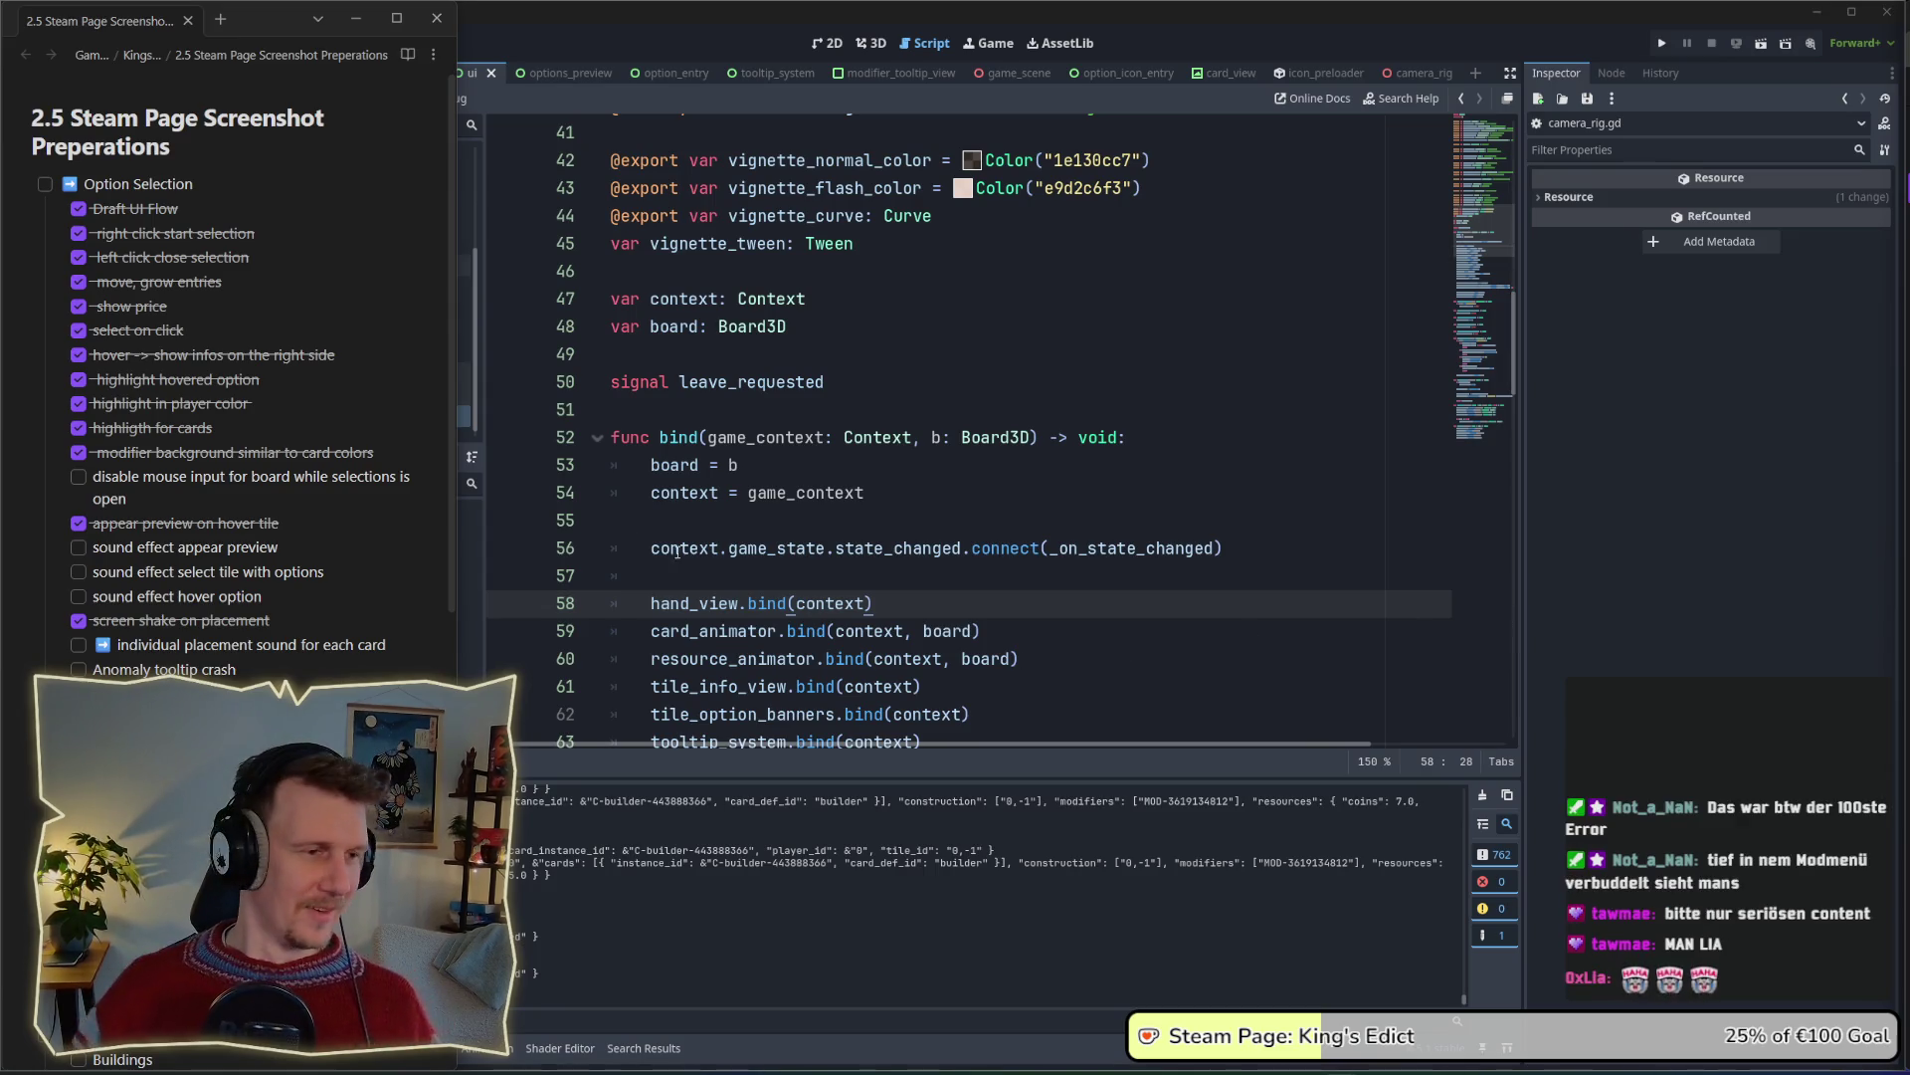
{"action": "left_click", "coordinate": [245, 672]}
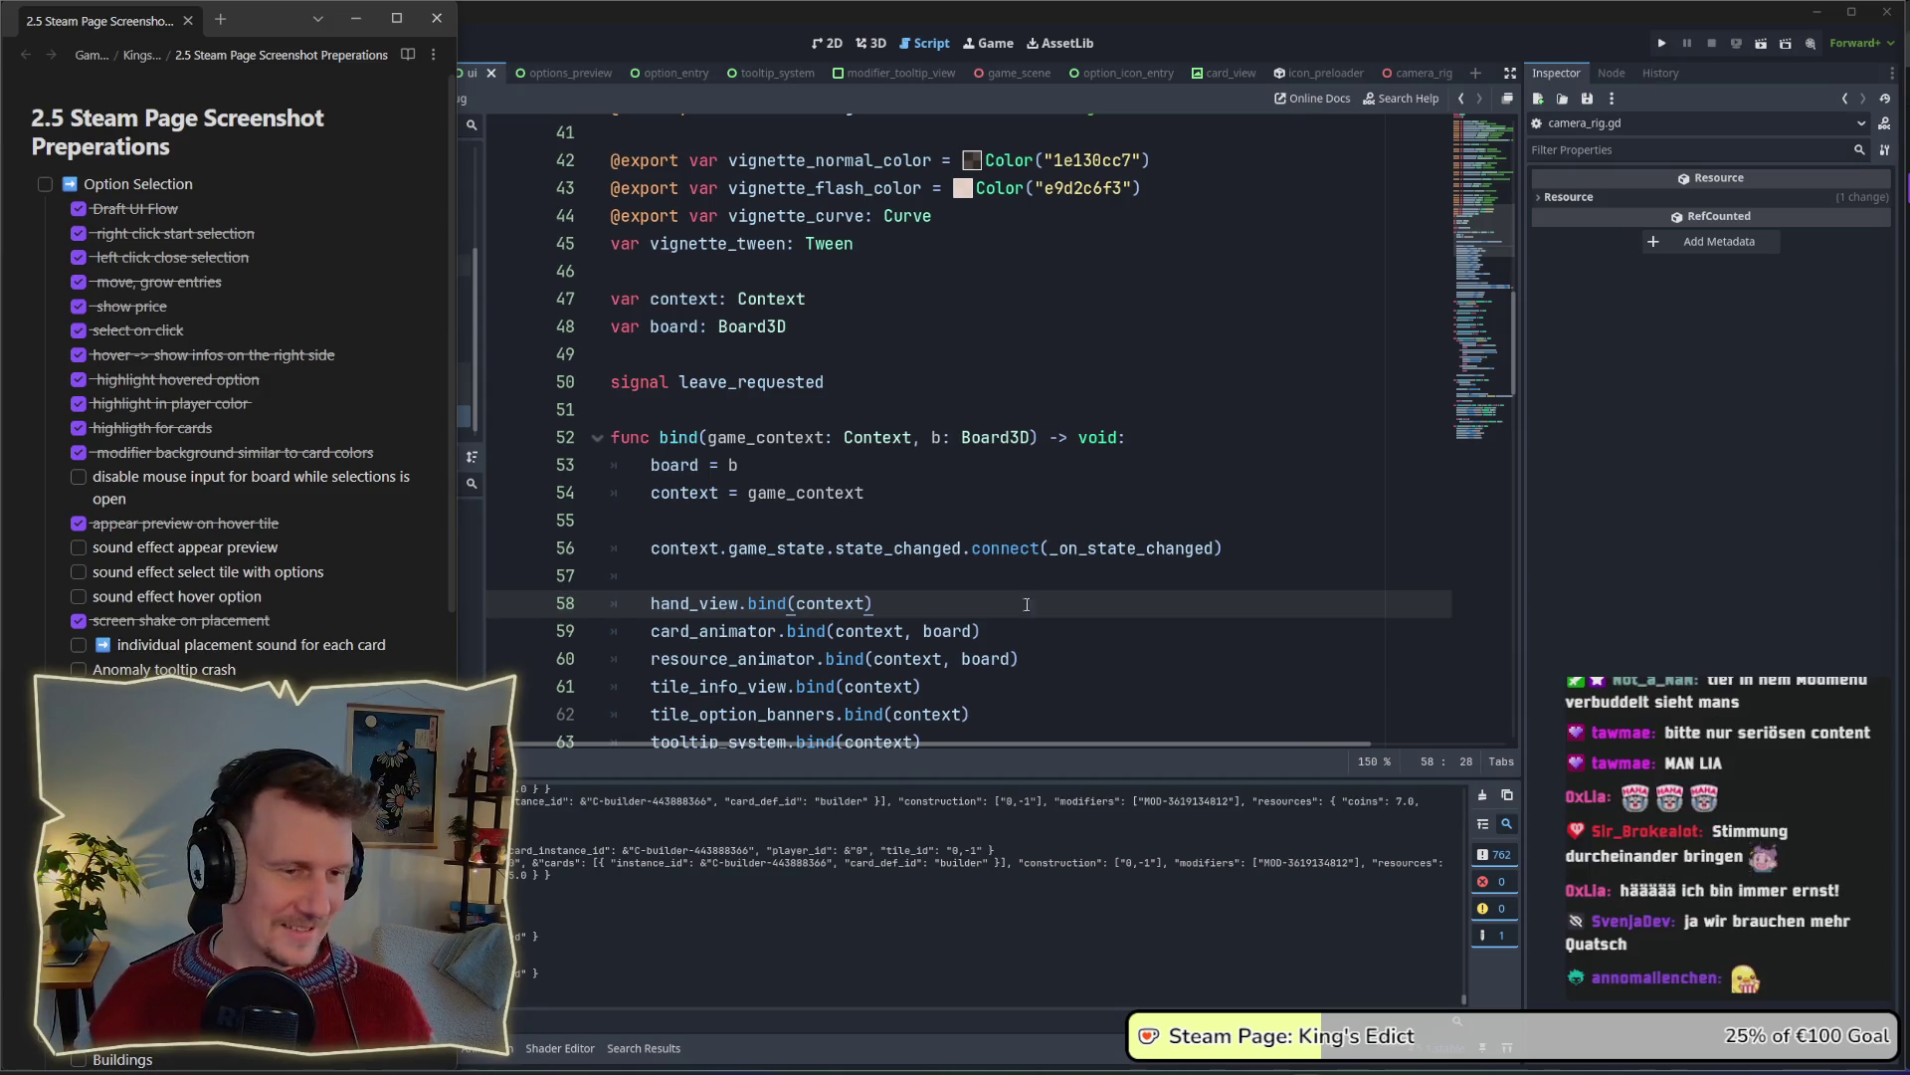
{"action": "key", "text": "alt+Tab"}
{"action": "key", "text": "alt+Tab"}
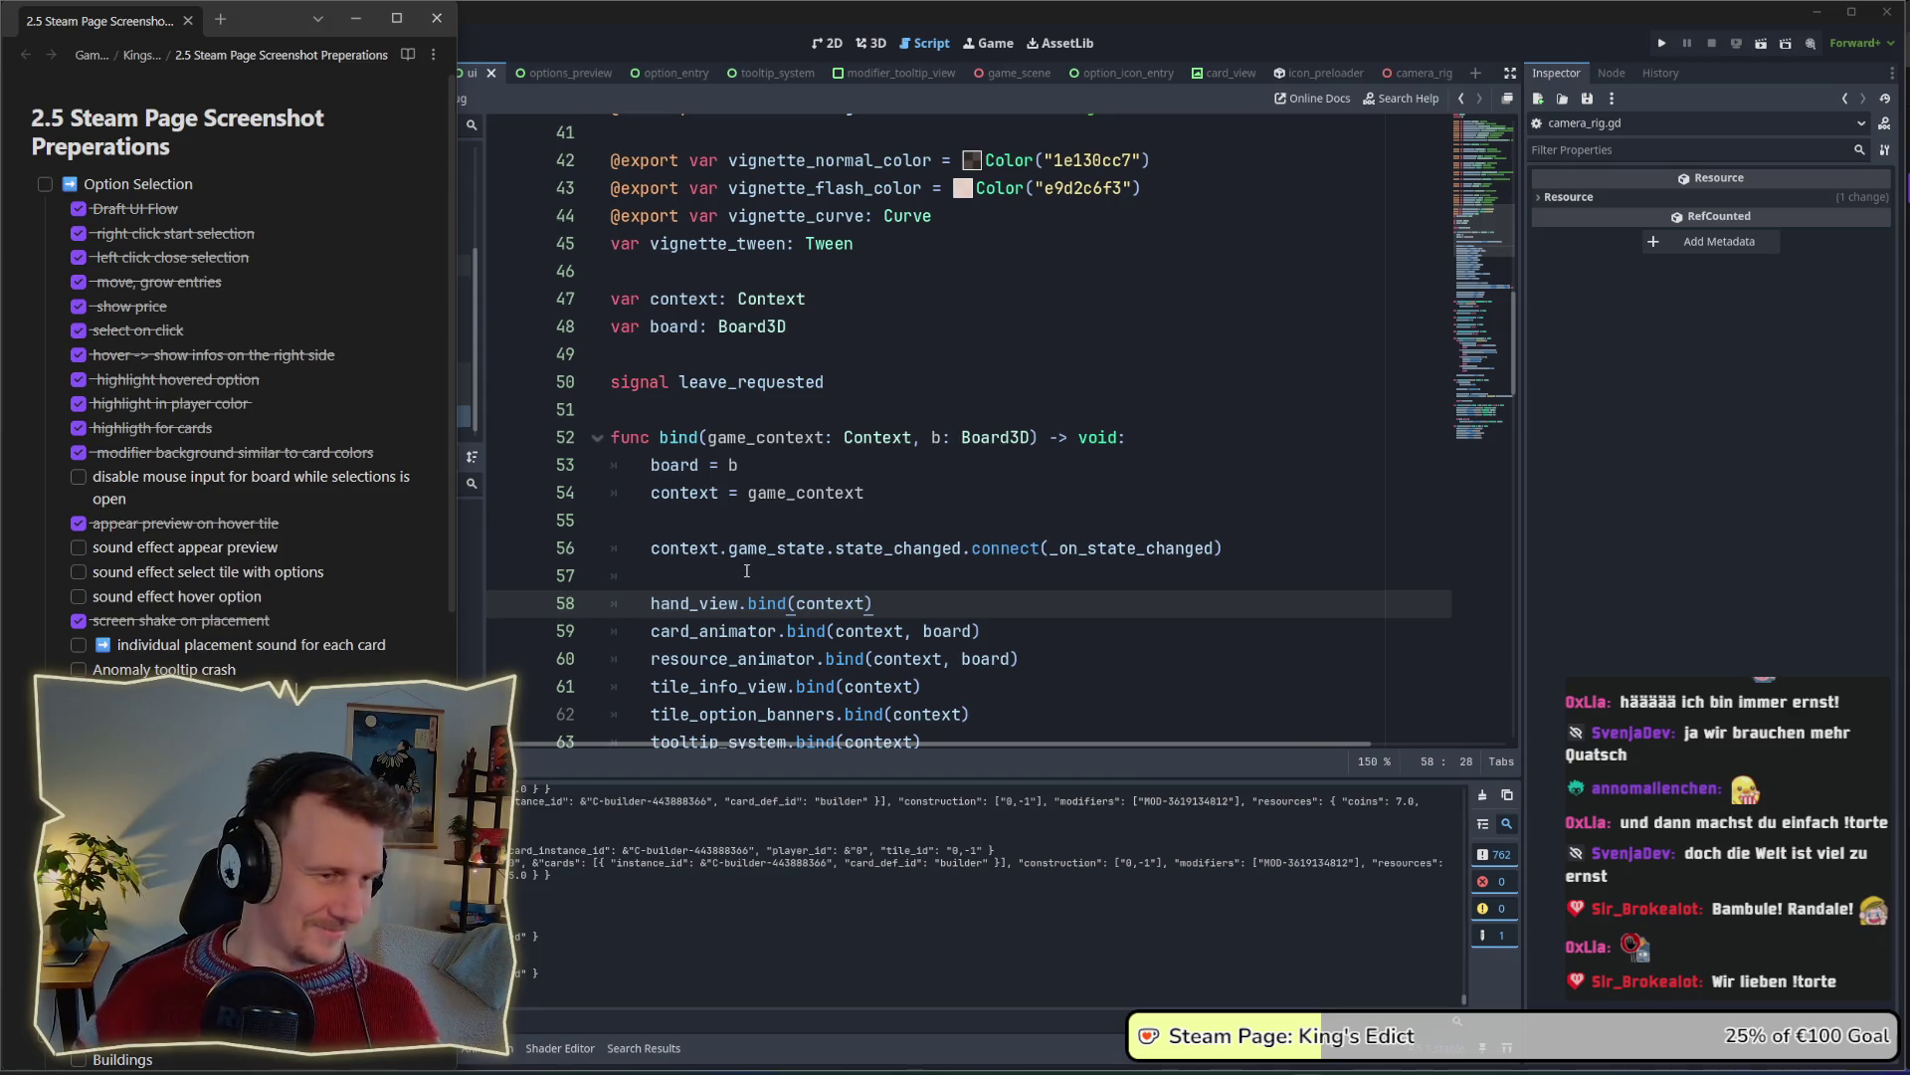
{"action": "left_click", "coordinate": [791, 582]}
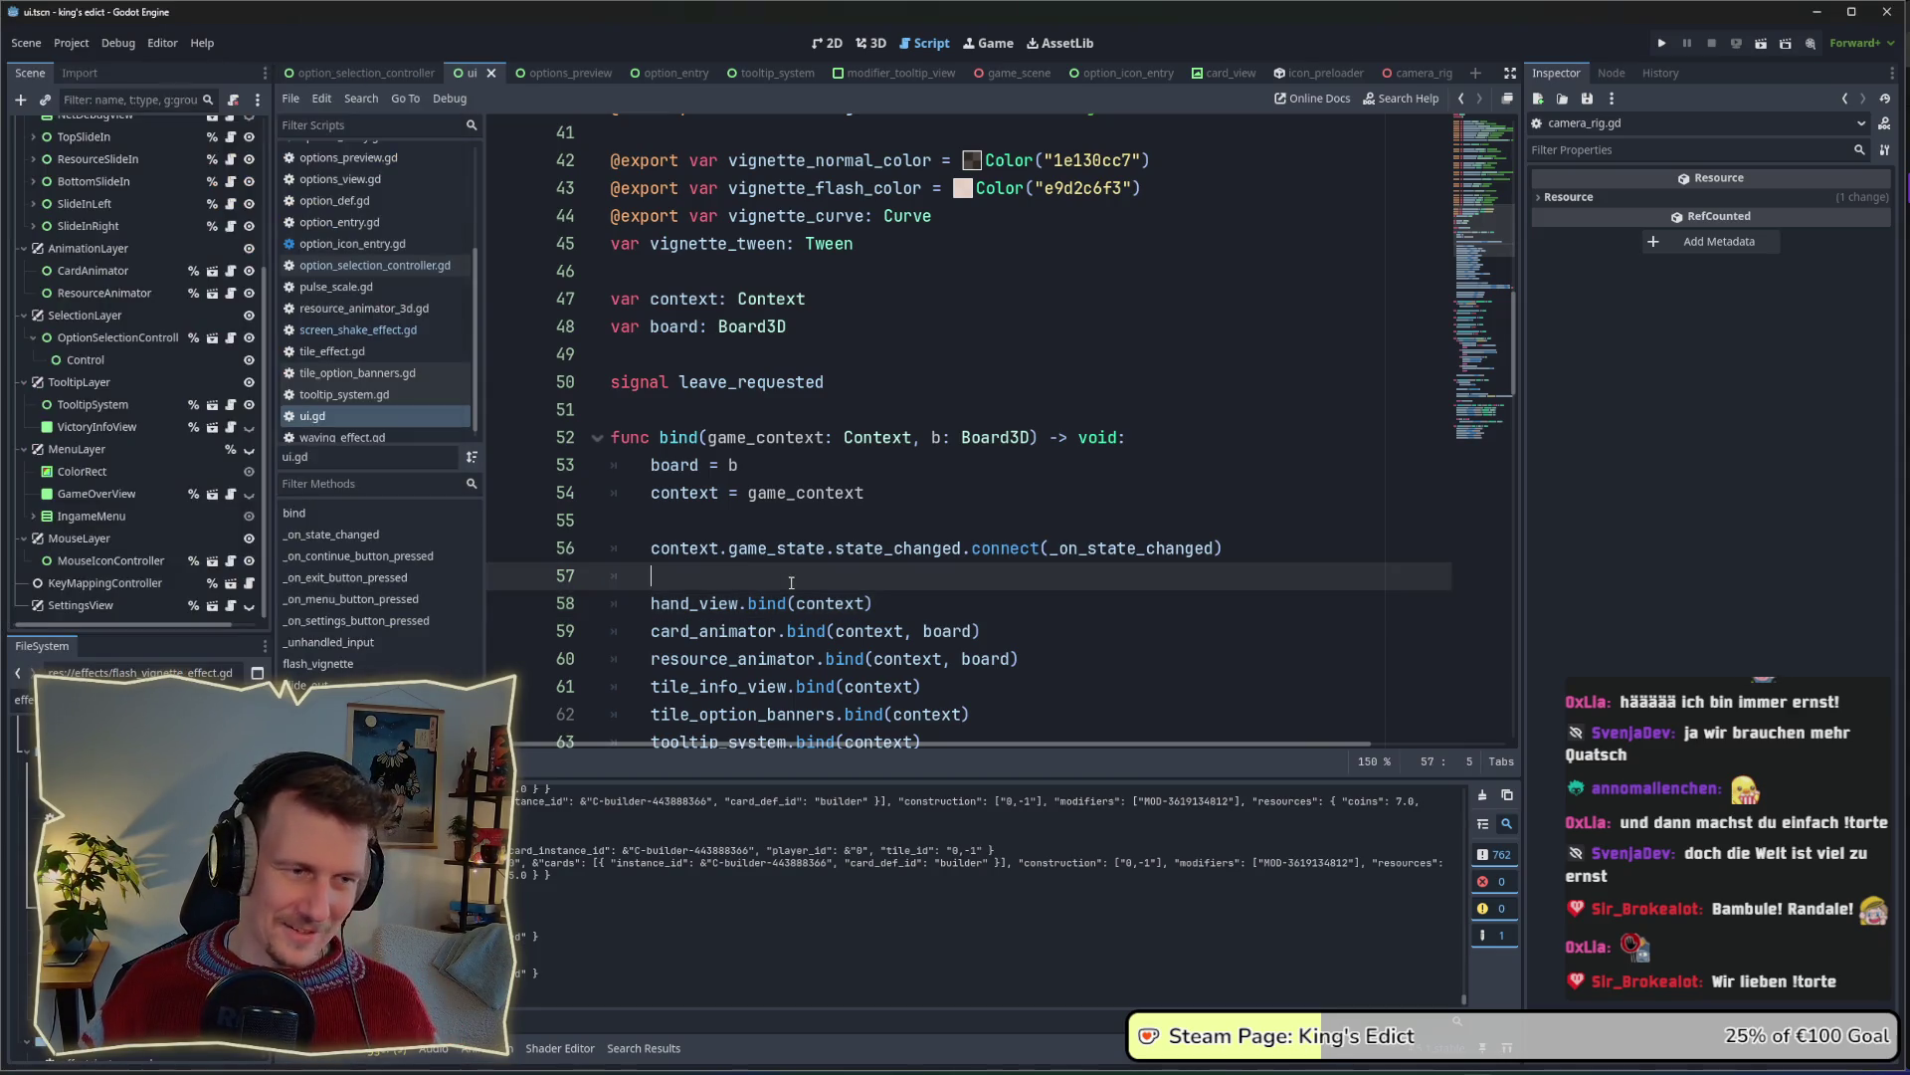
Place the cursor on blank line 55 of ui.gd and check the Steam Page screenshot to-do notes.
{"action": "left_click", "coordinate": [737, 519]}
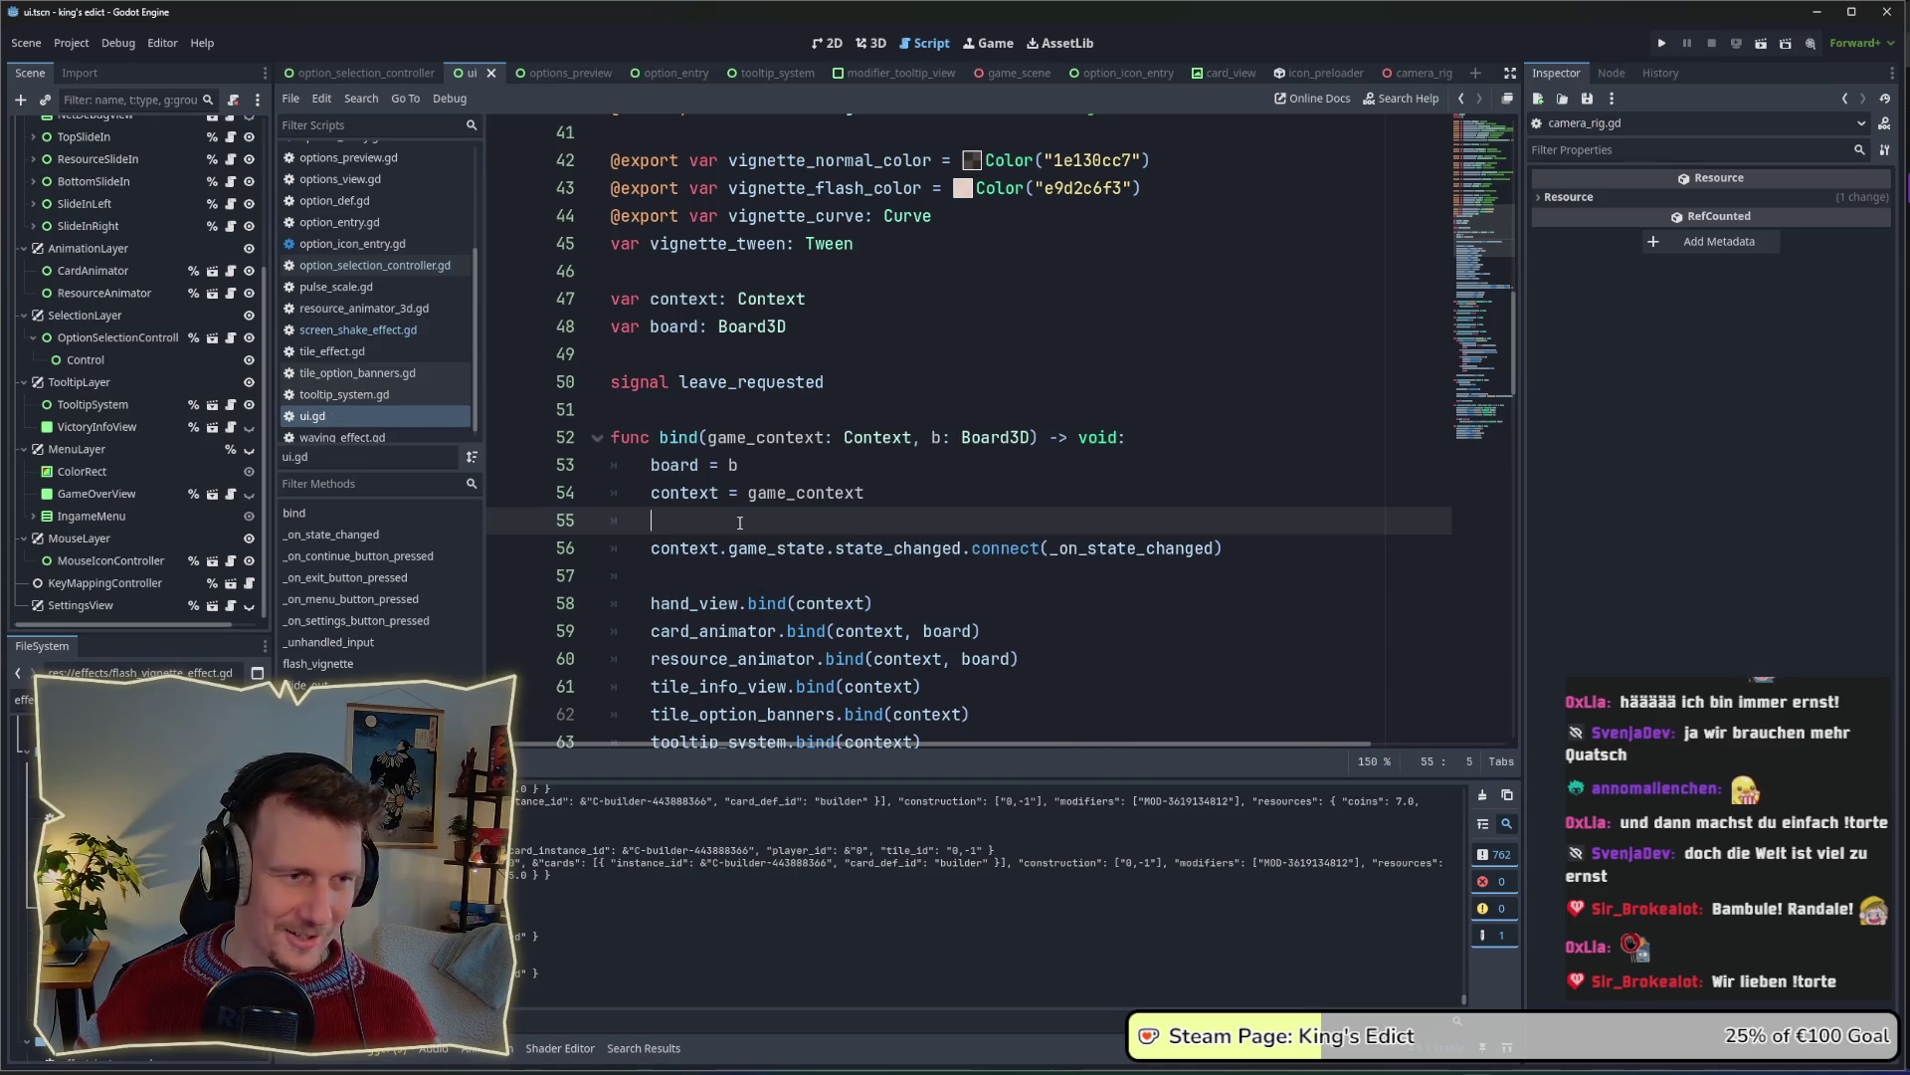
{"action": "key", "text": "alt+Tab"}
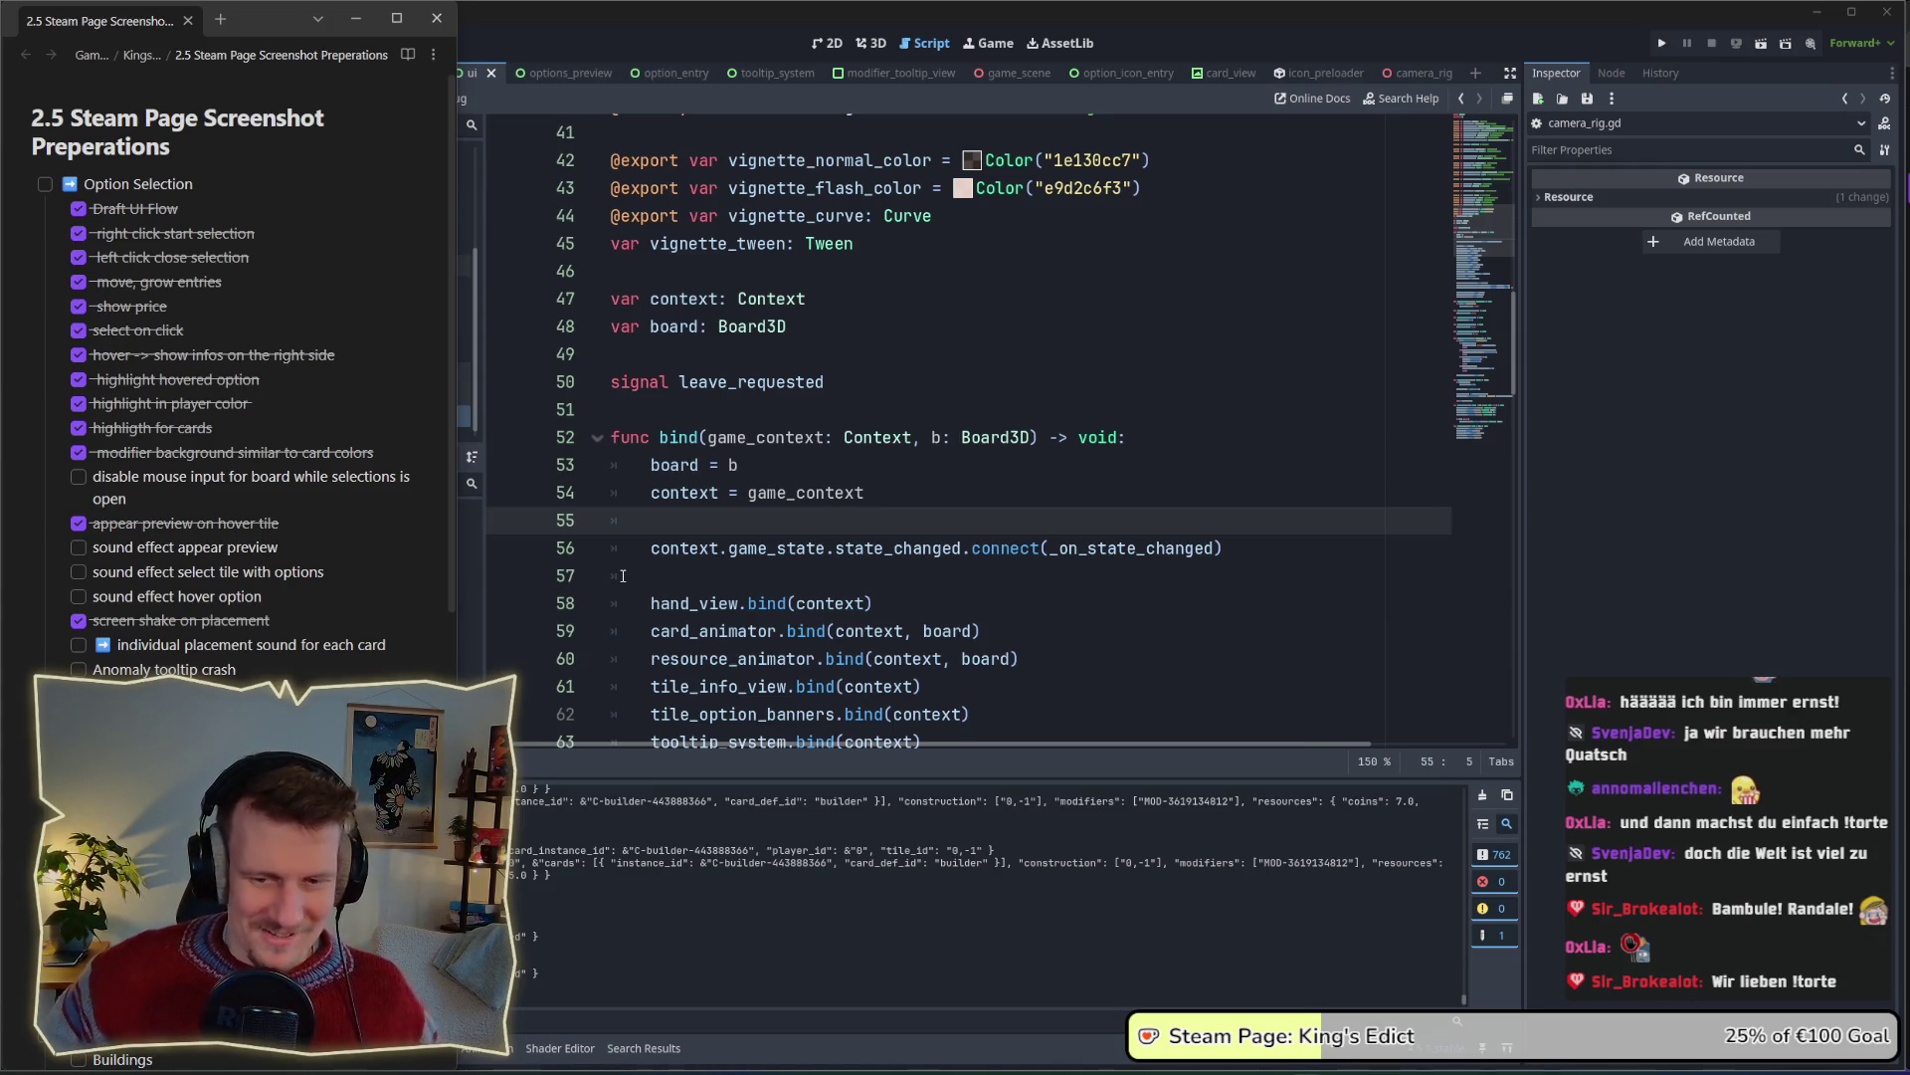
{"action": "left_click", "coordinate": [709, 525]}
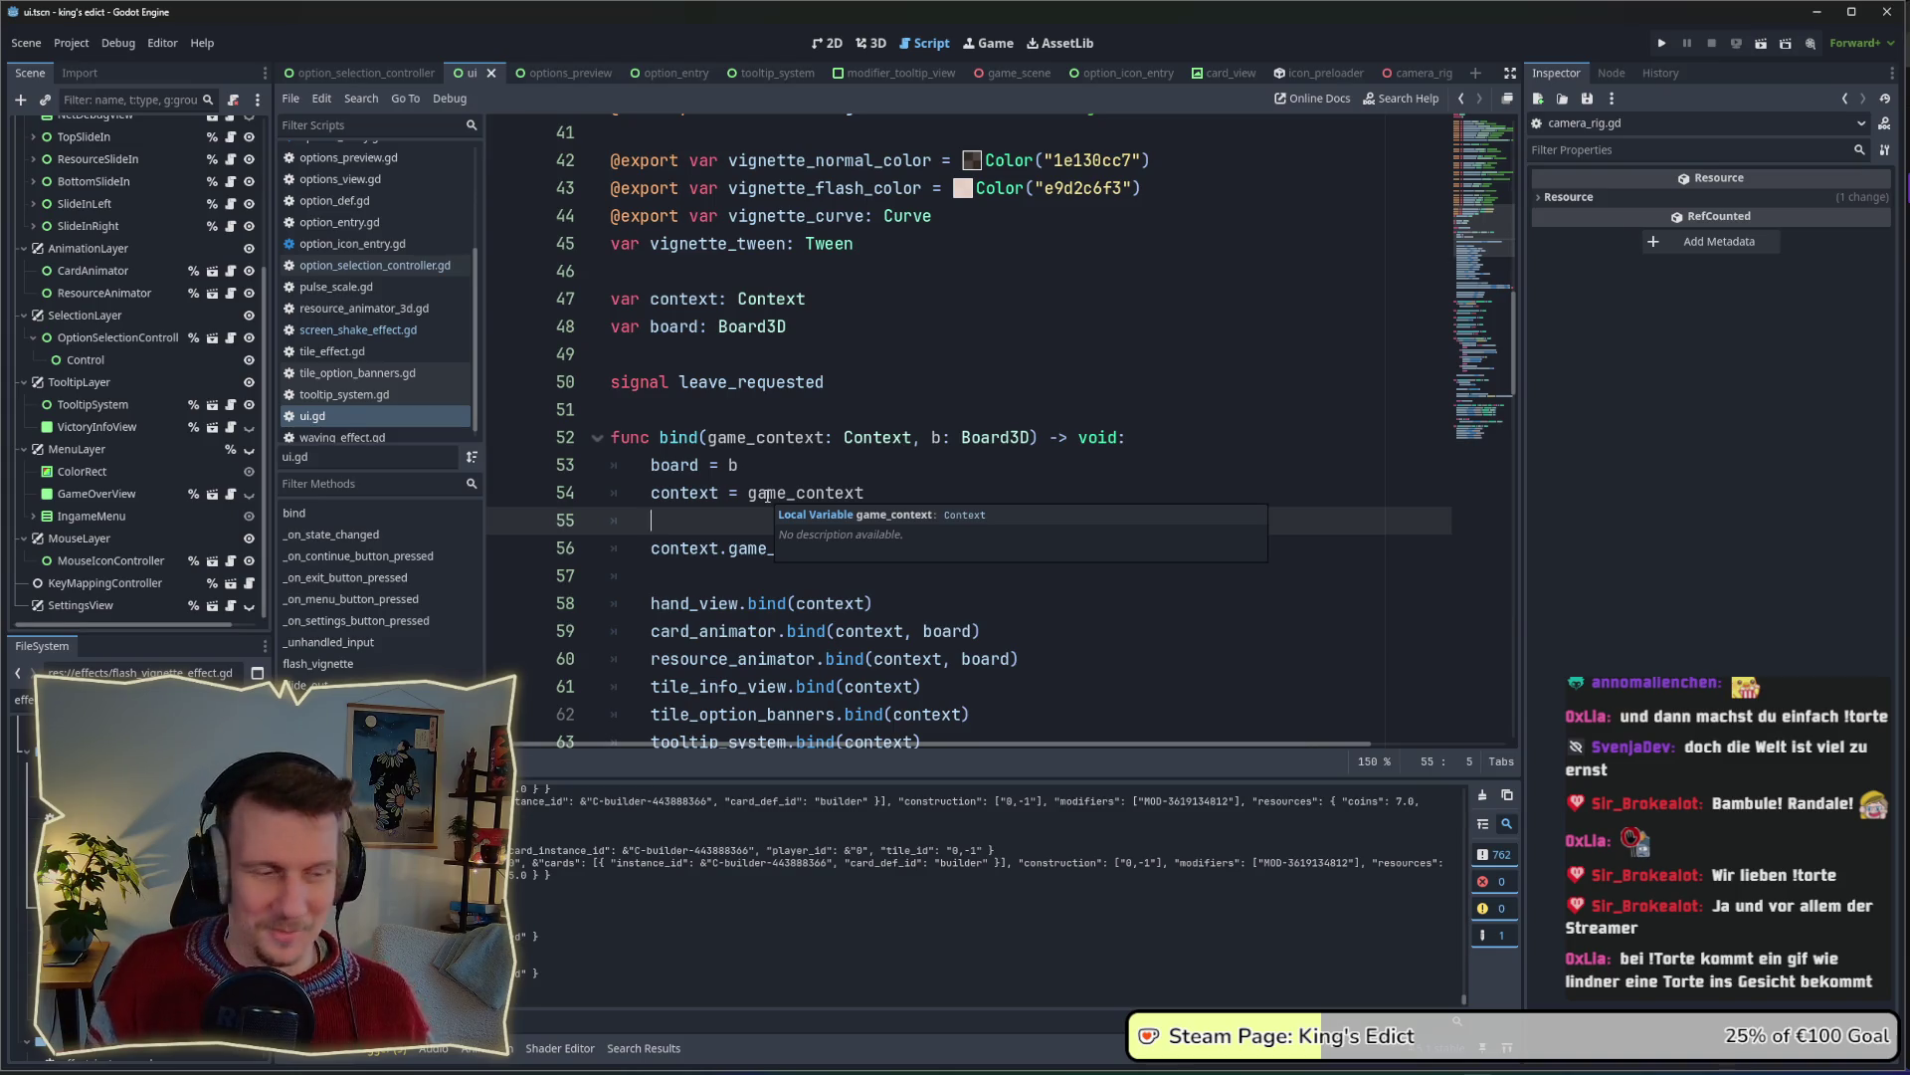
{"action": "key", "text": "alt+Tab"}
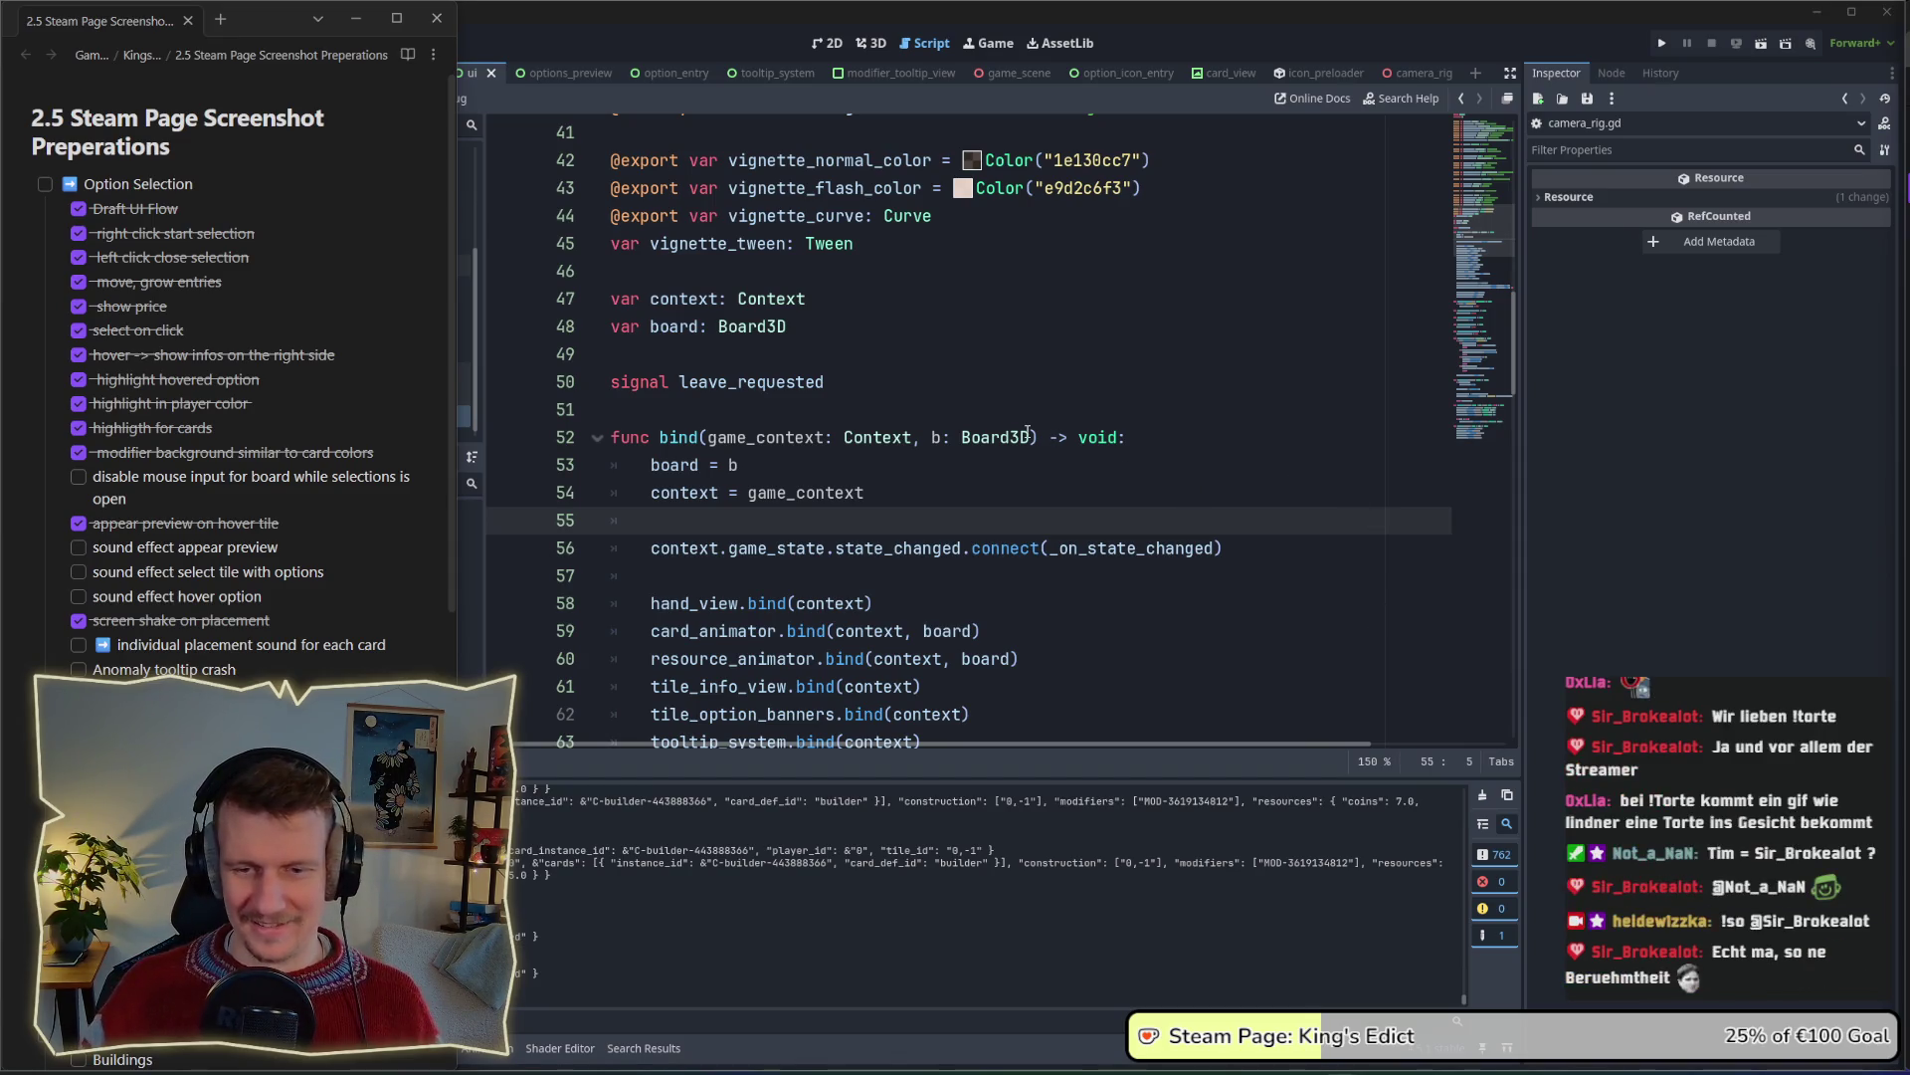
{"action": "left_click", "coordinate": [996, 491]}
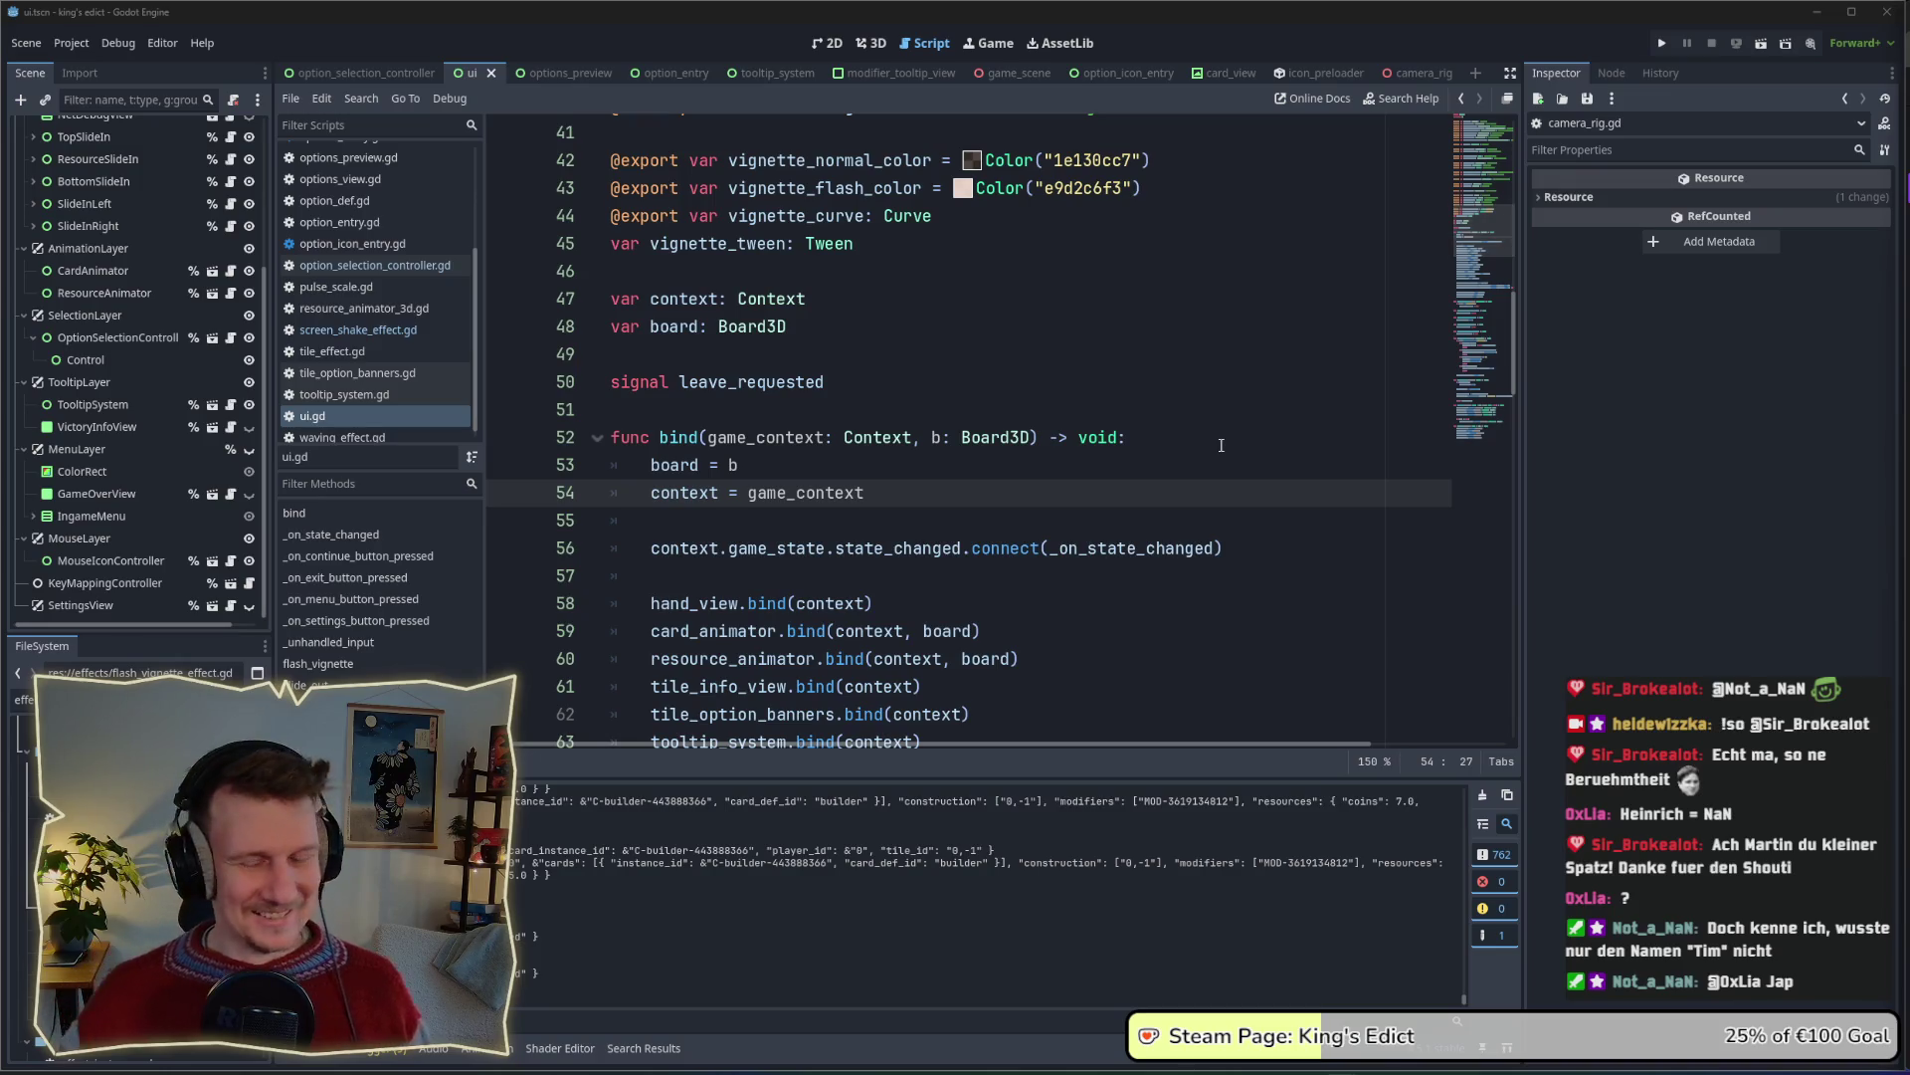
Scroll up in ui.gd to the context and board declarations above bind.
{"action": "mouse_move", "coordinate": [941, 549]}
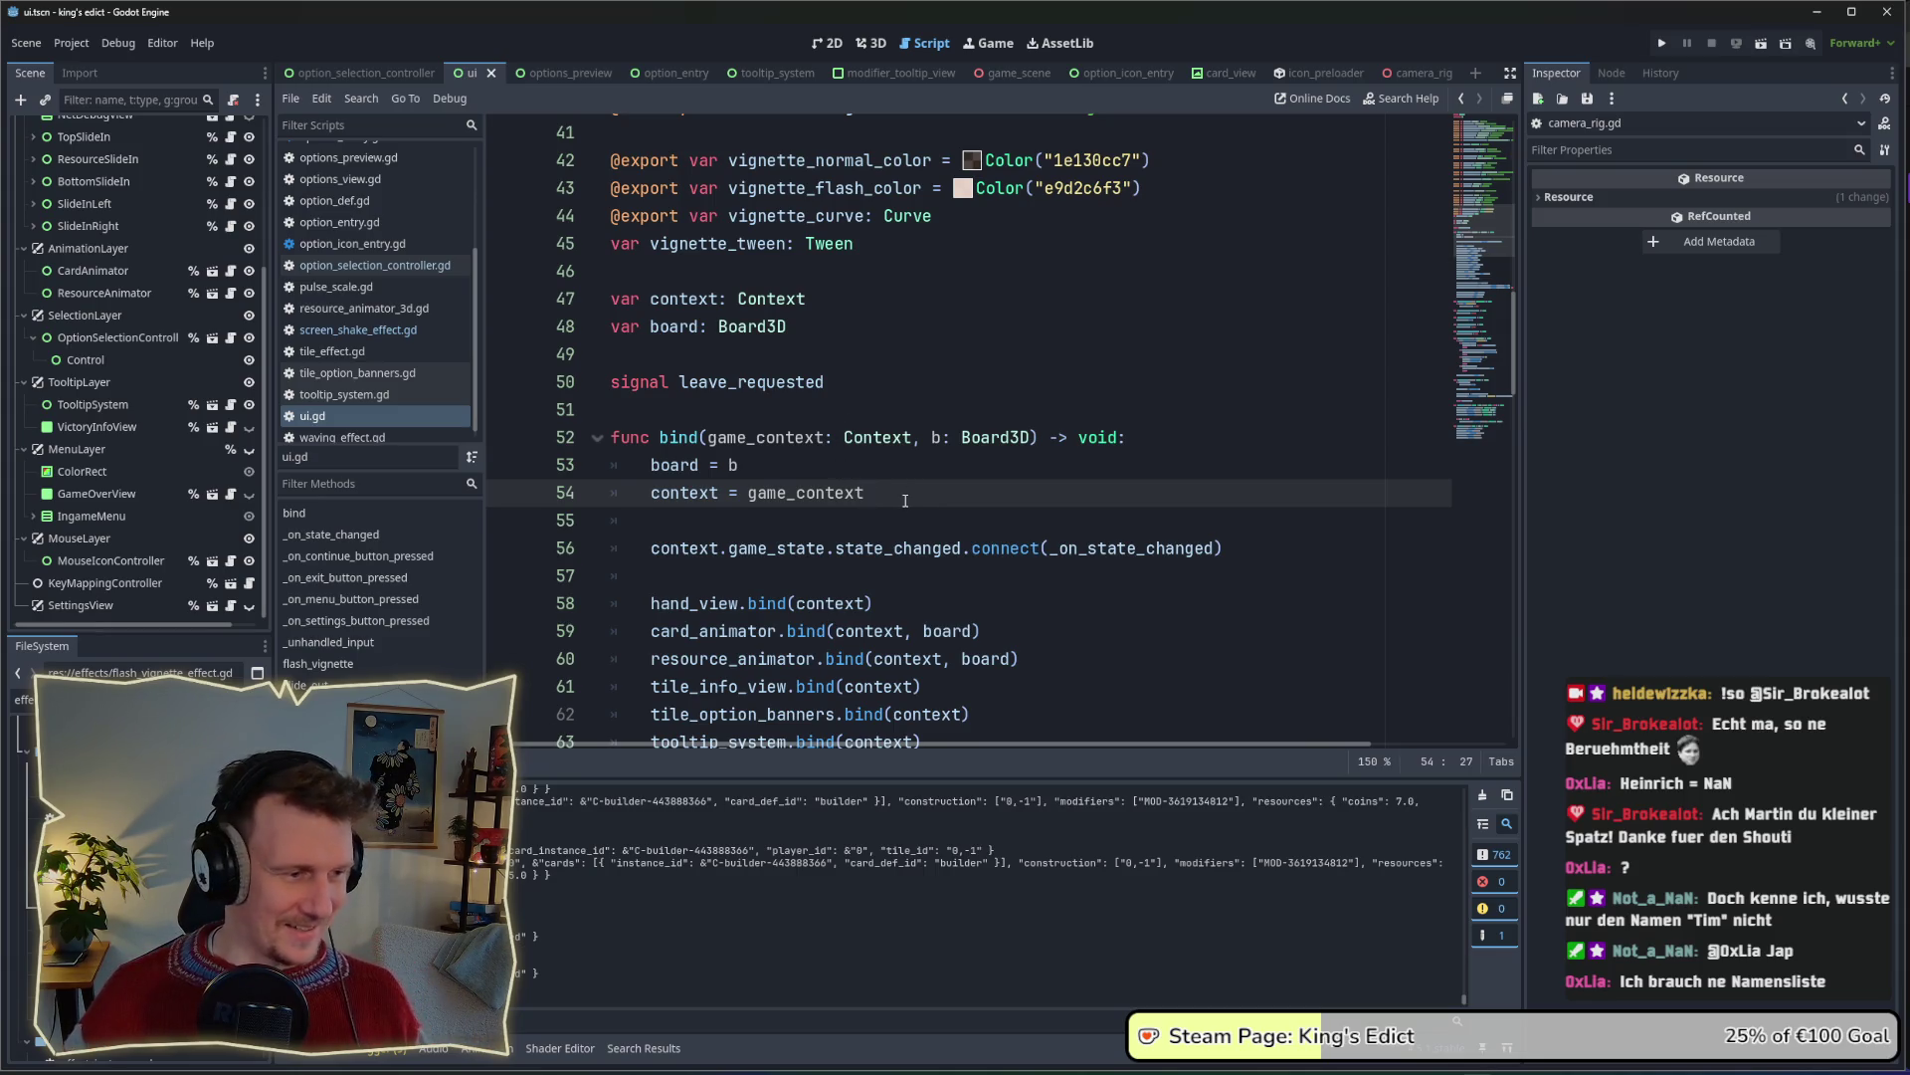
{"action": "scroll", "coordinate": [896, 485], "scroll_direction": "up", "scroll_amount": 3}
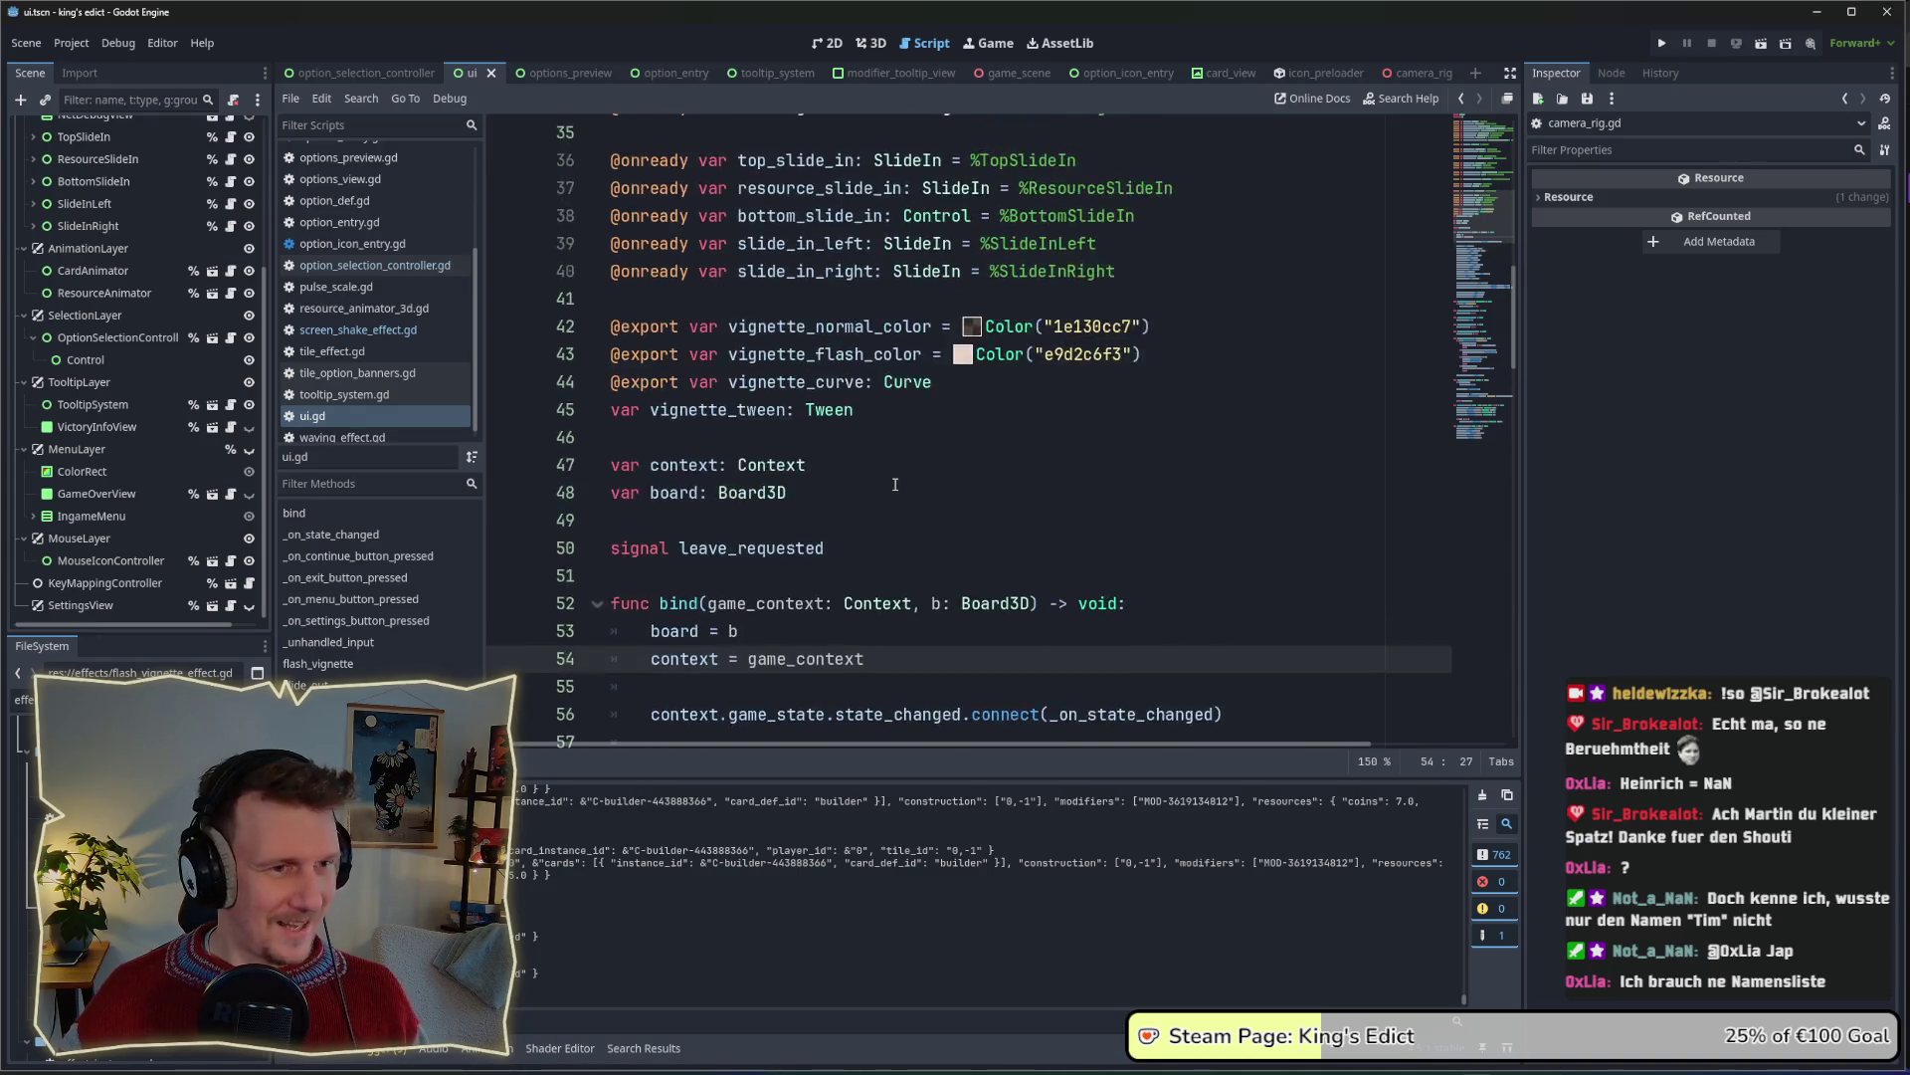
{"action": "scroll", "coordinate": [896, 484], "scroll_direction": "down", "scroll_amount": 3}
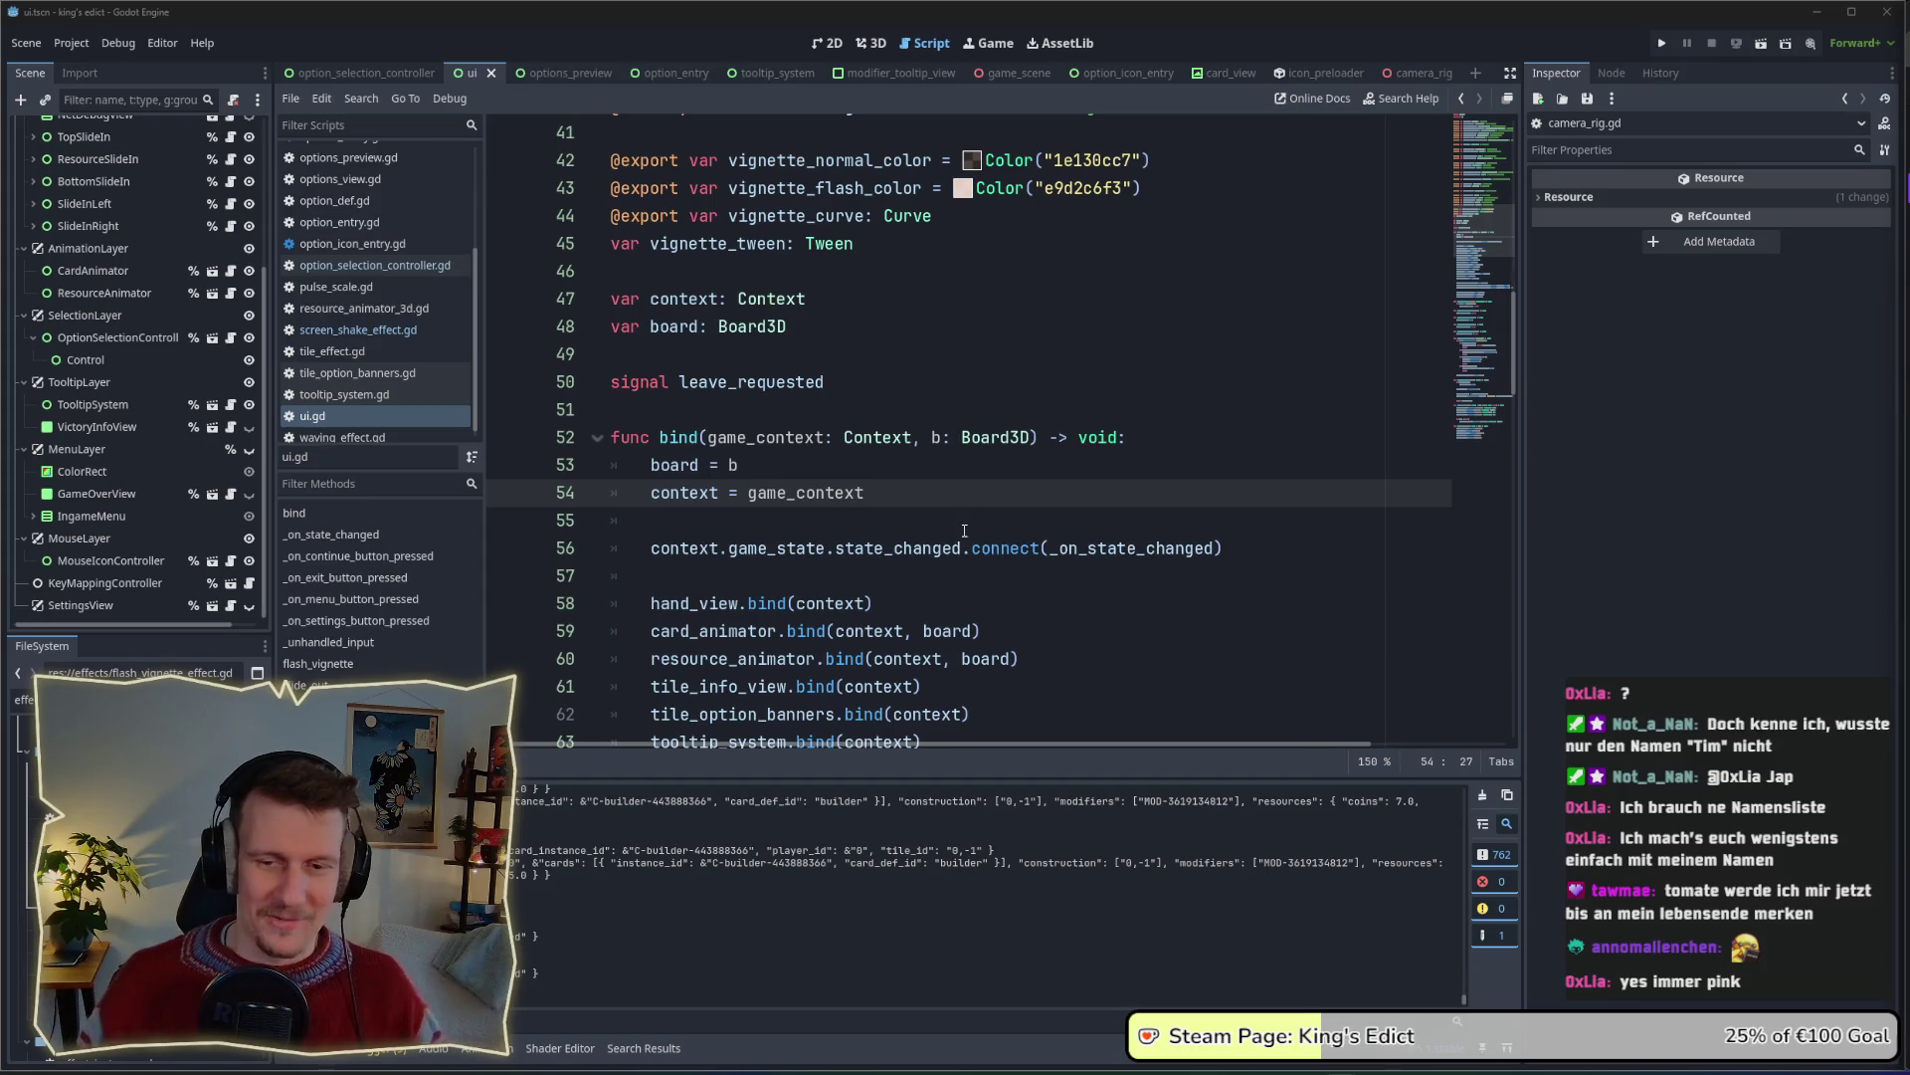
{"action": "left_click", "coordinate": [856, 464]}
{"action": "scroll", "coordinate": [892, 415], "scroll_direction": "down", "scroll_amount": 1}
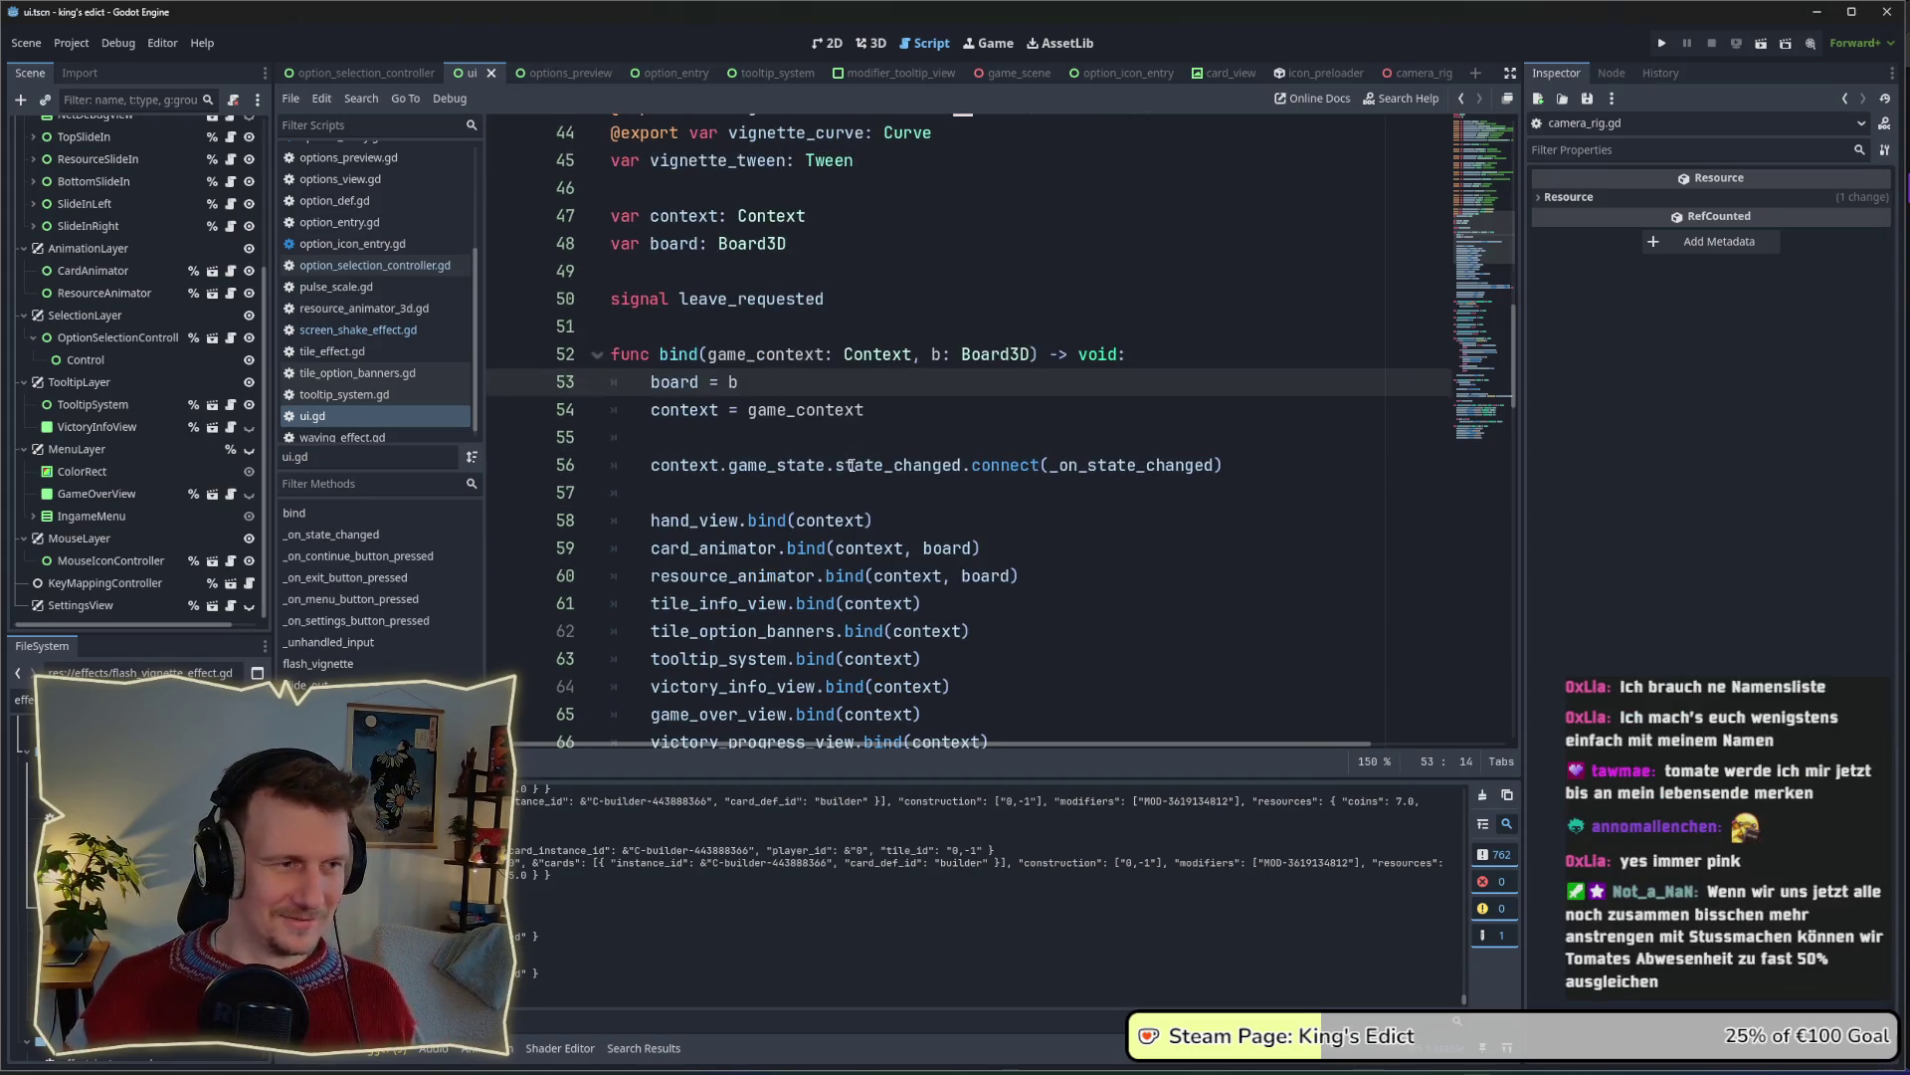
Put the cursor on empty line 55 of ui.gd and scroll through the screenshot checklist.
{"action": "left_click", "coordinate": [892, 416]}
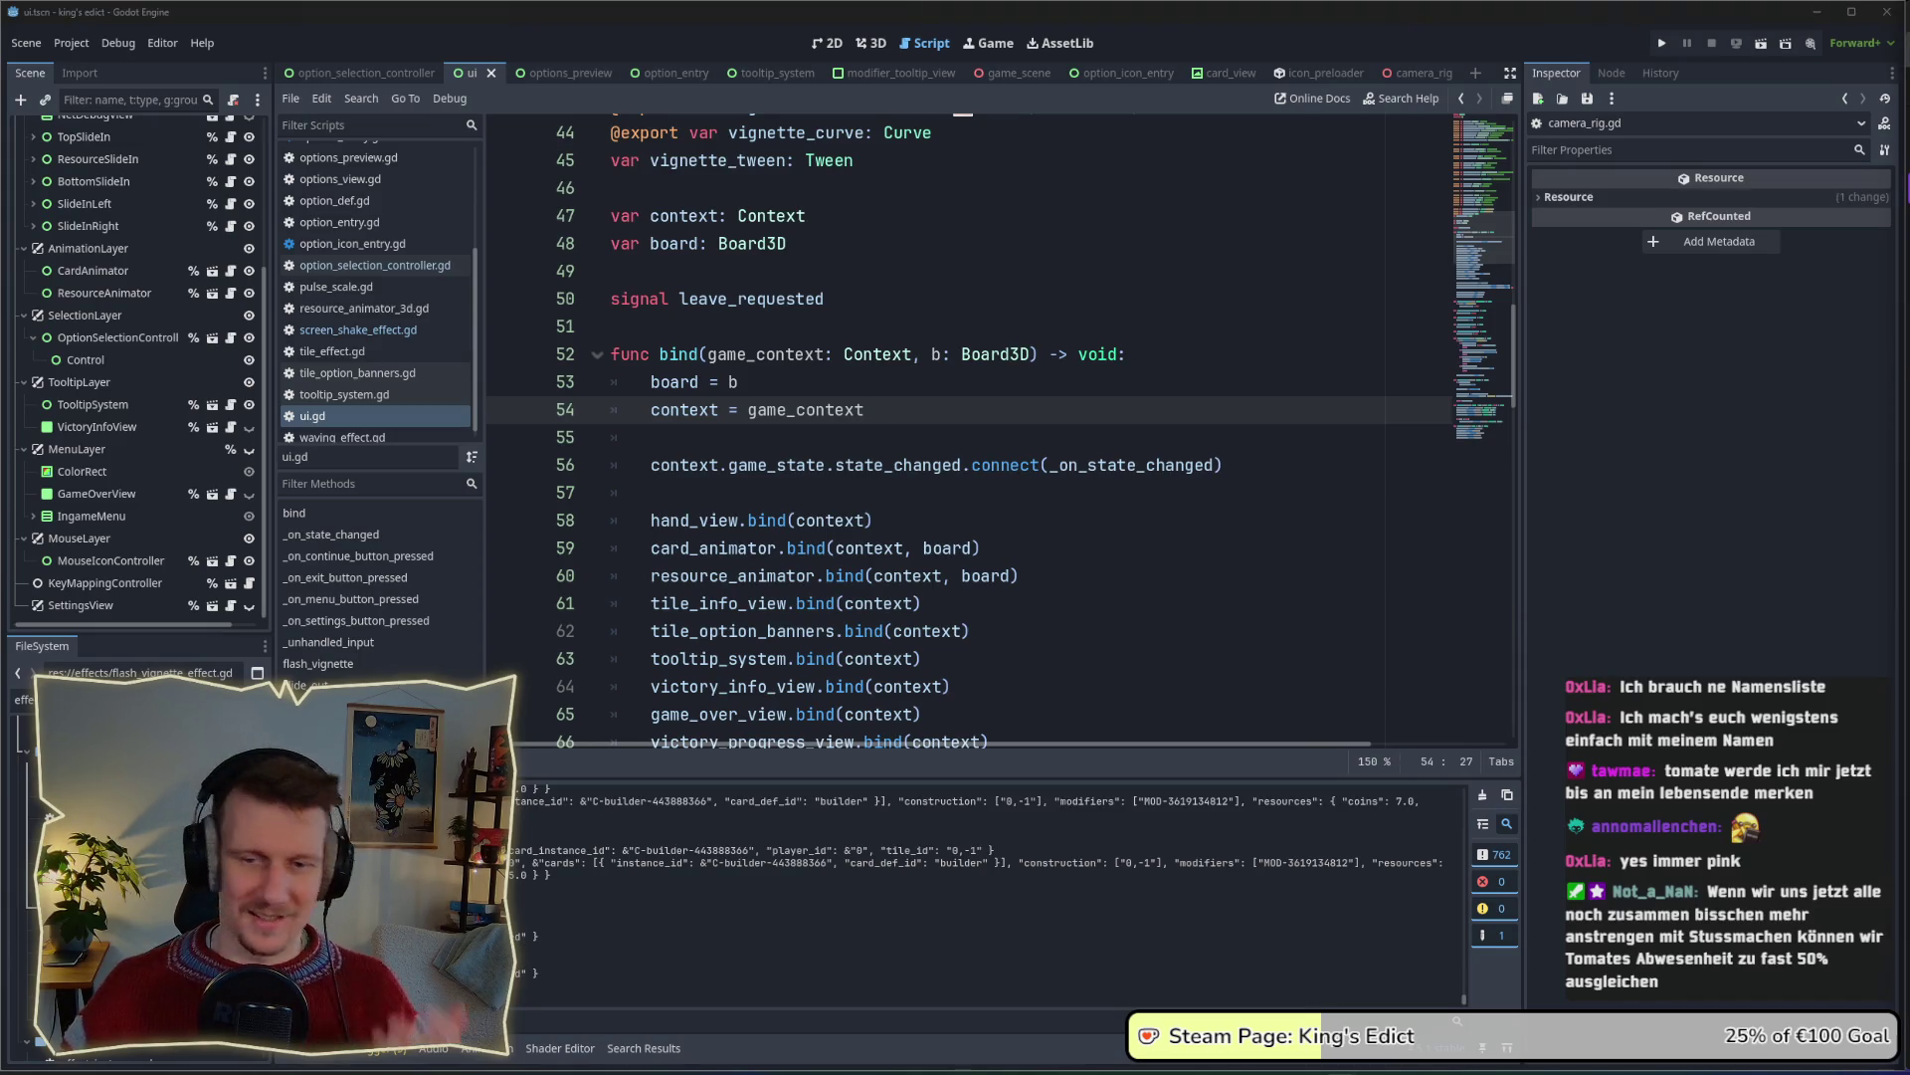
{"action": "left_click", "coordinate": [942, 426]}
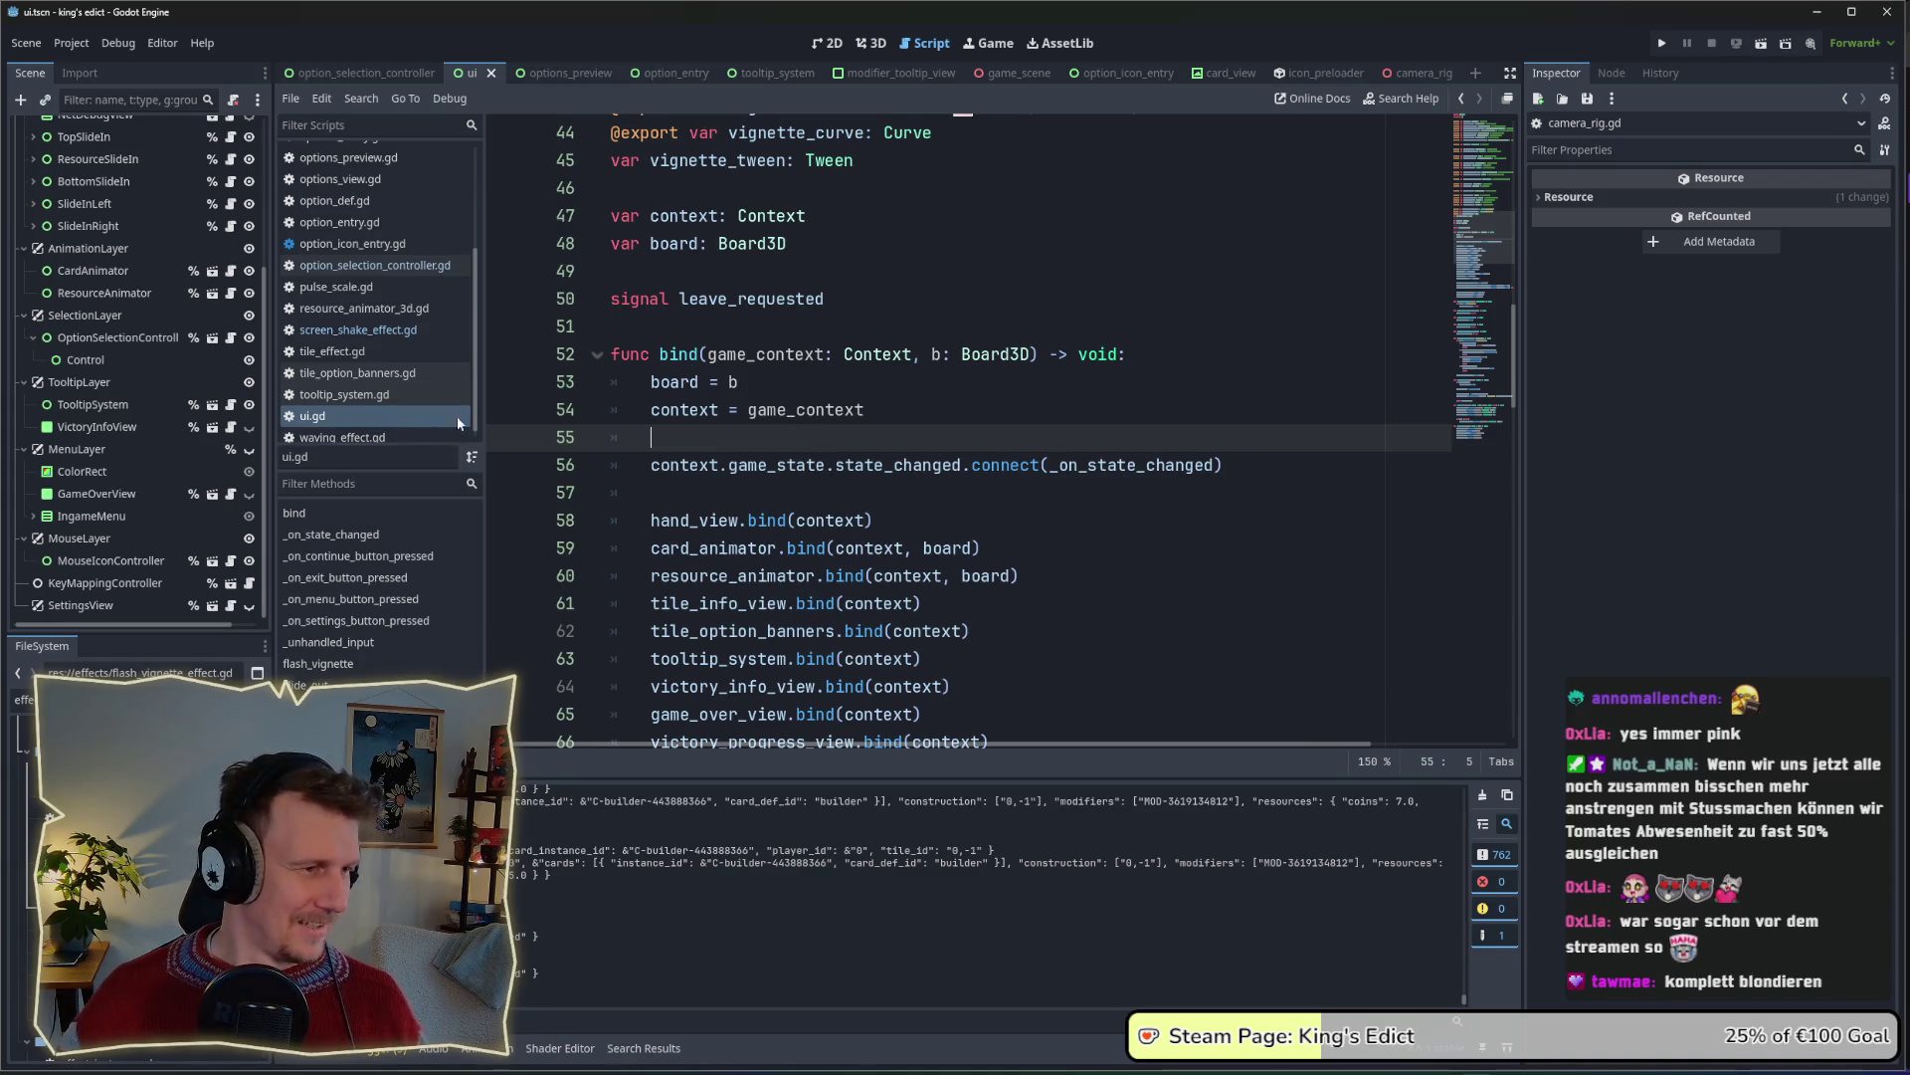
{"action": "mouse_move", "coordinate": [678, 417]}
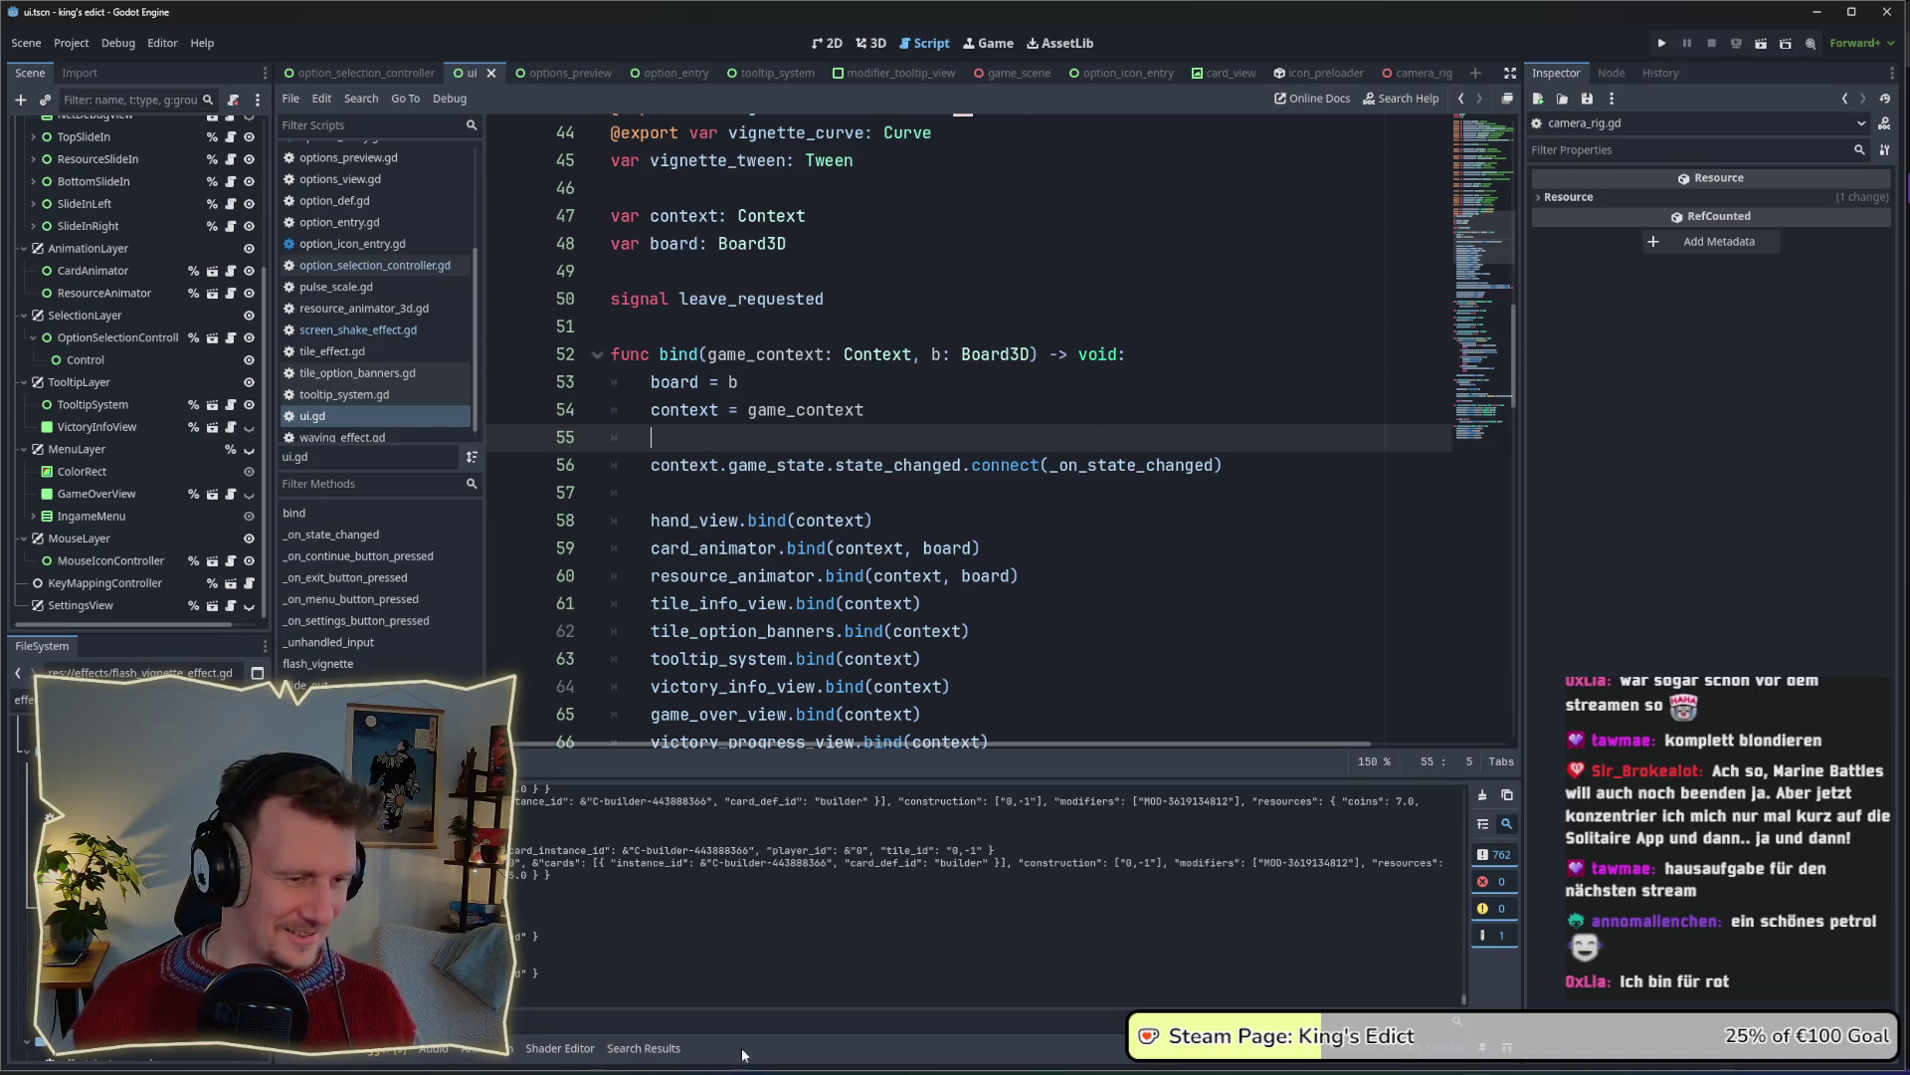
{"action": "key", "text": "alt+Tab"}
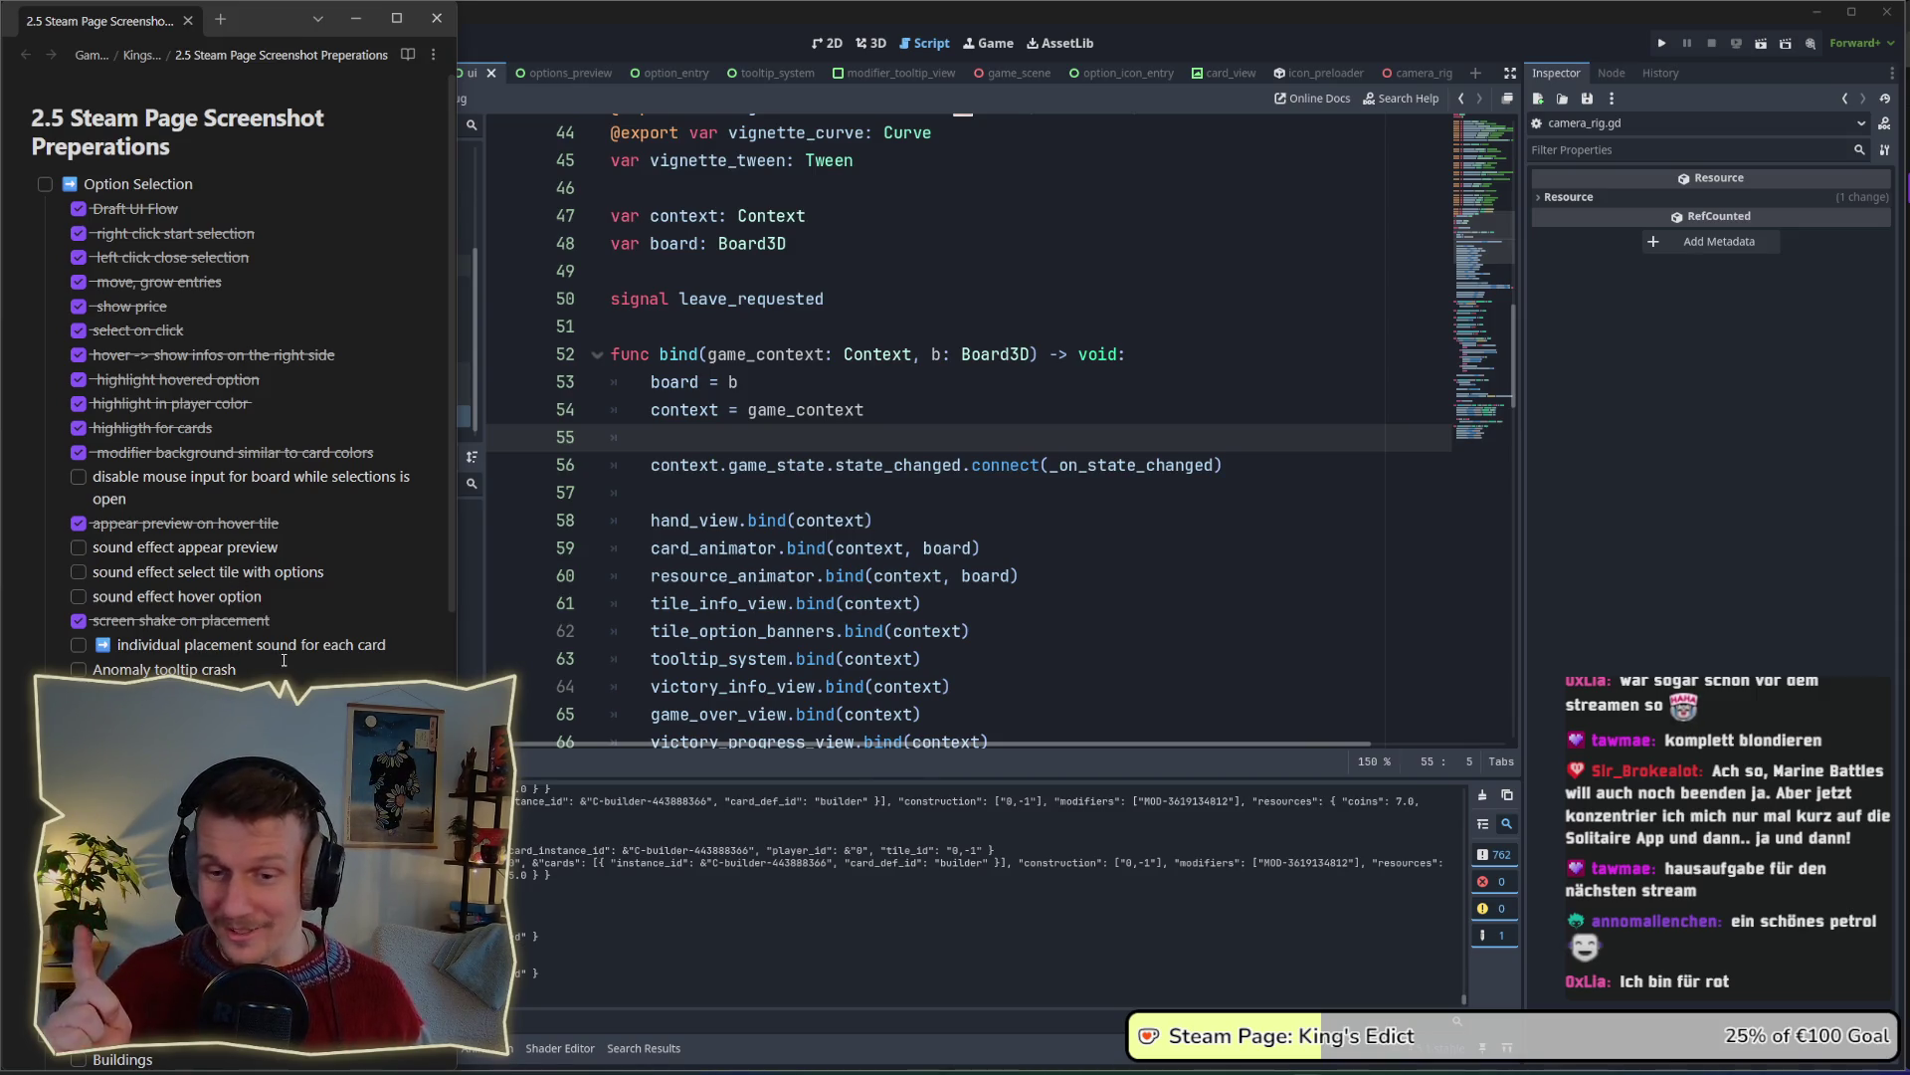
{"action": "scroll", "coordinate": [284, 659], "scroll_direction": "down", "scroll_amount": 1}
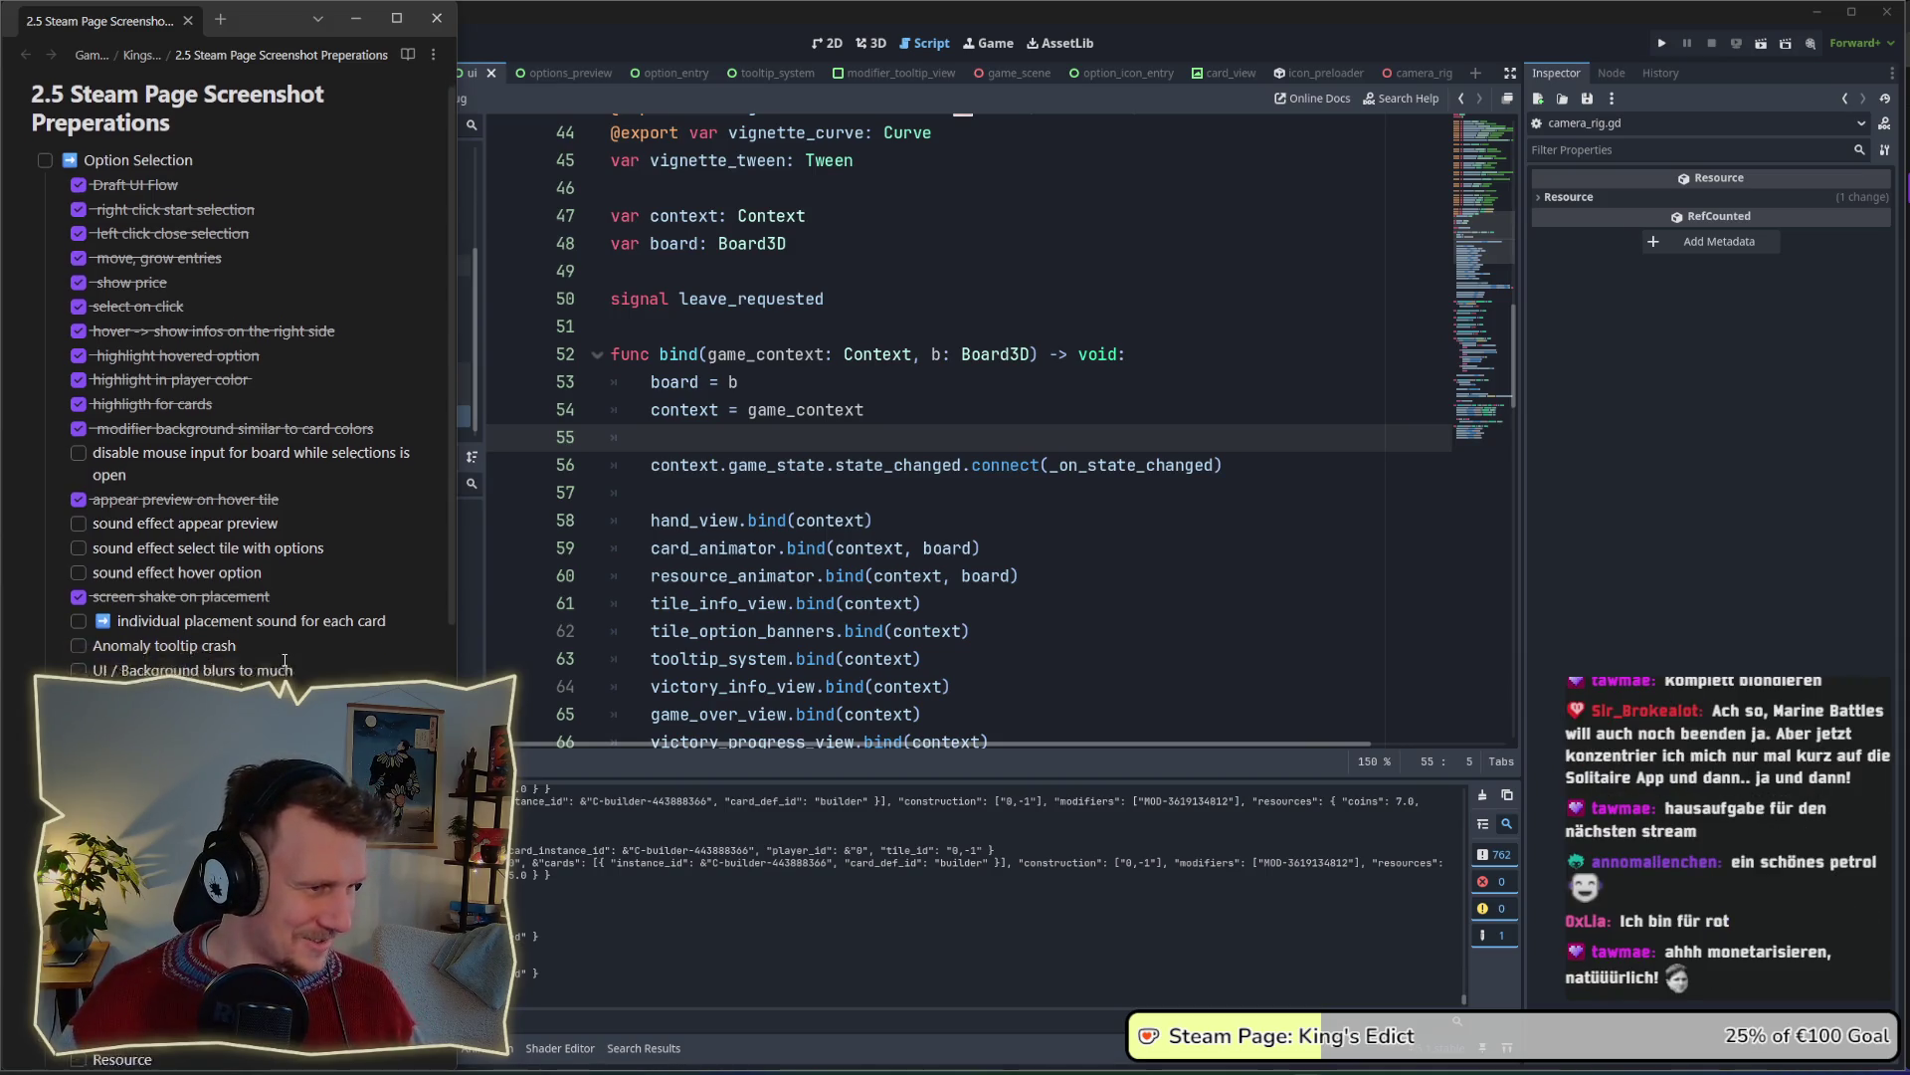
Place the insertion point after 'Anomaly tooltip crash', then return to ui.gd's bind function.
{"action": "left_click", "coordinate": [289, 597]}
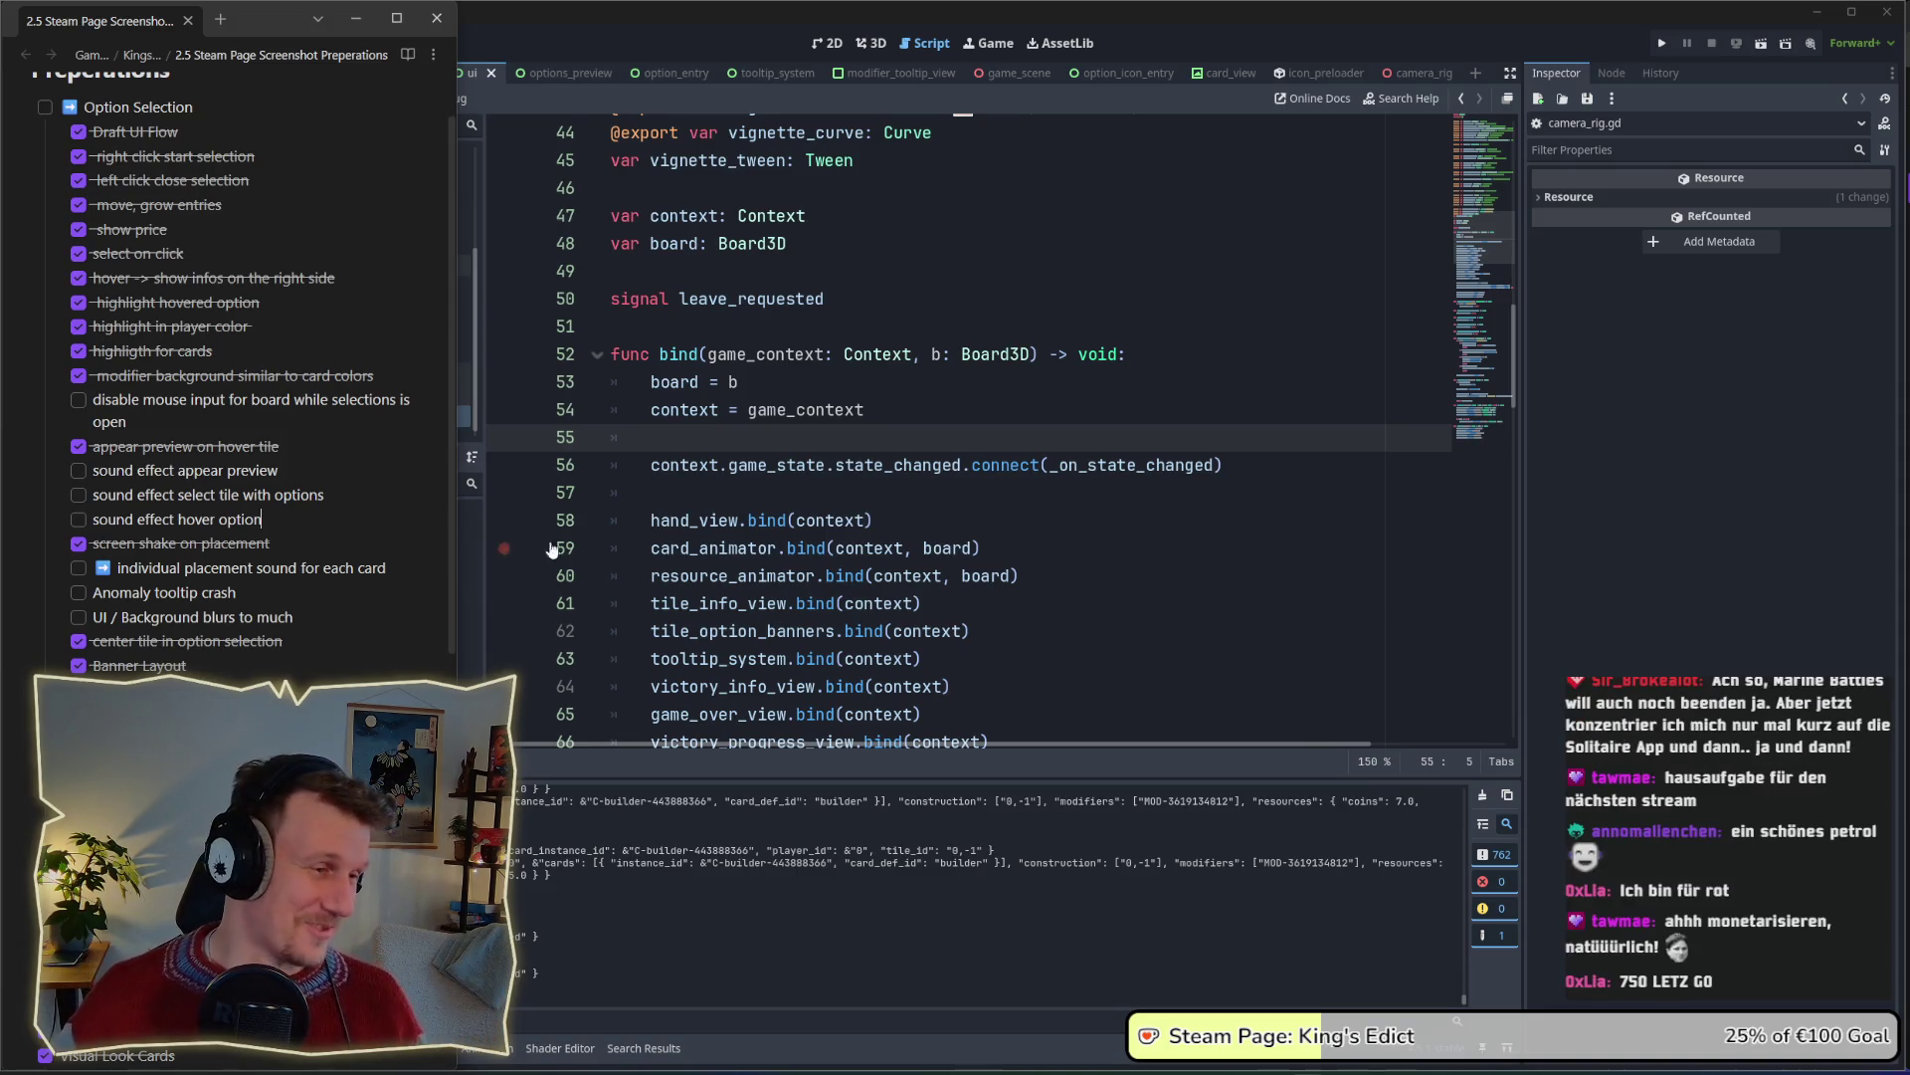
{"action": "left_click", "coordinate": [808, 491]}
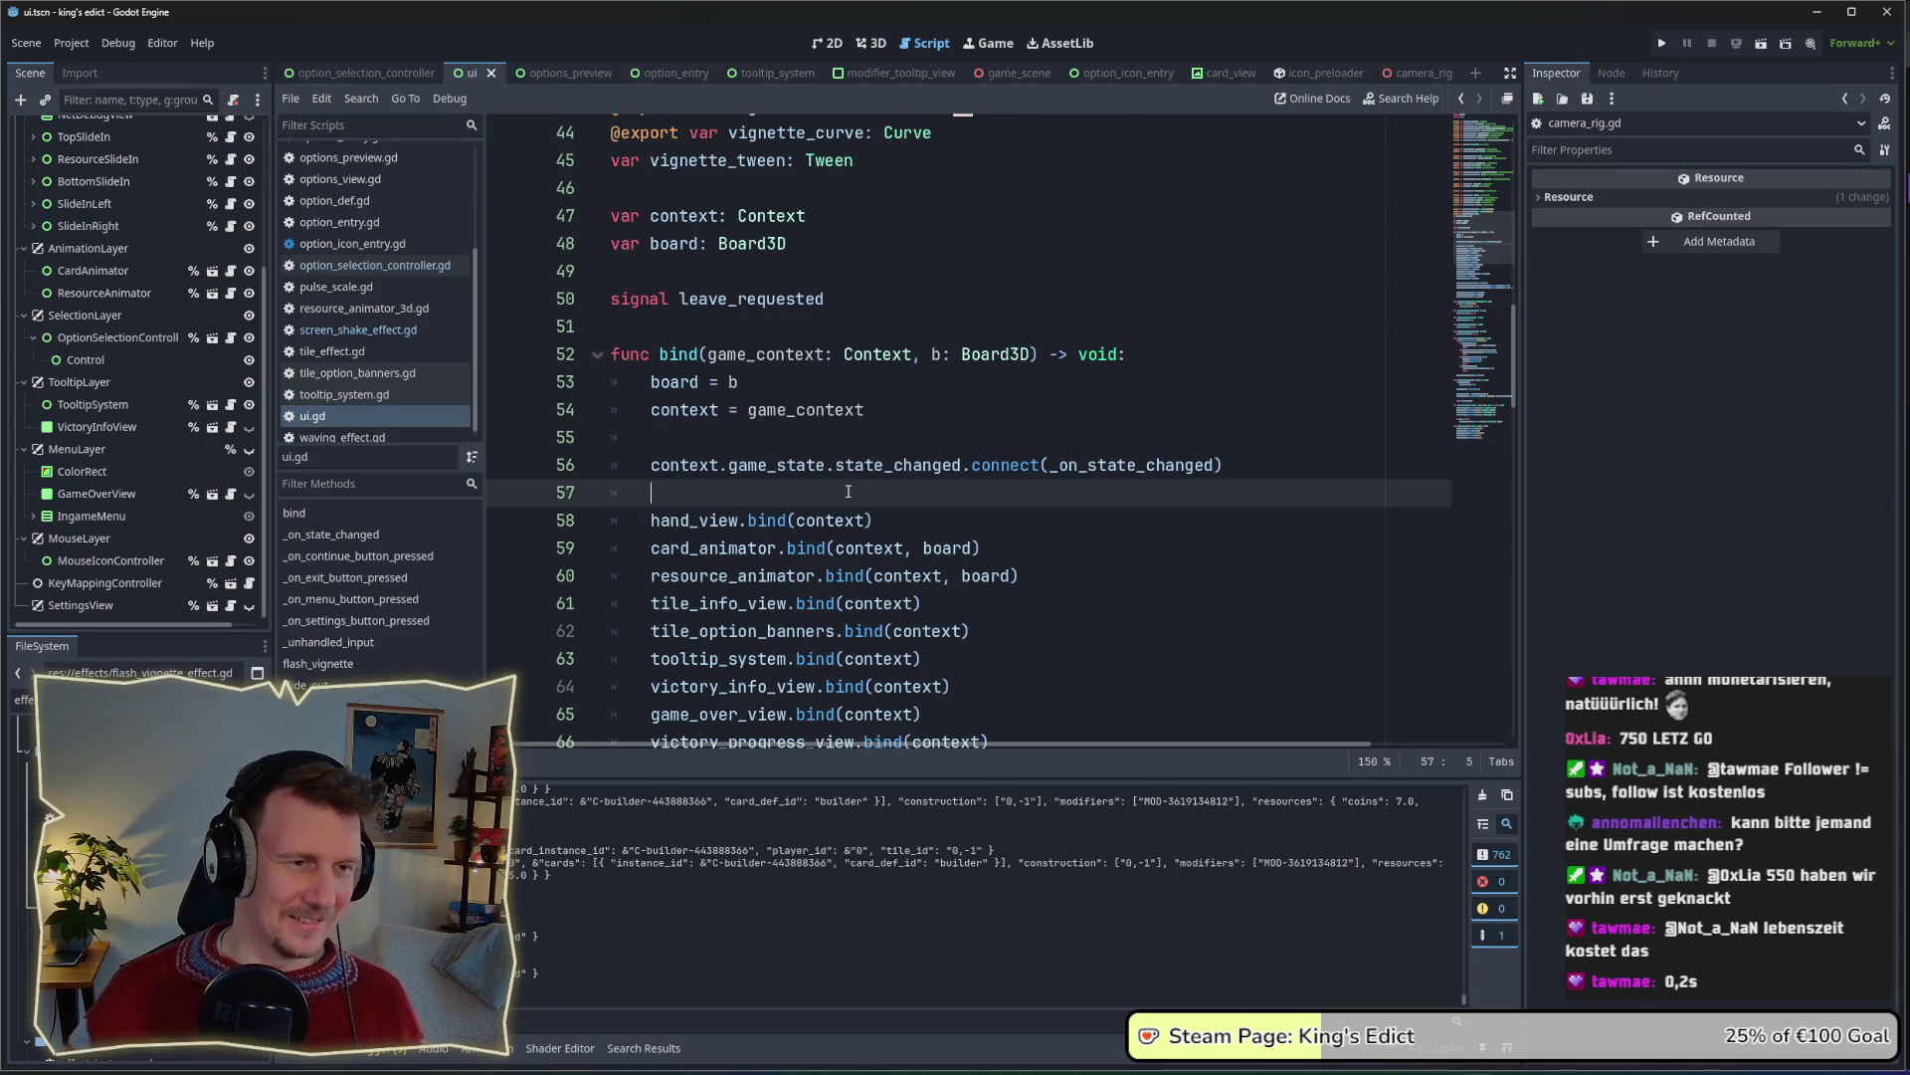
Place the cursor on empty line 57 of ui.gd, then go to the checklist's wrapped placement-sound task.
{"action": "left_click", "coordinate": [743, 443]}
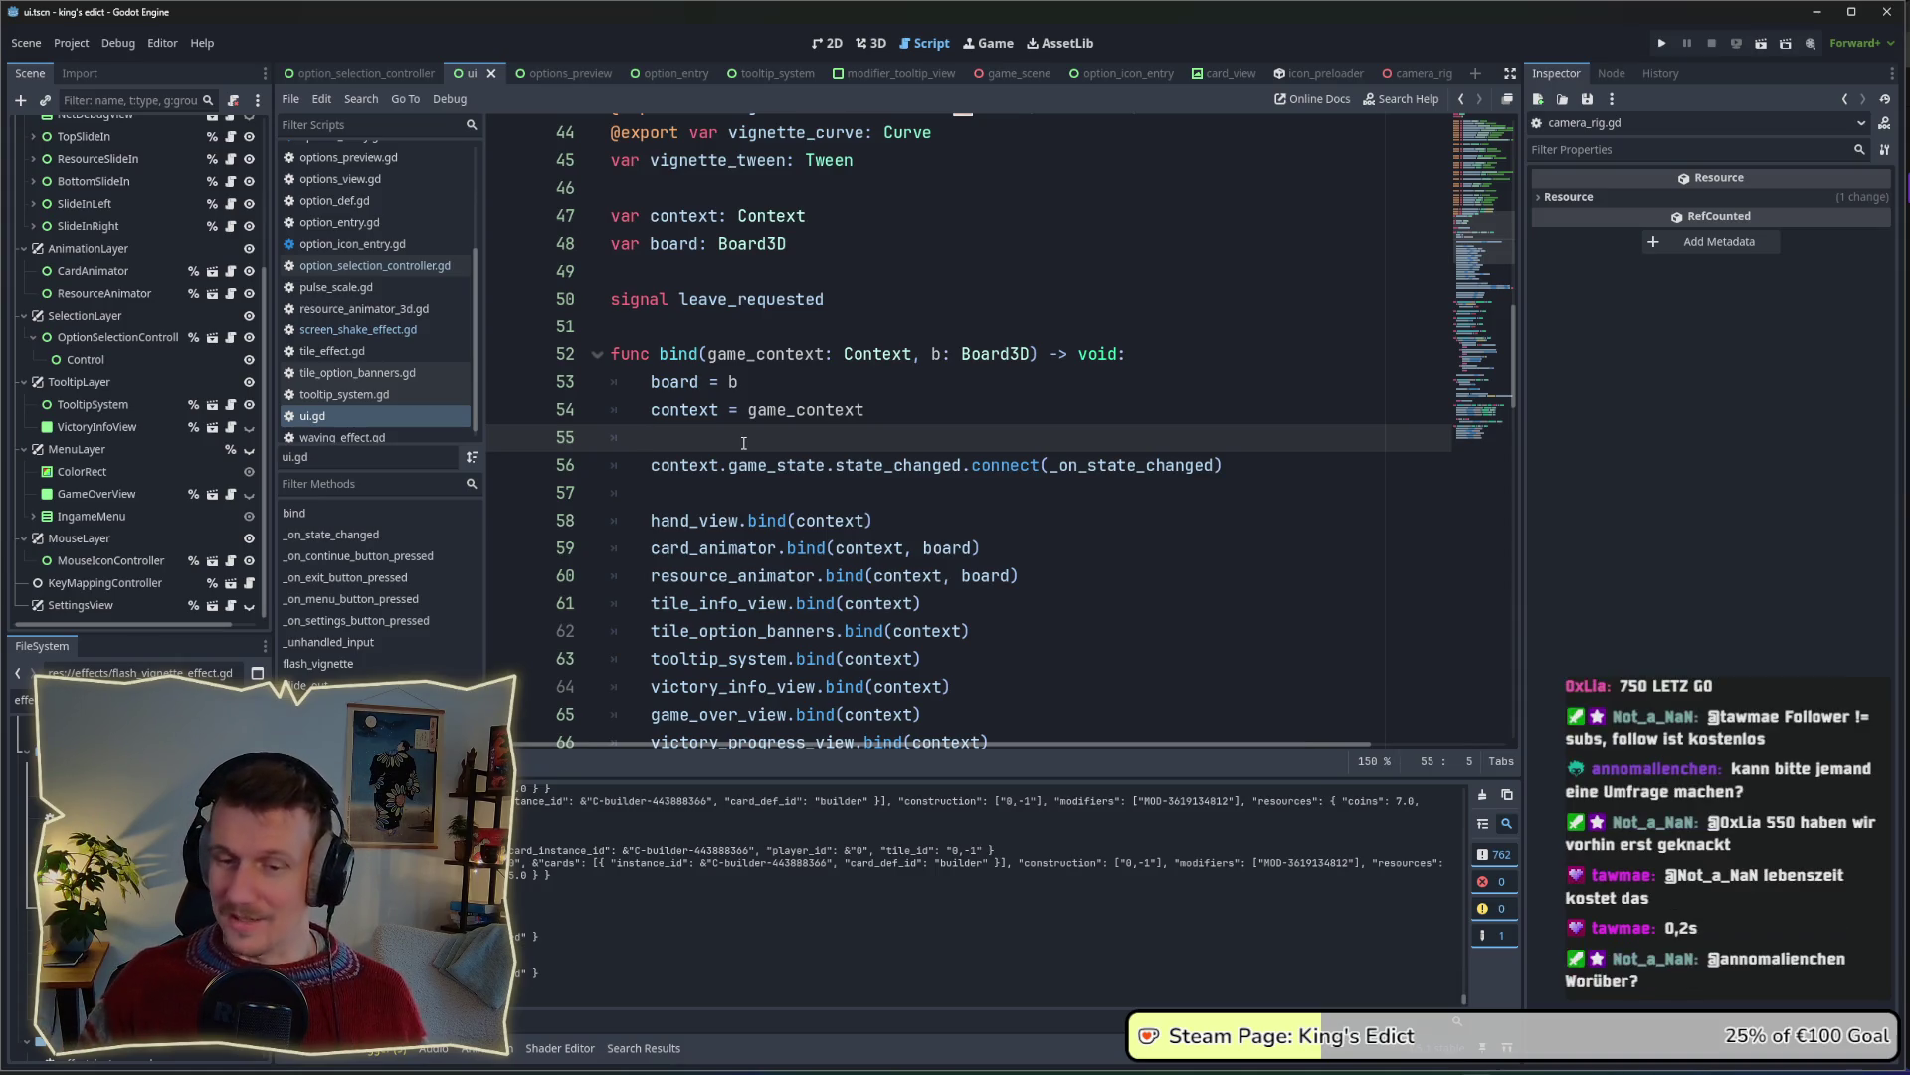
{"action": "left_click", "coordinate": [707, 497]}
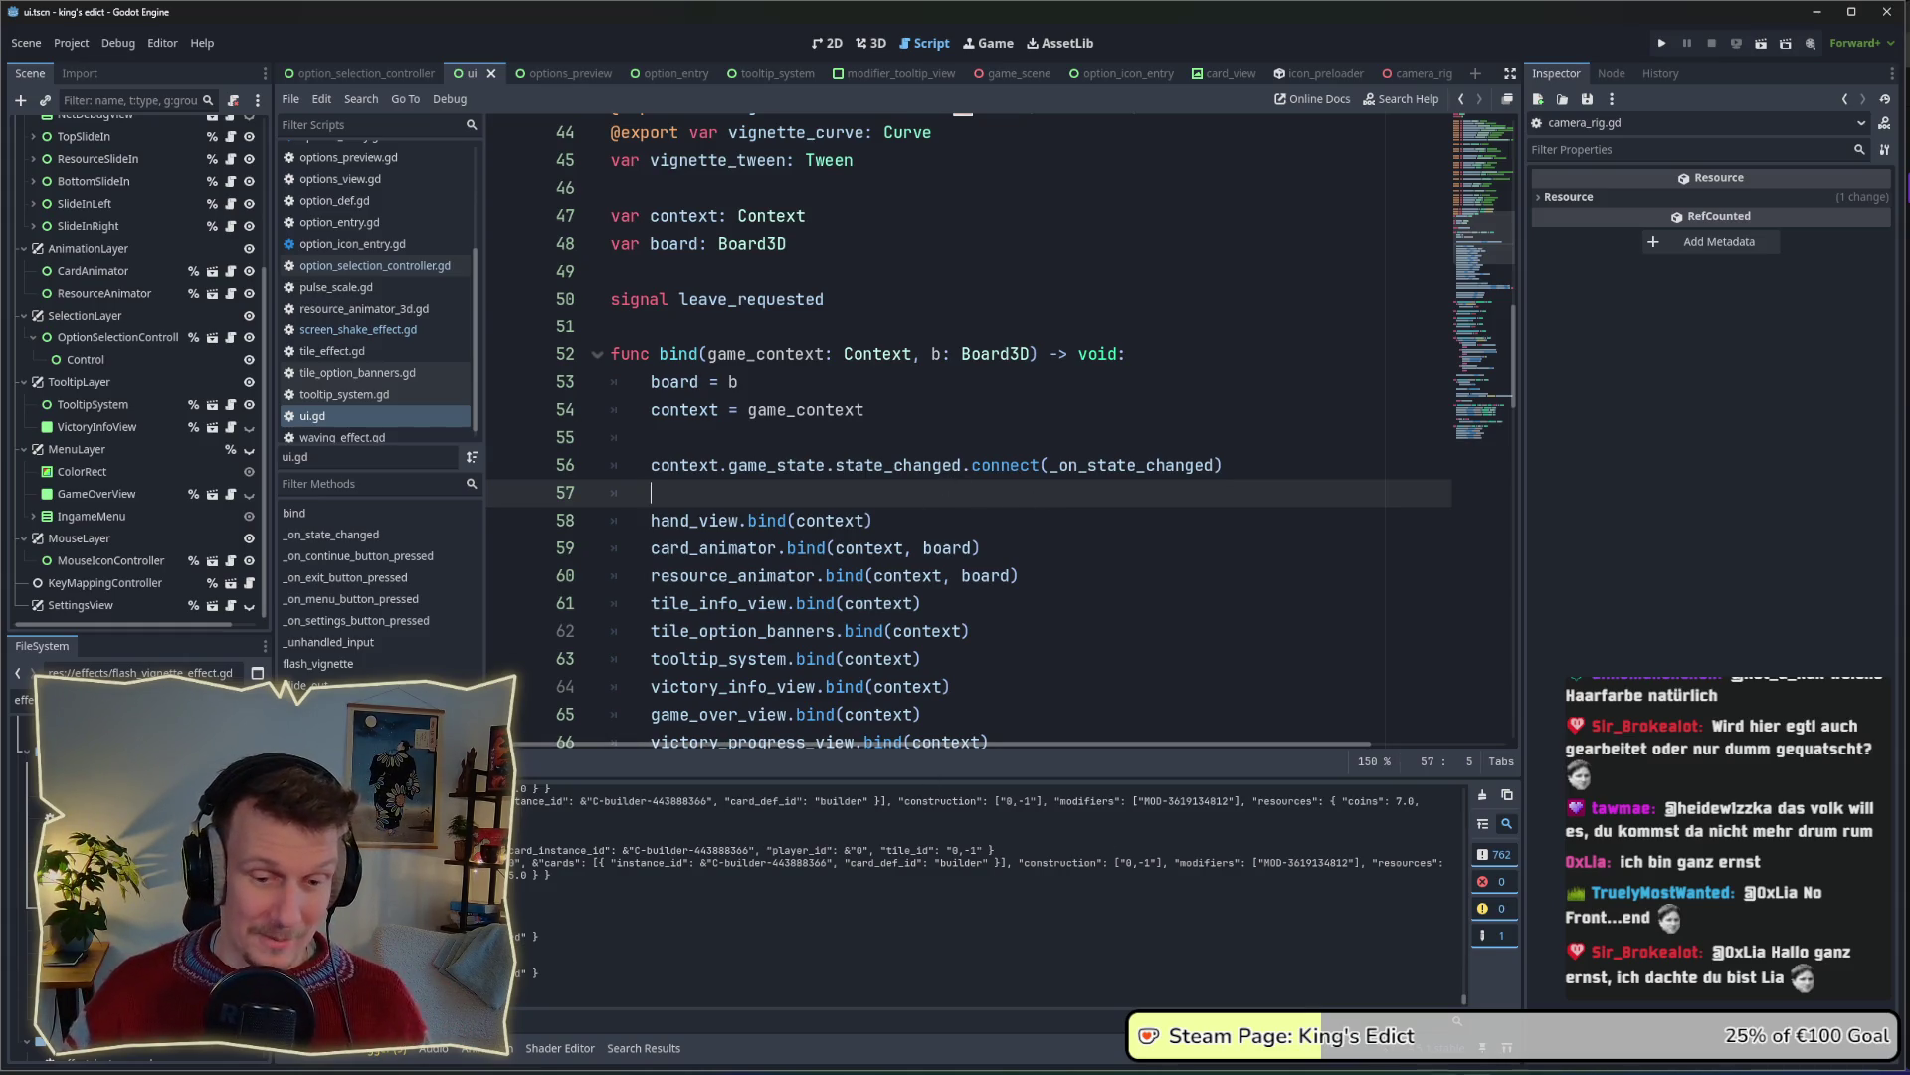
{"action": "key", "text": "alt+Tab"}
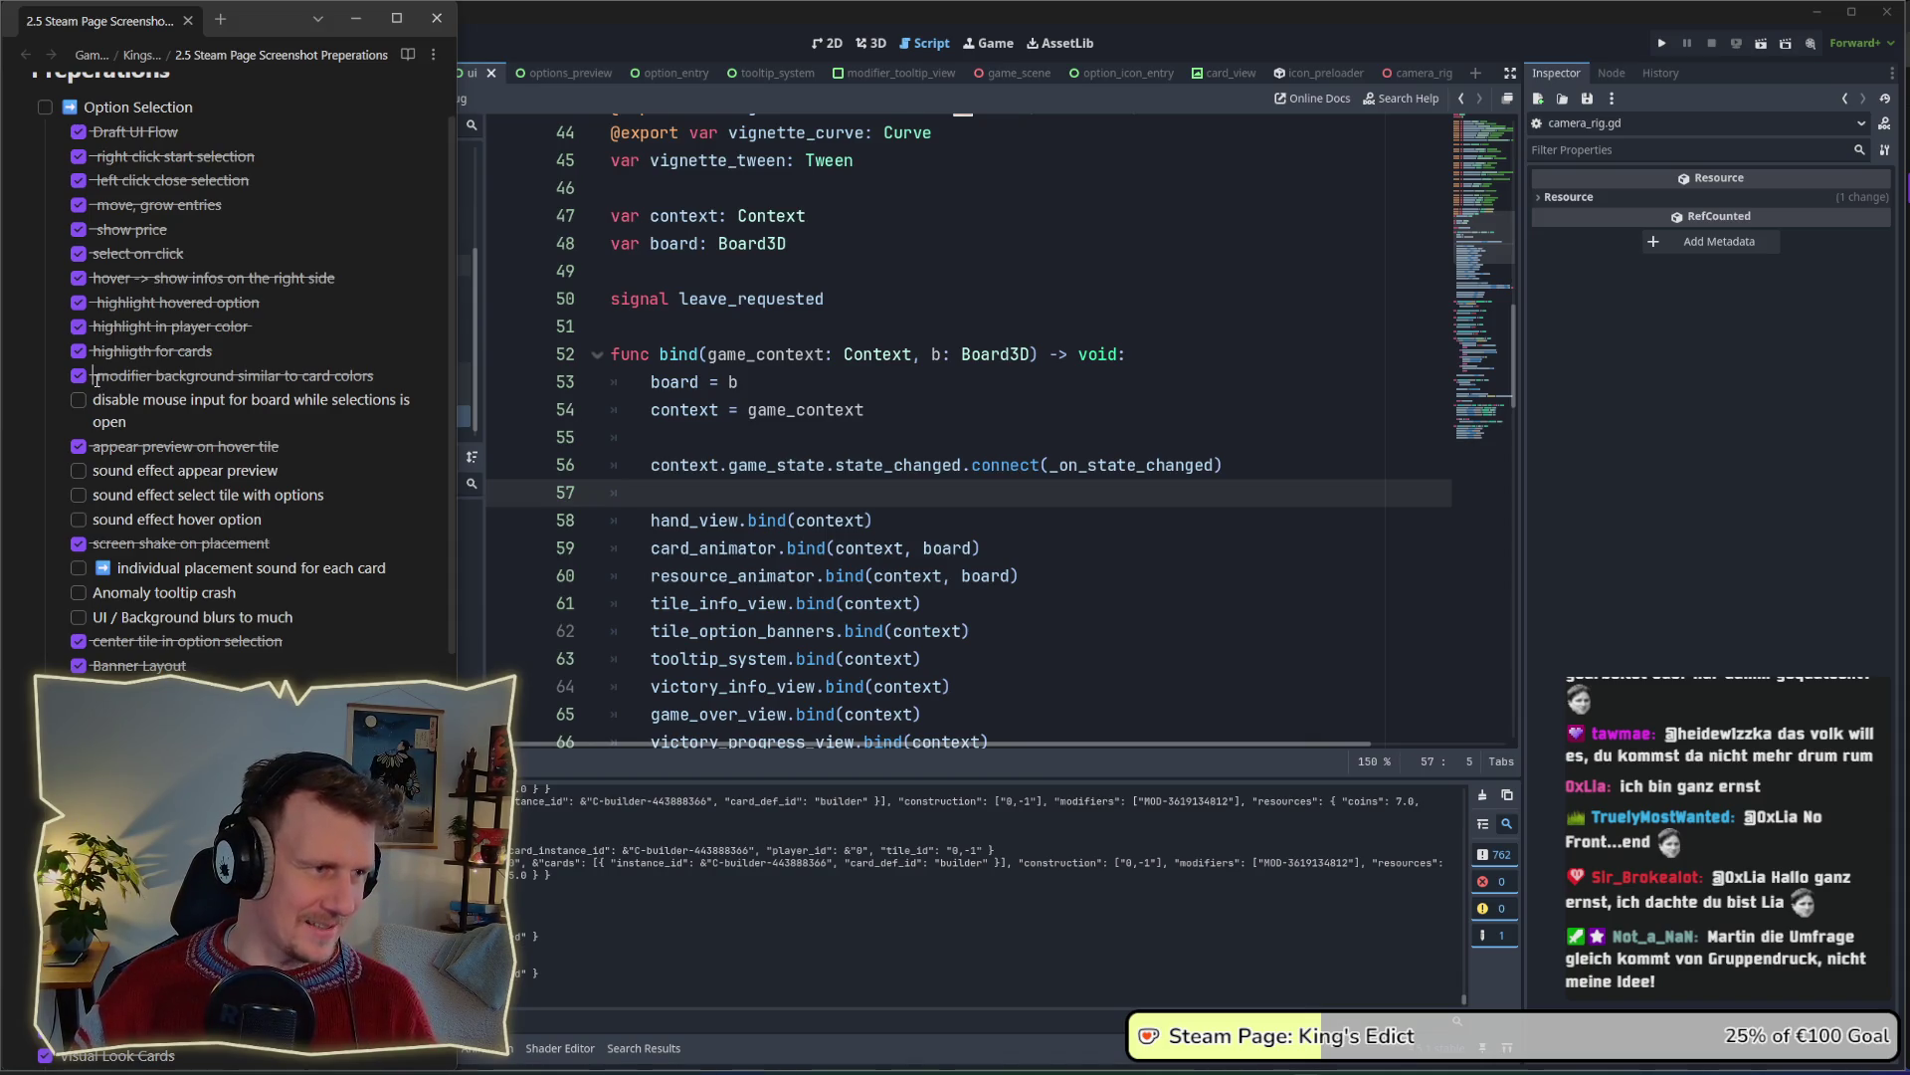
{"action": "left_click", "coordinate": [201, 417]}
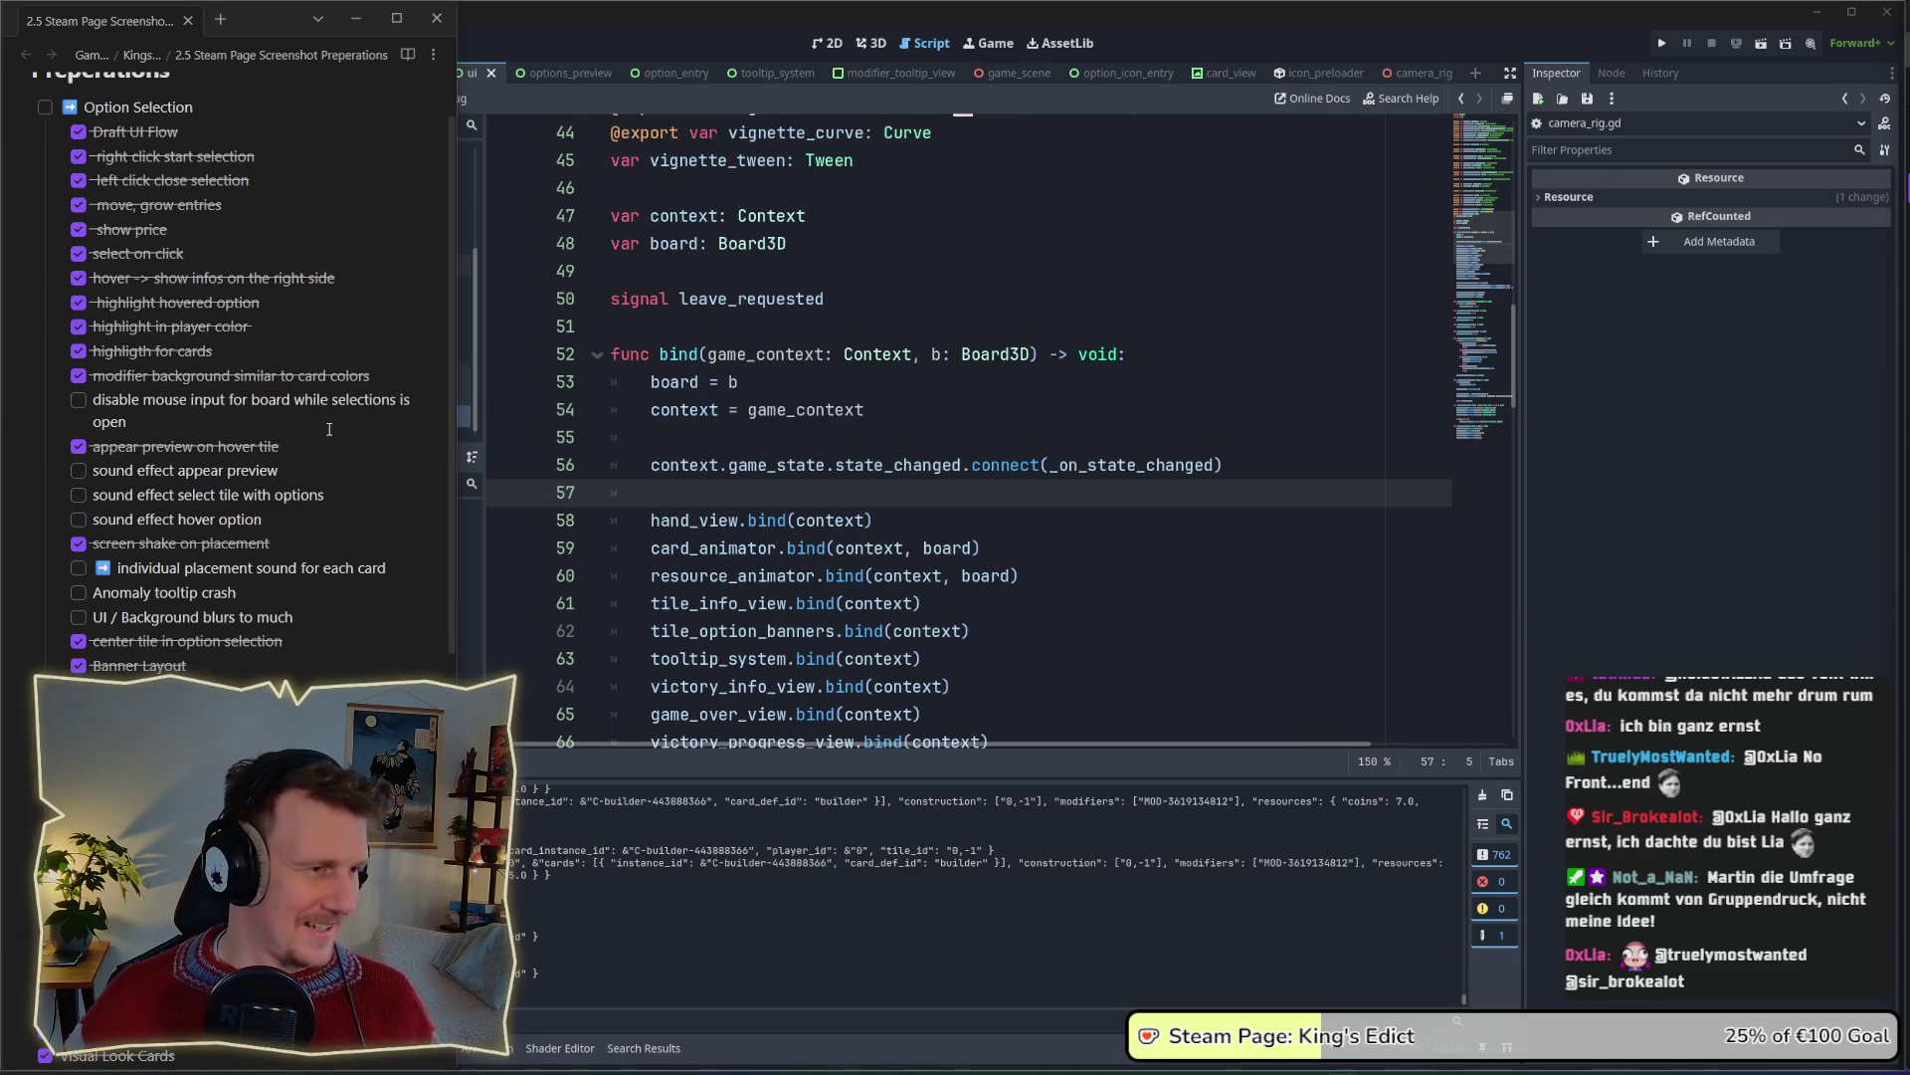
{"action": "triple_click", "coordinate": [207, 425]}
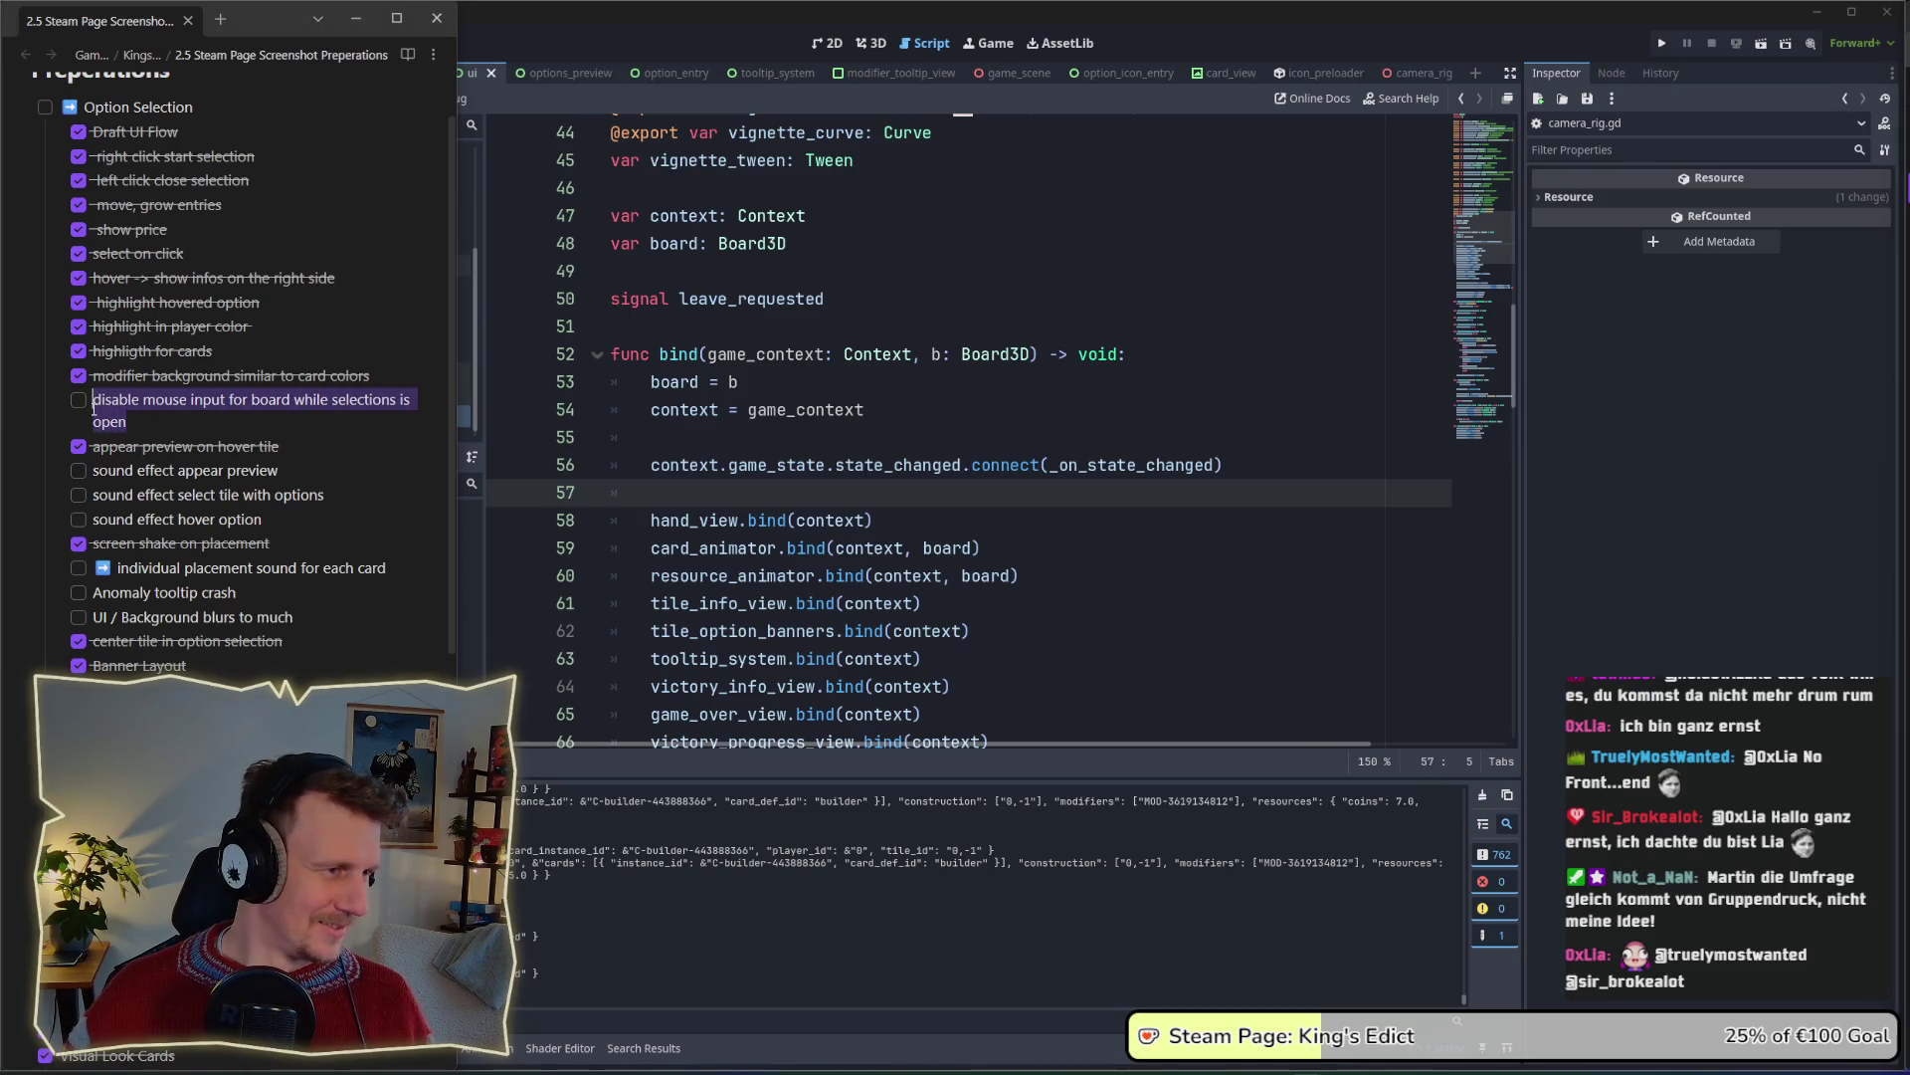
{"action": "left_click", "coordinate": [207, 425]}
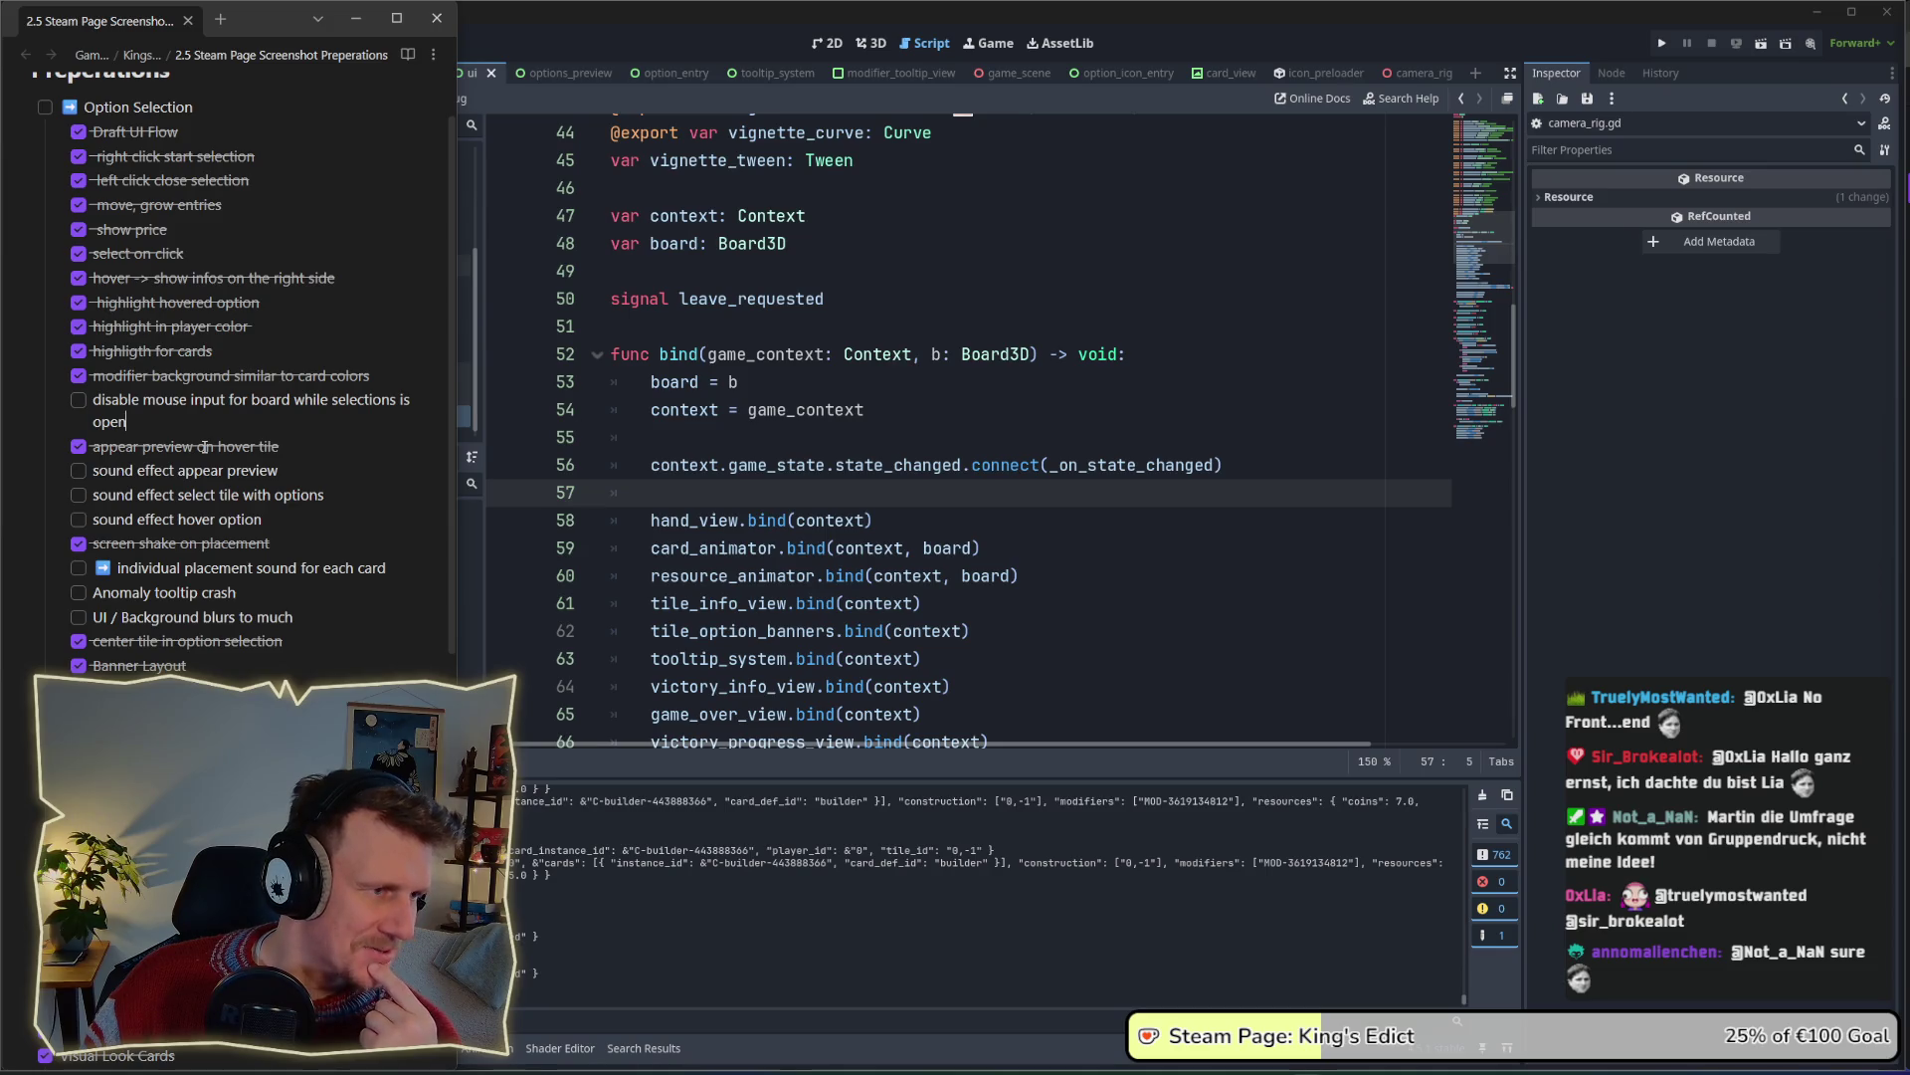
Paste a ➡️ arrow emoji before the 'sound effect appear preview' task, then leave the list.
{"action": "left_click", "coordinate": [99, 566]}
{"action": "left_click", "coordinate": [170, 476]}
{"action": "type", "text": "➡️"}
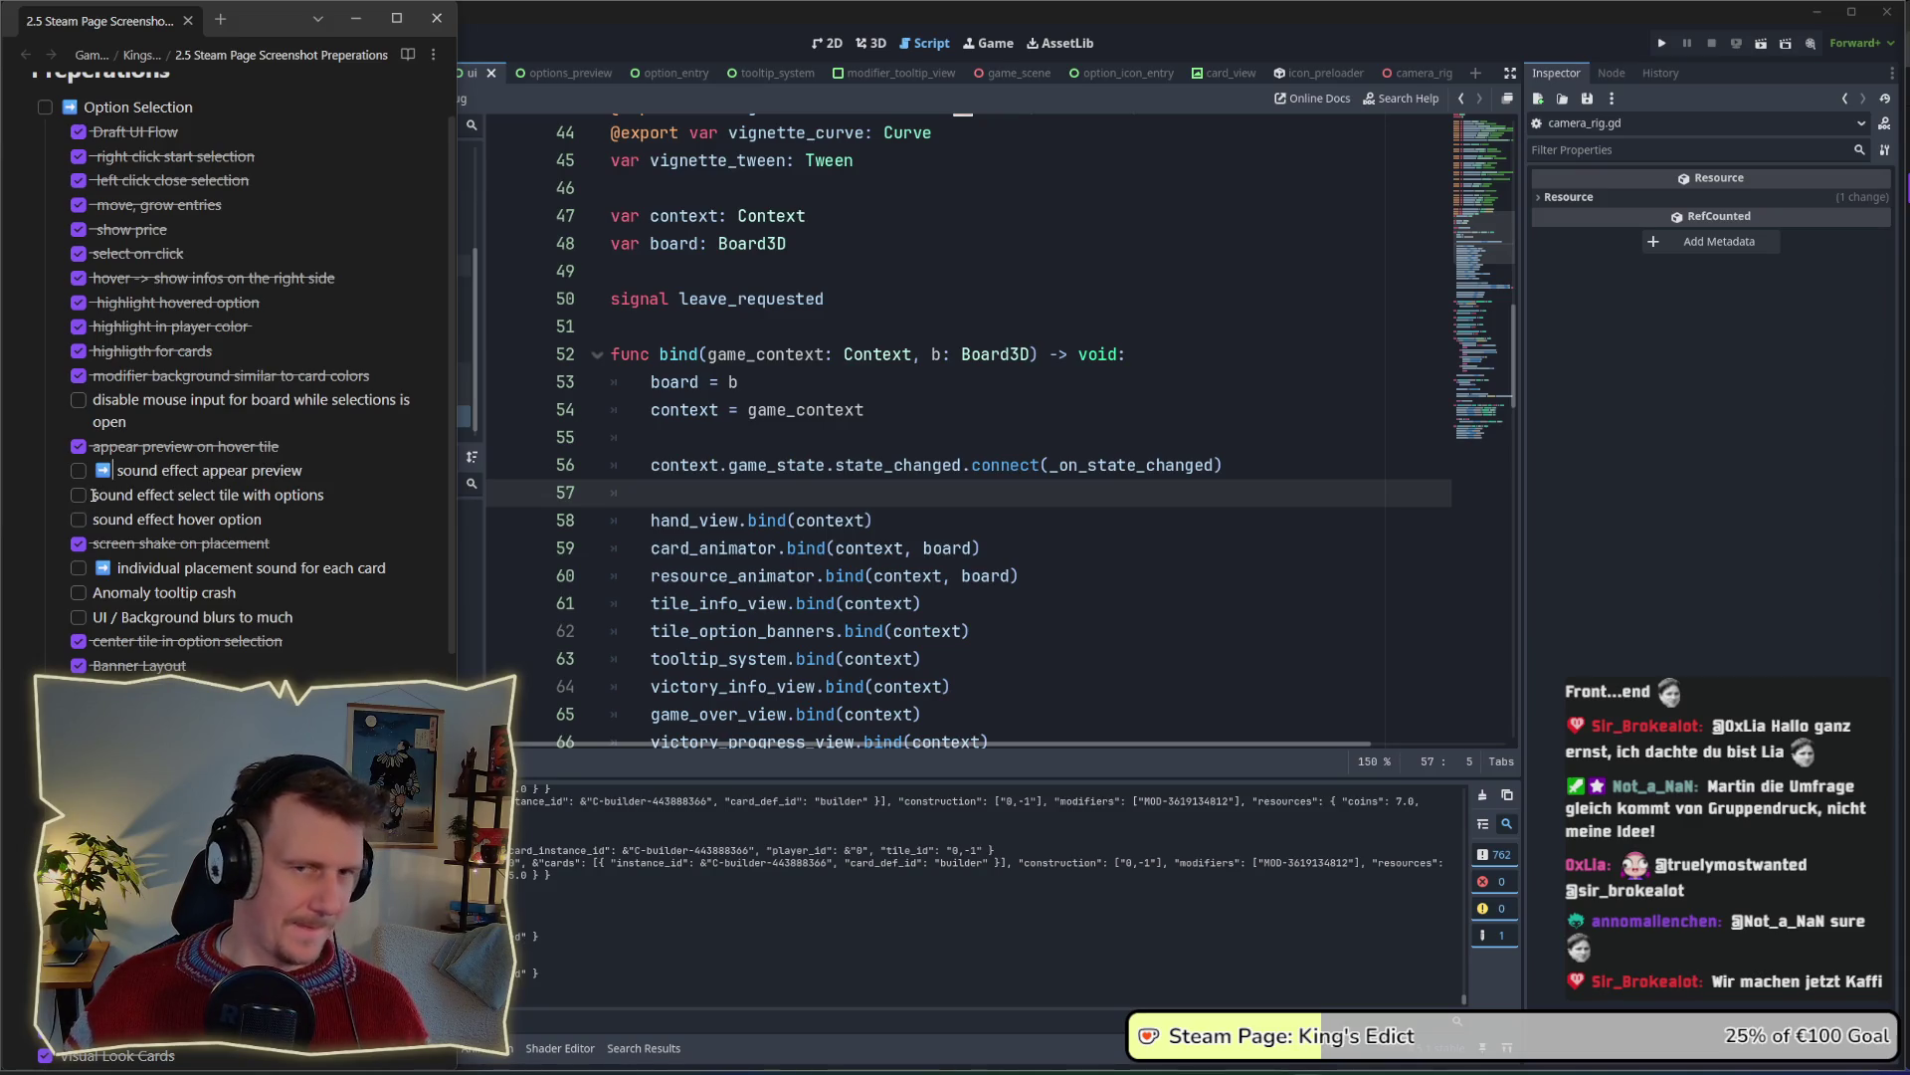
{"action": "key", "text": "alt+Tab"}
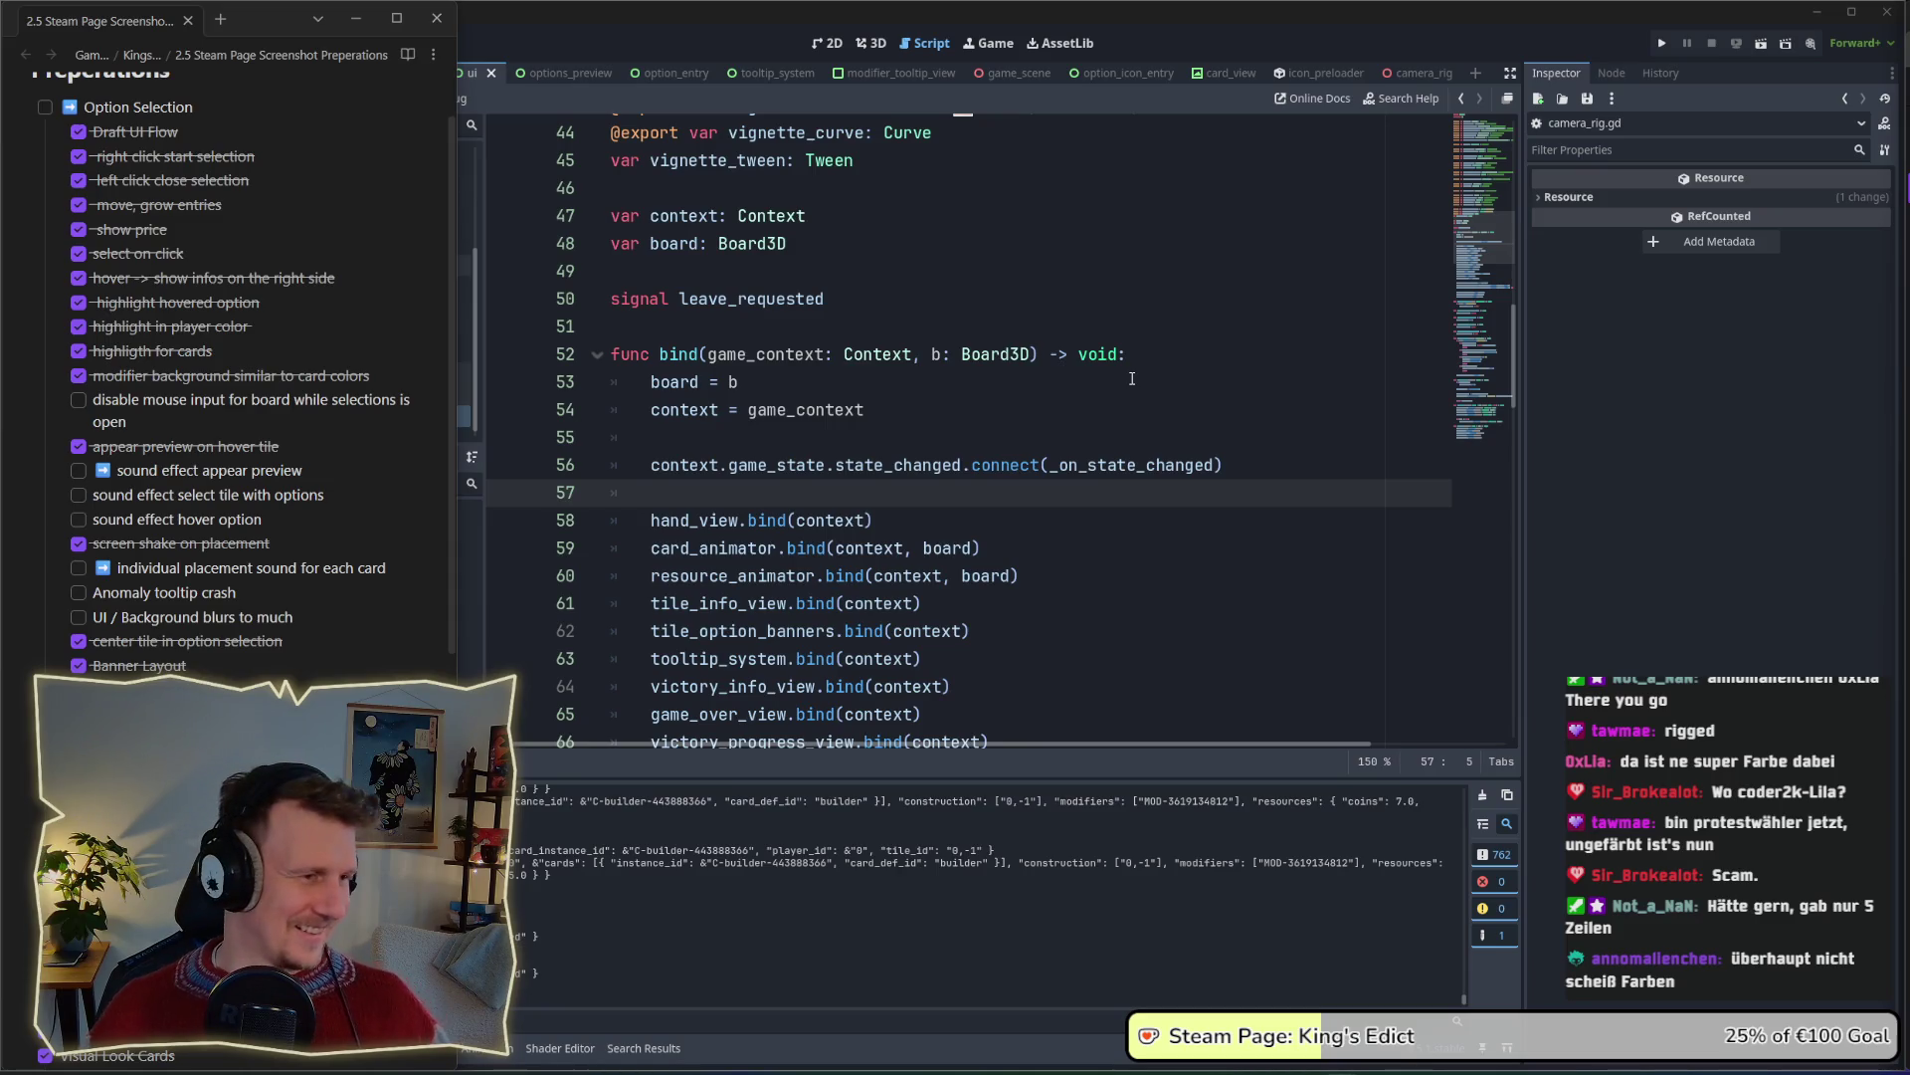
Select the 'sound effect appear preview' task text, then go back to ui.gd in Godot.
{"action": "left_click", "coordinate": [281, 511]}
{"action": "left_click", "coordinate": [314, 470]}
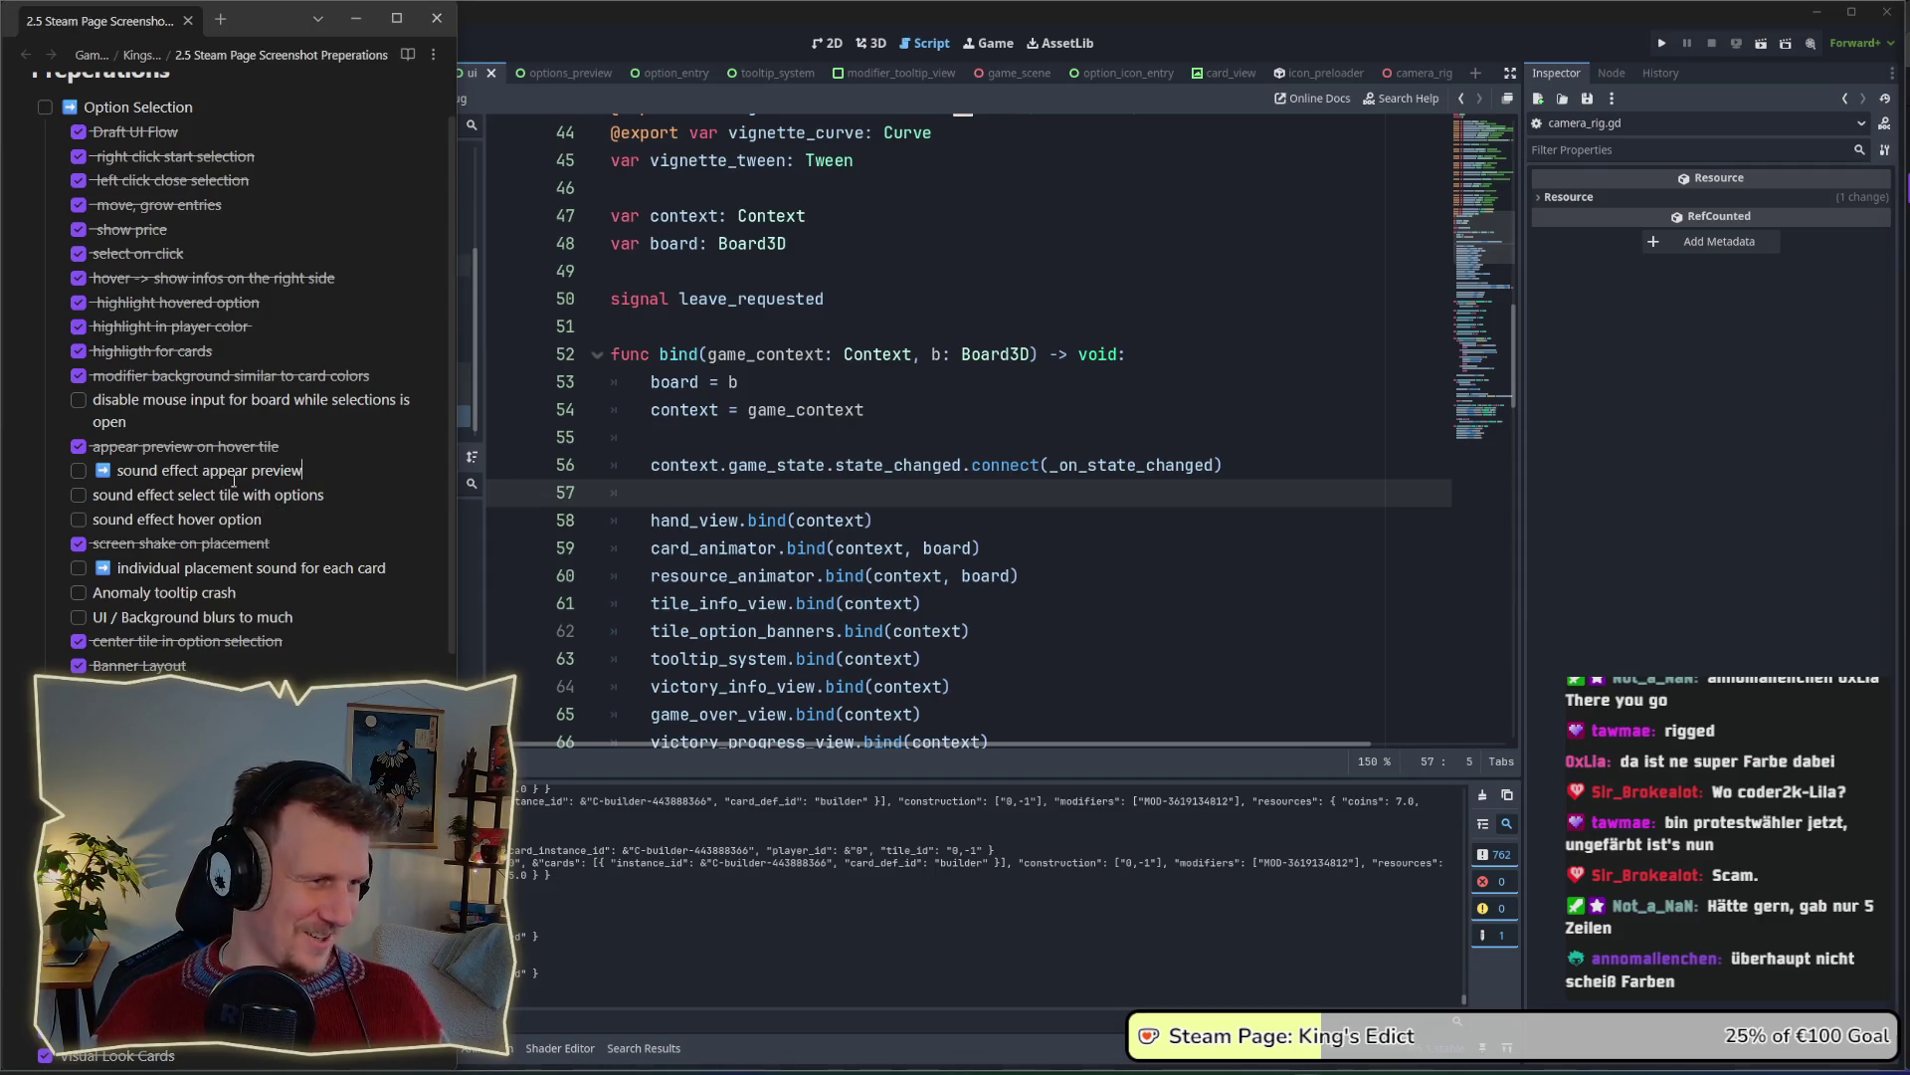
{"action": "key", "text": "Home"}
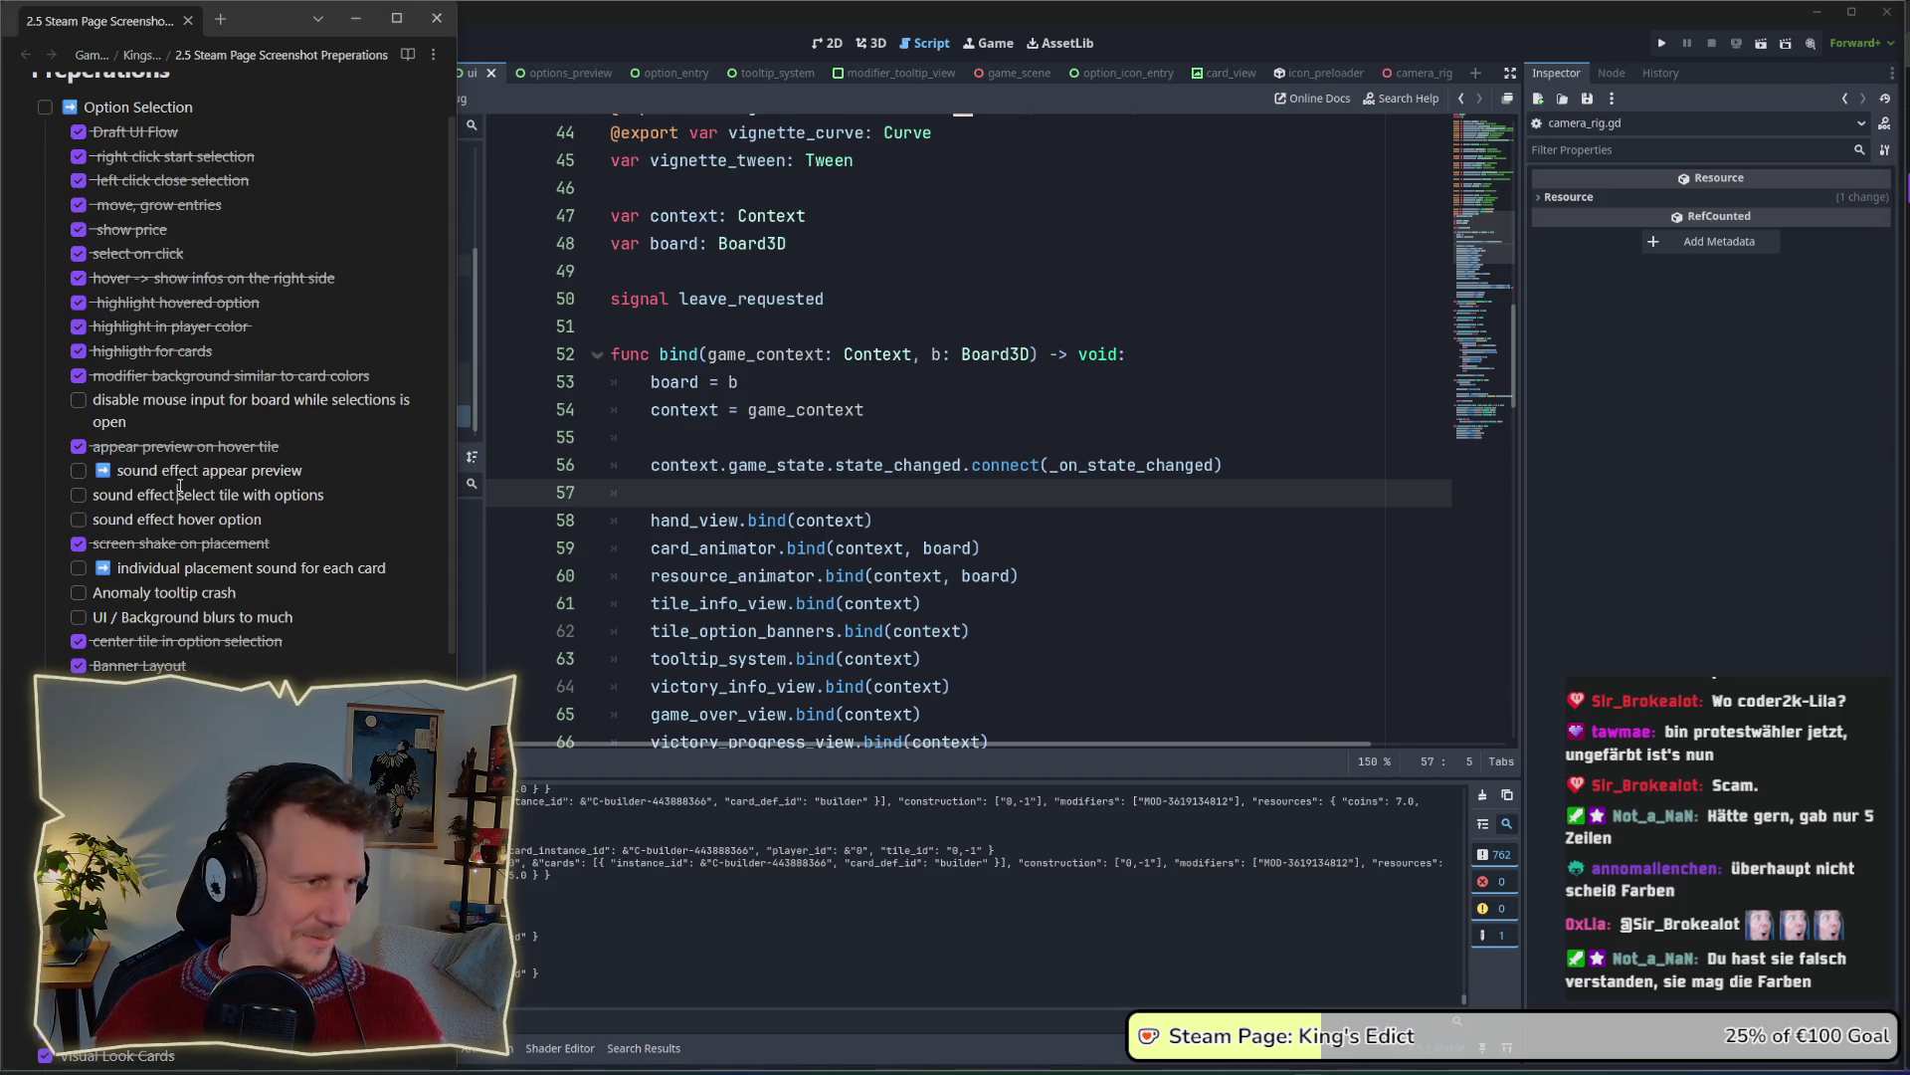
{"action": "left_click_drag", "start_coordinate": [313, 476], "coordinate": [111, 472]}
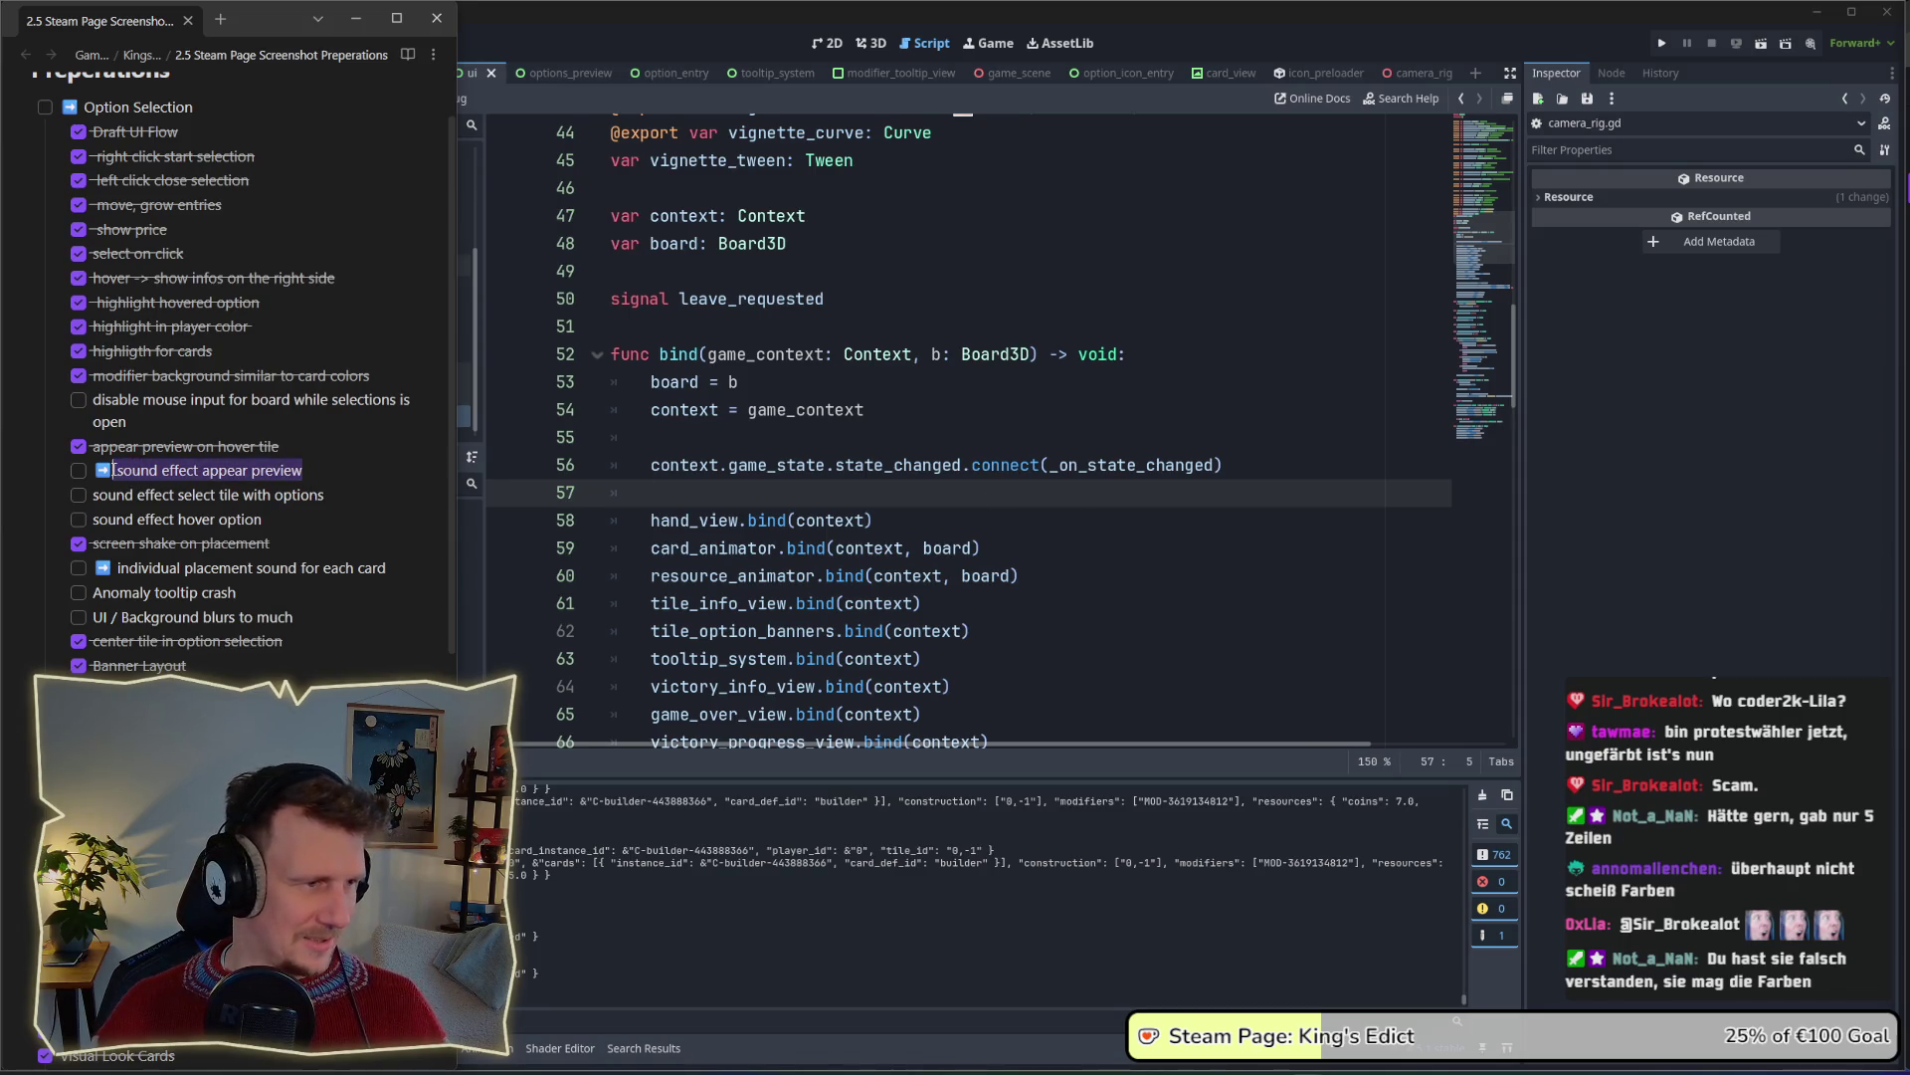
{"action": "left_click", "coordinate": [1005, 526]}
{"action": "scroll", "coordinate": [839, 510], "scroll_direction": "down", "scroll_amount": 4}
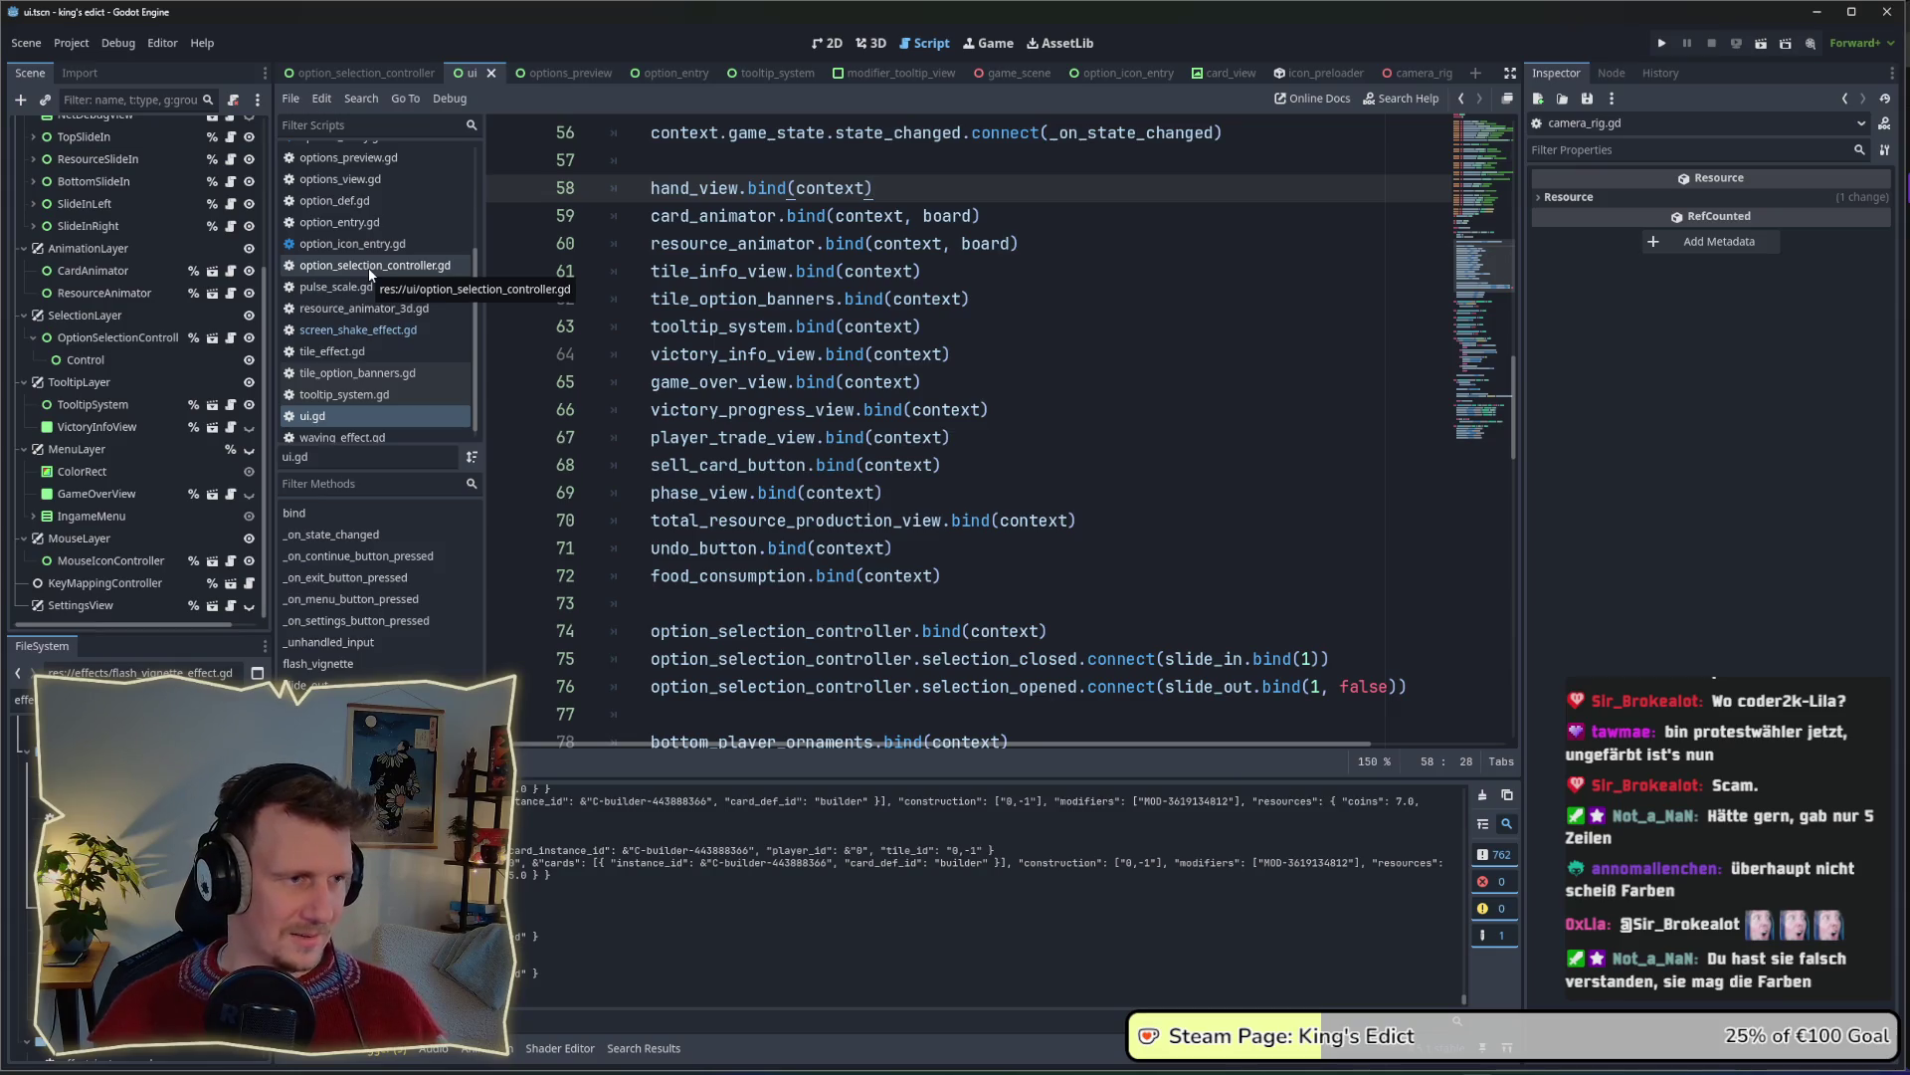
Try filtering the script list, clear the filter, and switch to the option_selection_controller scene.
{"action": "left_click", "coordinate": [412, 128]}
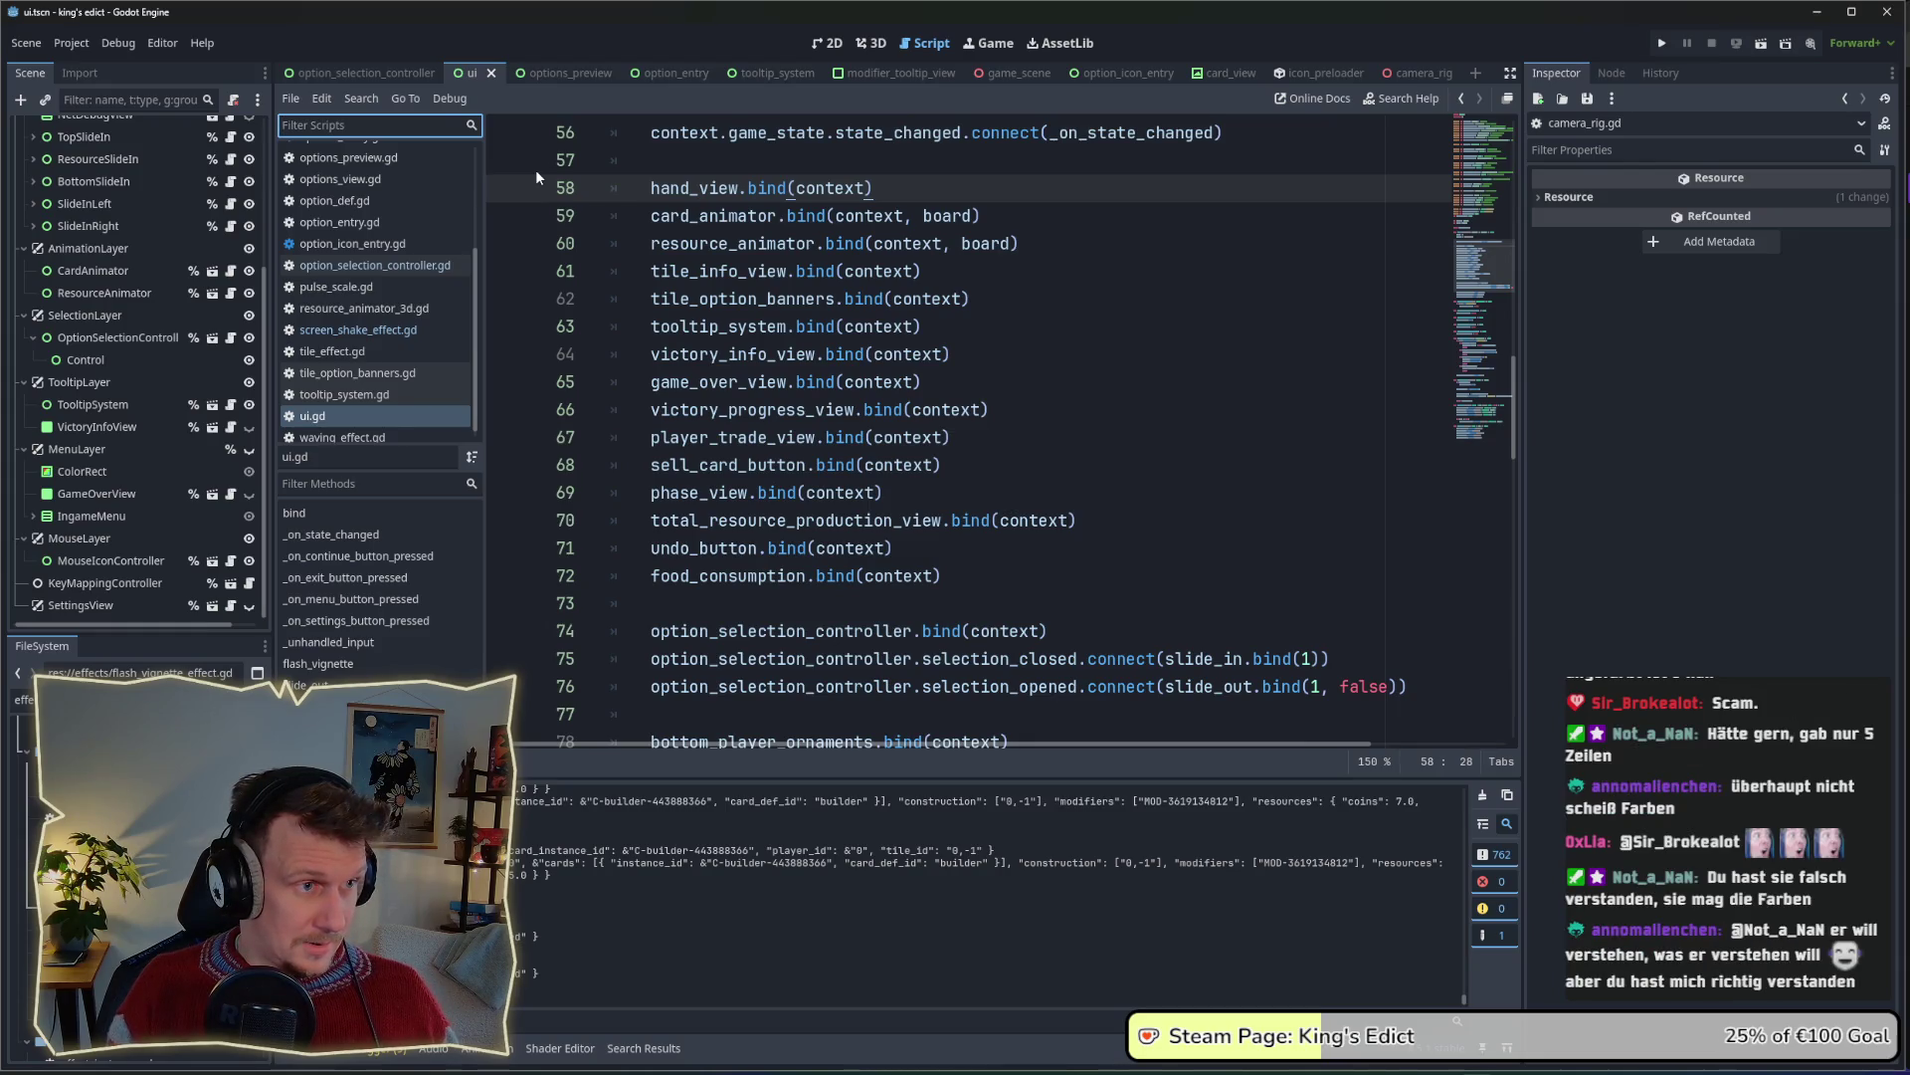
{"action": "type", "text": "e"}
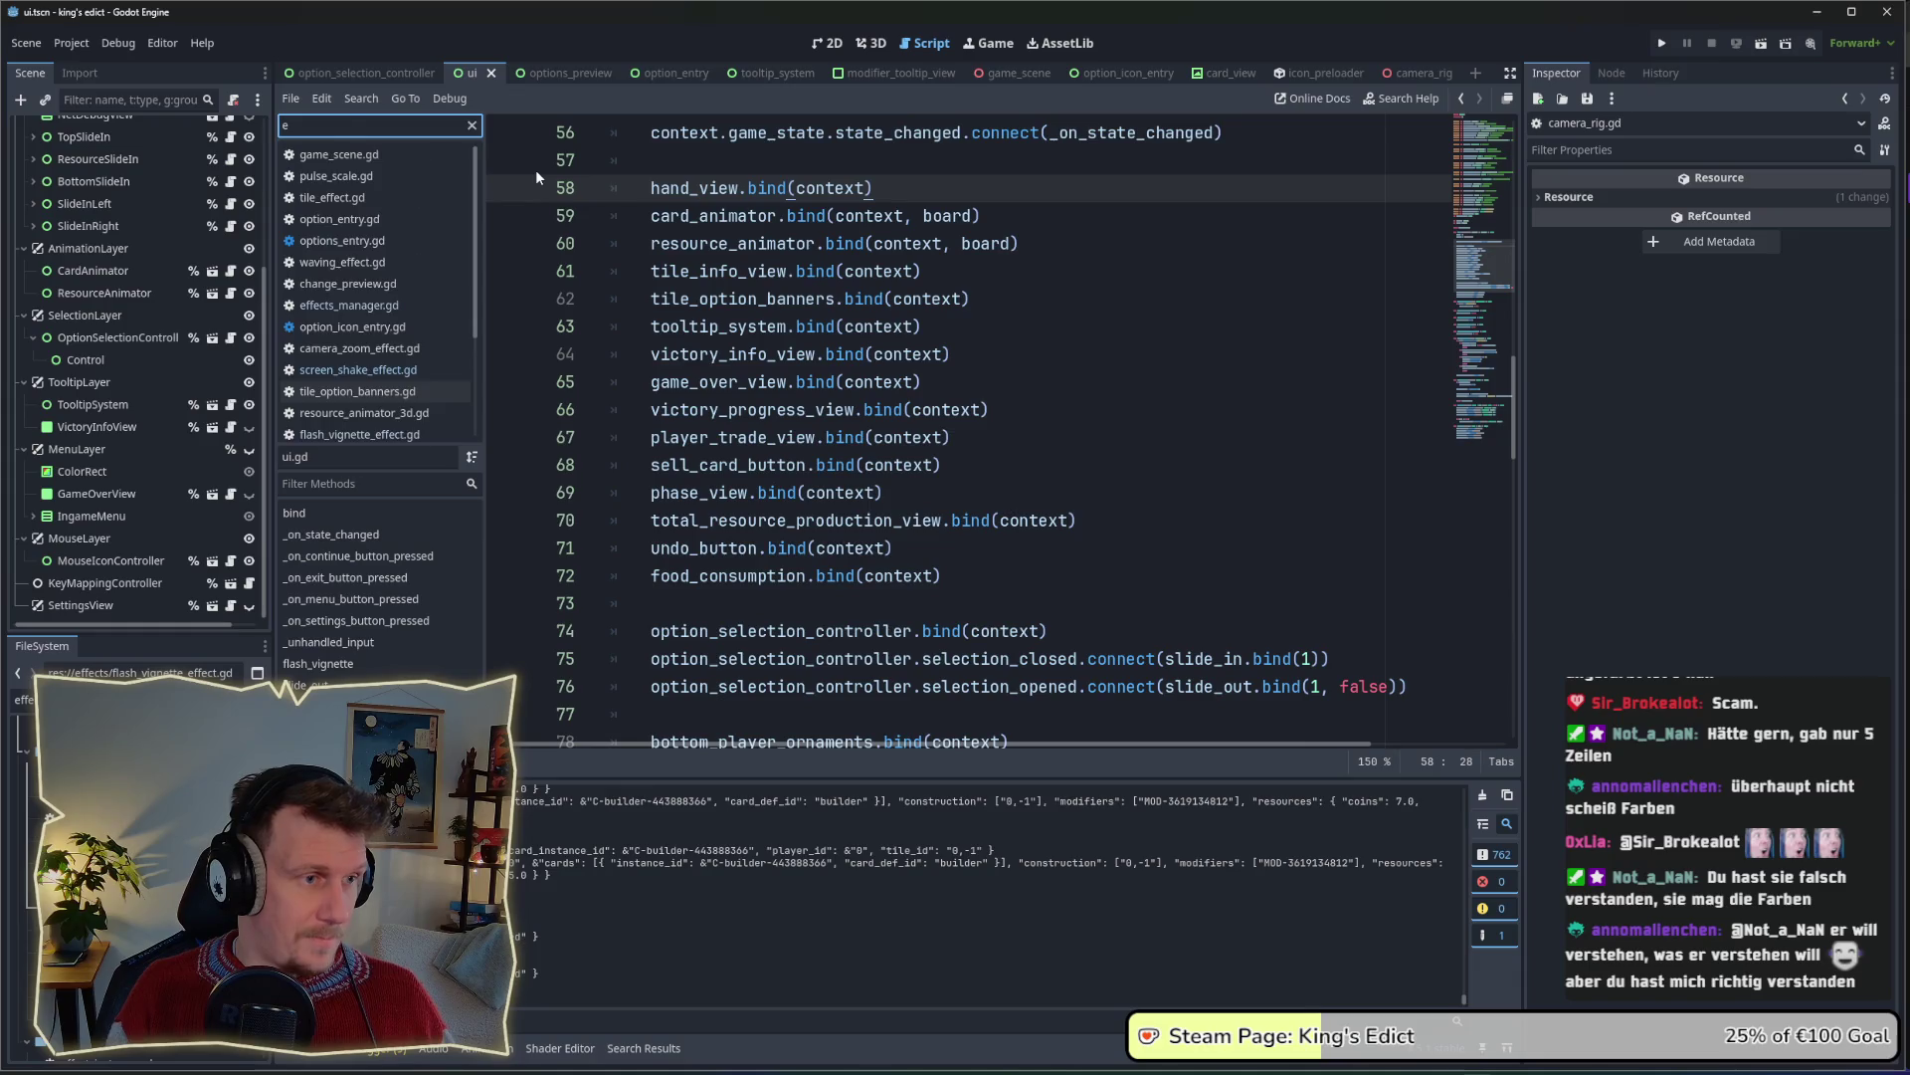
{"action": "key", "text": "BackSpace"}
{"action": "type", "text": "app"}
{"action": "key", "text": "BackSpace"}
{"action": "key", "text": "BackSpace"}
{"action": "key", "text": "BackSpace"}
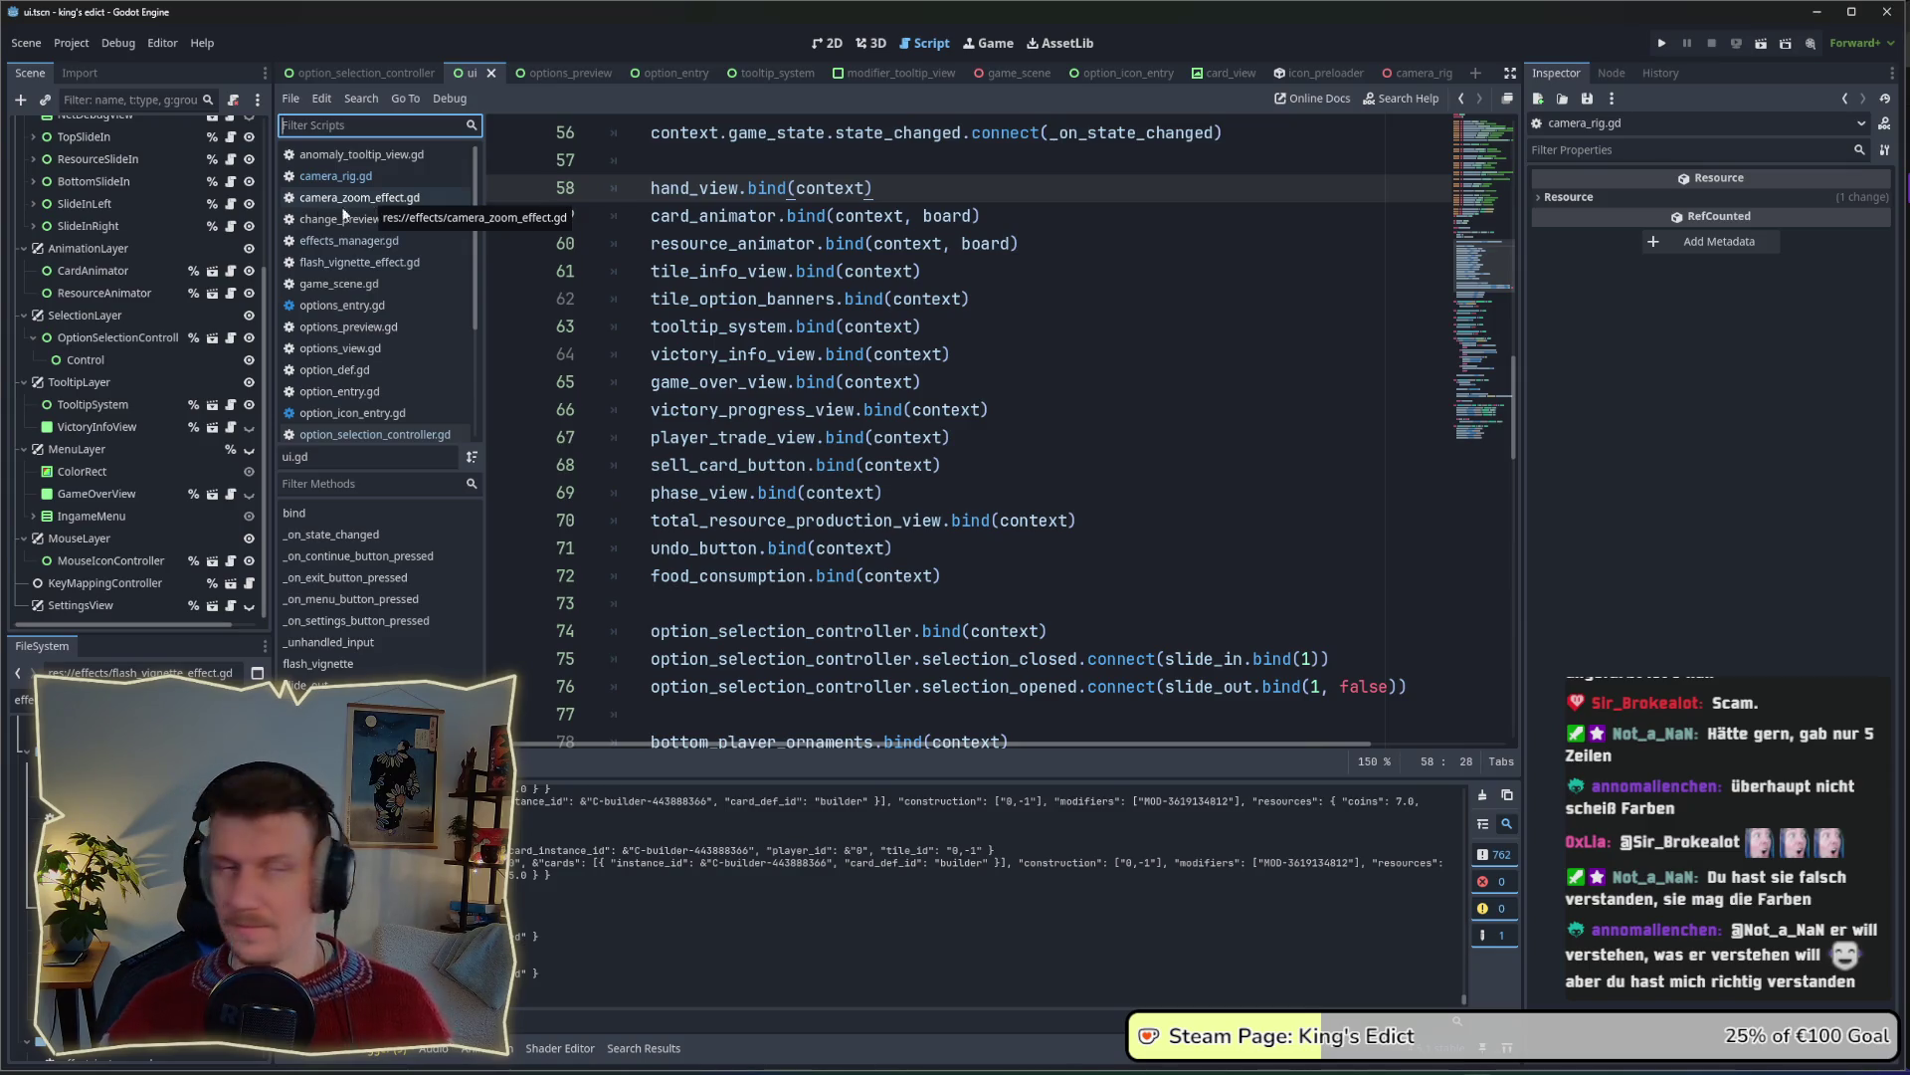
{"action": "left_click", "coordinate": [366, 72]}
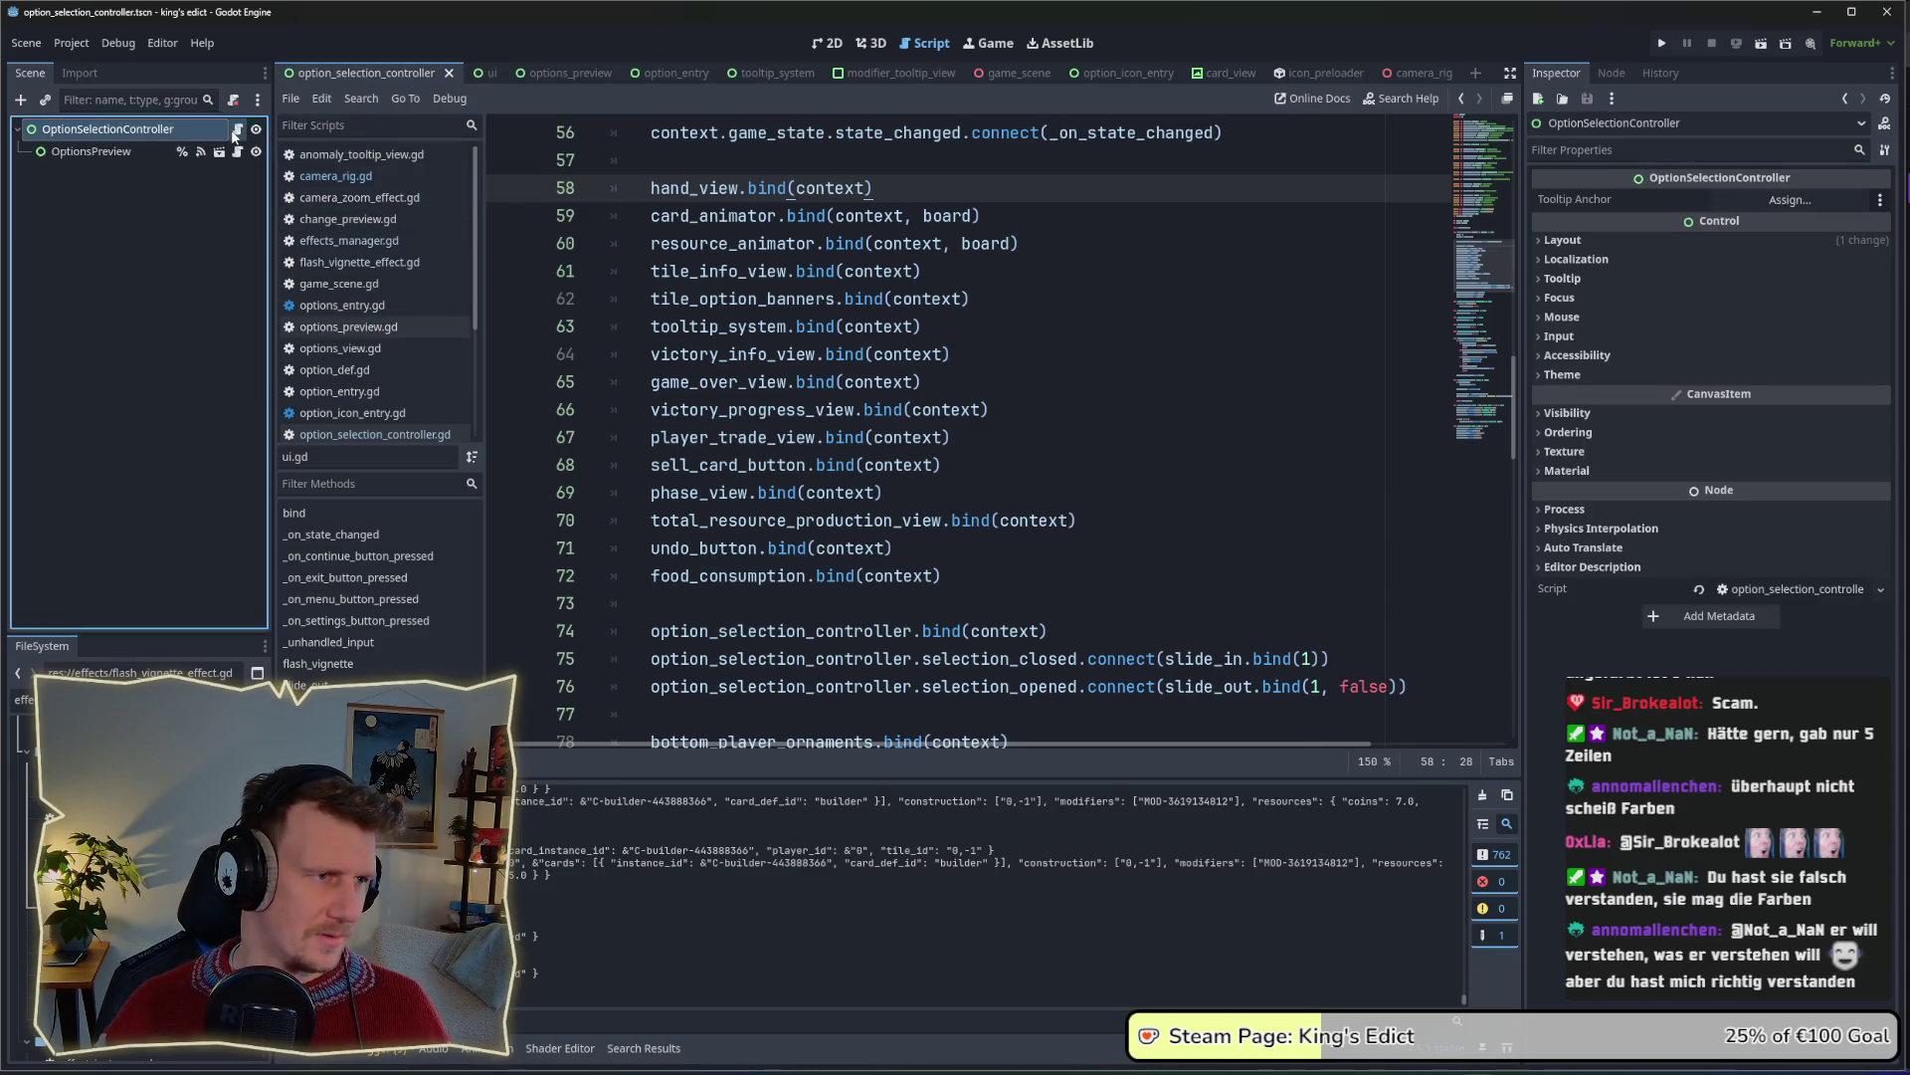
Add two blank lines after line 67 at the end of _update_preview's builder branch.
{"action": "scroll", "coordinate": [946, 459], "scroll_direction": "down", "scroll_amount": 3}
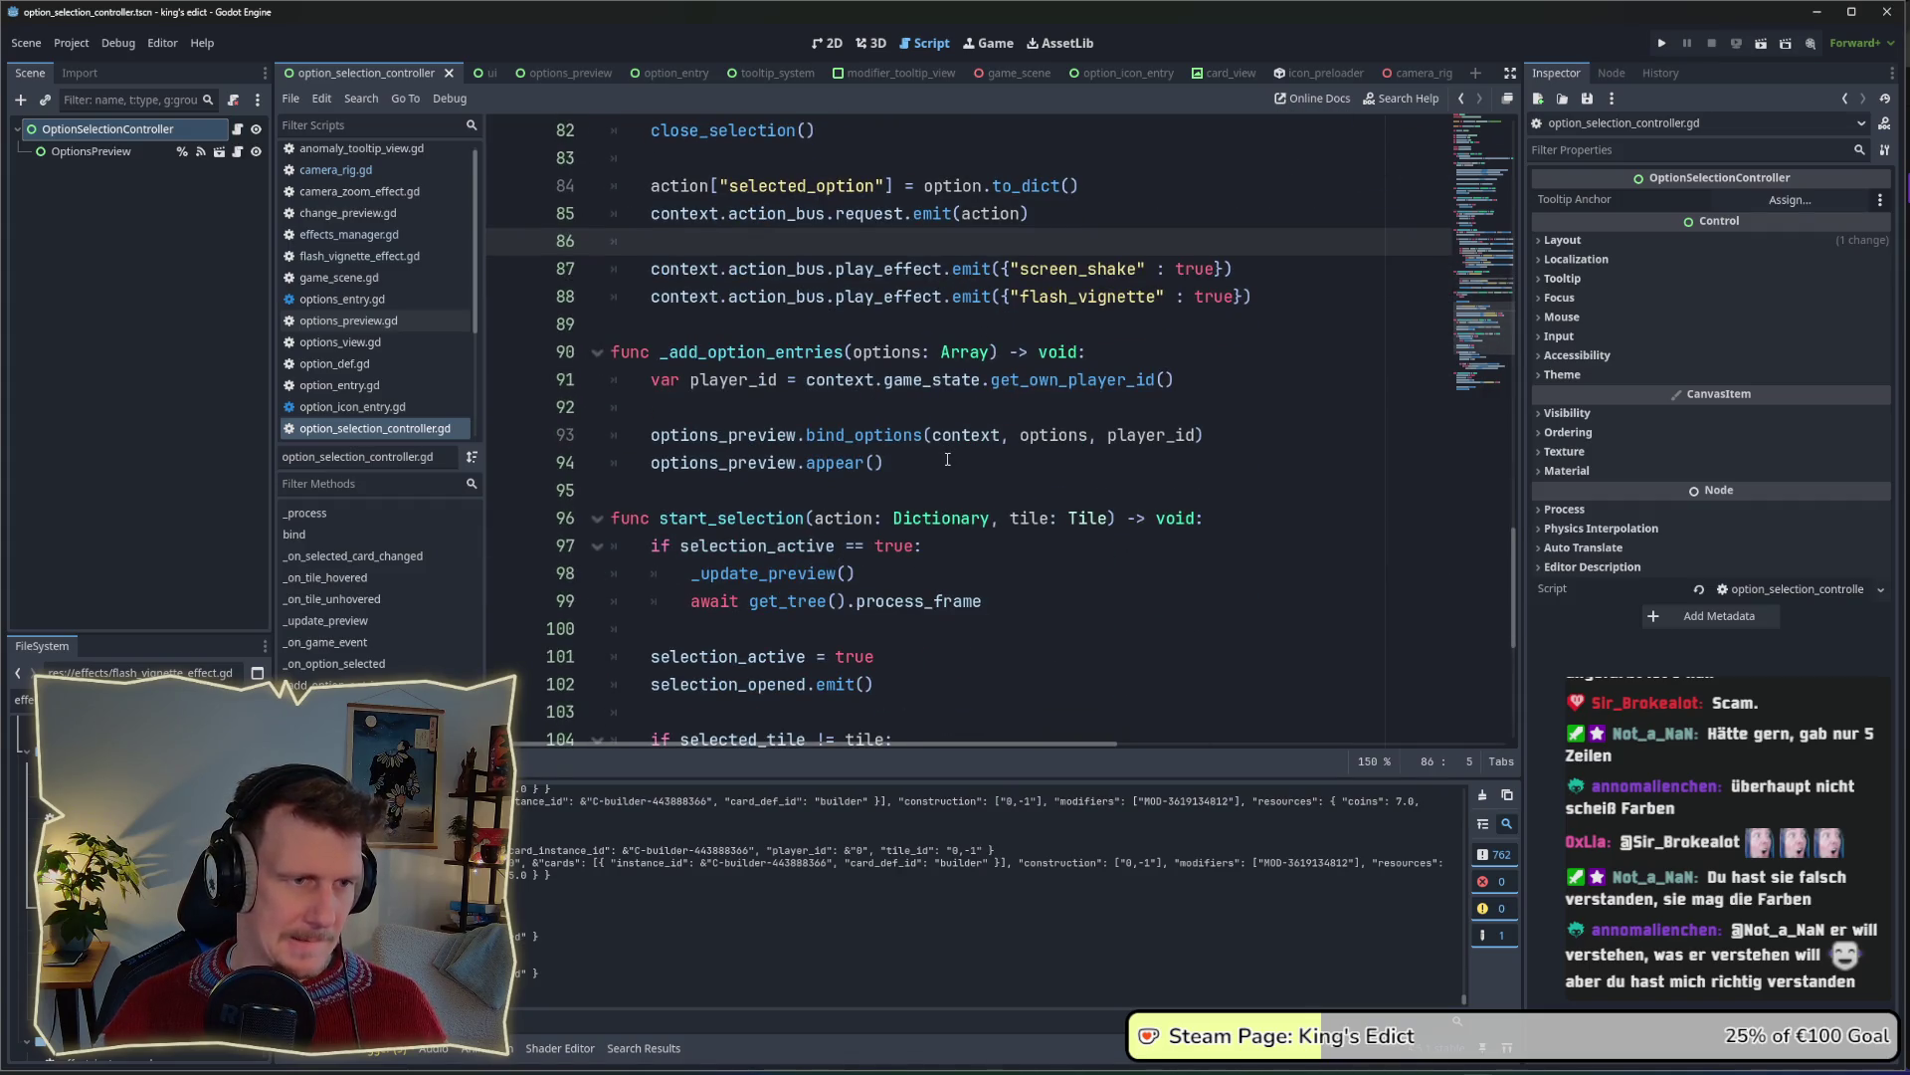
{"action": "scroll", "coordinate": [946, 459], "scroll_direction": "down", "scroll_amount": 4}
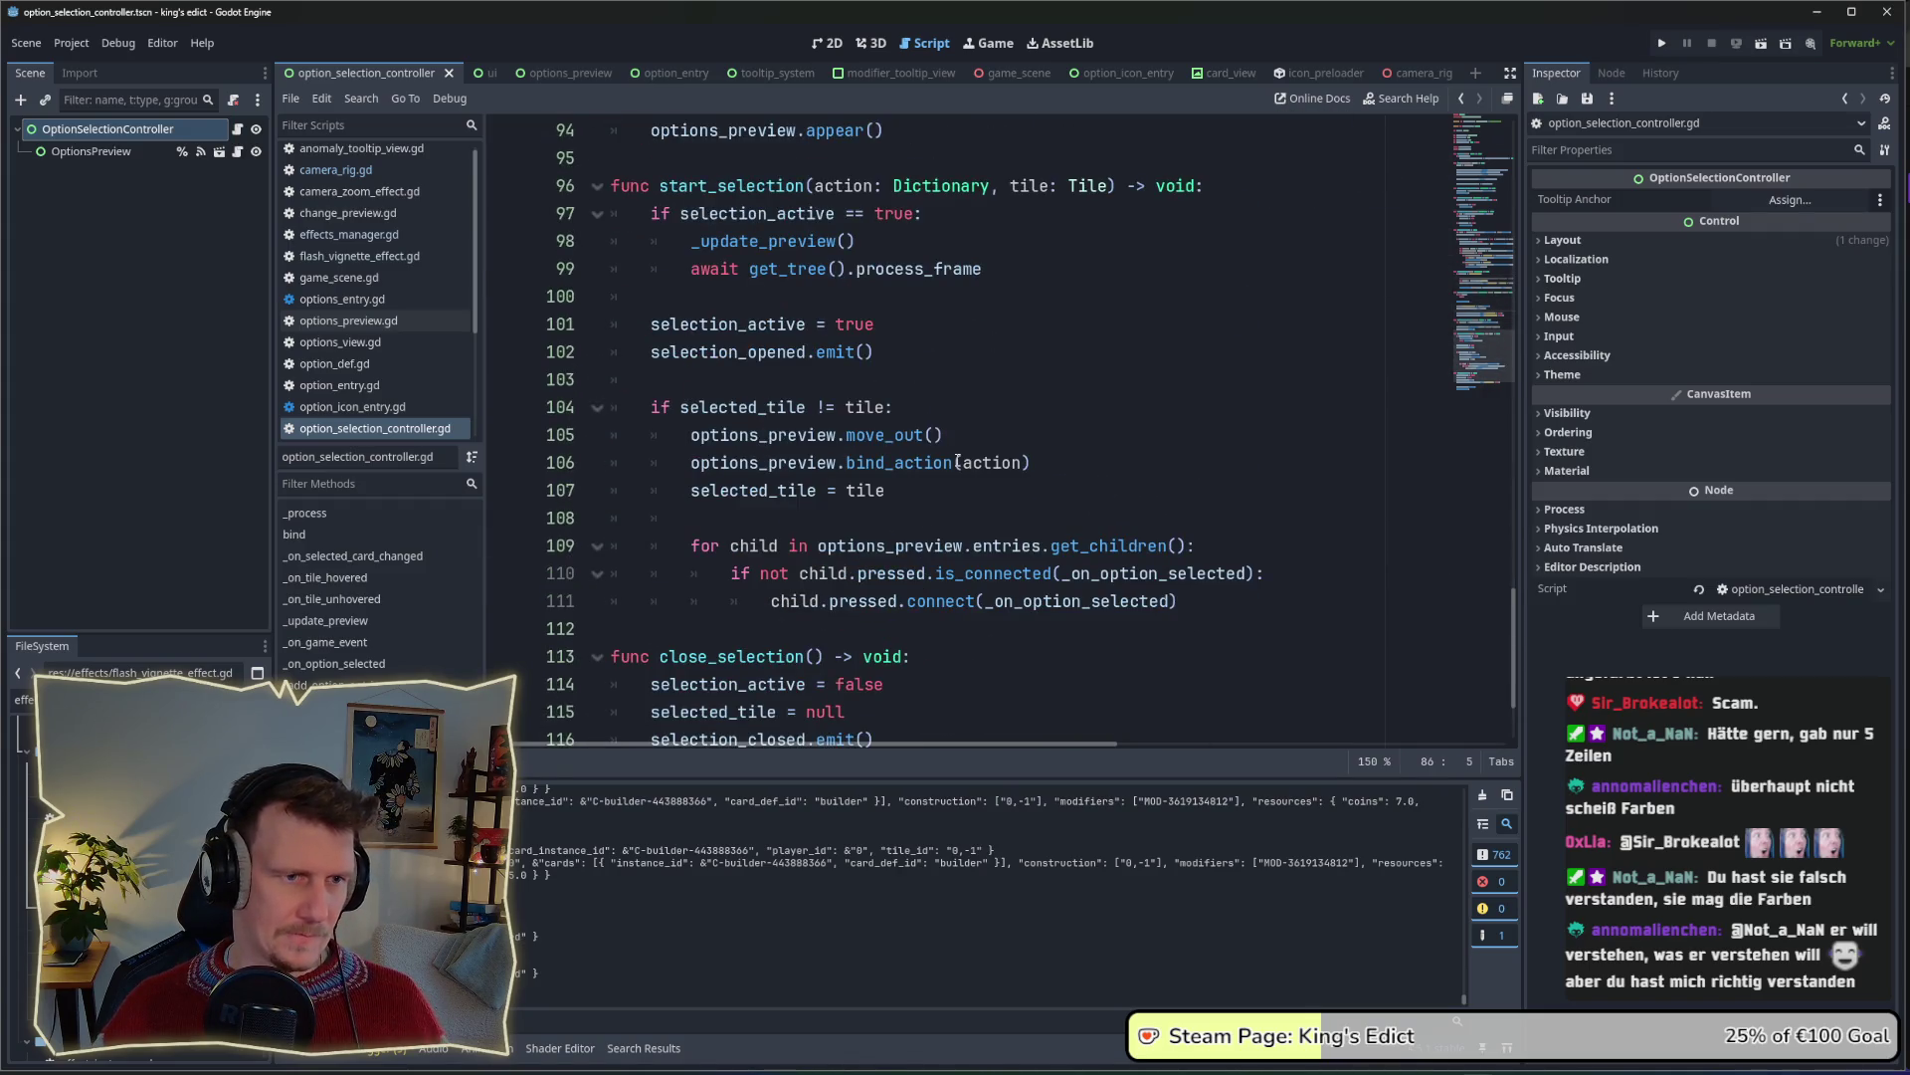
{"action": "double_click", "coordinate": [727, 186]}
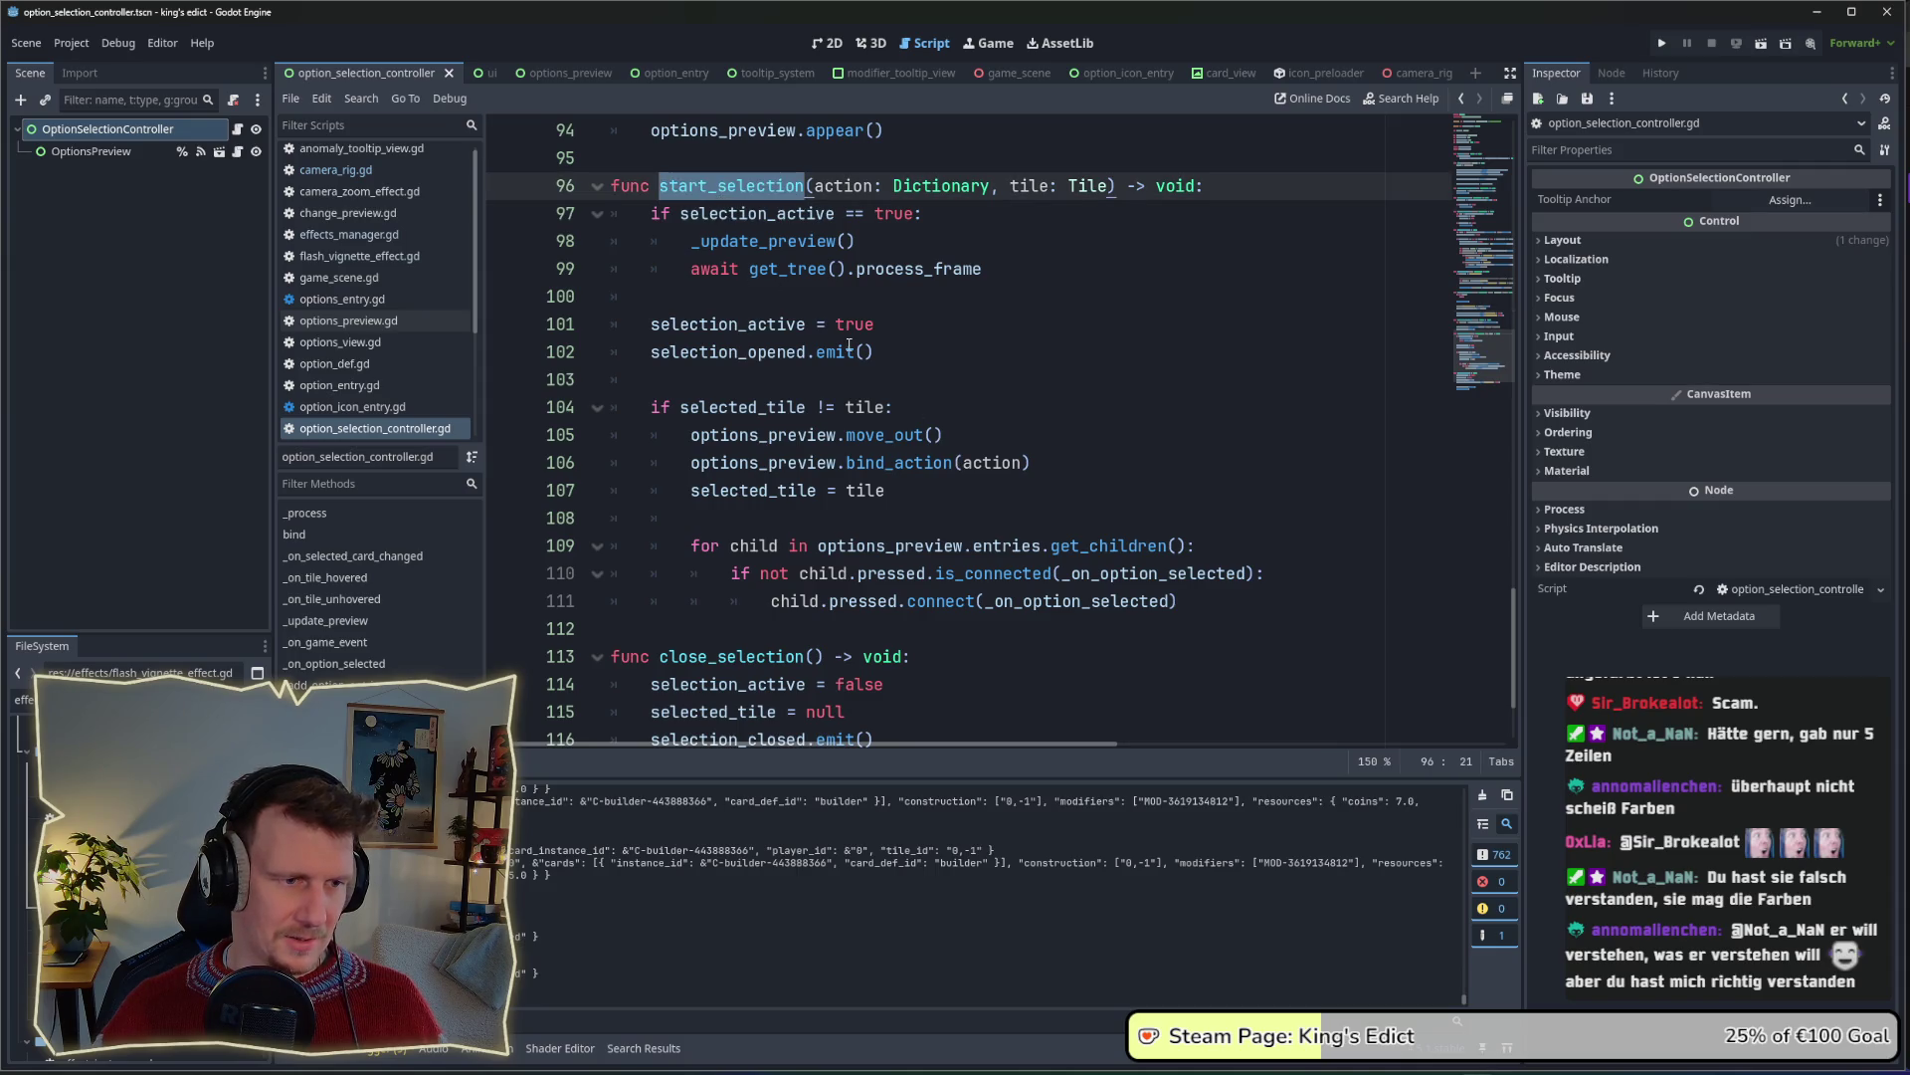
{"action": "scroll", "coordinate": [849, 345], "scroll_direction": "down", "scroll_amount": 2}
{"action": "scroll", "coordinate": [896, 367], "scroll_direction": "up", "scroll_amount": 4}
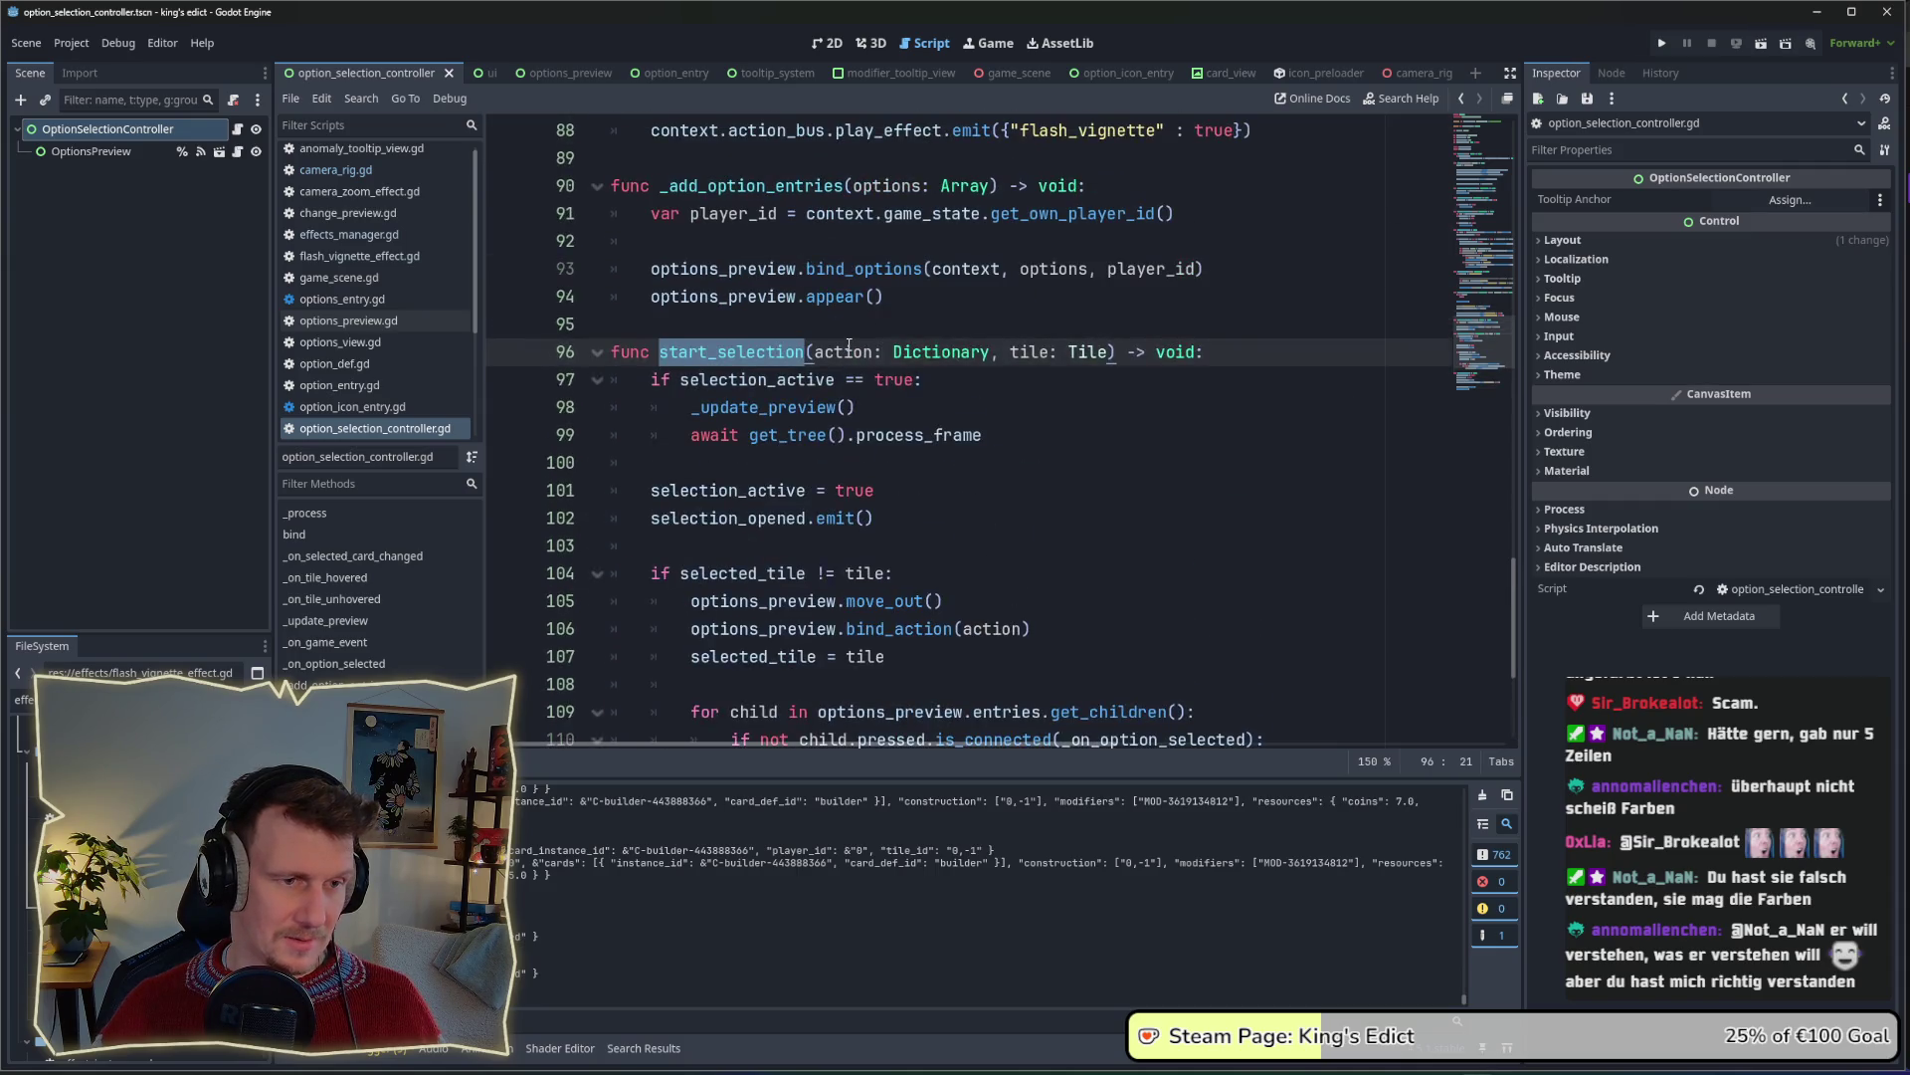
{"action": "scroll", "coordinate": [945, 388], "scroll_direction": "down", "scroll_amount": 4}
{"action": "scroll", "coordinate": [990, 423], "scroll_direction": "up", "scroll_amount": 8}
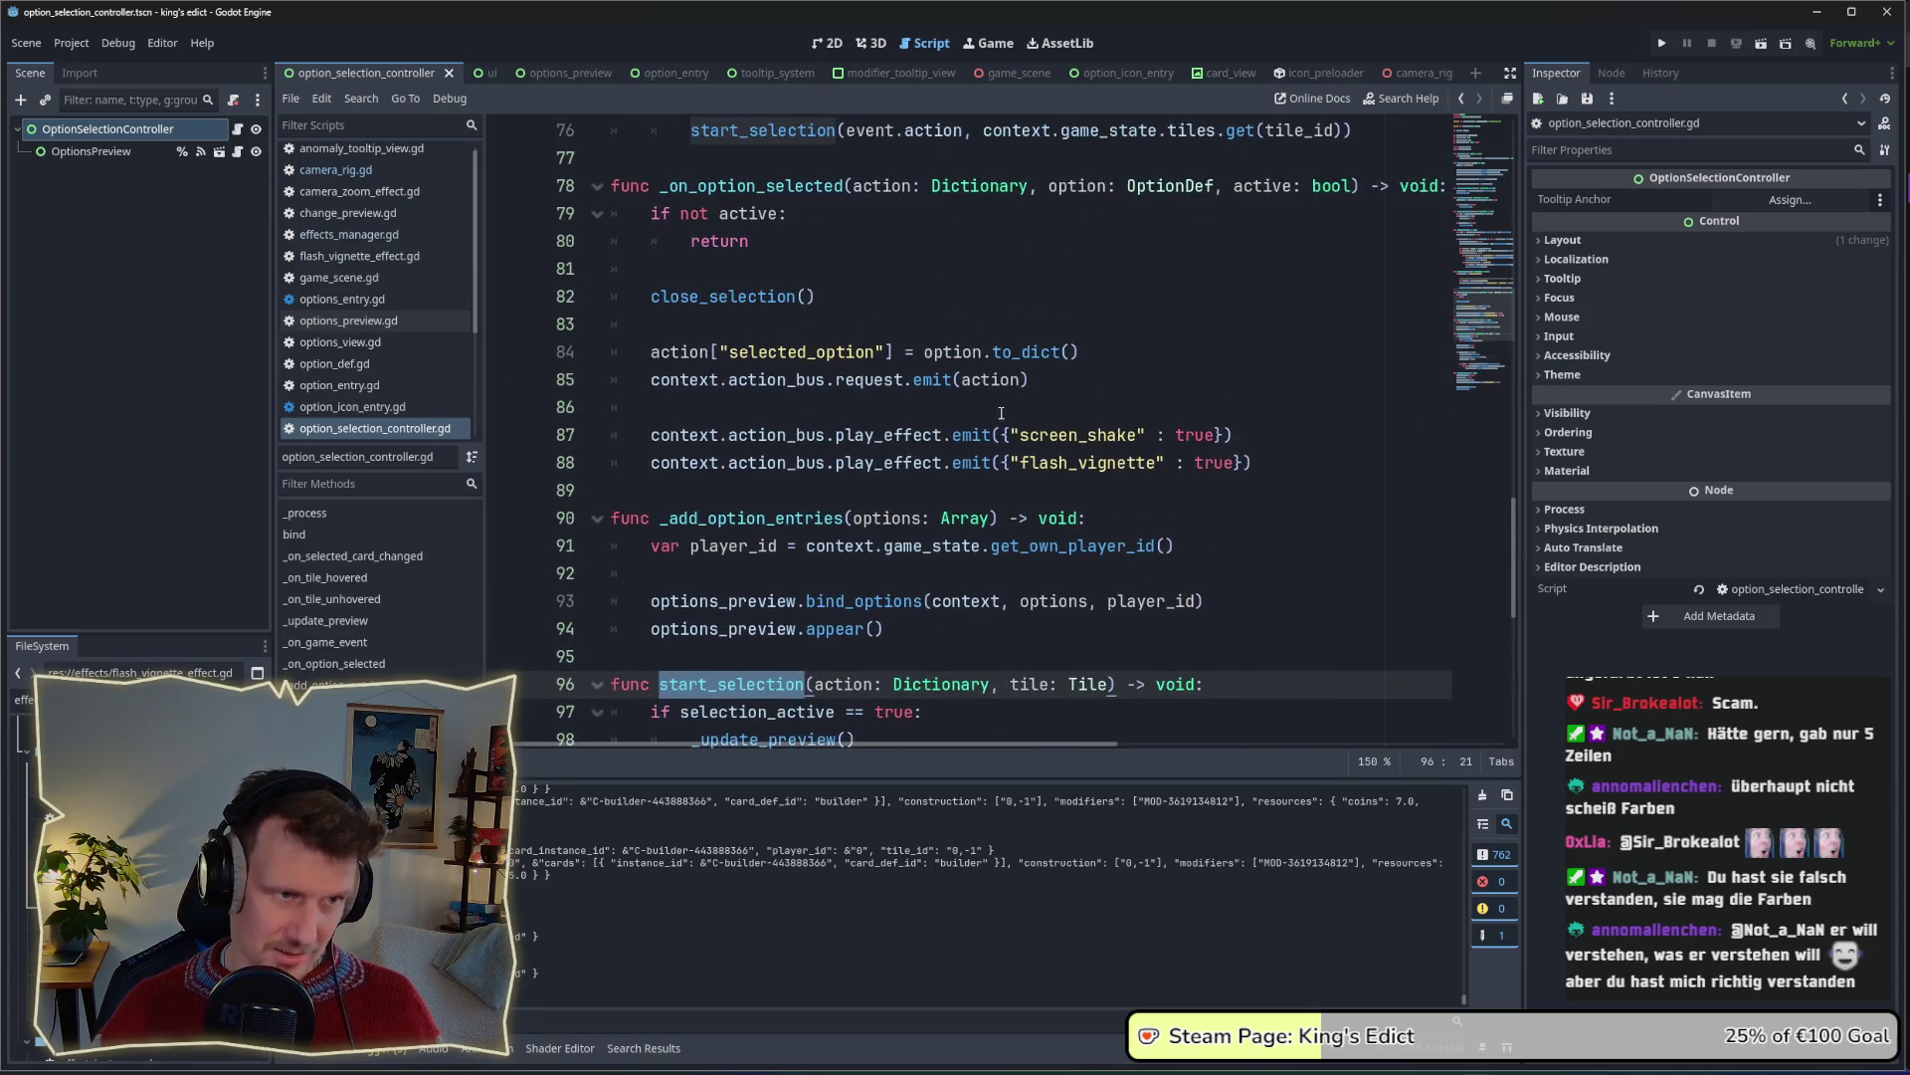
{"action": "scroll", "coordinate": [871, 485], "scroll_direction": "up", "scroll_amount": 8}
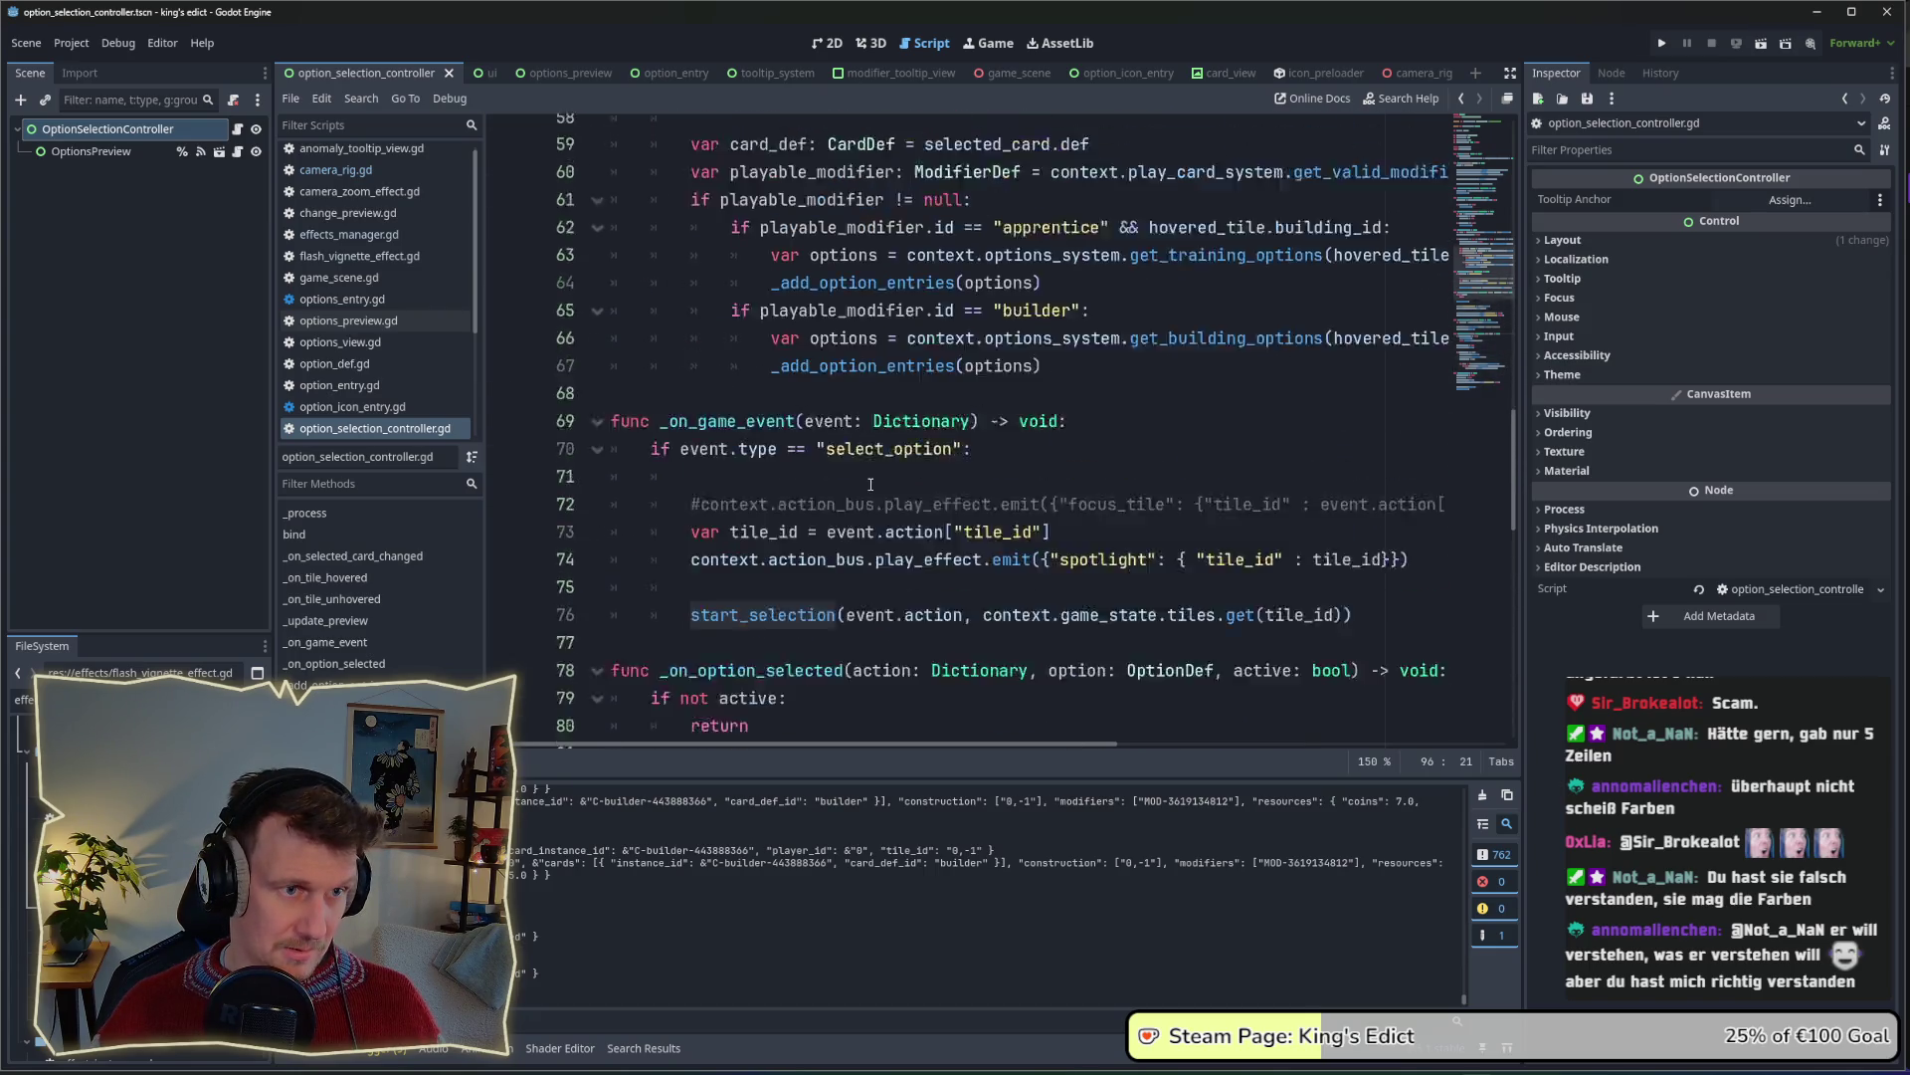
{"action": "scroll", "coordinate": [870, 484], "scroll_direction": "up", "scroll_amount": 4}
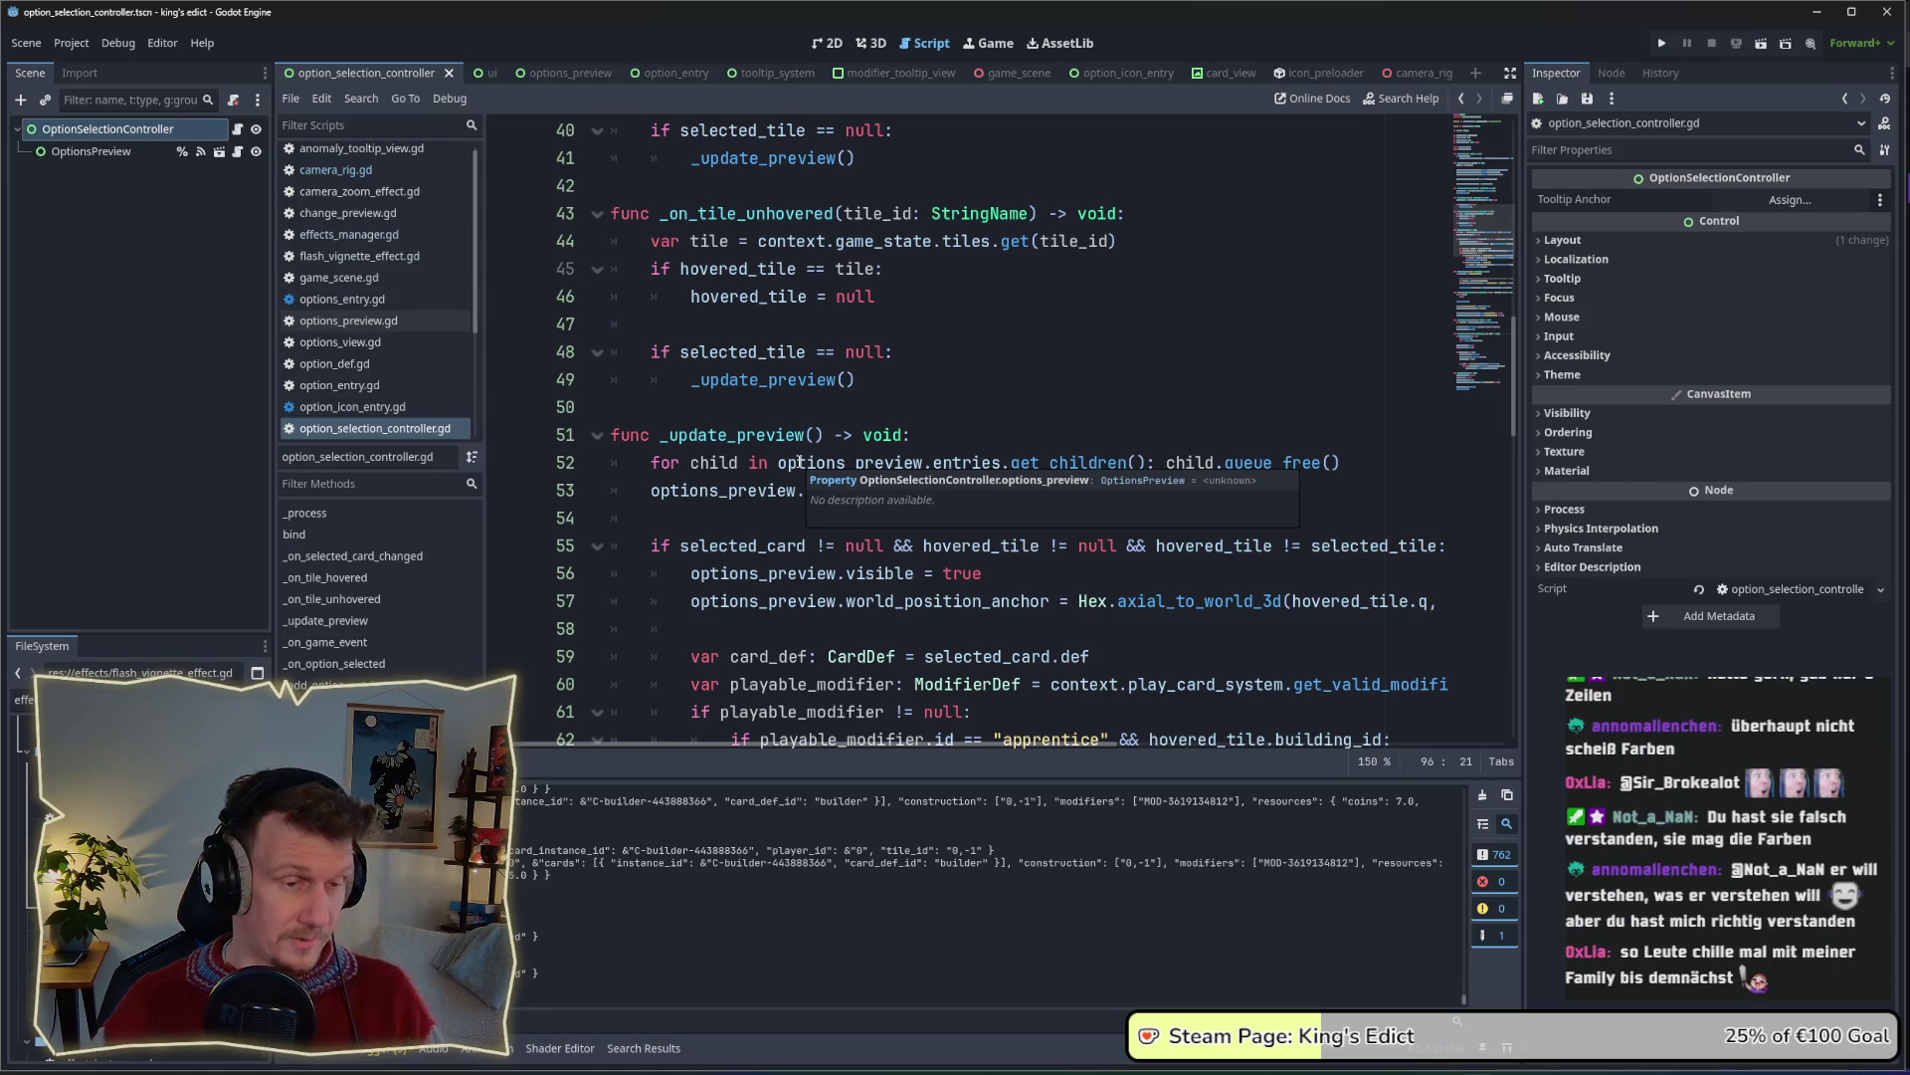
{"action": "scroll", "coordinate": [799, 462], "scroll_direction": "down", "scroll_amount": 3}
{"action": "left_click", "coordinate": [1074, 629]}
{"action": "key", "text": "Return"}
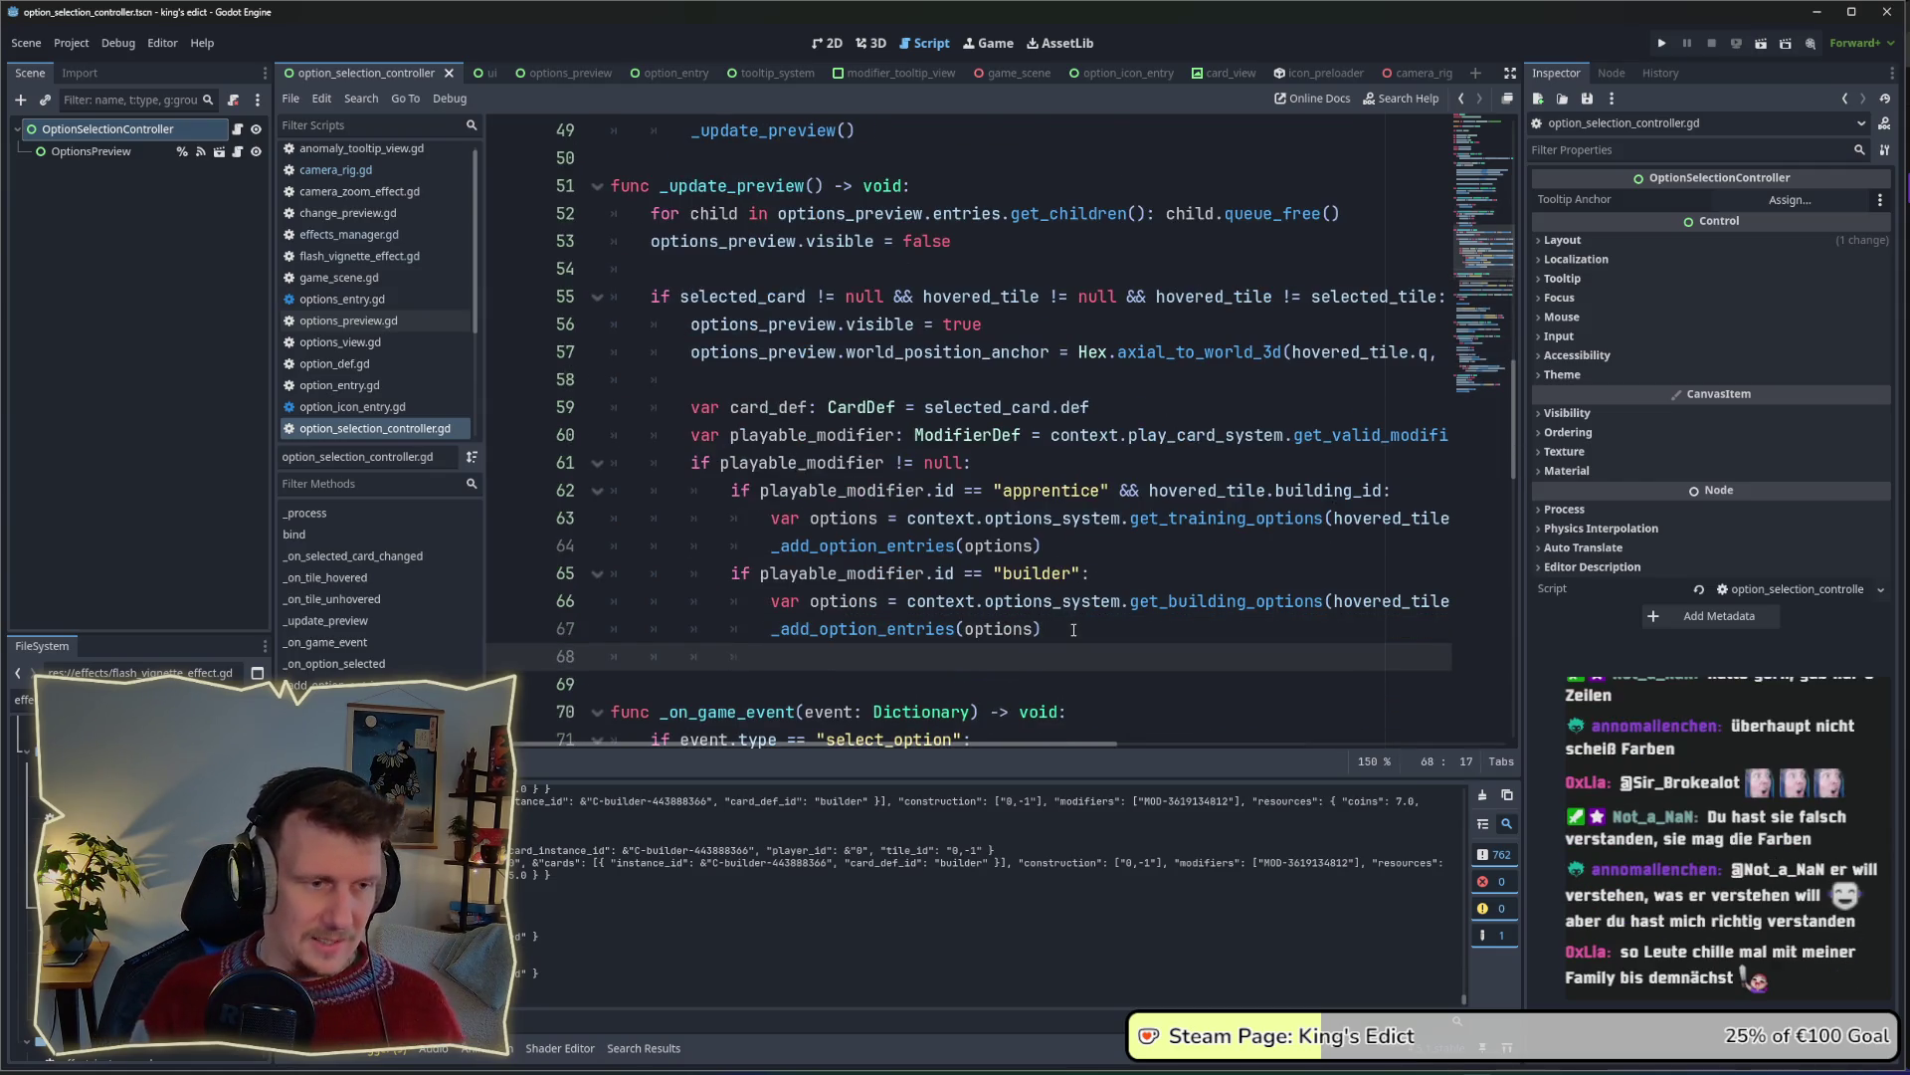
{"action": "key", "text": "Return"}
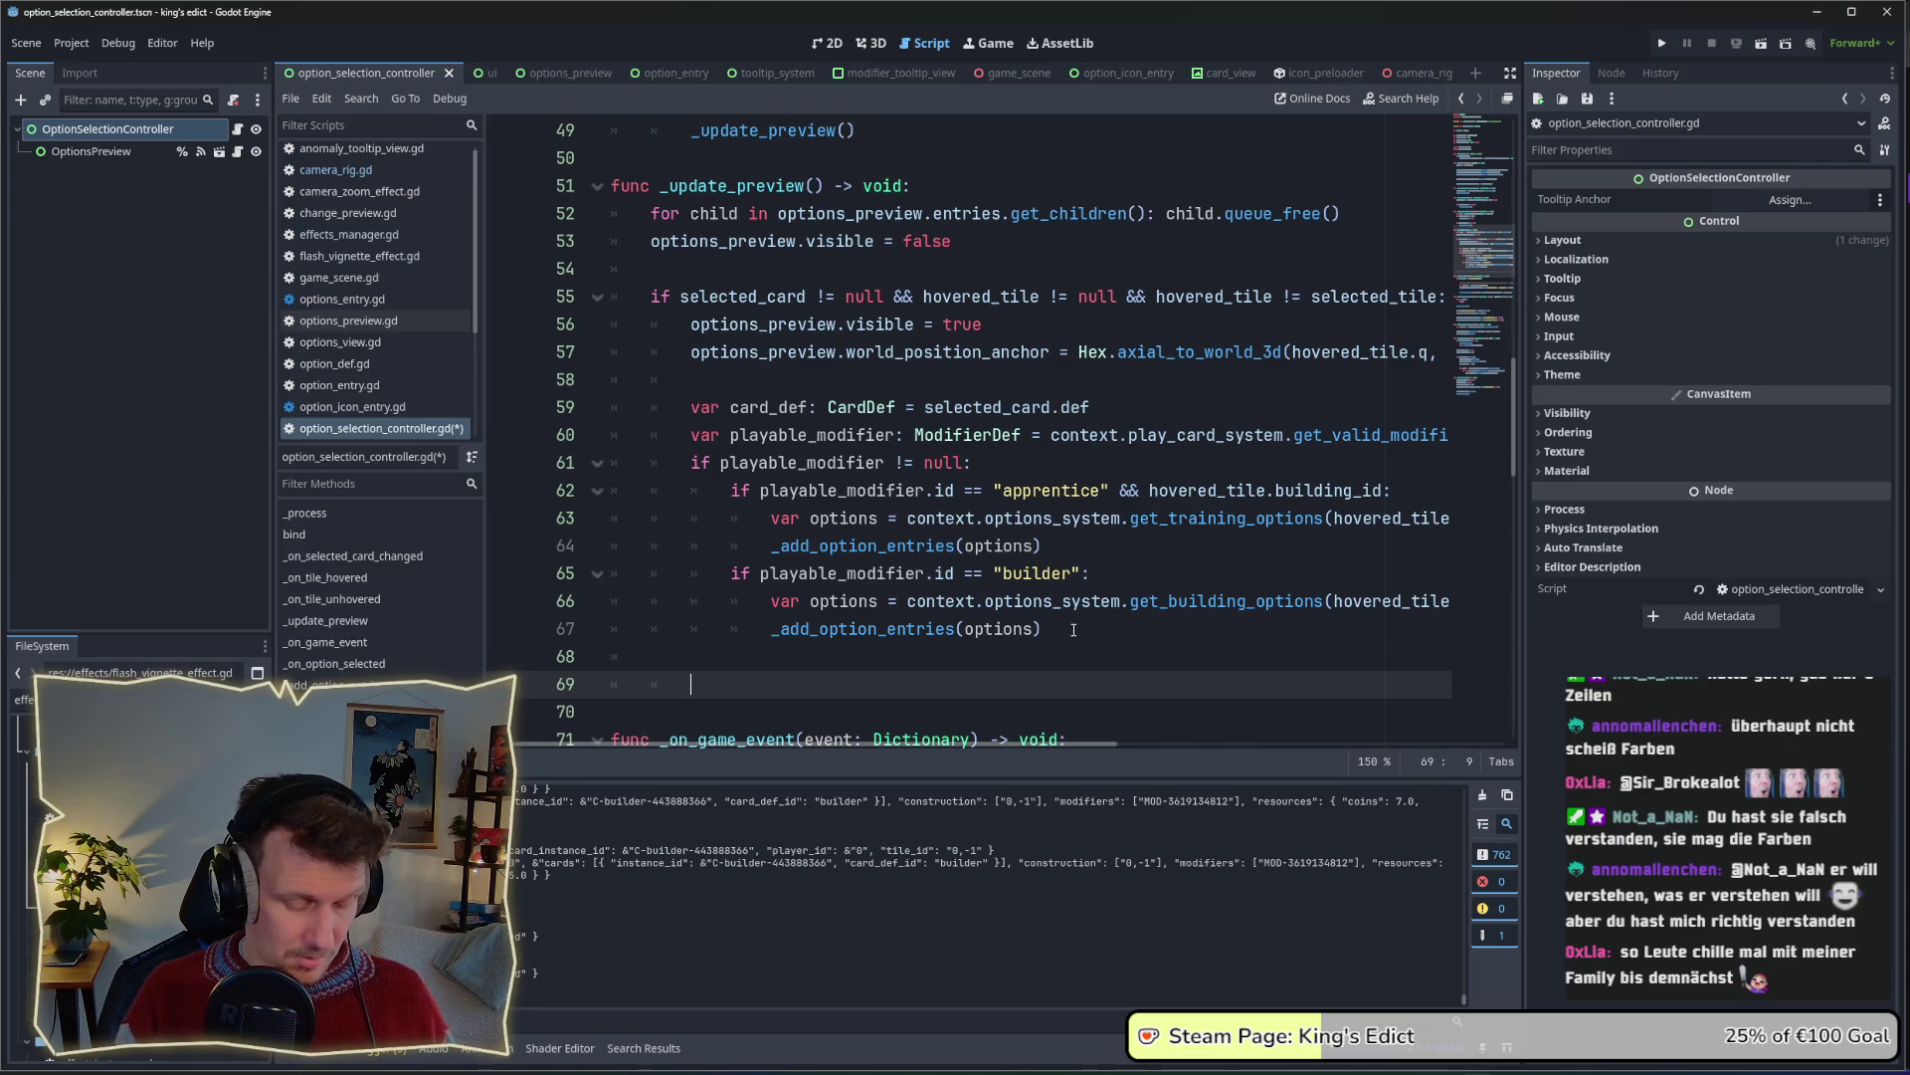
Type and discard an unfinished 'context.' line on the new empty line.
{"action": "type", "text": "context."}
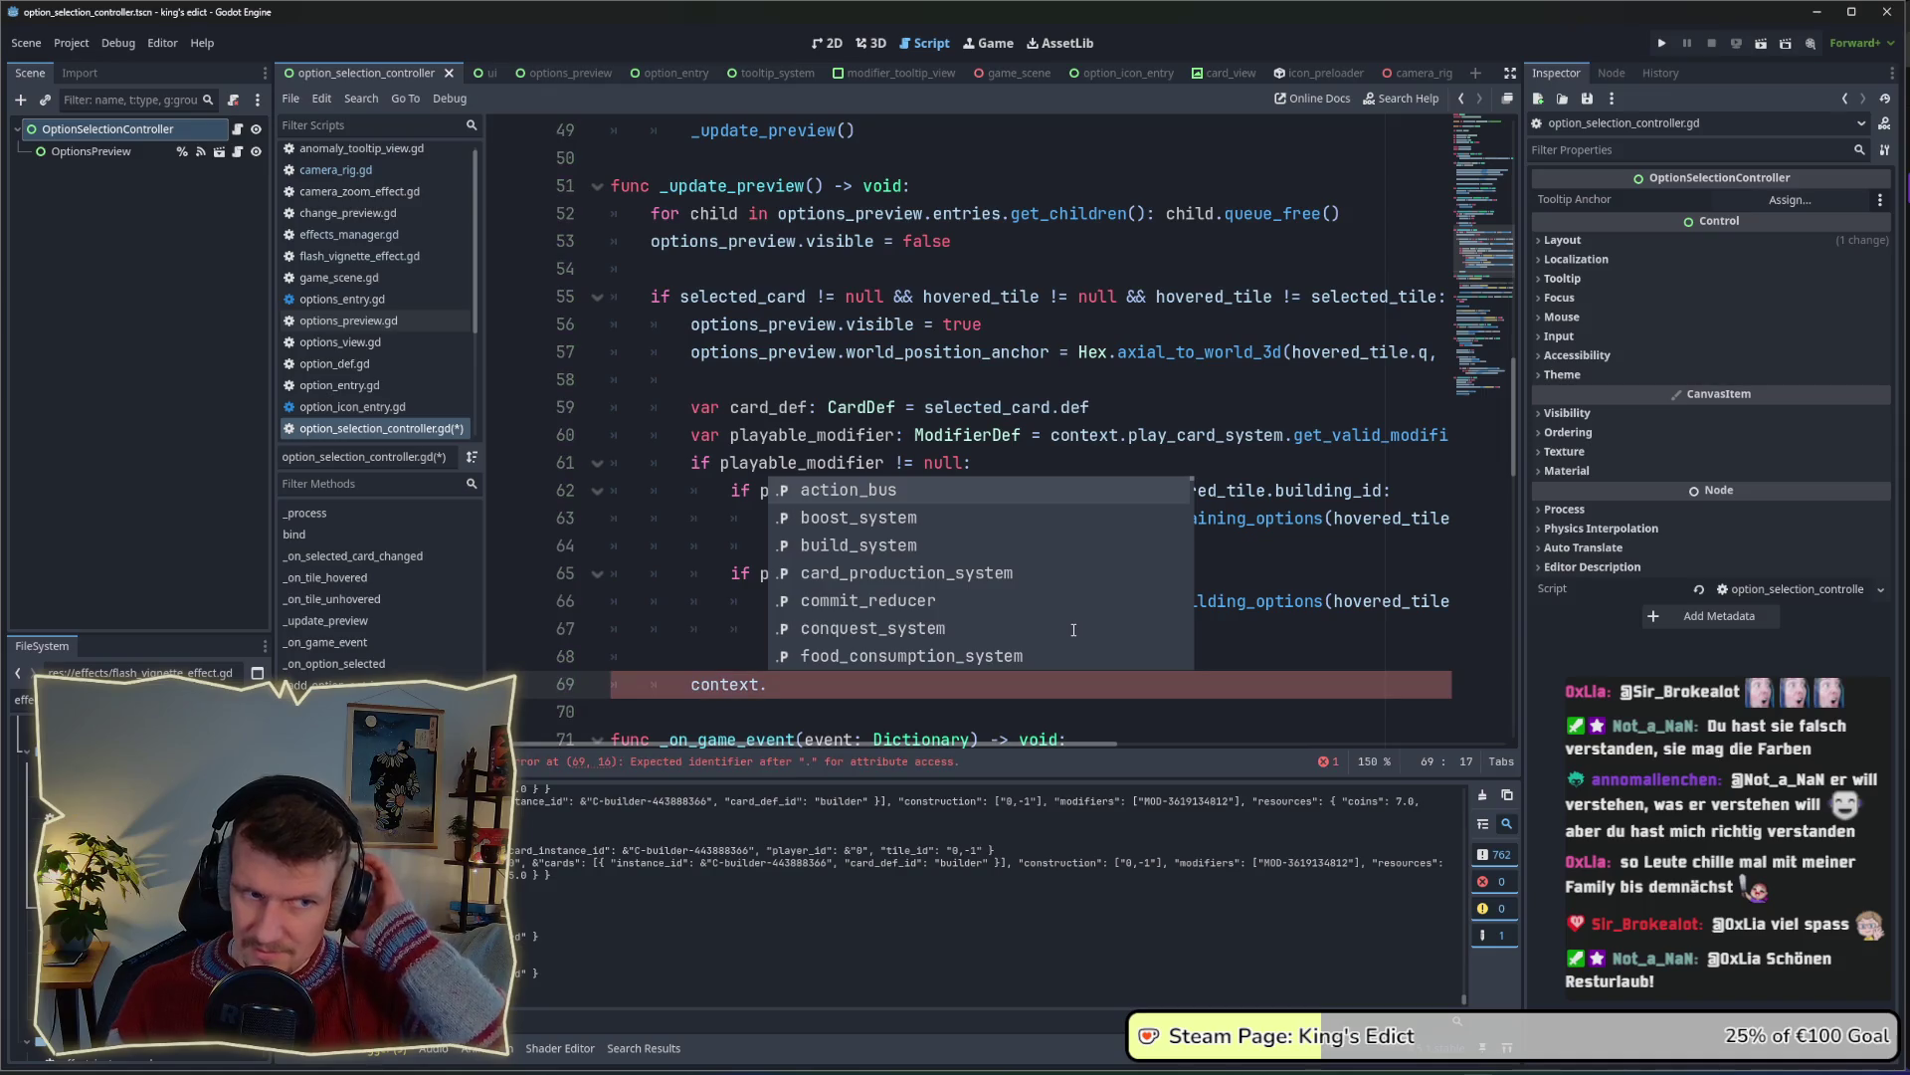
{"action": "type", "text": "r"}
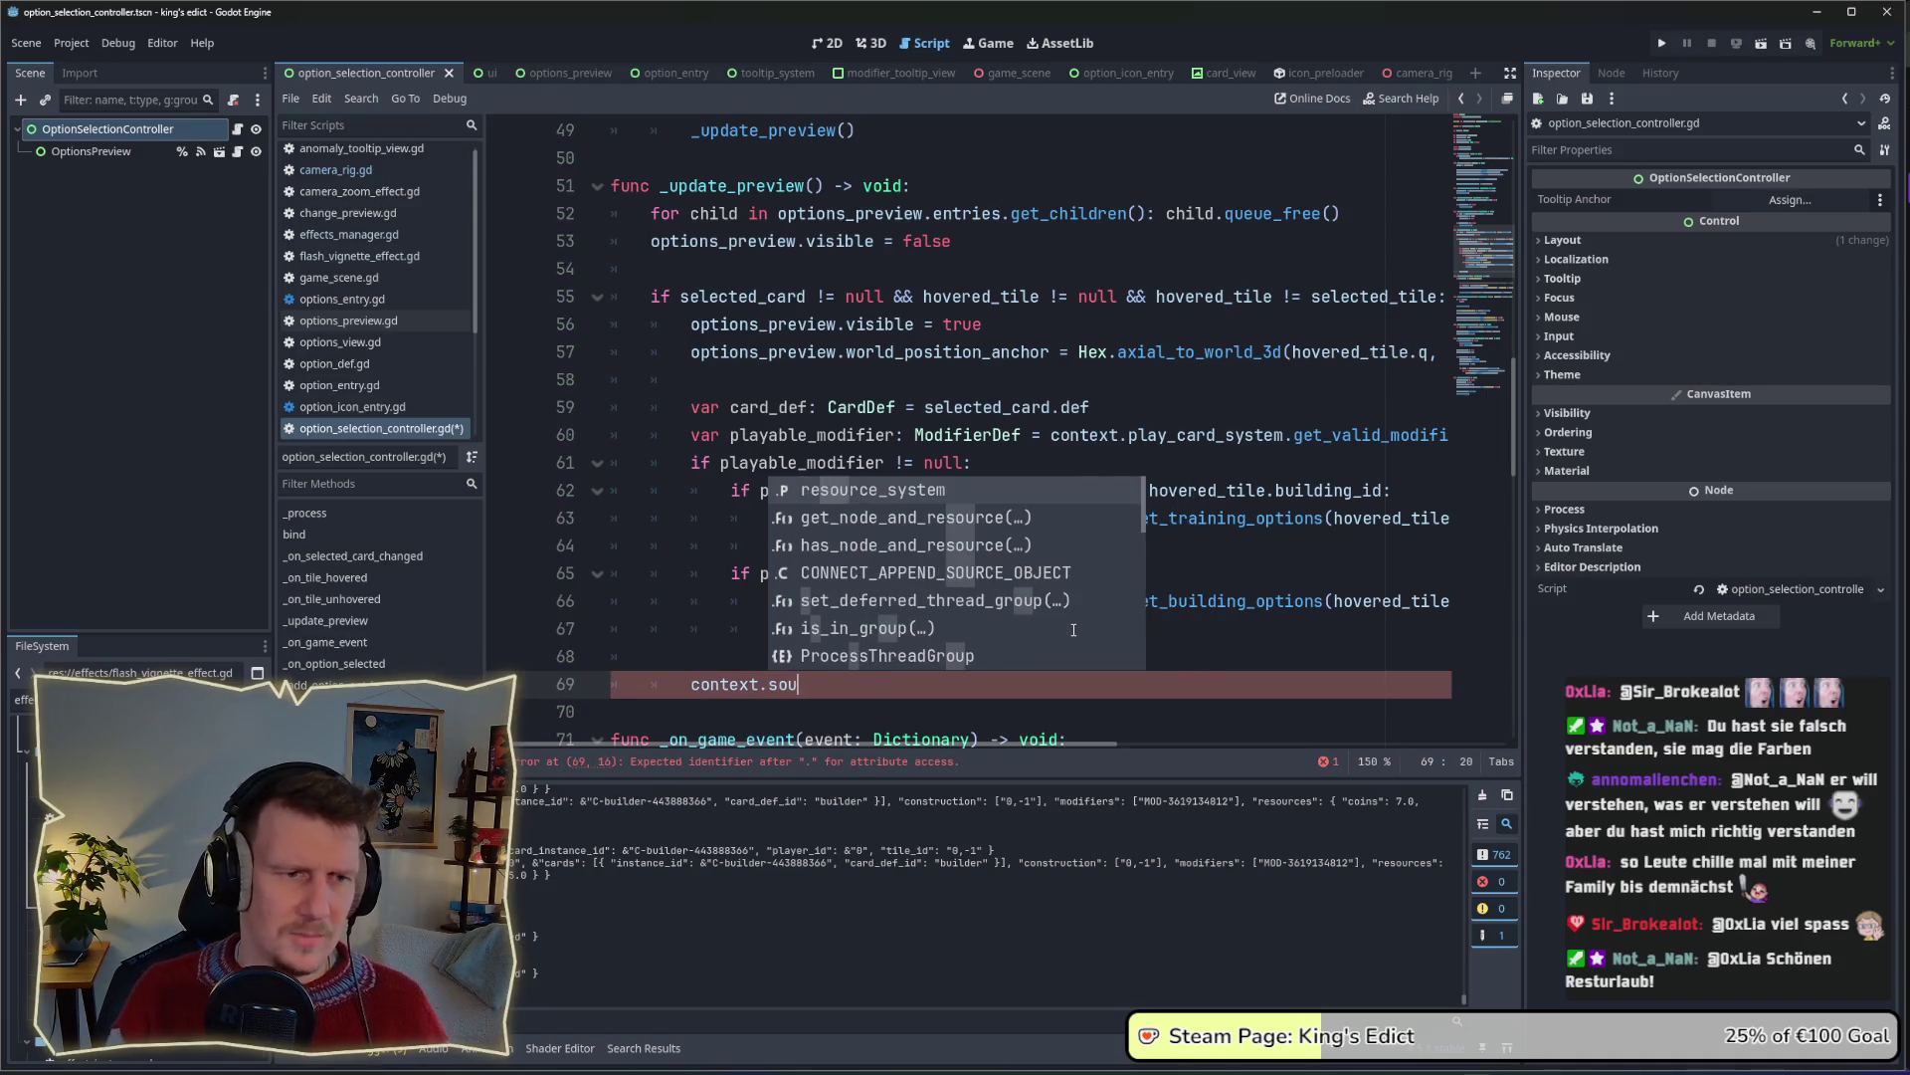
{"action": "key", "text": "BackSpace"}
{"action": "key", "text": "BackSpace"}
{"action": "key", "text": "BackSpace"}
{"action": "key", "text": "BackSpace"}
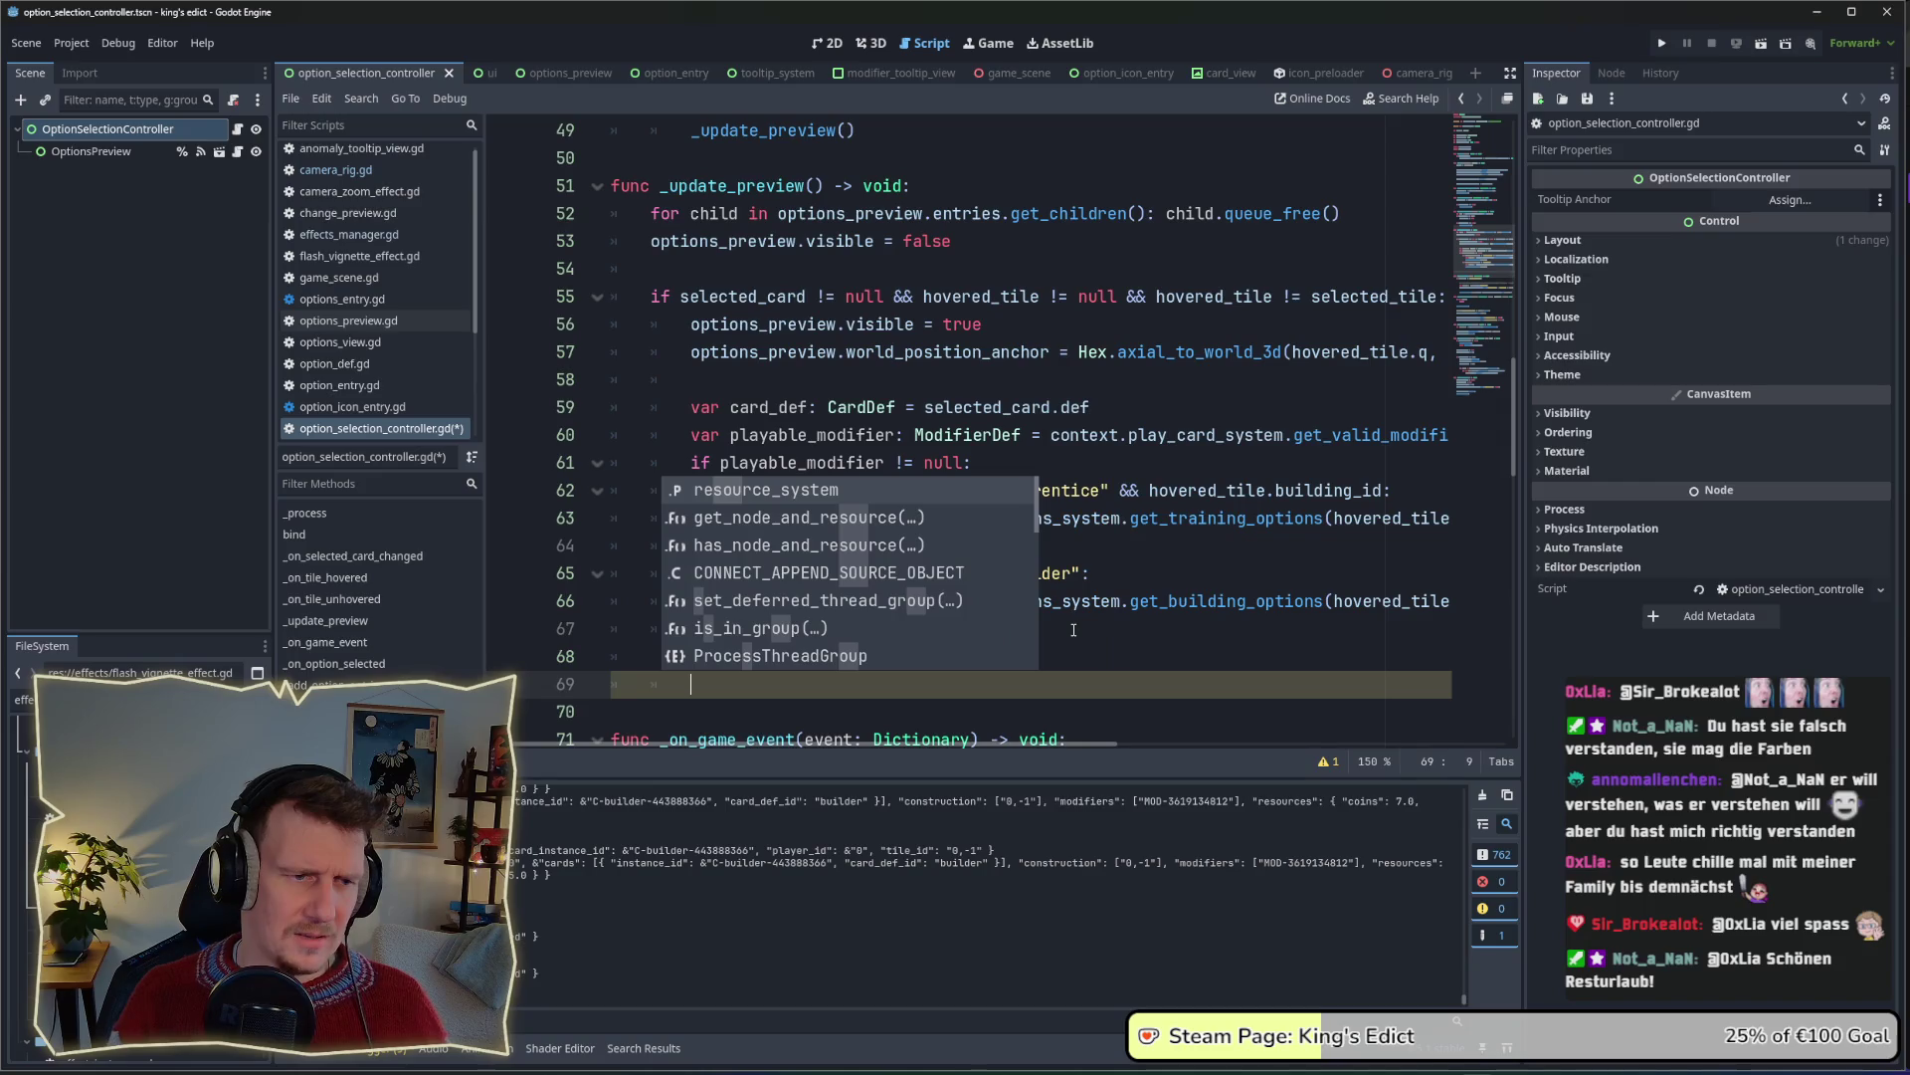
{"action": "key", "text": "Escape"}
Attempt a project-wide Find in Files search for SoundManager, then cancel it.
{"action": "key", "text": "ctrl+shift+f"}
{"action": "type", "text": "s"}
{"action": "type", "text": "rce"}
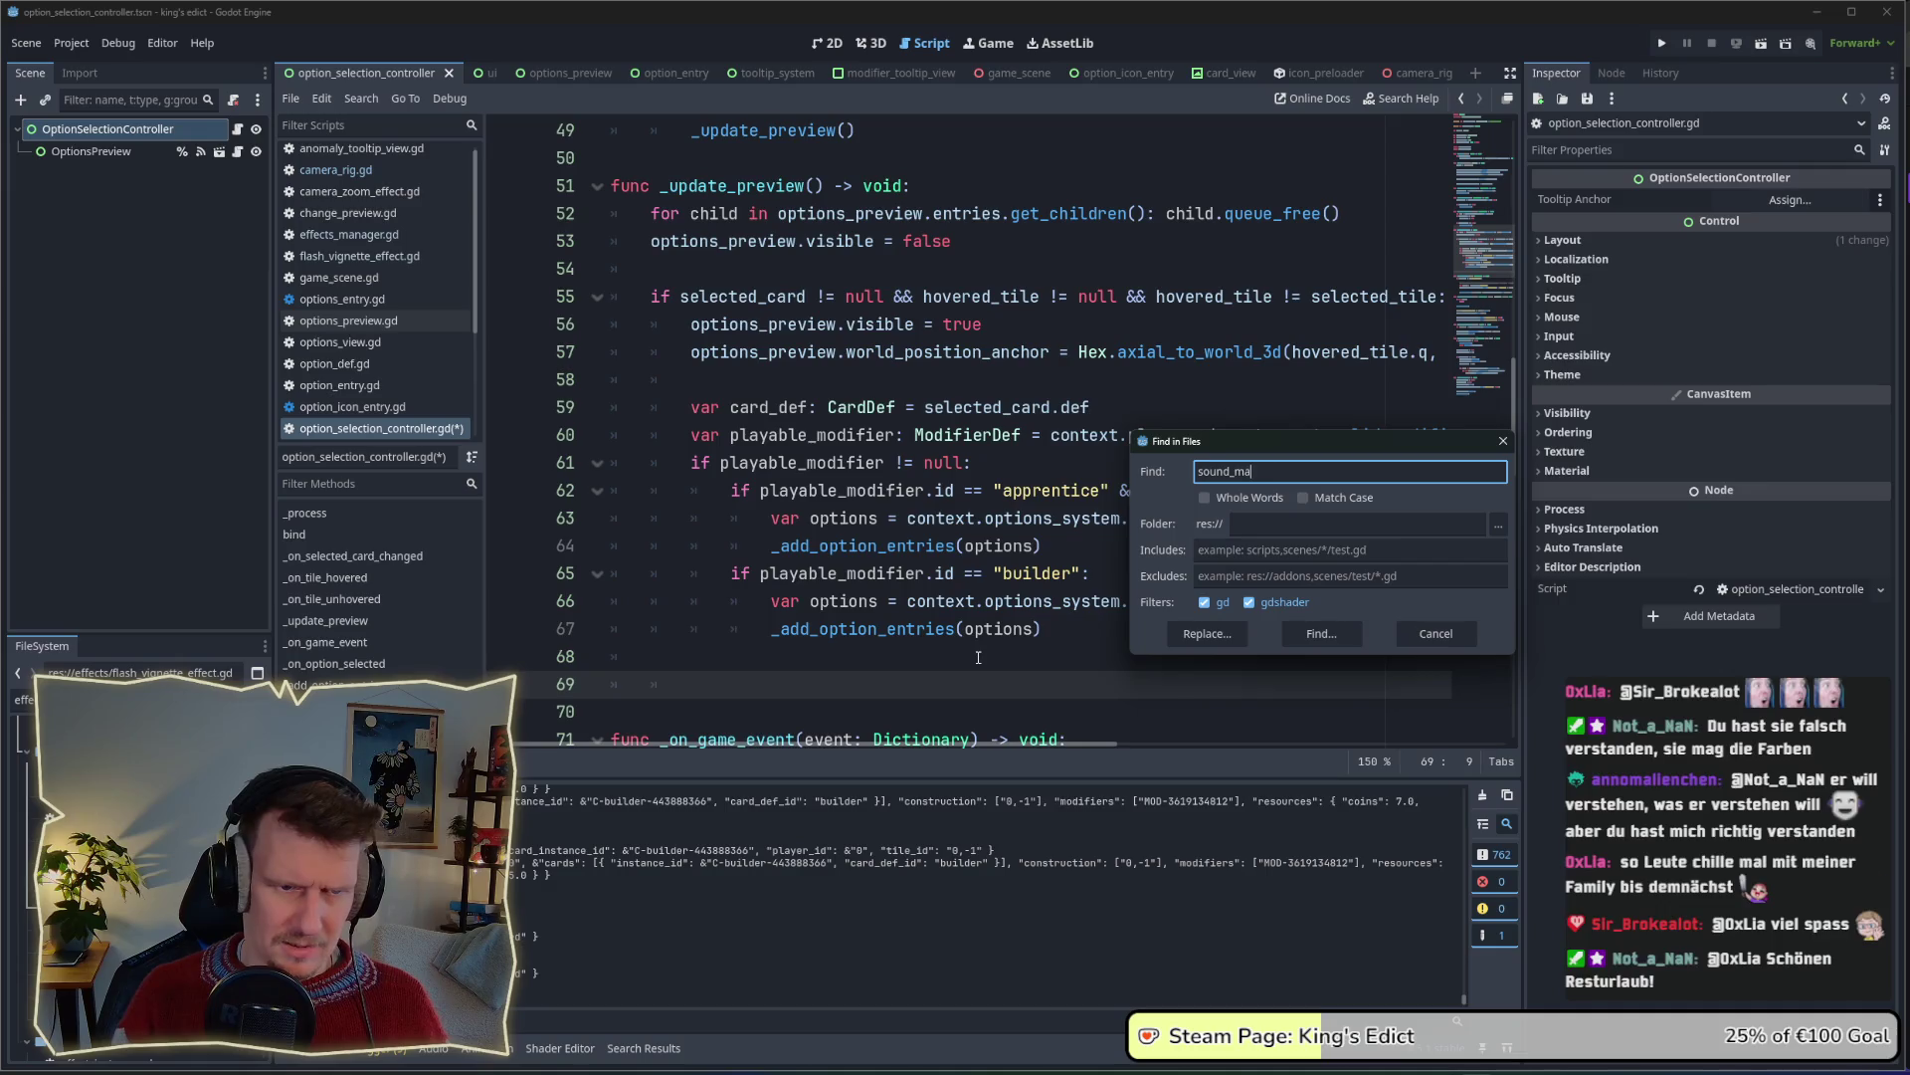
{"action": "key", "text": "Return"}
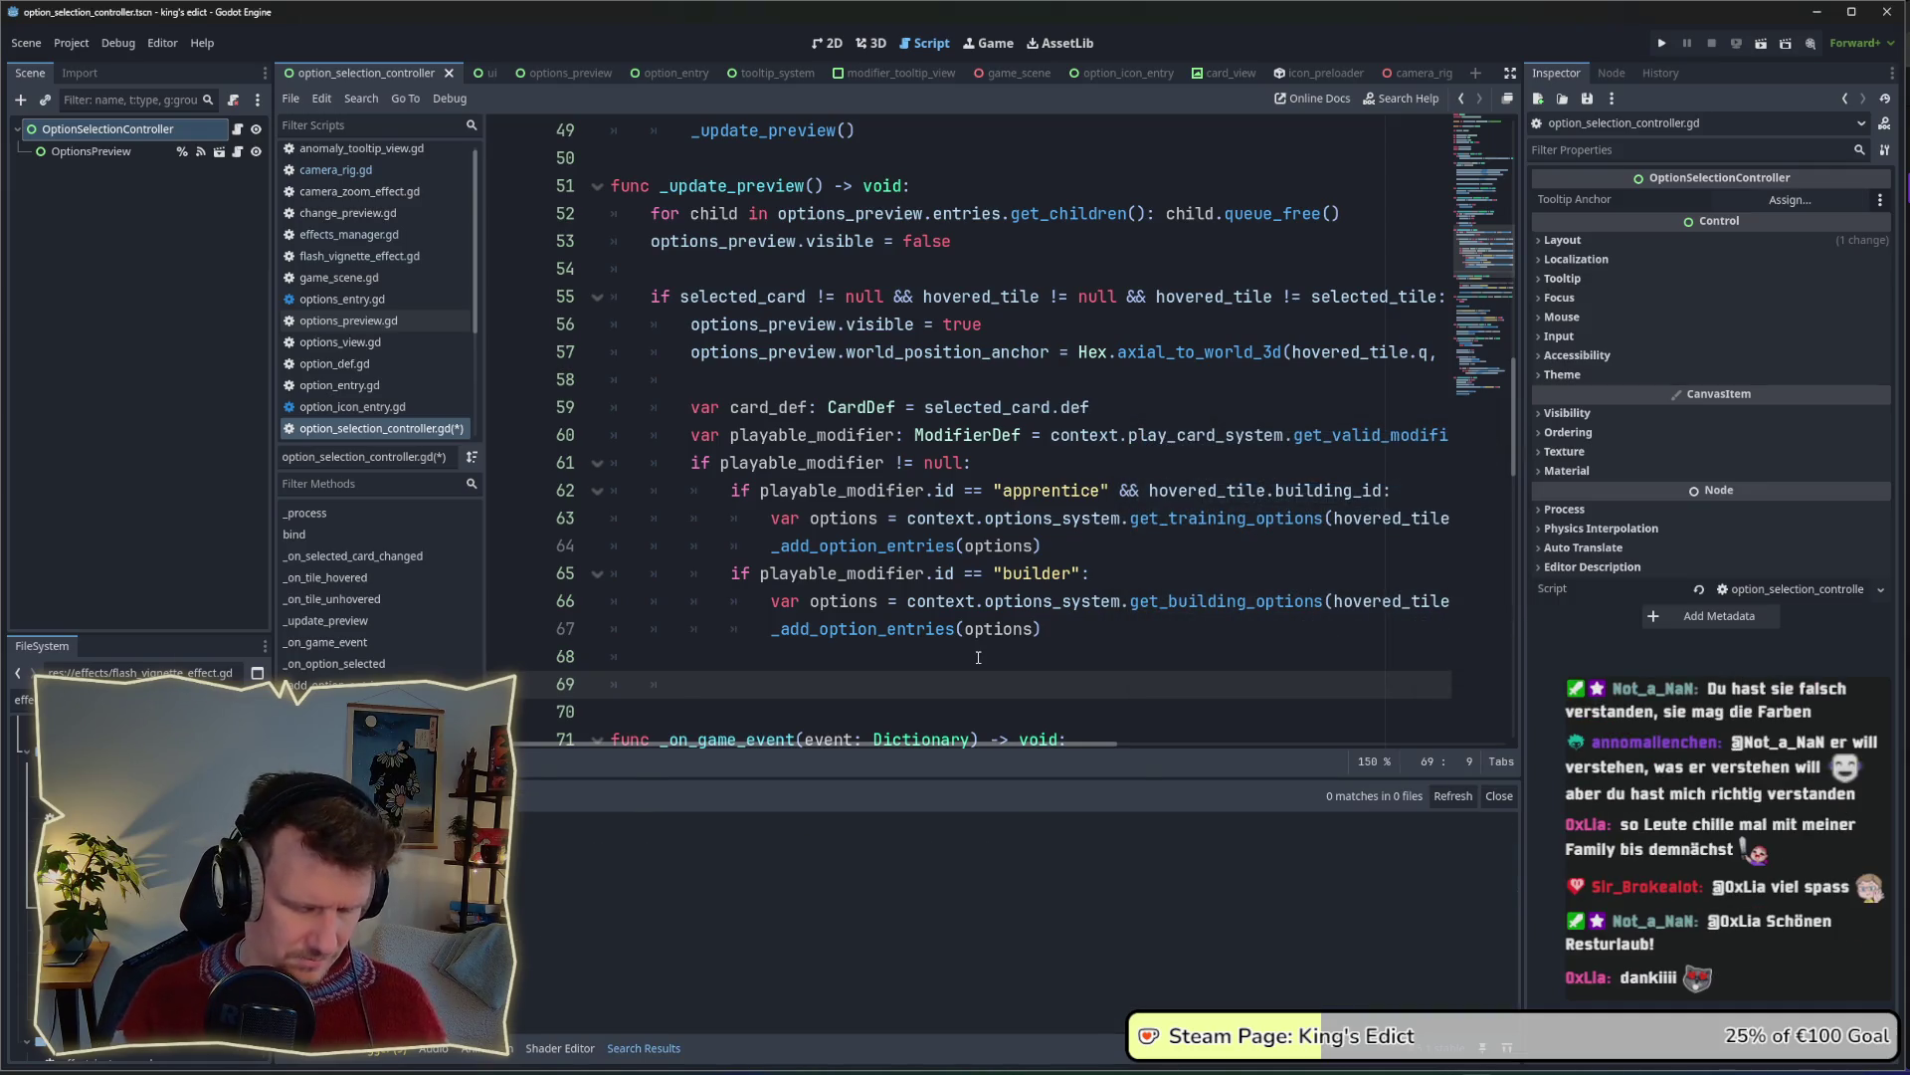
{"action": "type", "text": "SoundMang"}
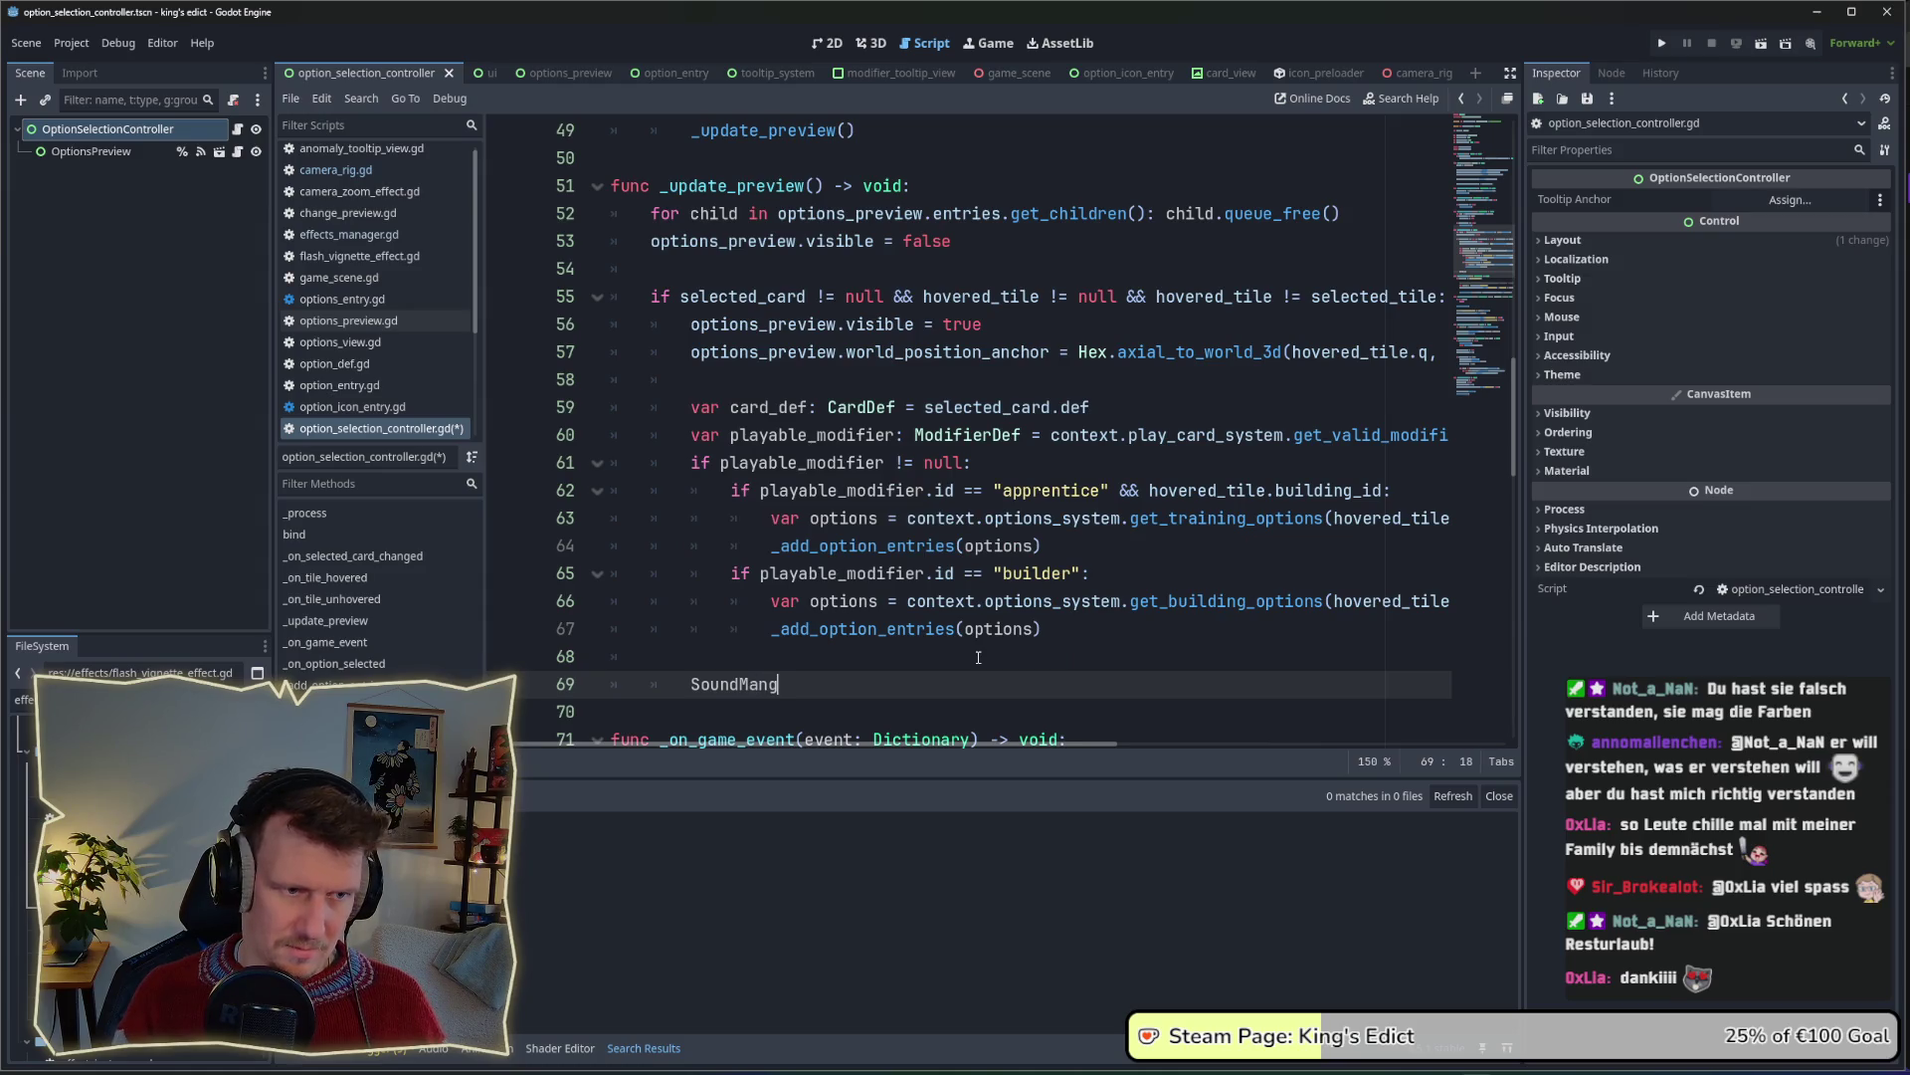
{"action": "key", "text": "ctrl+BackSpace"}
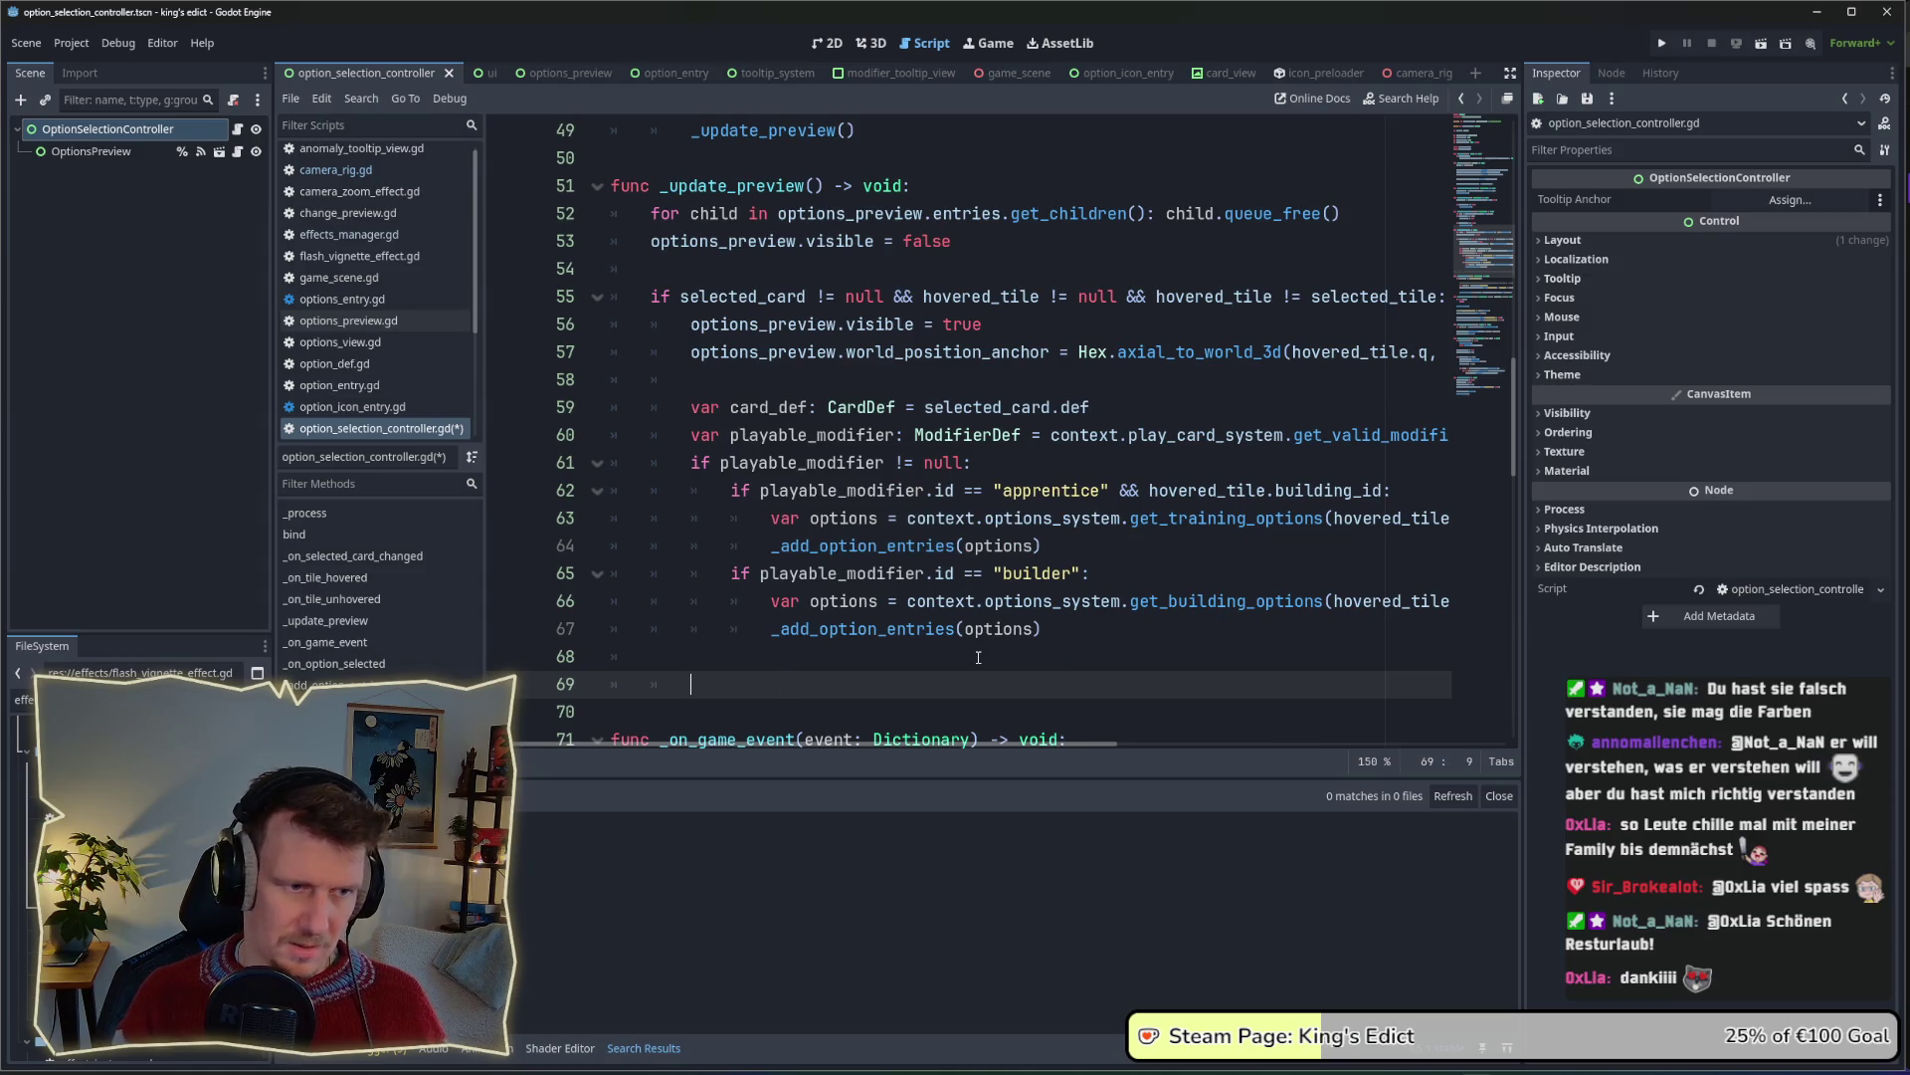
{"action": "key", "text": "ctrl+shift+f"}
{"action": "type", "text": "SoundManage"}
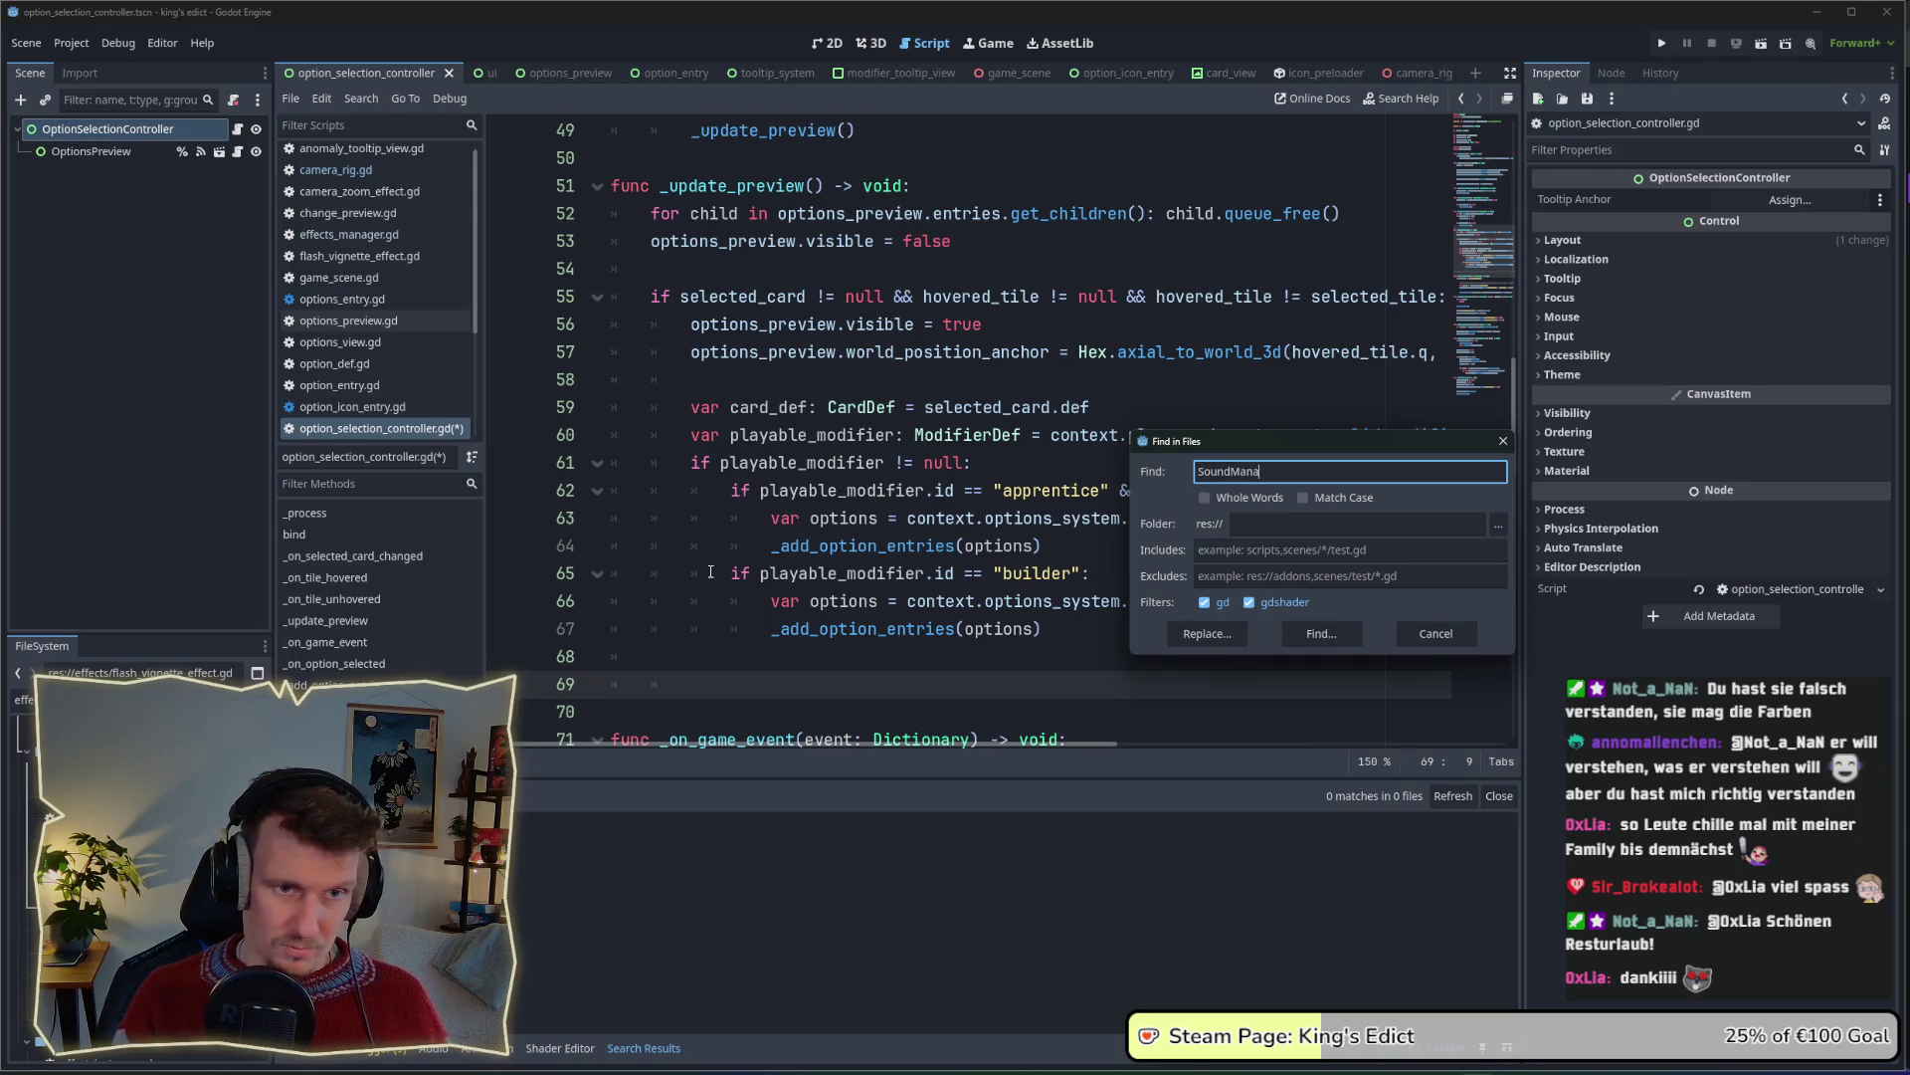
{"action": "key", "text": "Escape"}
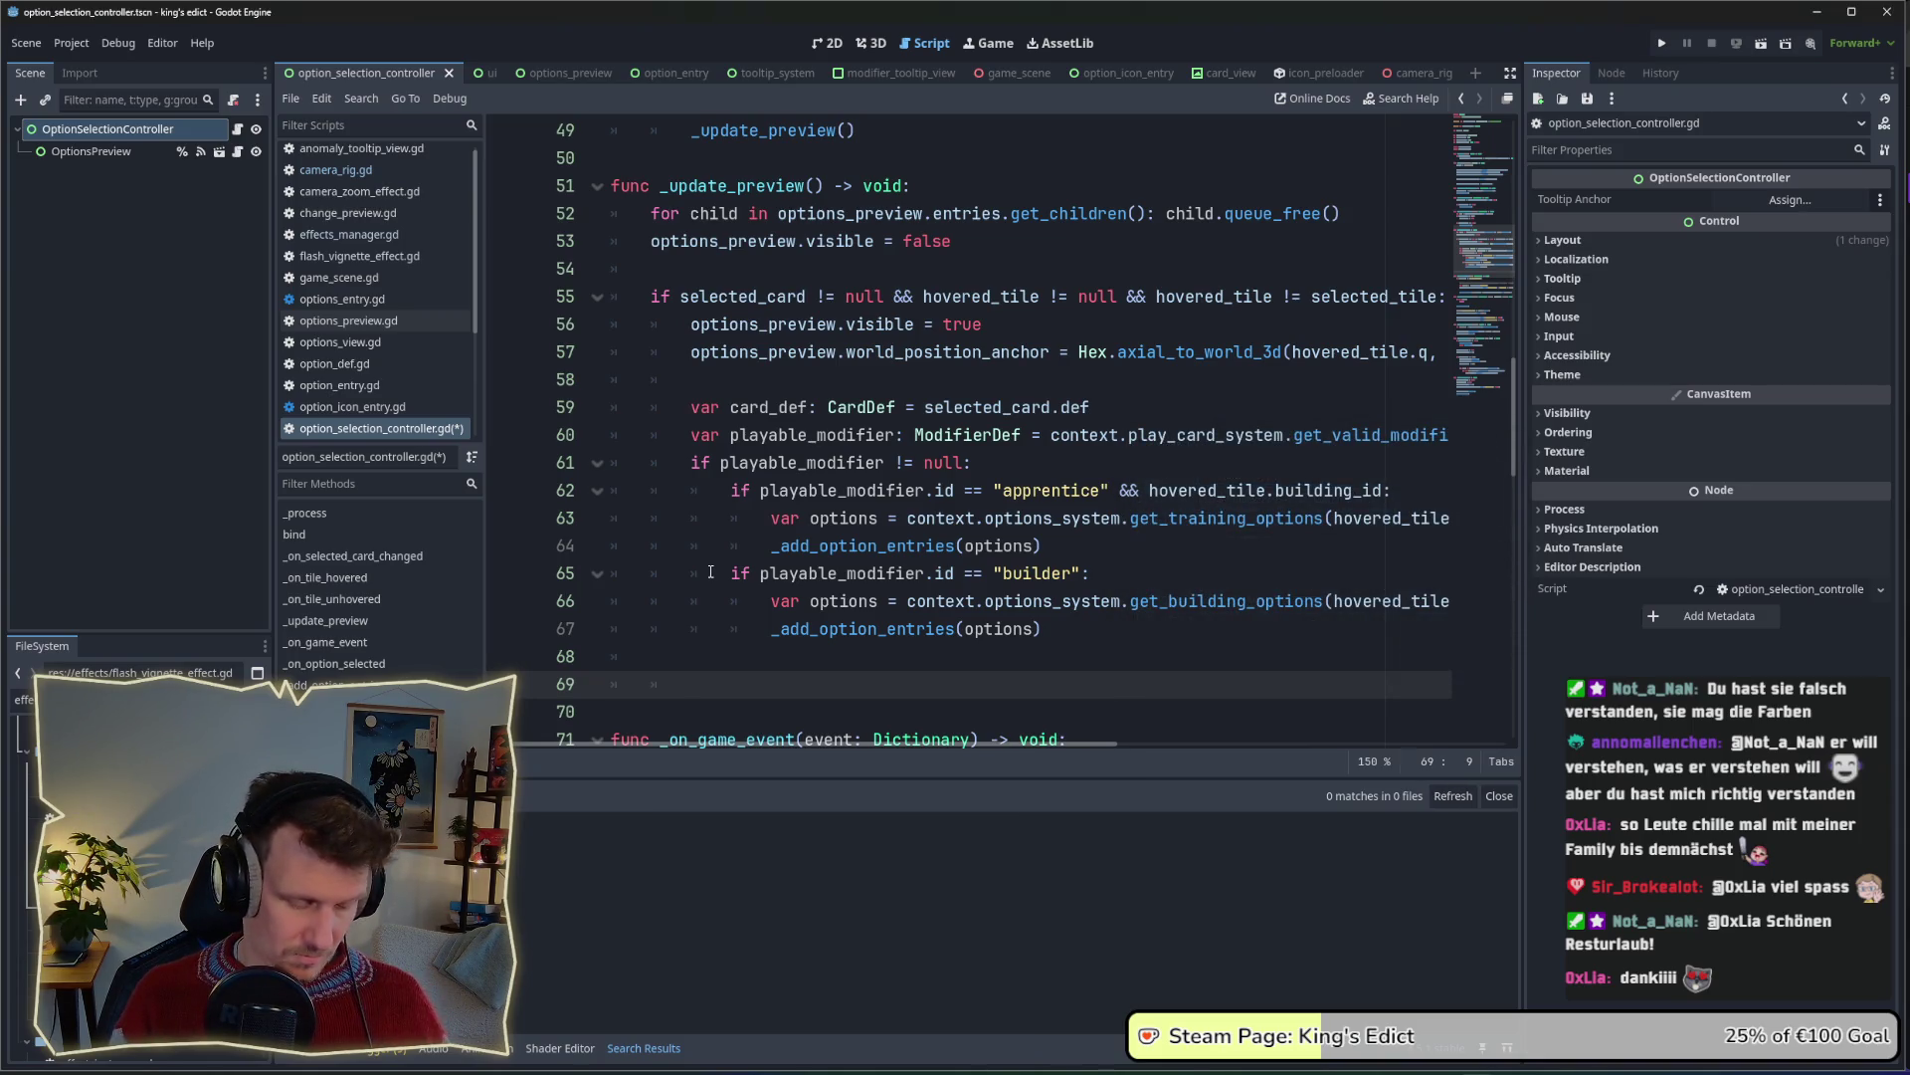
Start a Find in Files search for 'play_', then clear it and close without searching.
{"action": "key", "text": "ctrl+shift+f"}
{"action": "type", "text": "play_"}
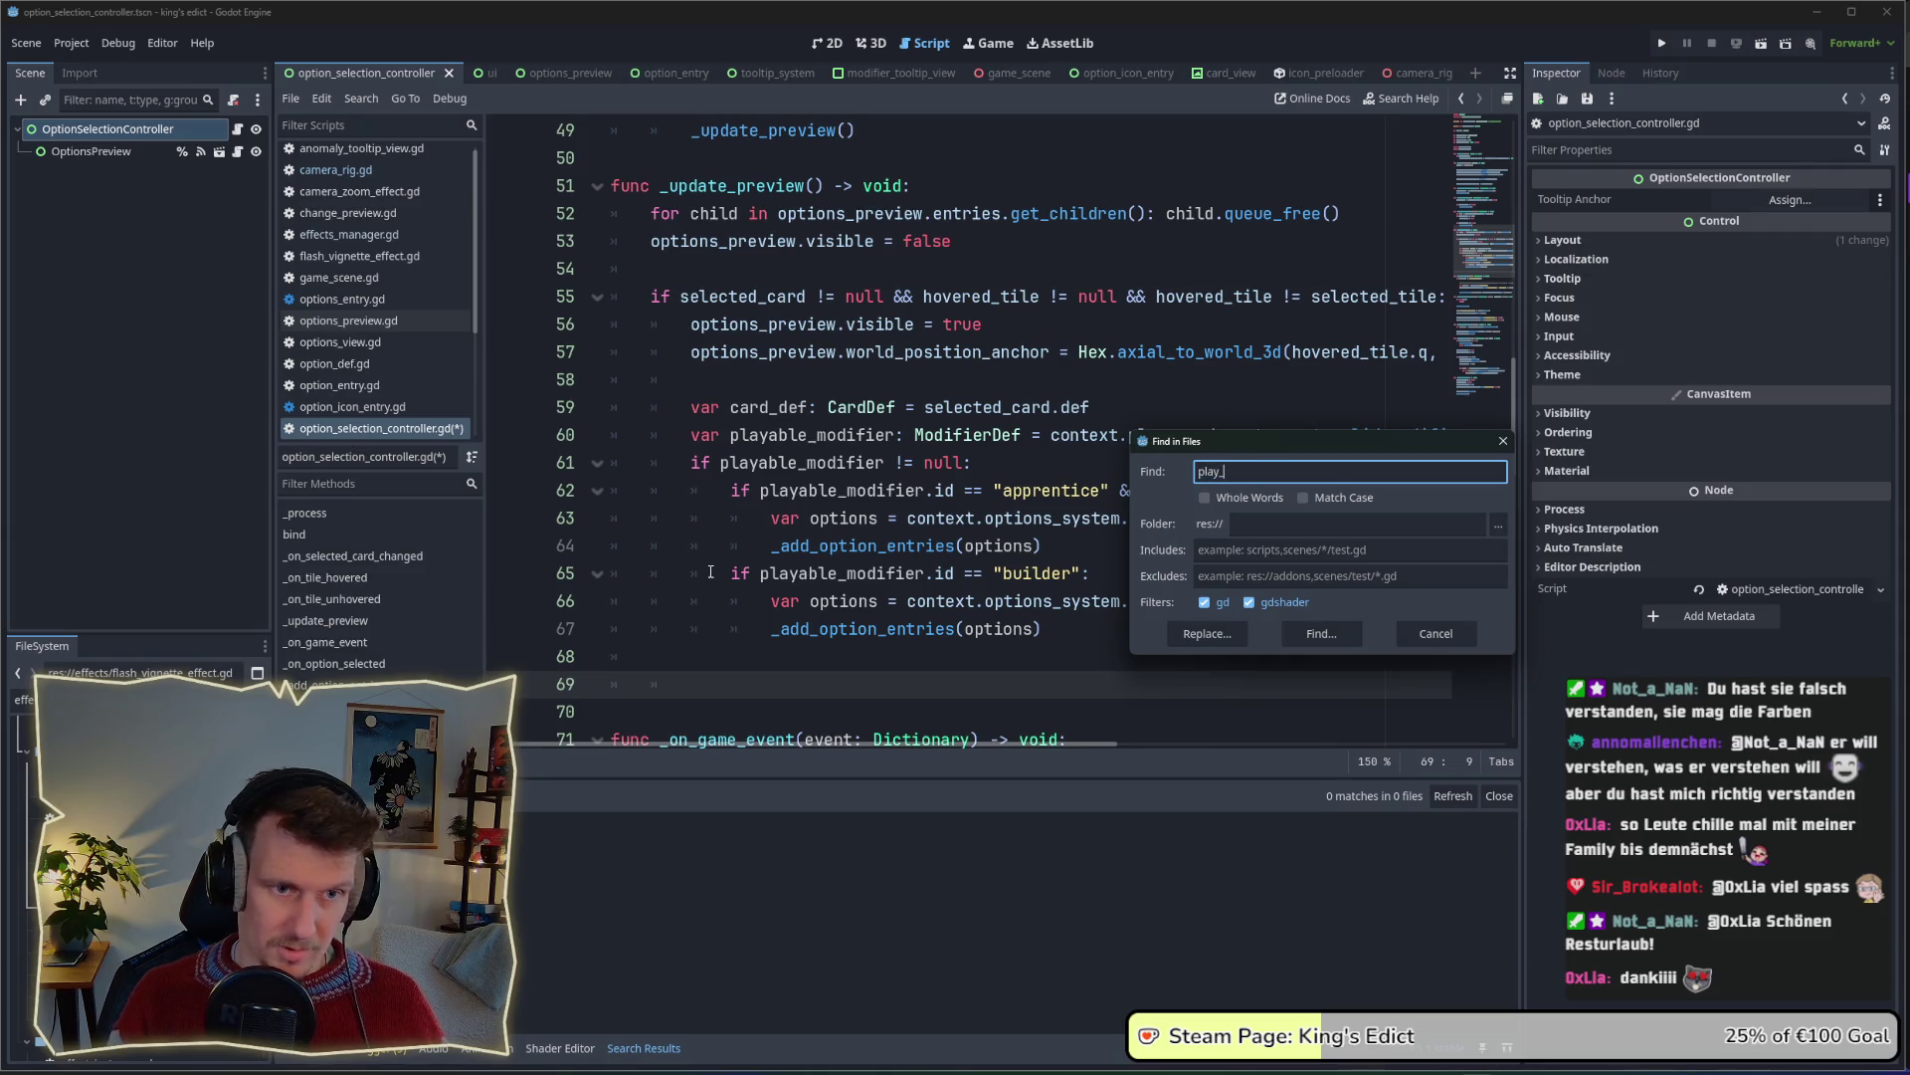
{"action": "key", "text": "BackSpace"}
{"action": "type", "text": "e"}
{"action": "key", "text": "BackSpace"}
{"action": "type", "text": "s"}
{"action": "key", "text": "BackSpace"}
{"action": "key", "text": "BackSpace"}
{"action": "key", "text": "BackSpace"}
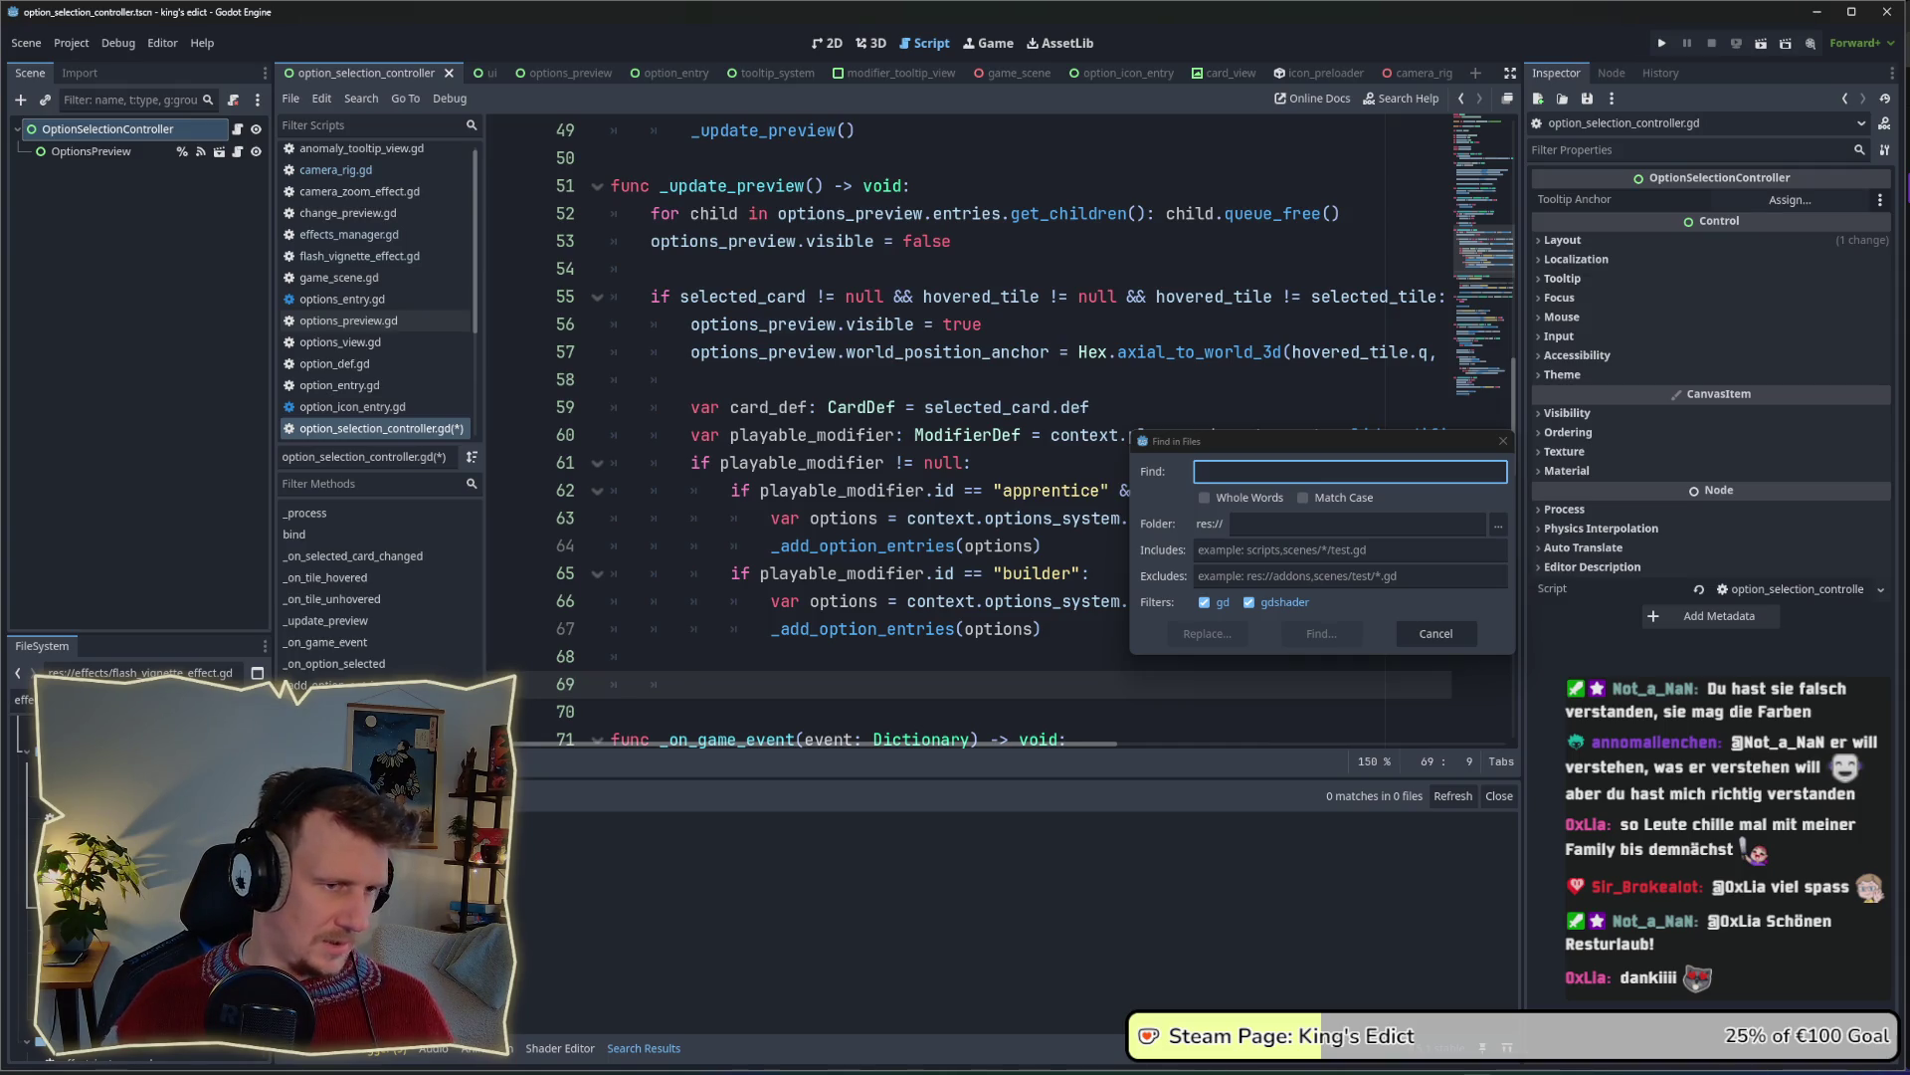
{"action": "key", "text": "Escape"}
Filter the FileSystem for 'aud' and open audio_manager.gd in the script editor.
{"action": "type", "text": "a"}
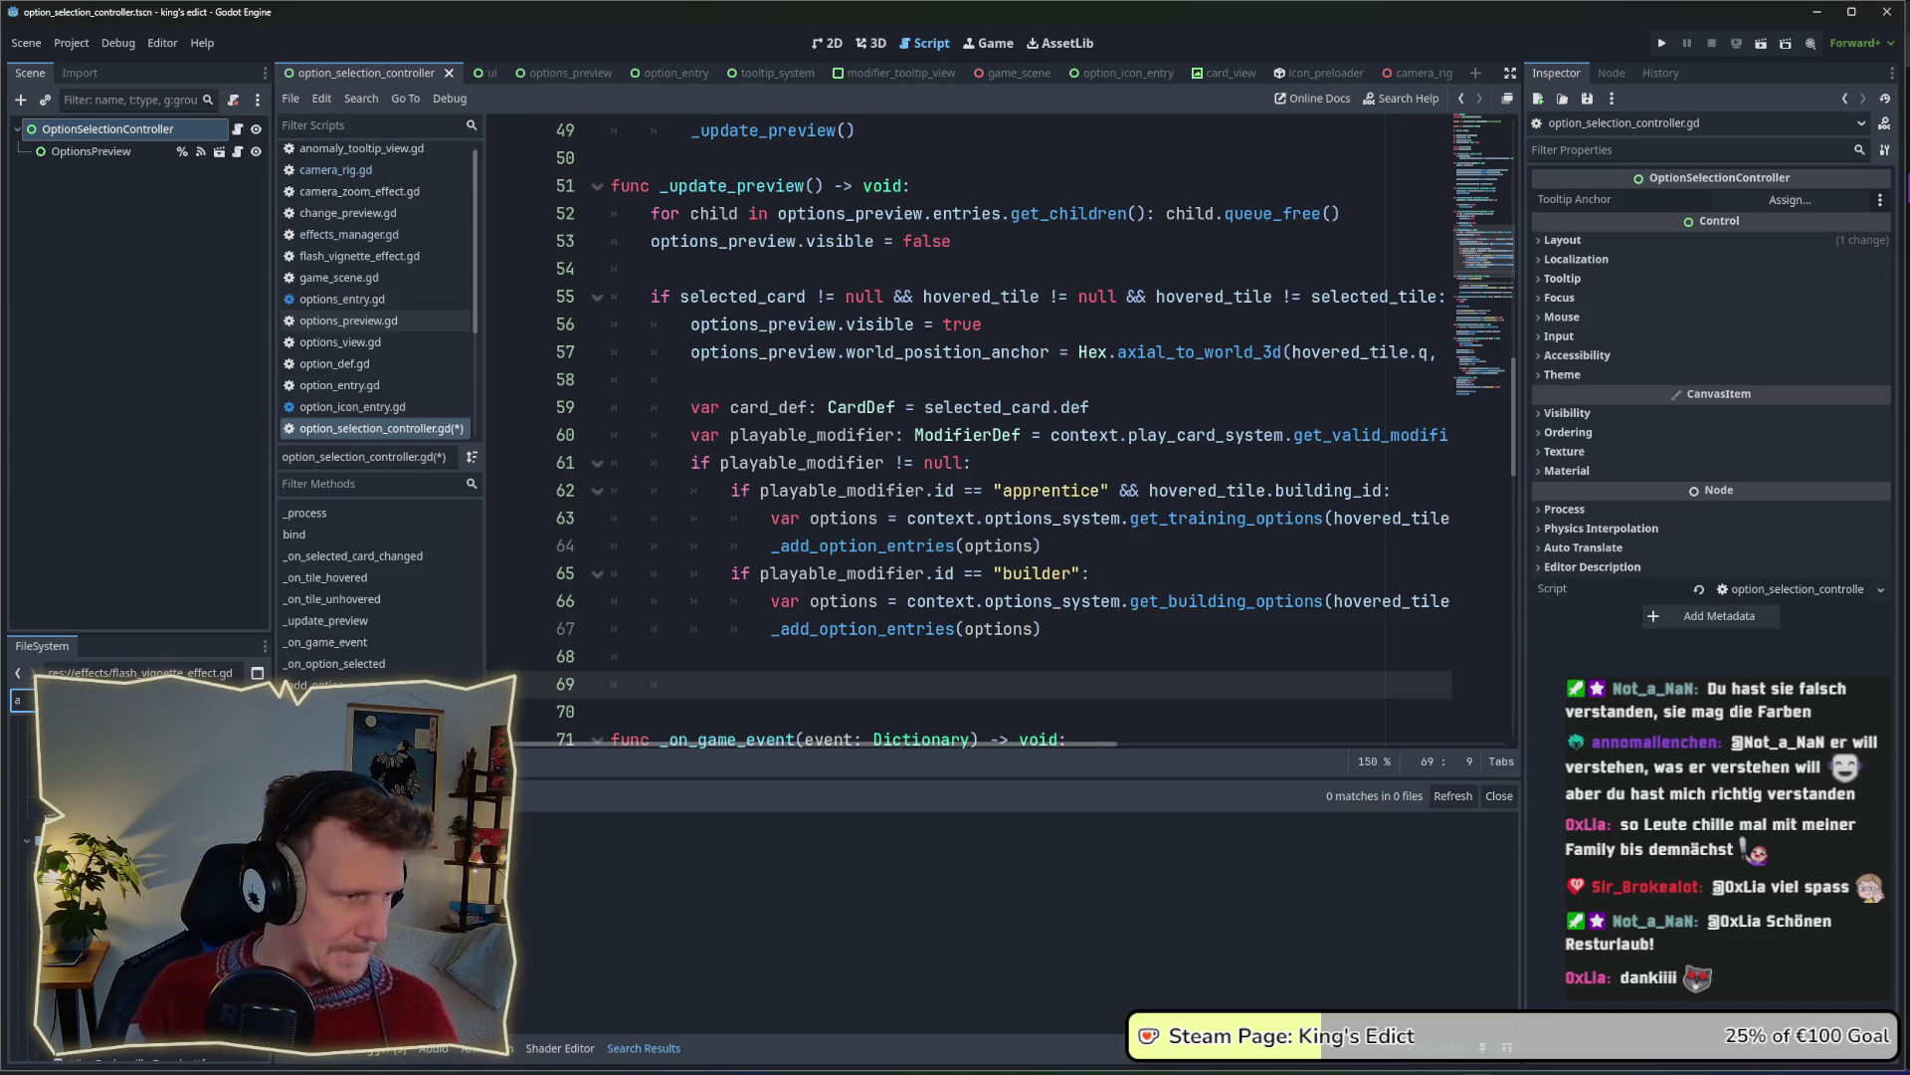
{"action": "type", "text": "ud"}
{"action": "key", "text": "Down"}
{"action": "key", "text": "Return"}
{"action": "scroll", "coordinate": [765, 488], "scroll_direction": "down", "scroll_amount": 11}
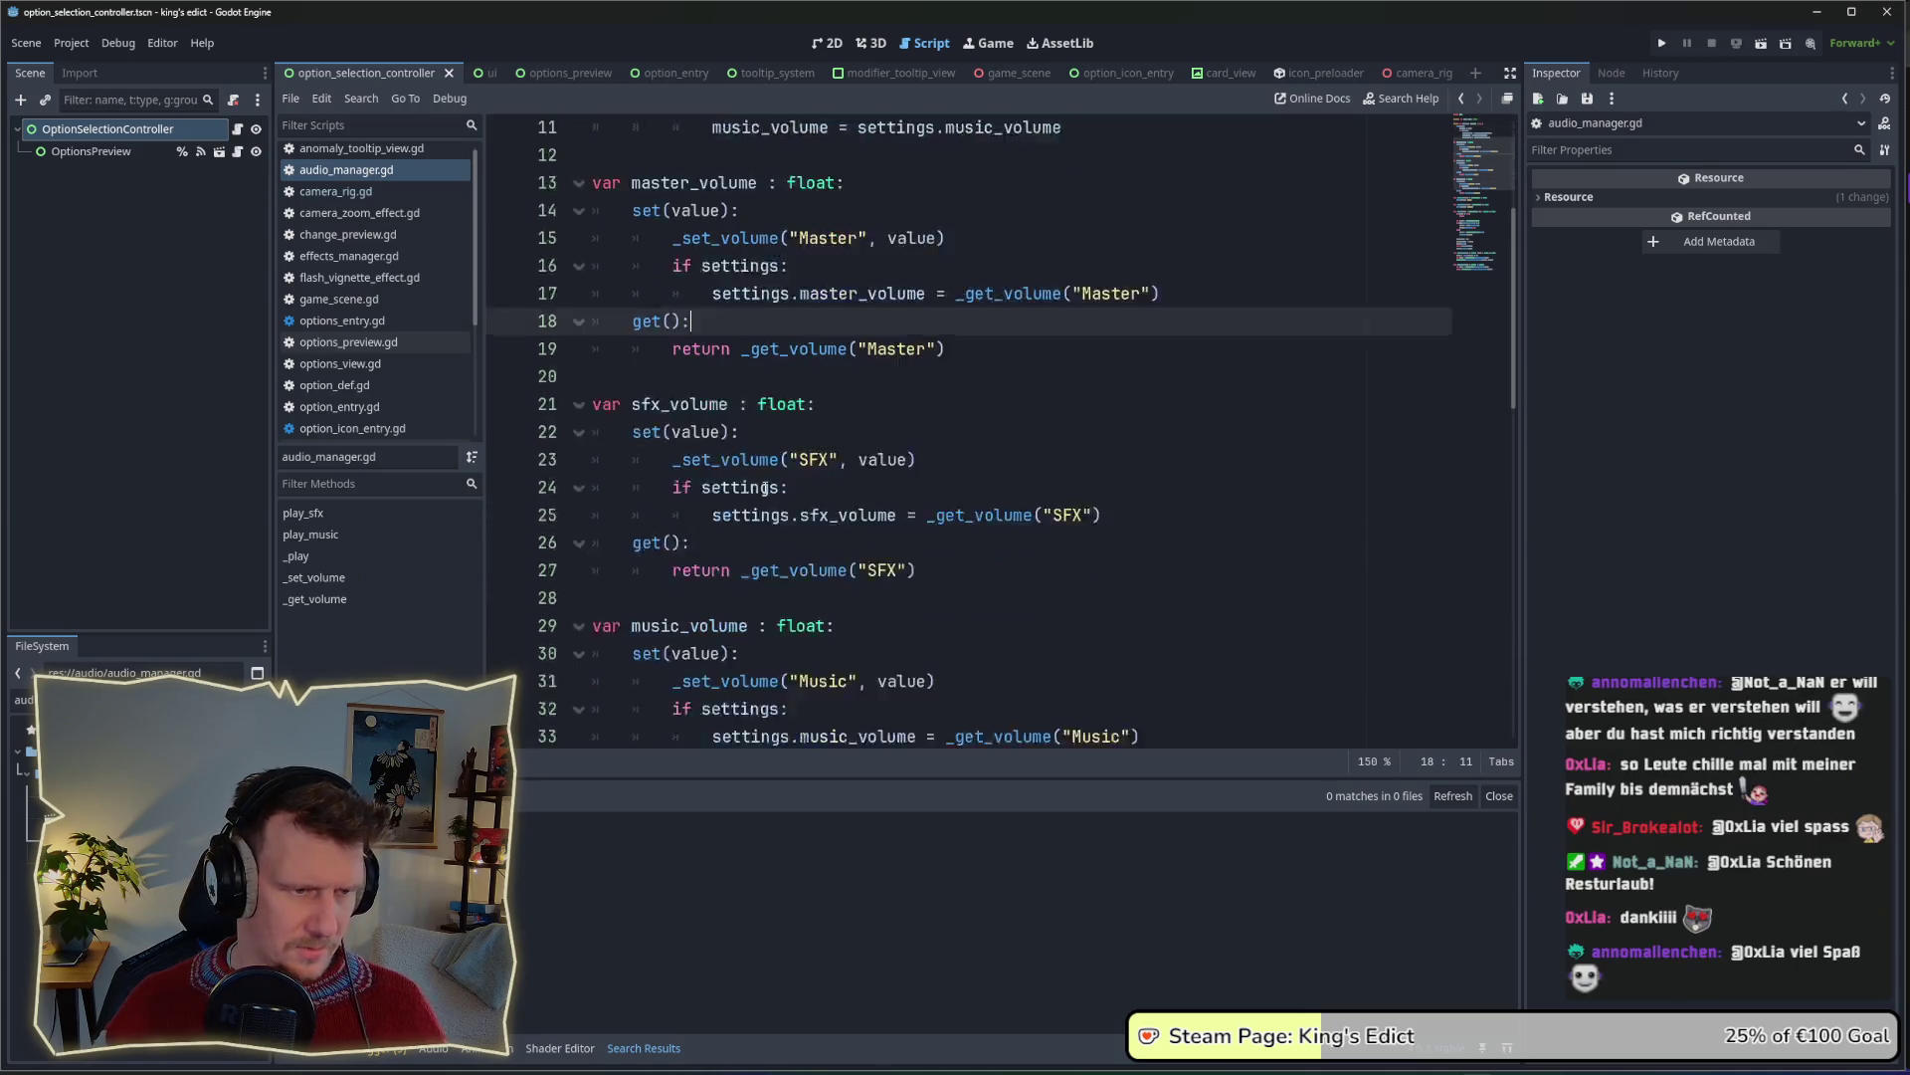
Search the whole project for play_sfx usages, finding 6 matches in 4 files.
{"action": "double_click", "coordinate": [687, 212]}
{"action": "key", "text": "ctrl+shift+f"}
{"action": "left_click", "coordinate": [1303, 634]}
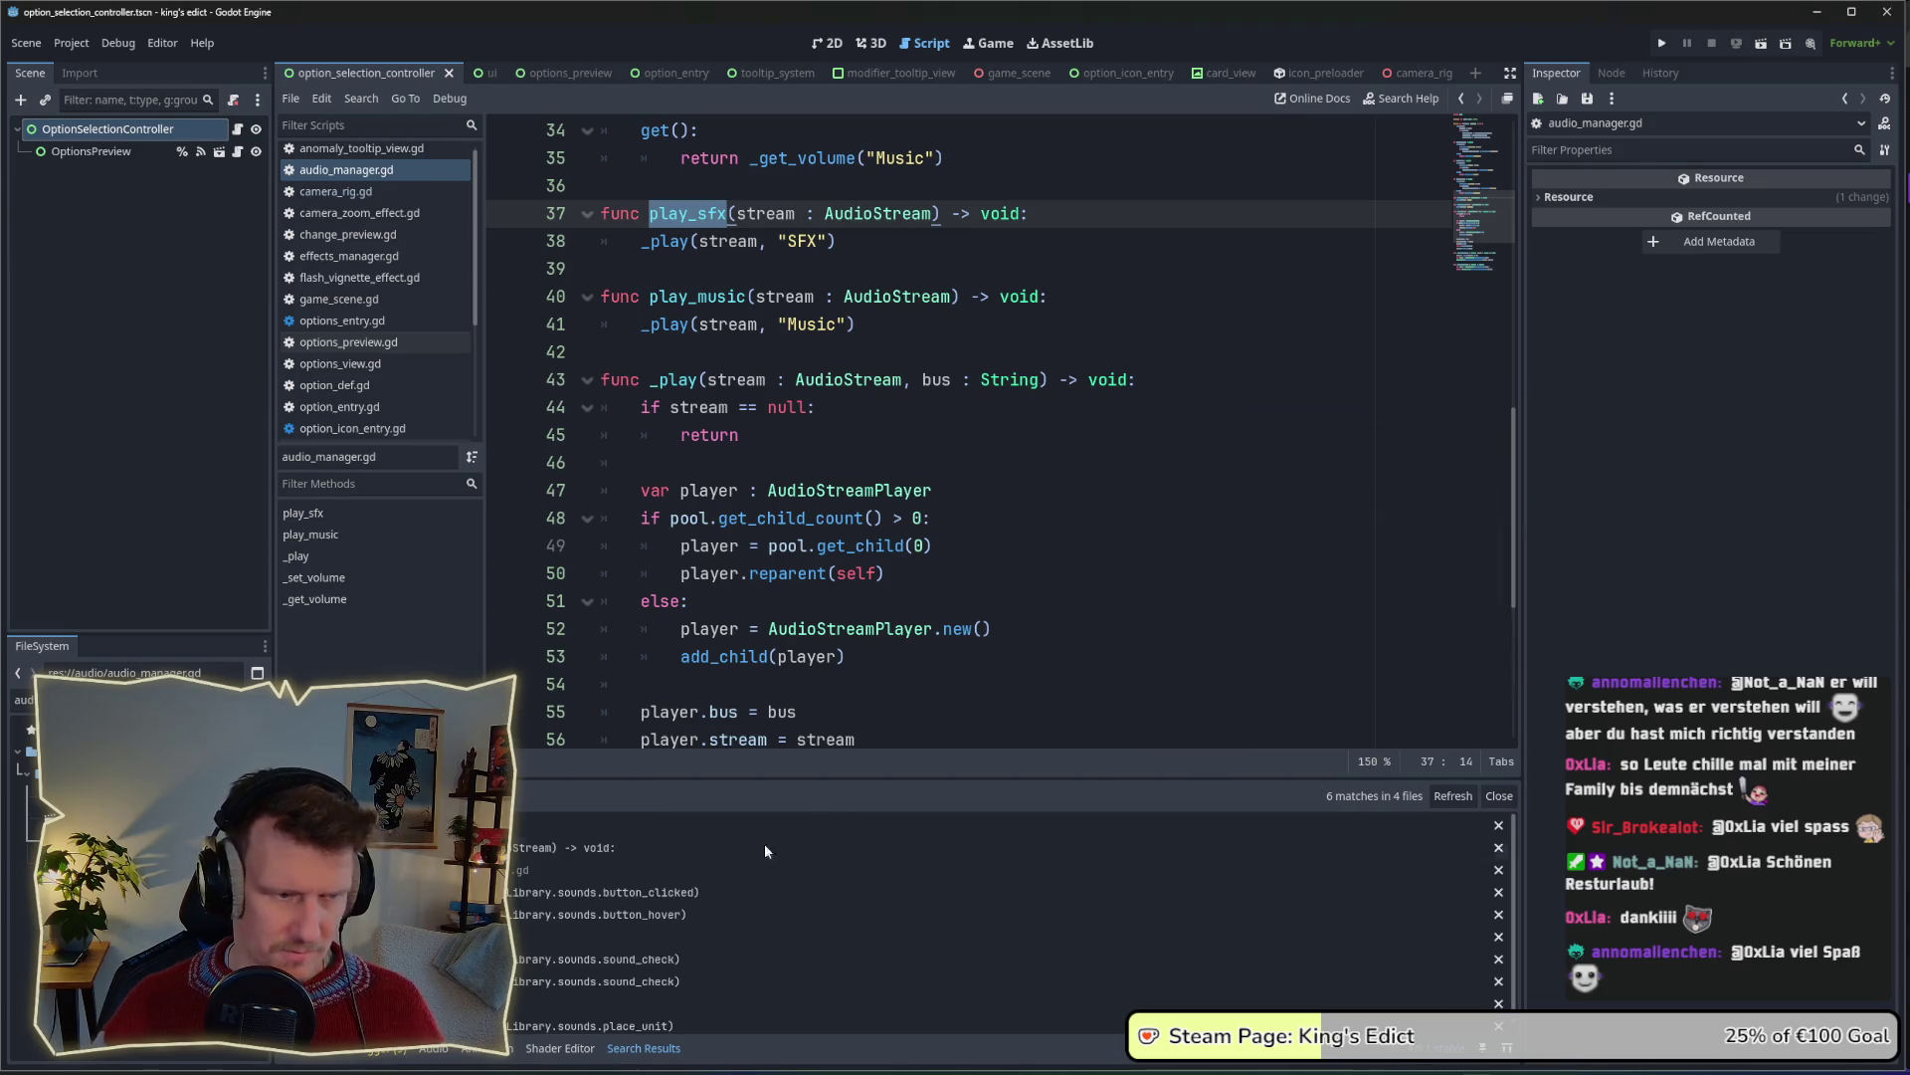
Inspect the AudioManager.play_sfx call in audio_button_component.gd, then open option_selection_controller.gd.
{"action": "left_click", "coordinate": [542, 892]}
{"action": "double_click", "coordinate": [710, 379]}
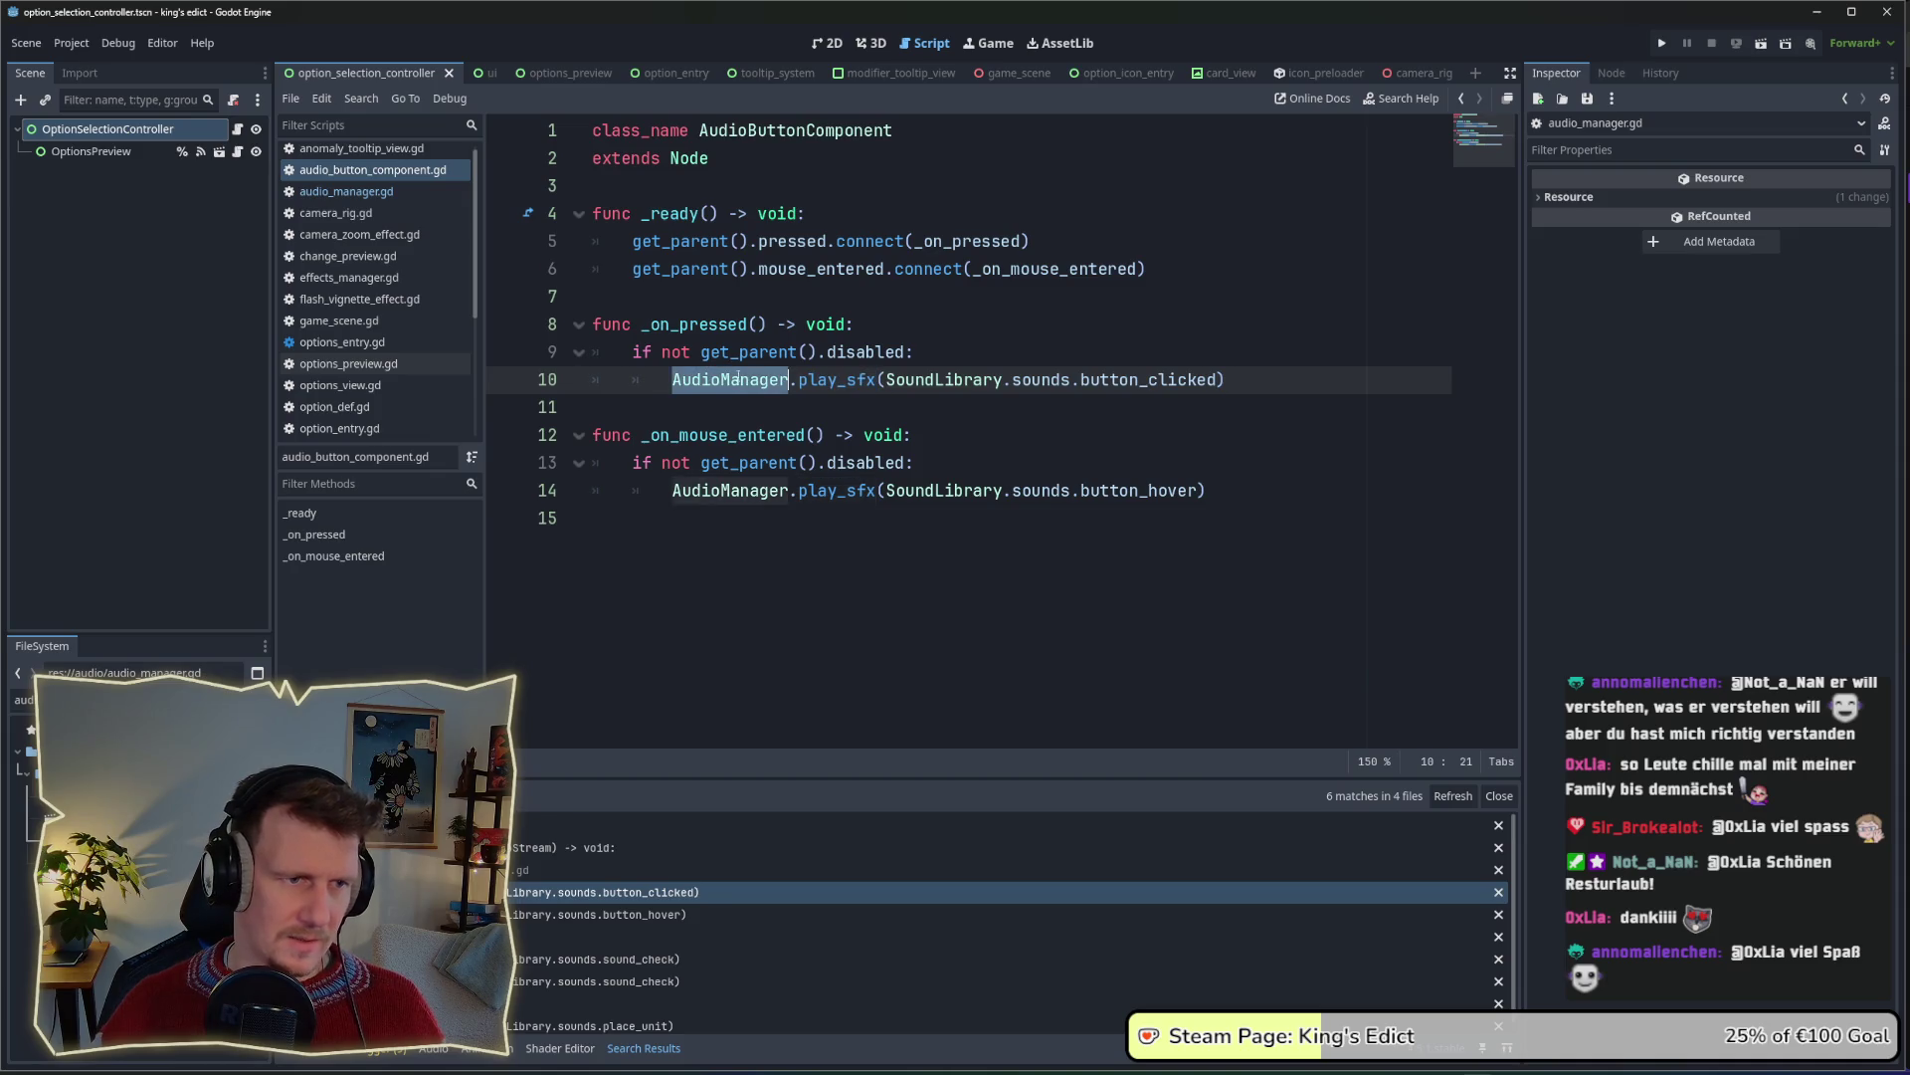
{"action": "left_click_drag", "start_coordinate": [1234, 379], "coordinate": [678, 379]}
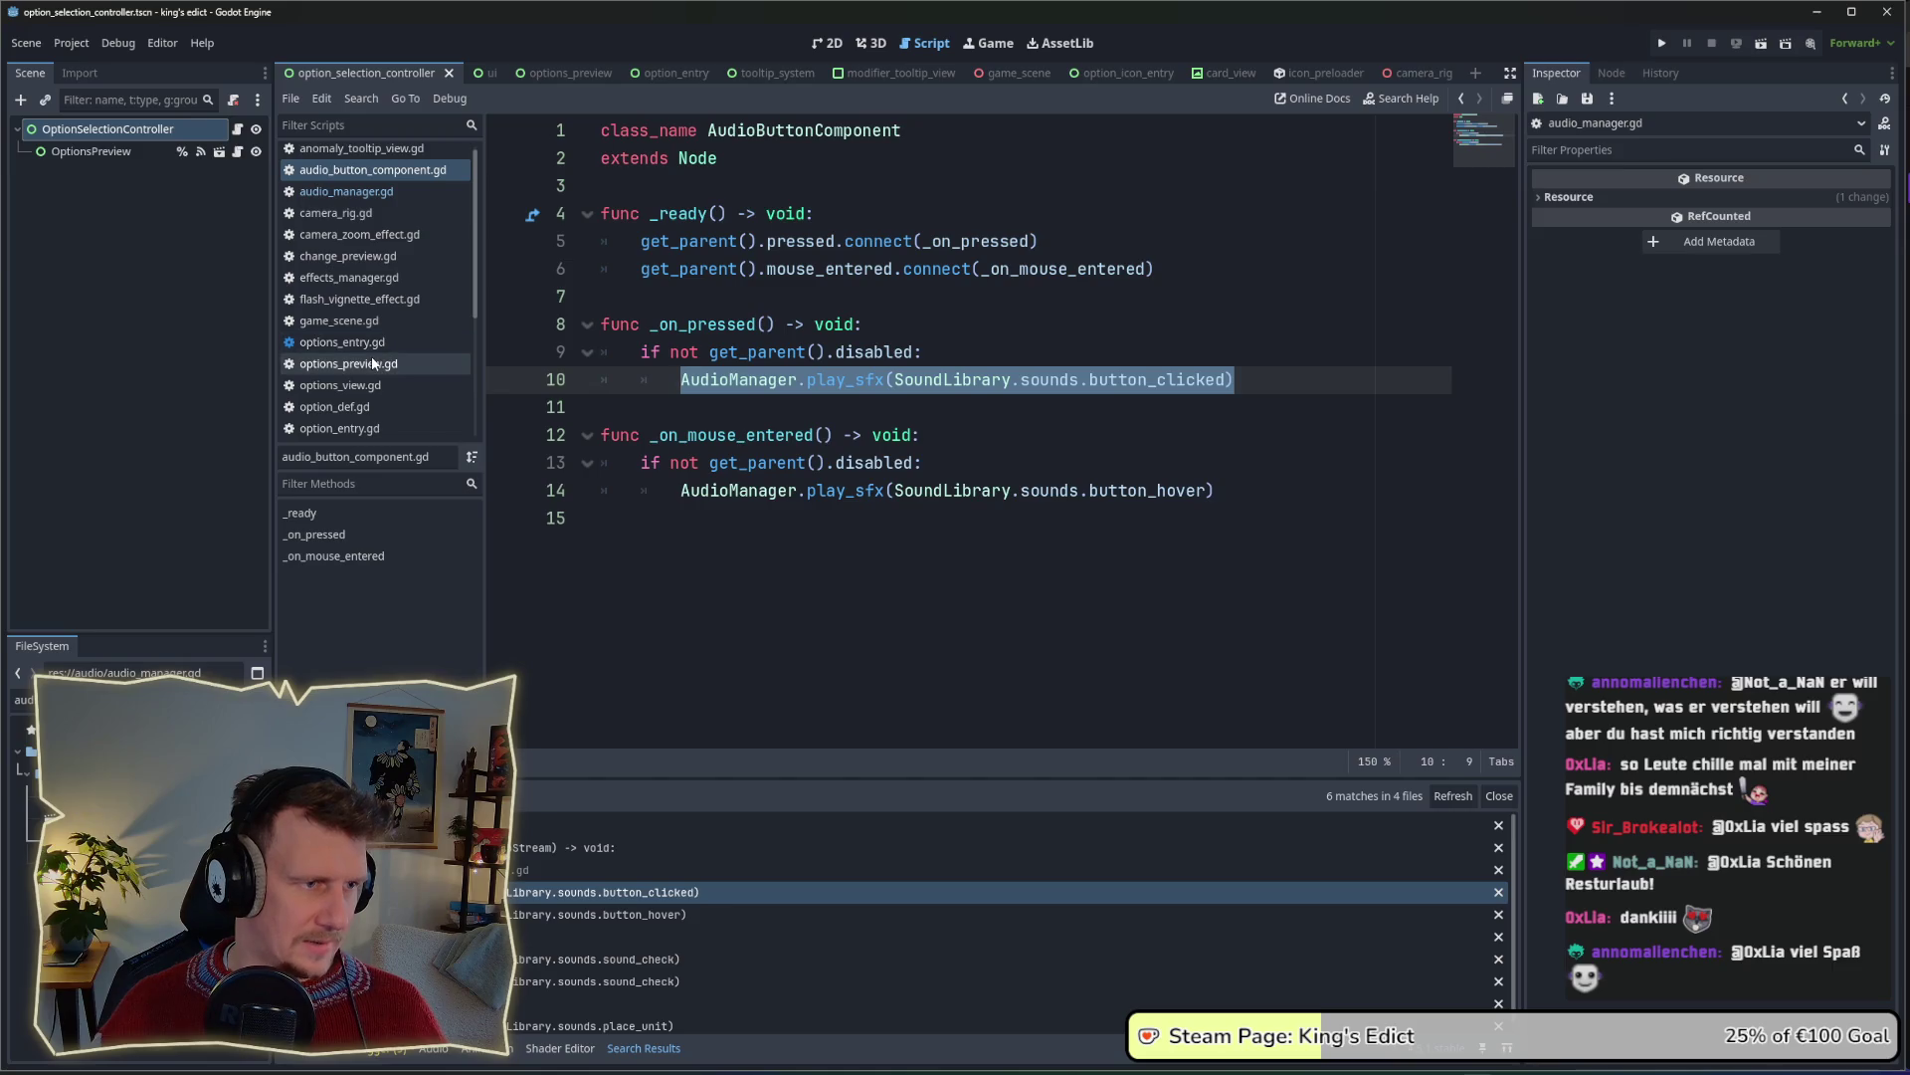
{"action": "left_click", "coordinate": [236, 129]}
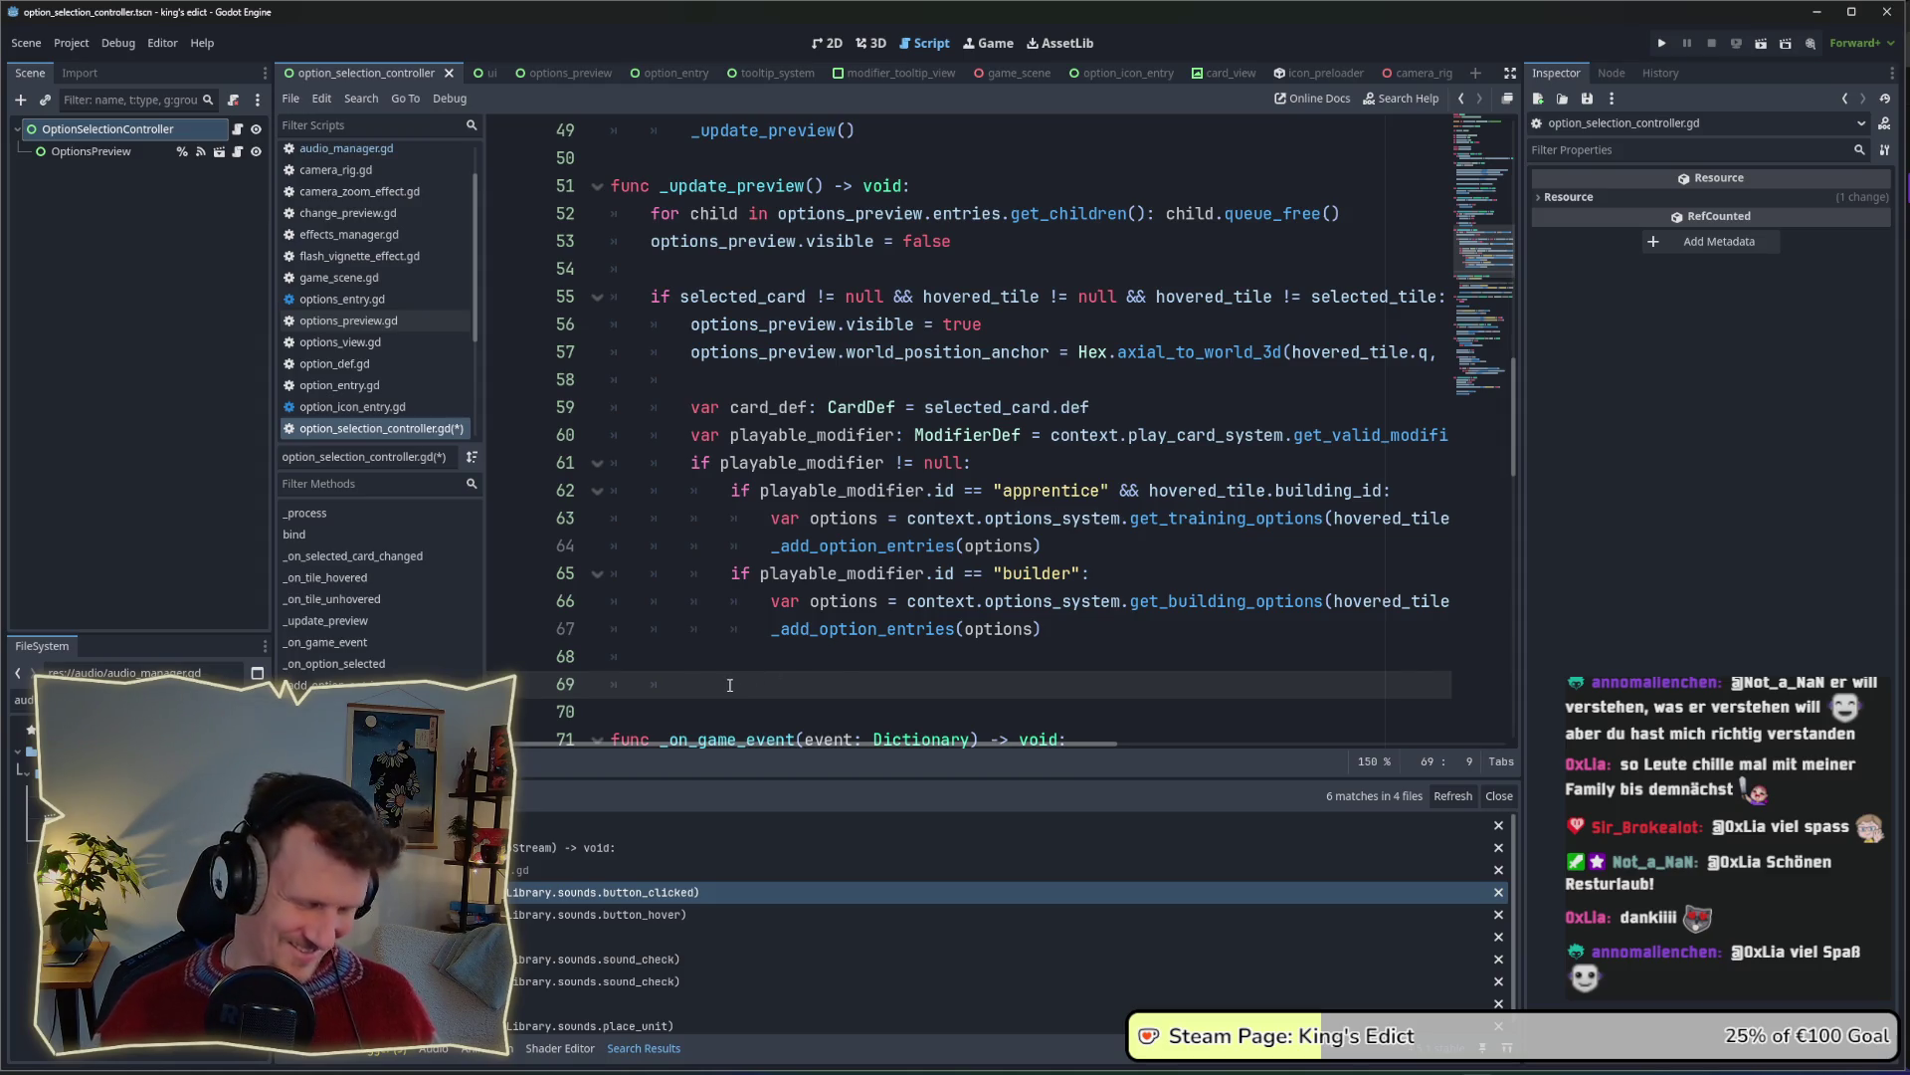
Paste the AudioManager.play_sfx call on line 69 and delete its button_clicked sound name.
{"action": "type", "text": "AudioManager.play_sfx(SoundLibrary.sounds.button_clicked)"}
{"action": "double_click", "coordinate": [1146, 689]}
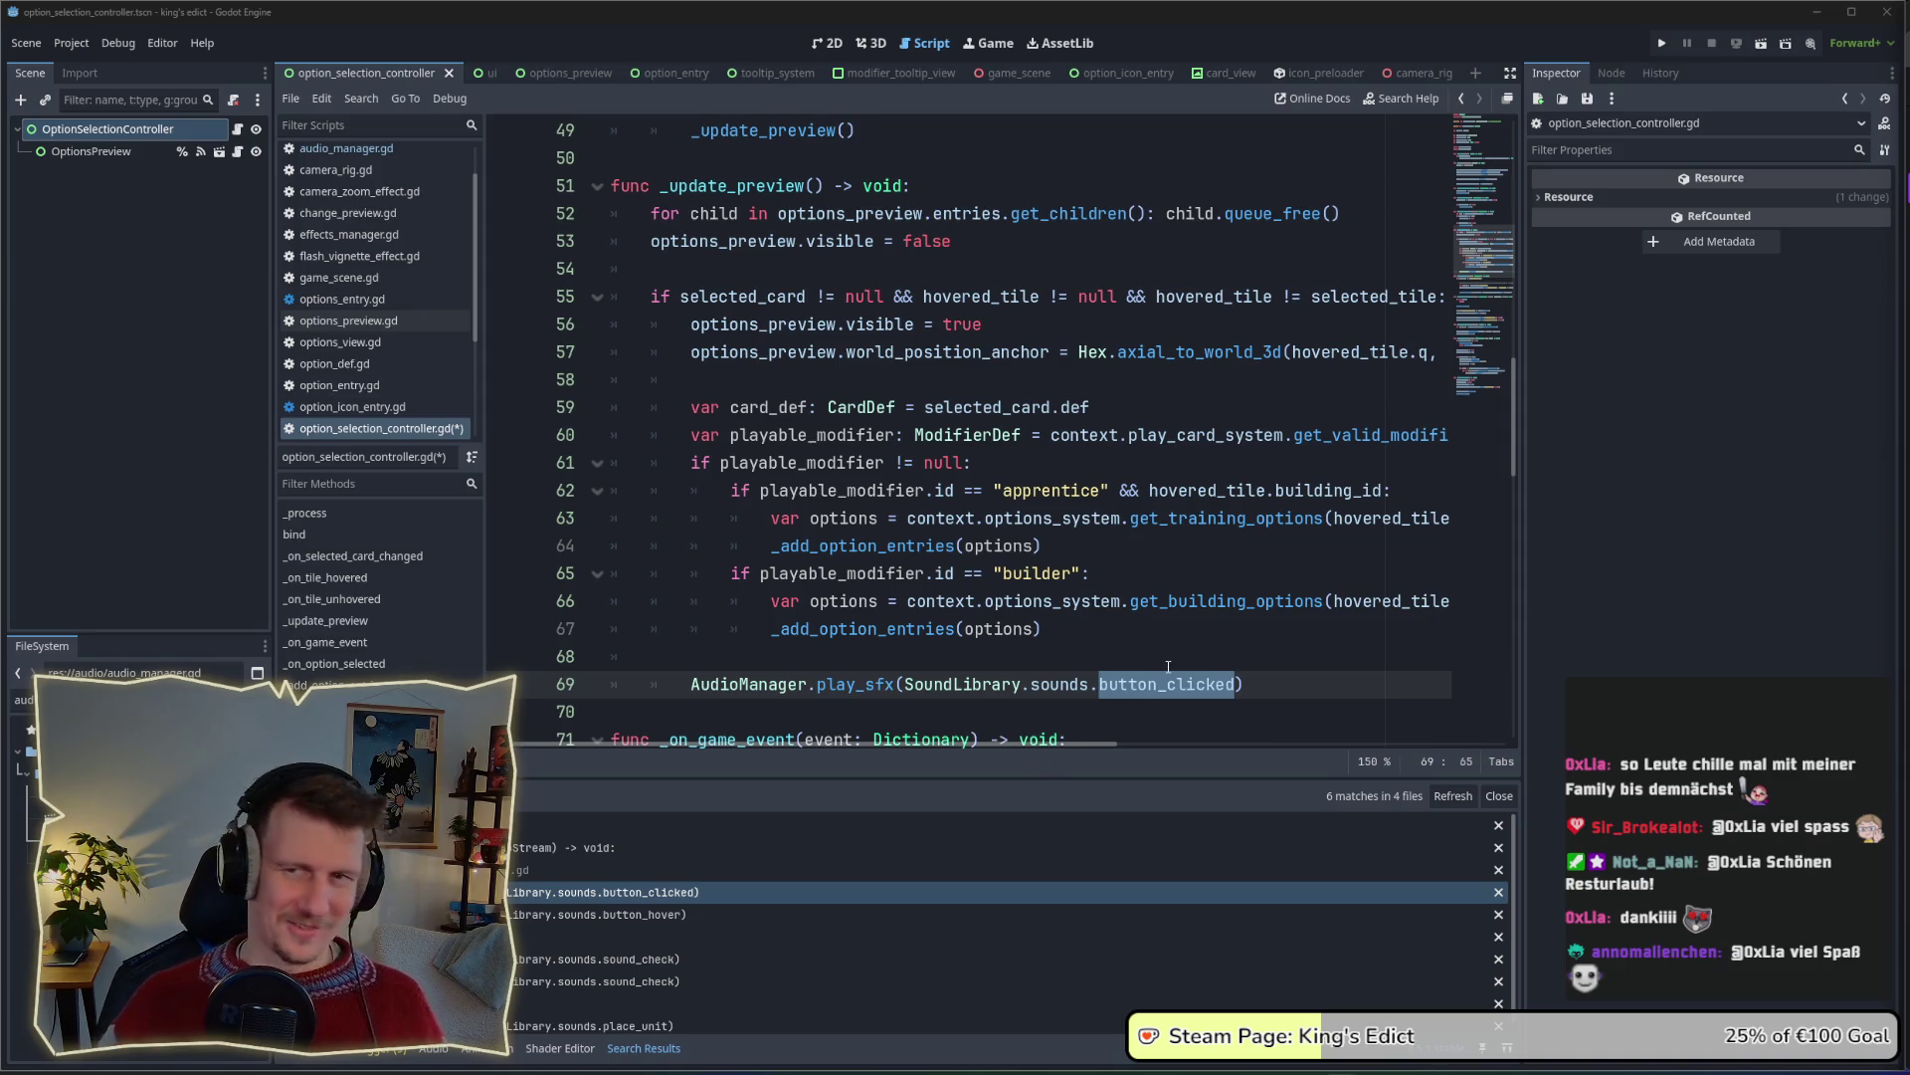
{"action": "scroll", "coordinate": [1168, 665], "scroll_direction": "down", "scroll_amount": 1}
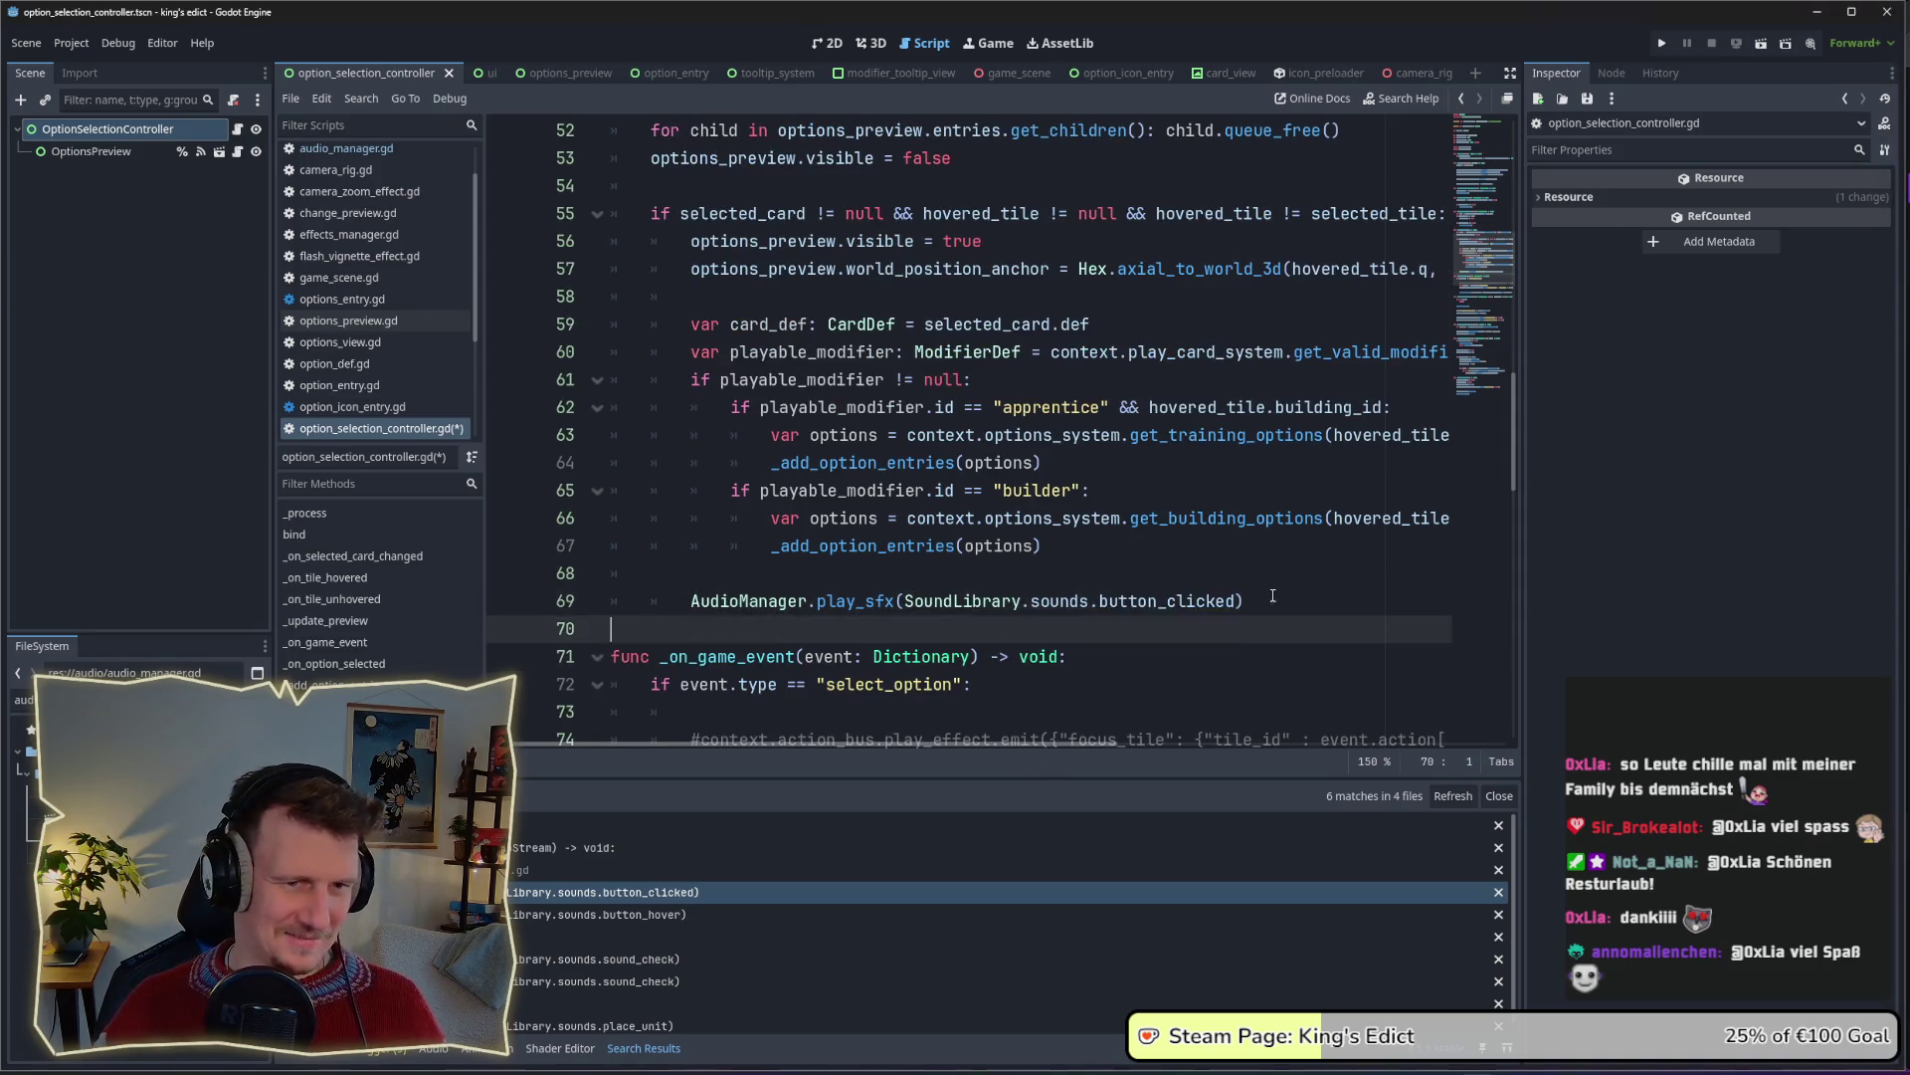
{"action": "double_click", "coordinate": [1209, 601]}
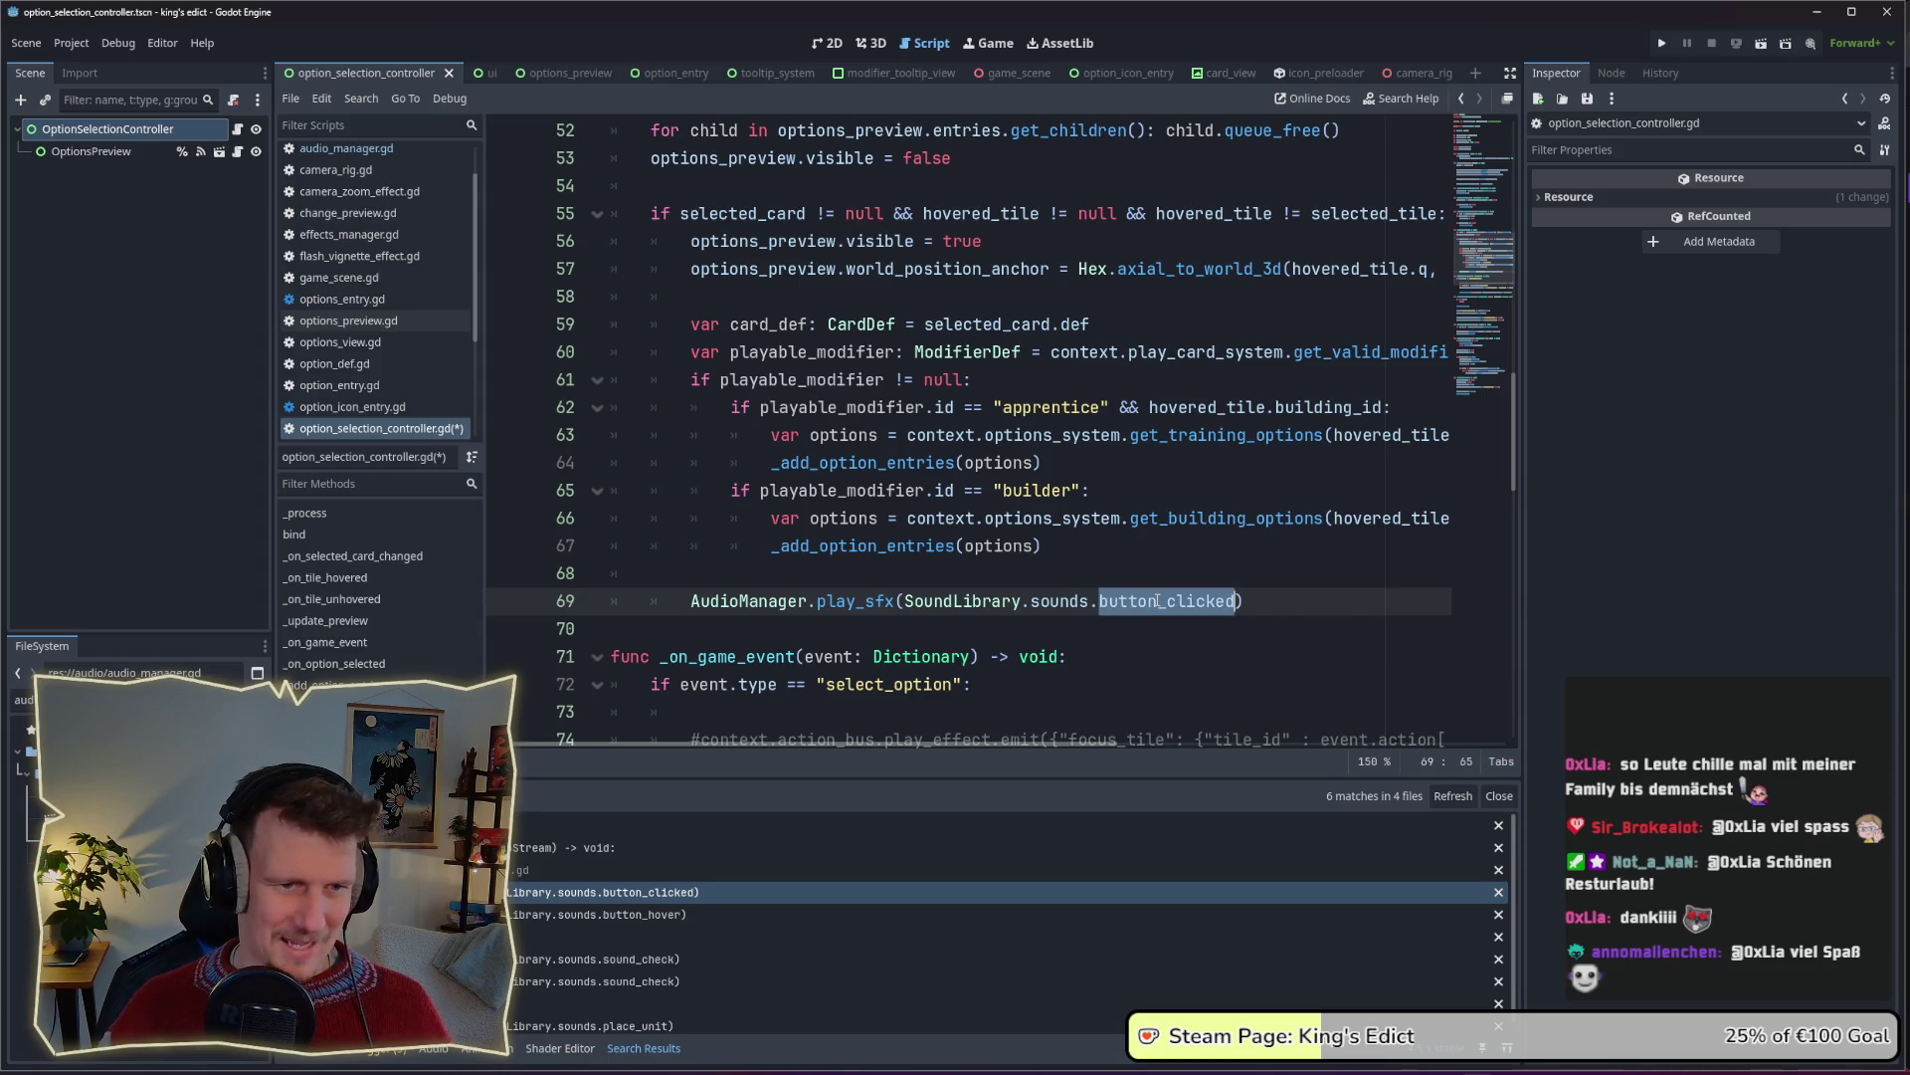
{"action": "key", "text": "BackSpace"}
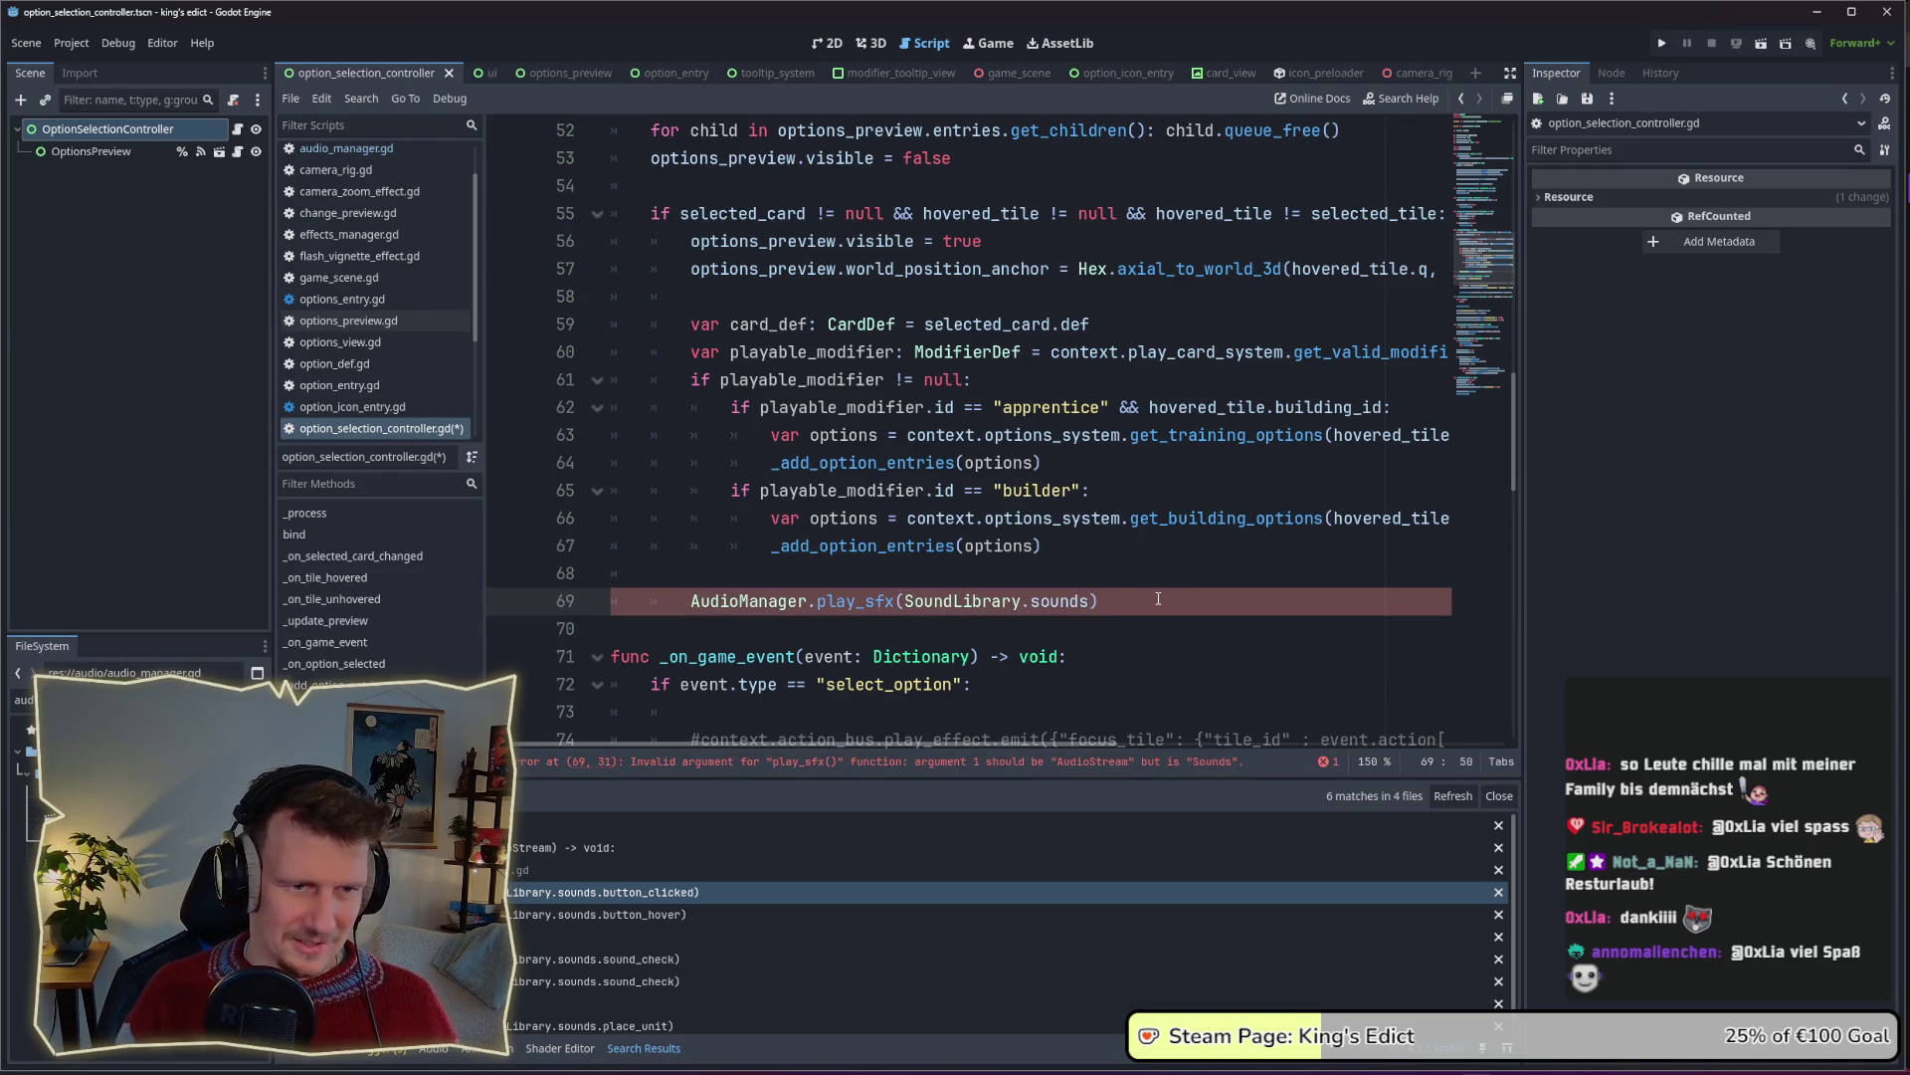
Check the available sound suggestions, then open sound_library.gd via the SoundLibrary reference.
{"action": "key", "text": "ctrl+space"}
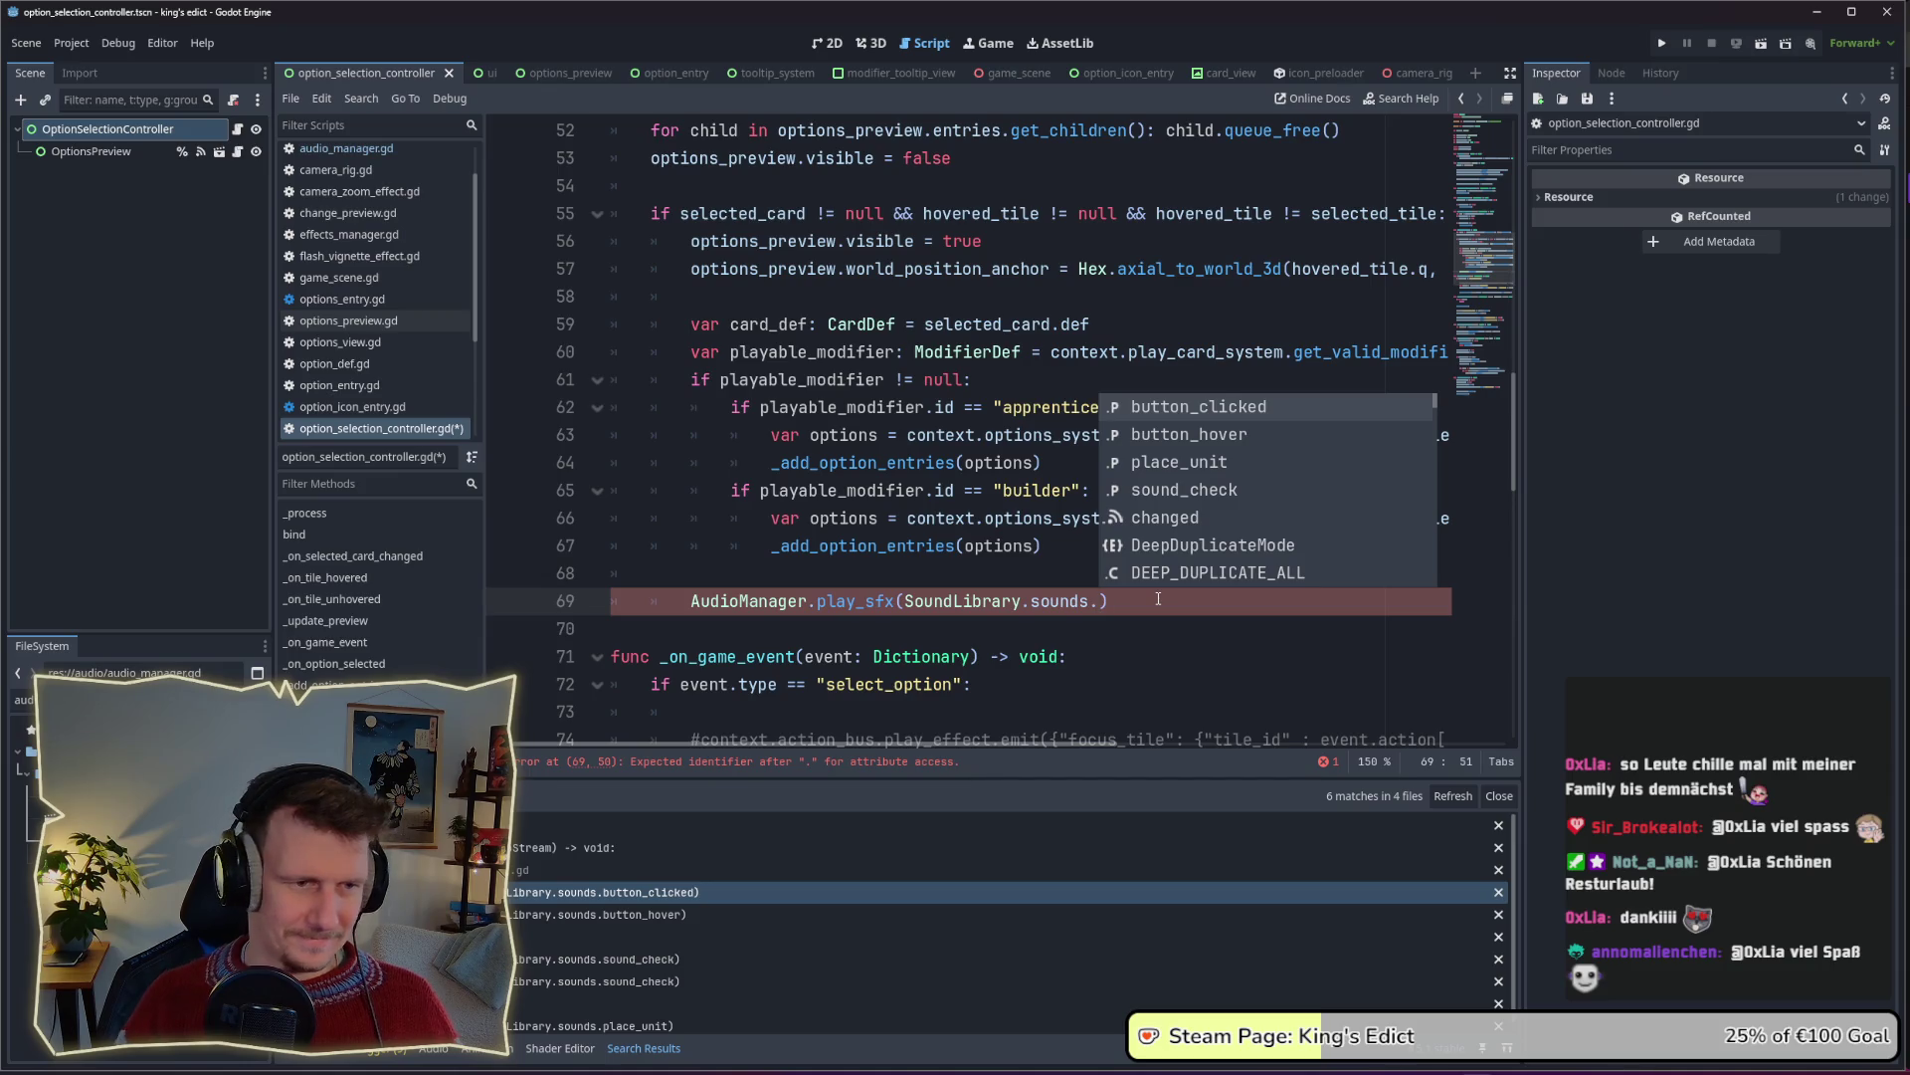
{"action": "key", "text": "Escape"}
{"action": "left_click", "coordinate": [980, 601], "text": "ctrl"}
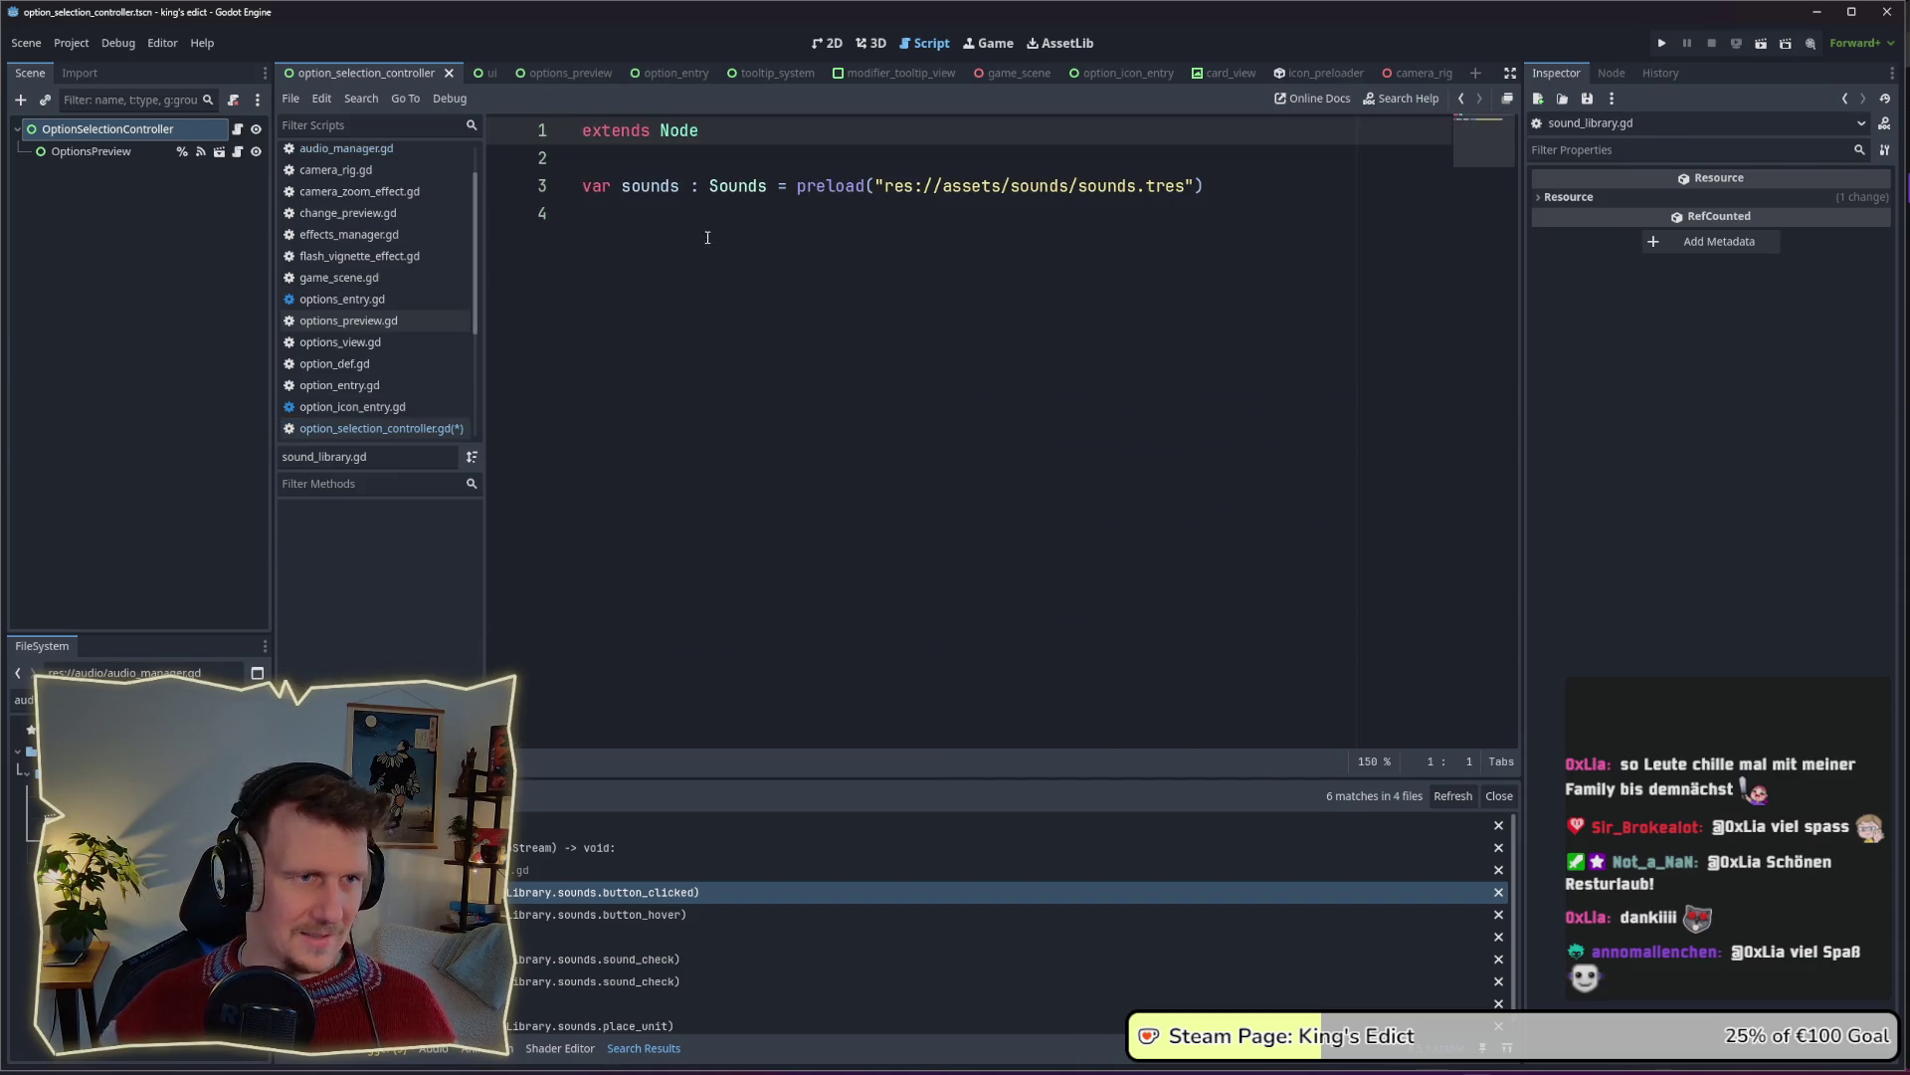
{"action": "left_click", "coordinate": [738, 186], "text": "ctrl"}
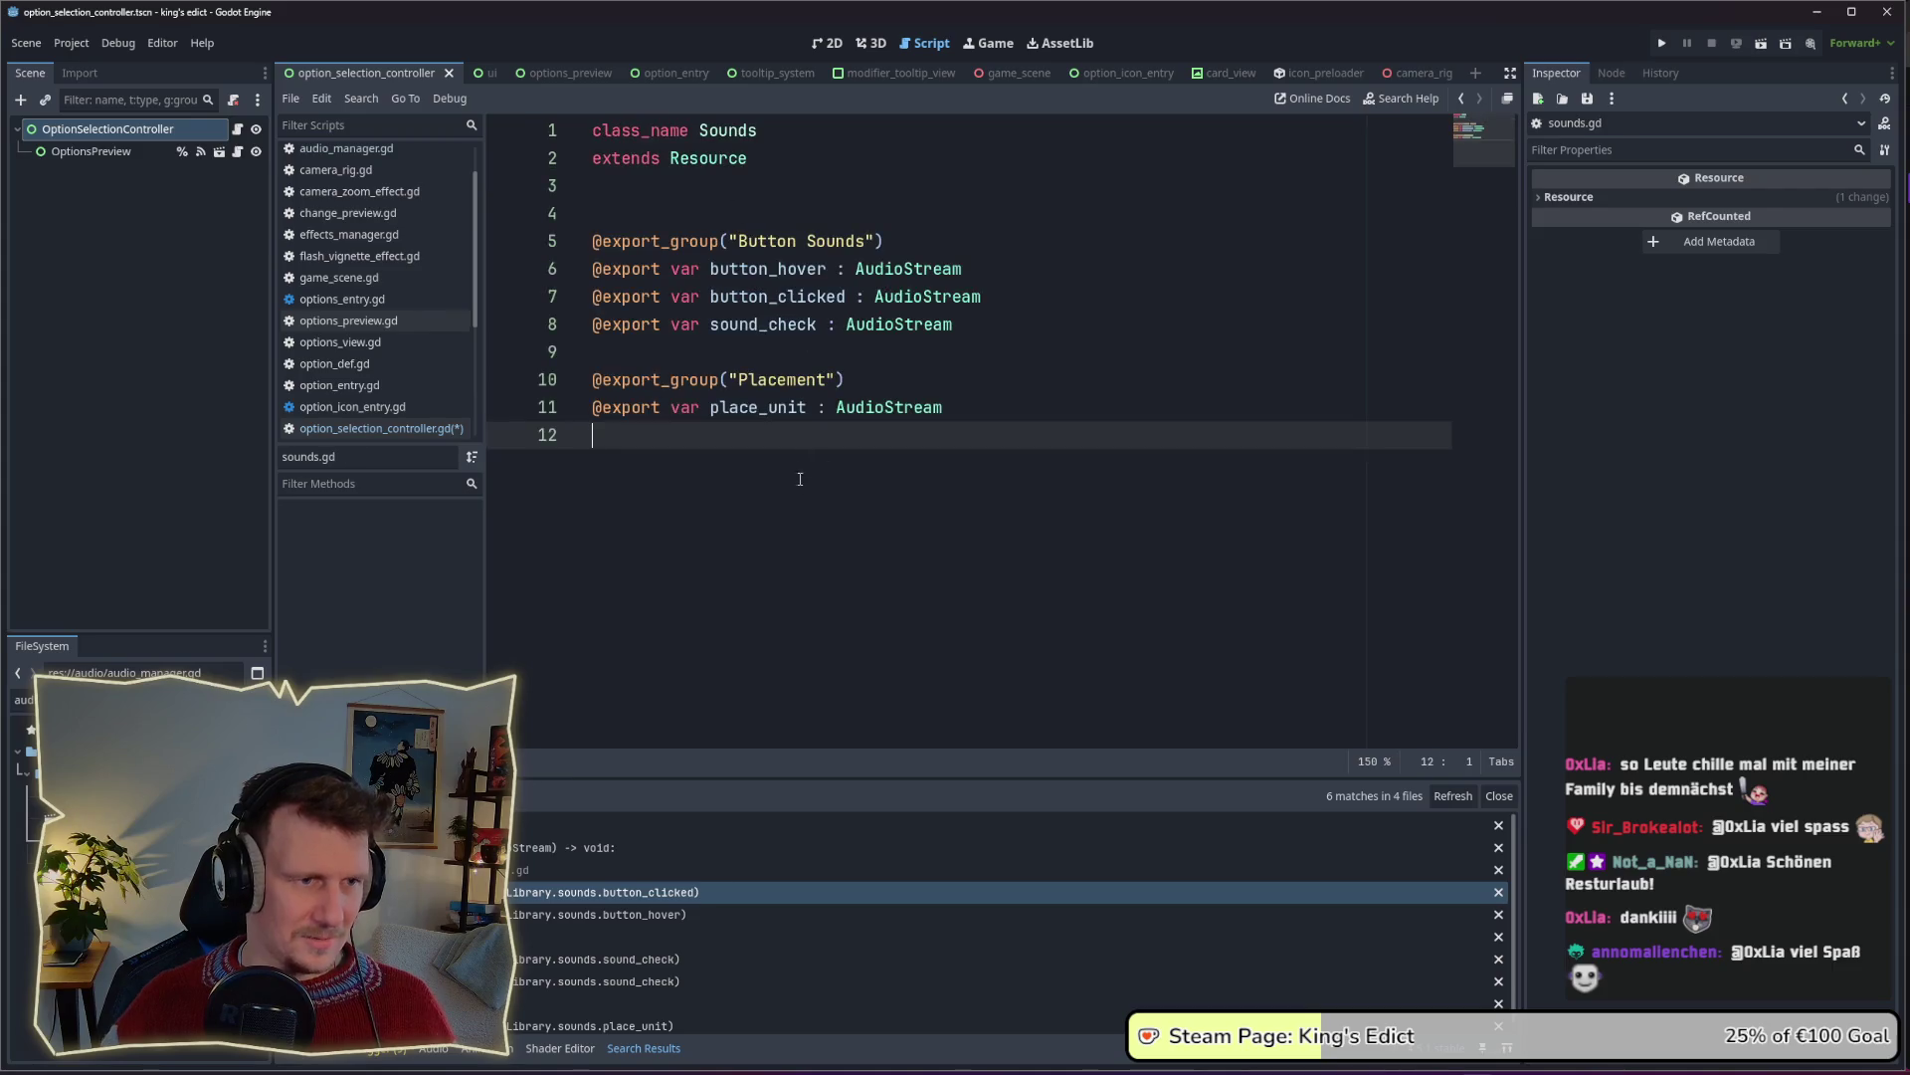
{"action": "key", "text": "Return"}
{"action": "key", "text": "Return"}
{"action": "type", "text": "@export"}
{"action": "key", "text": "BackSpace"}
{"action": "type", "text": "_gro"}
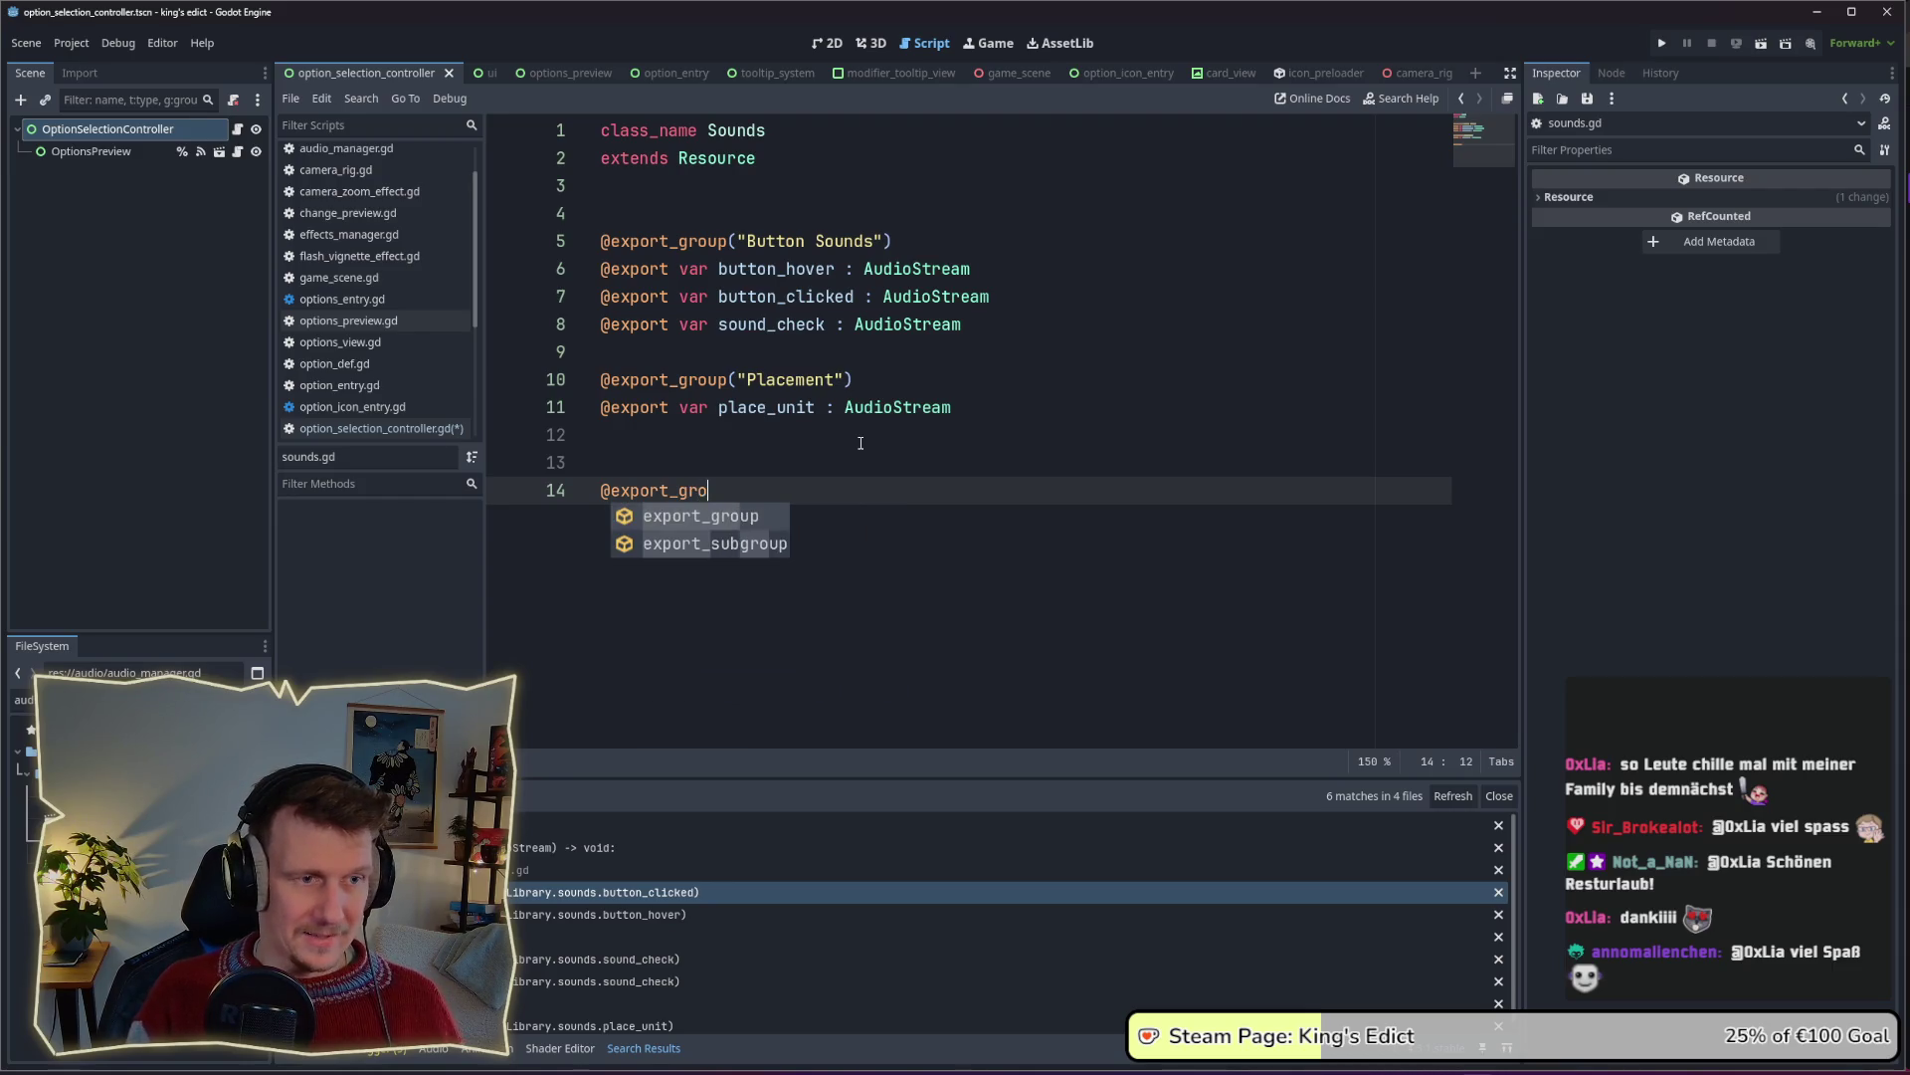
{"action": "type", "text": "up(\""}
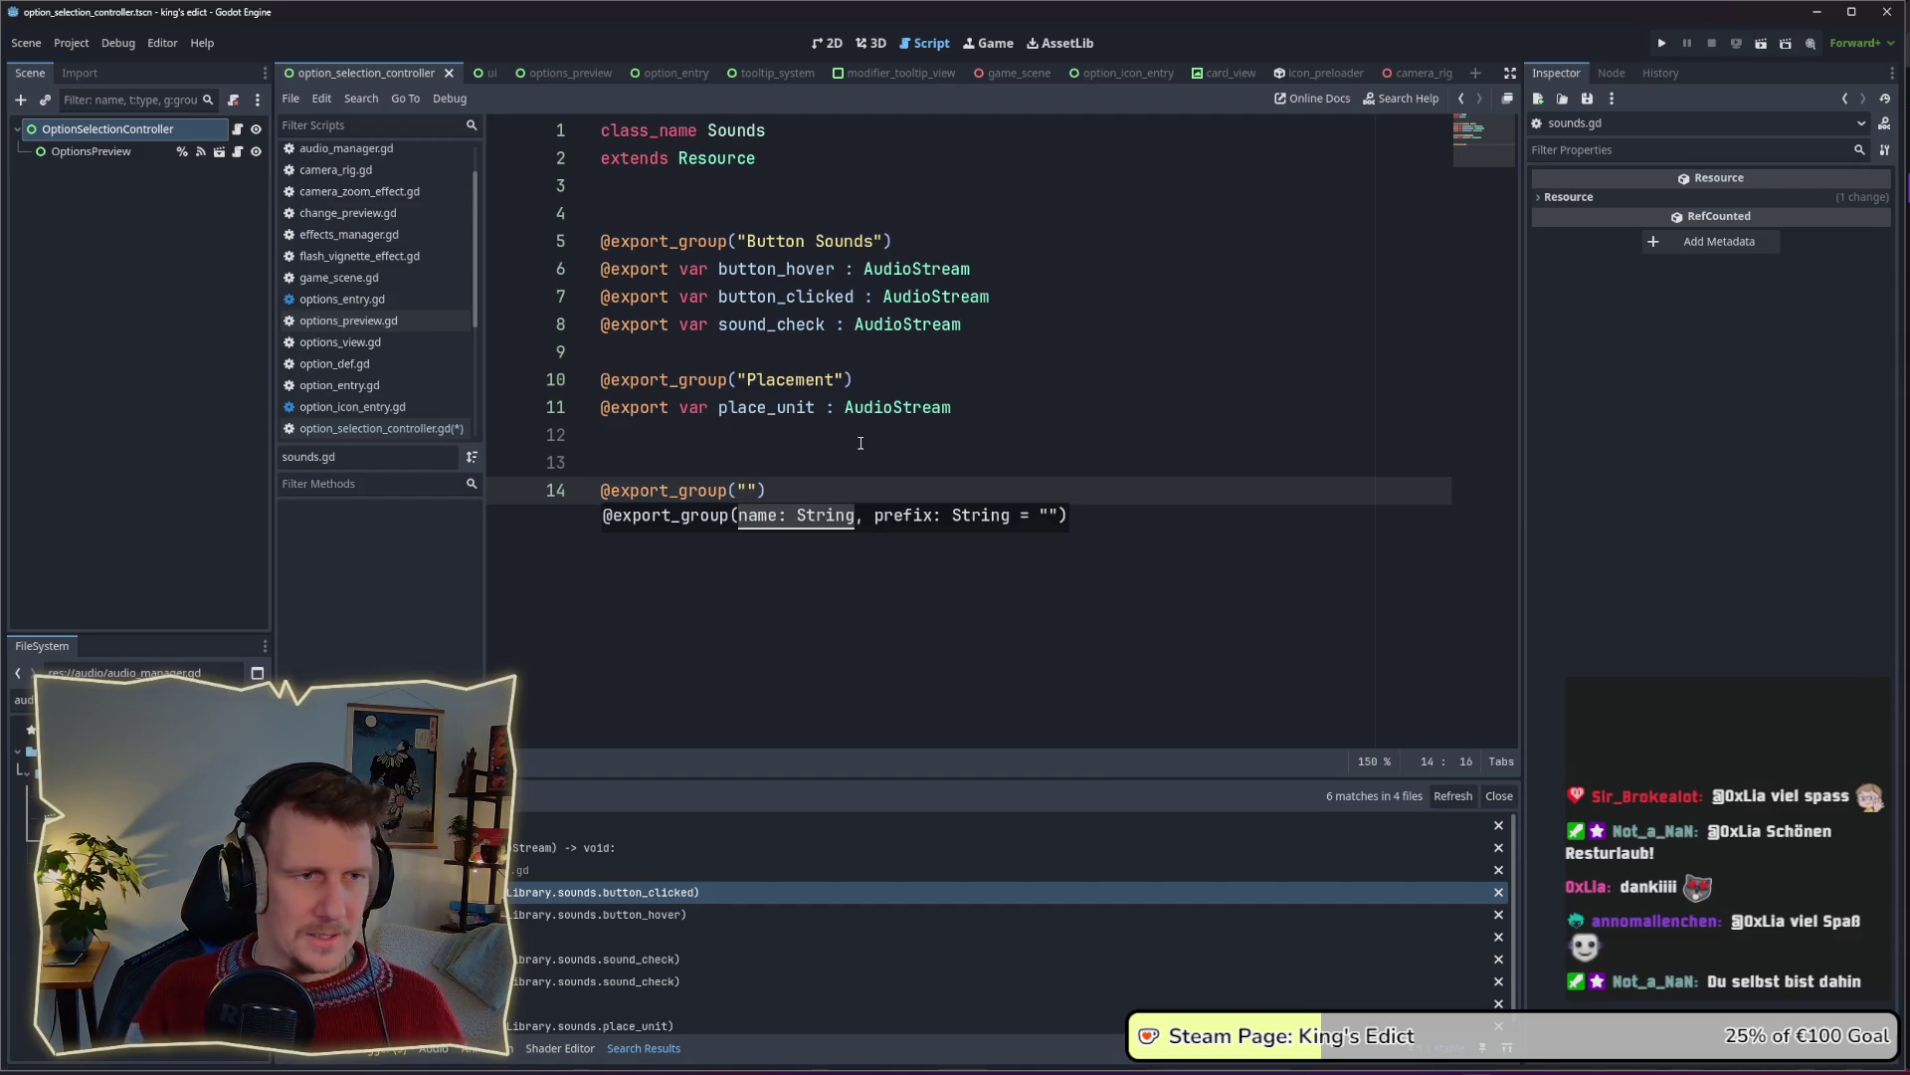
{"action": "type", "text": "Option"}
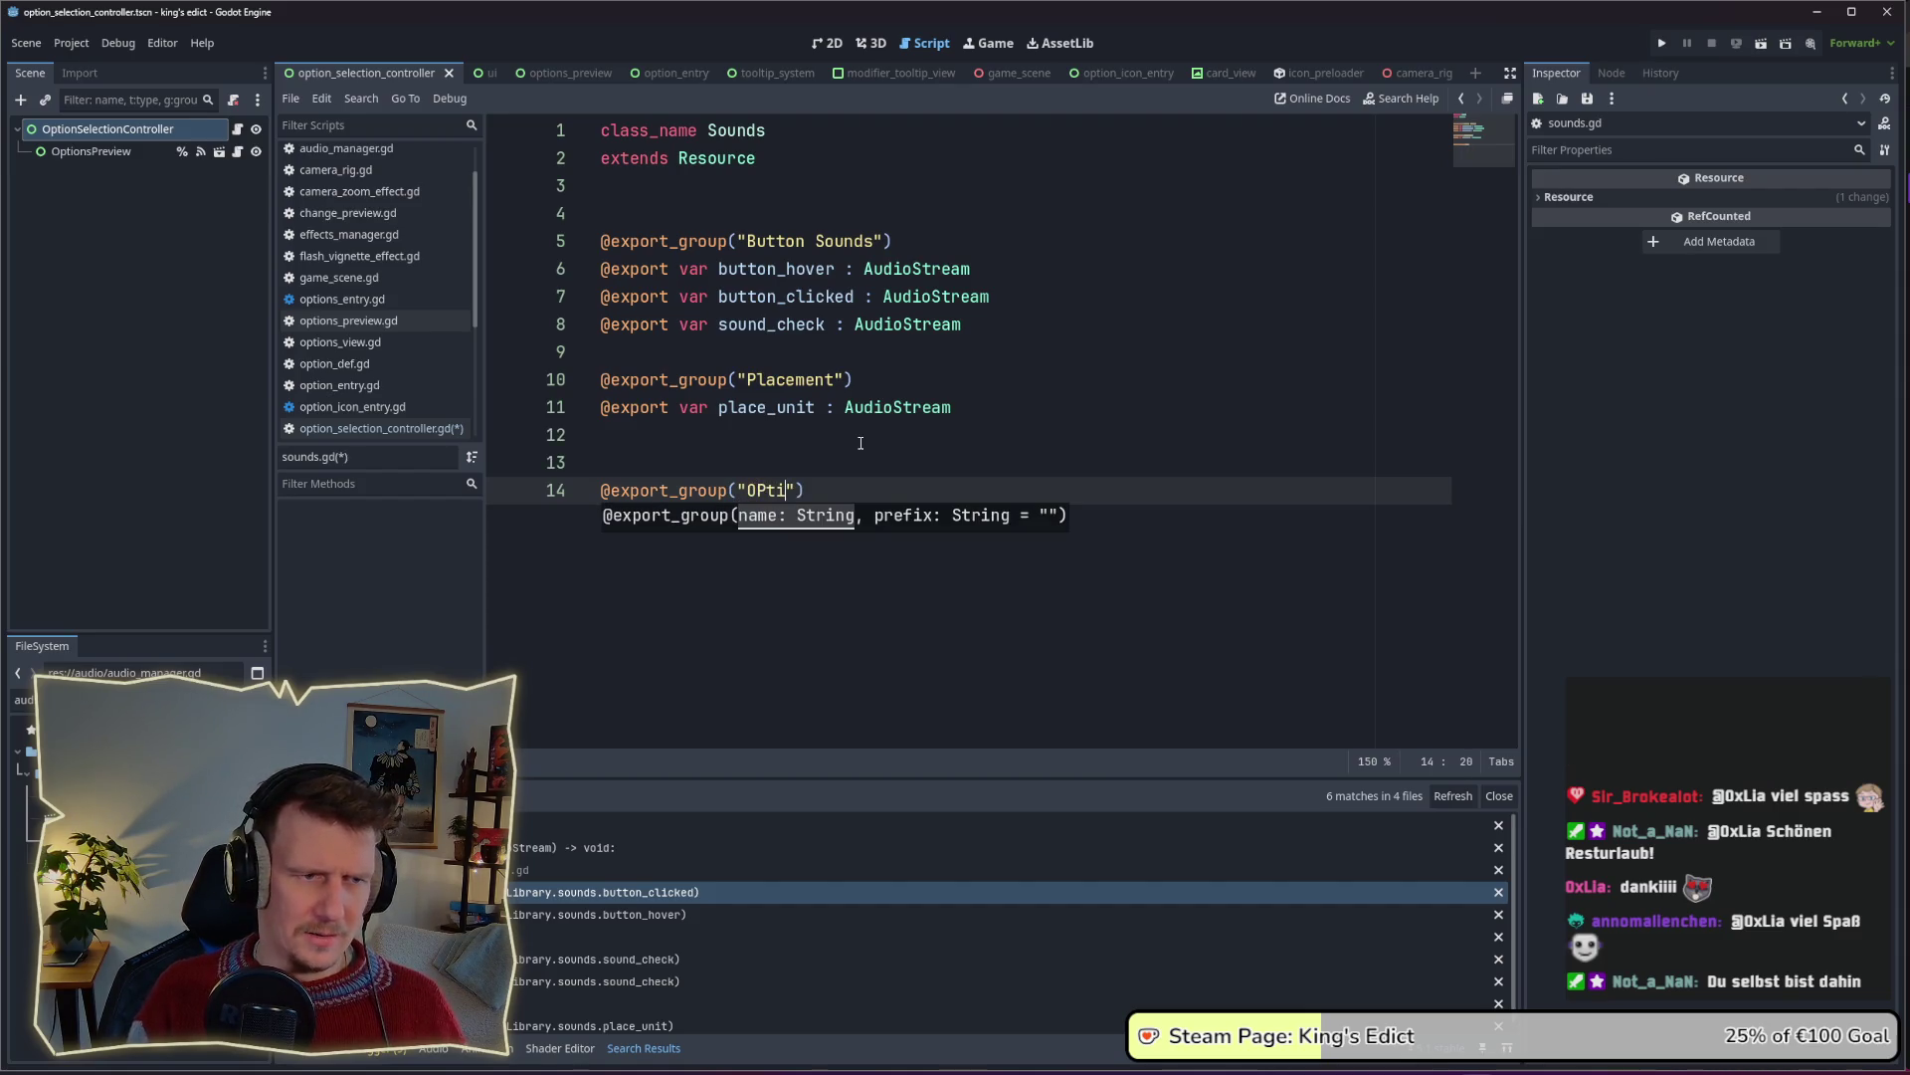
{"action": "type", "text": " S"}
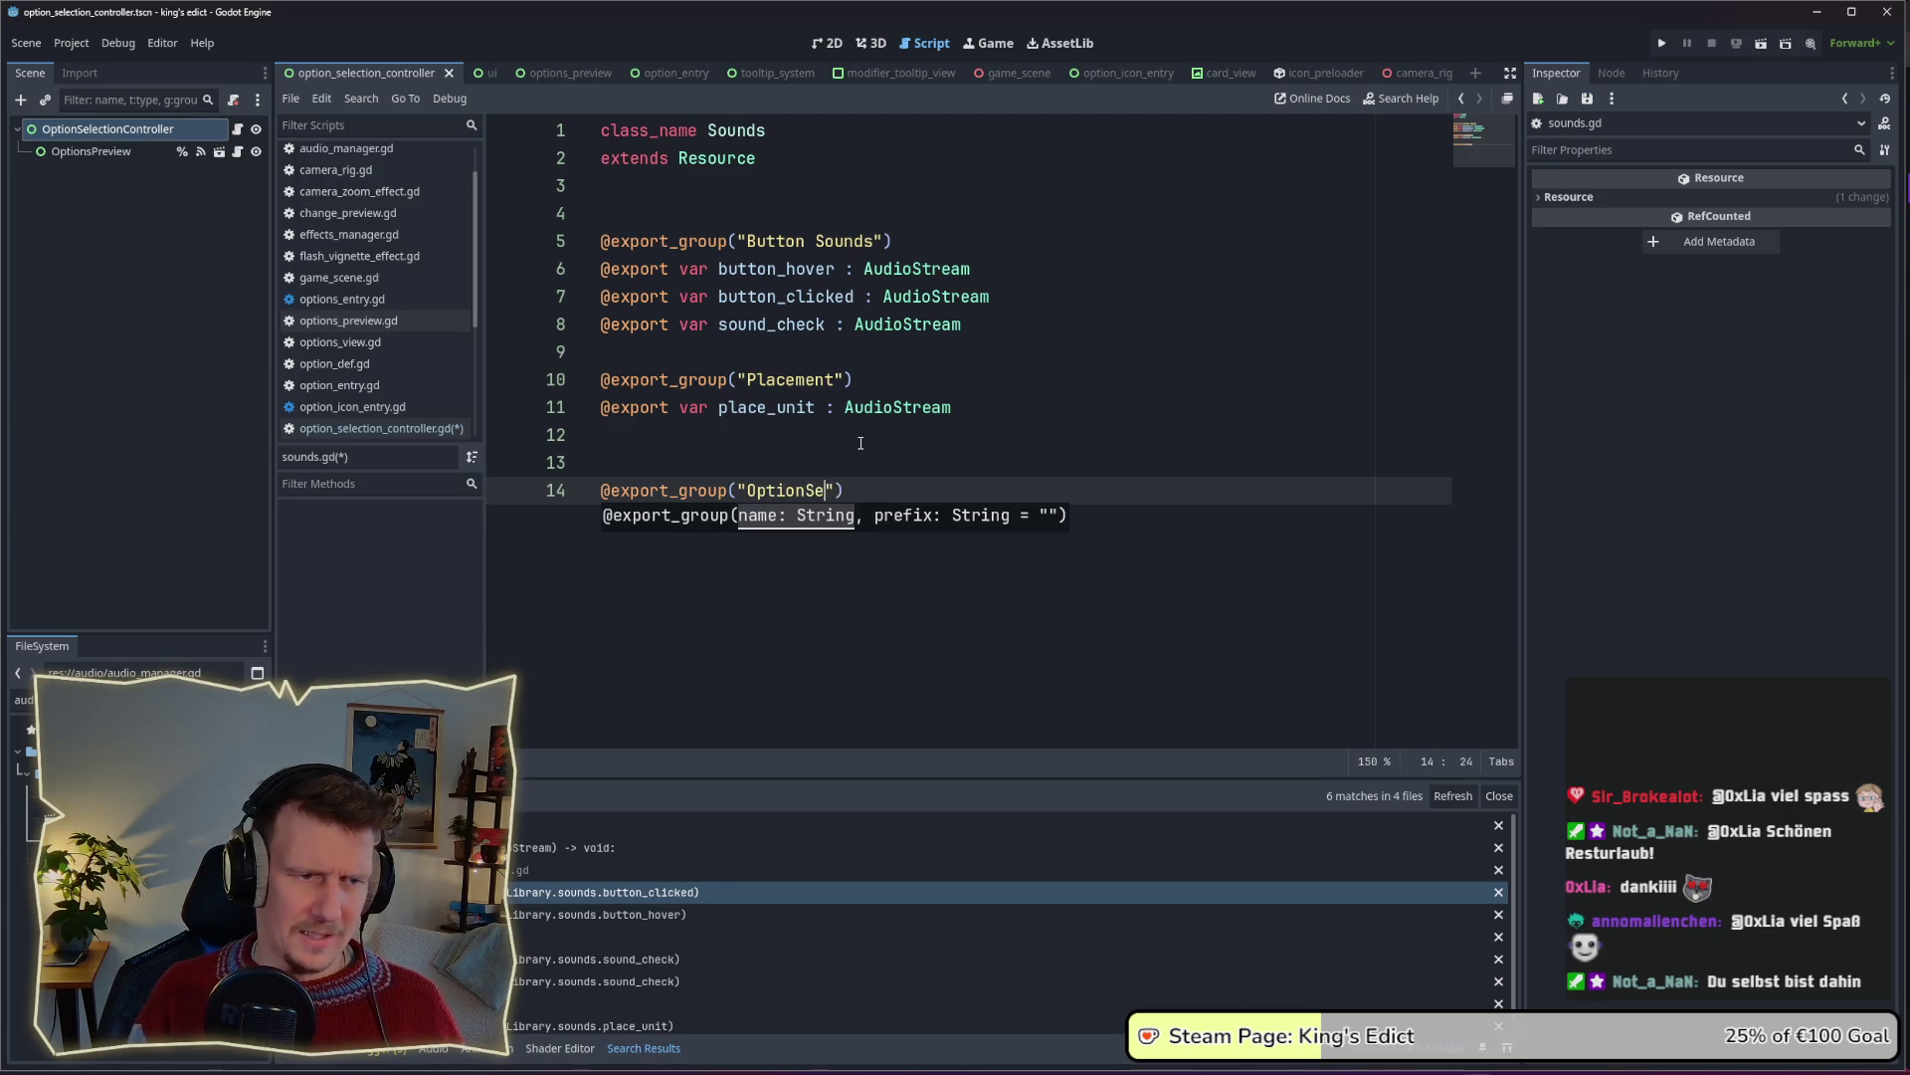
{"action": "type", "text": "election"}
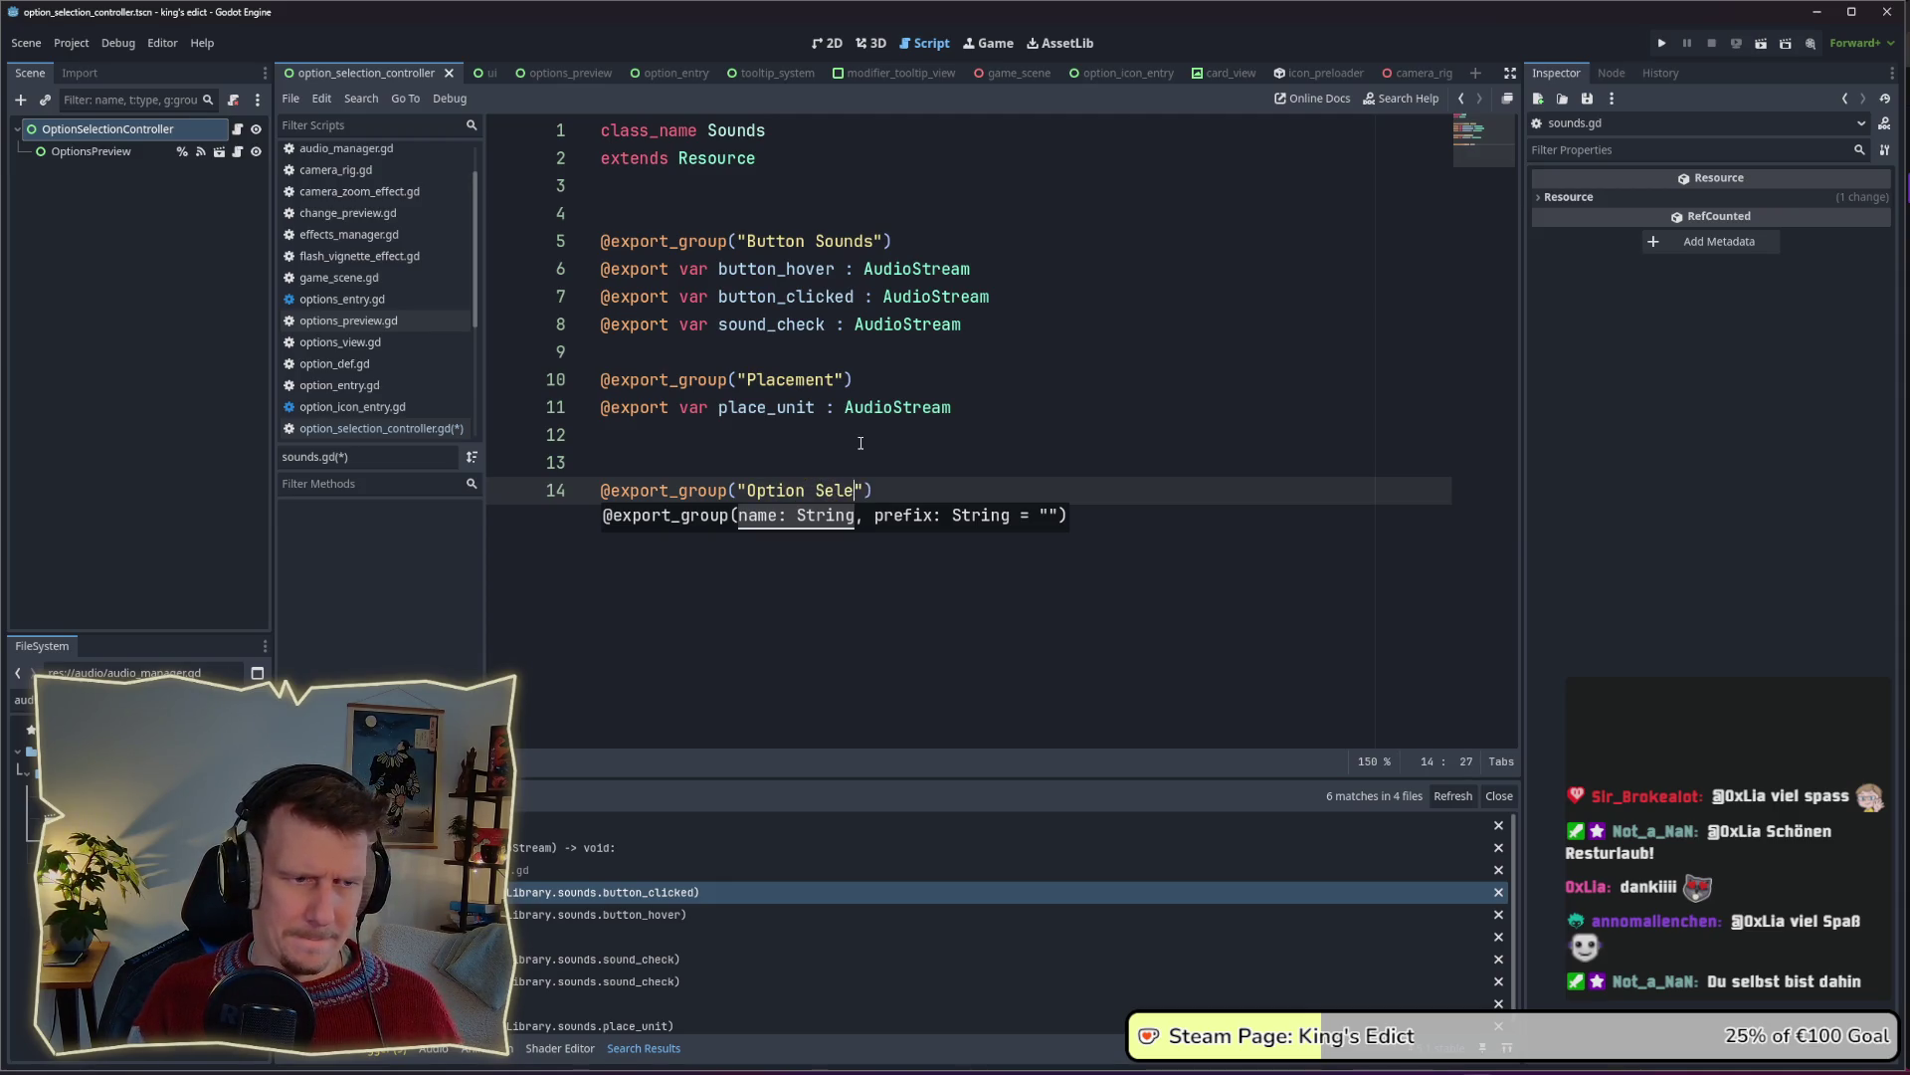
{"action": "key", "text": "ctrl+s"}
Copy the place_unit AudioStream declaration onto new line 15 under the group.
{"action": "left_click", "coordinate": [966, 484]}
{"action": "key", "text": "Return"}
{"action": "left_click_drag", "start_coordinate": [954, 407], "coordinate": [640, 438]}
{"action": "key", "text": "ctrl+c"}
{"action": "left_click", "coordinate": [769, 519]}
{"action": "key", "text": "ctrl+v"}
Rename the copied variable to open_selection_preview.
{"action": "double_click", "coordinate": [769, 520]}
{"action": "key", "text": "BackSpace"}
{"action": "type", "text": "hover"}
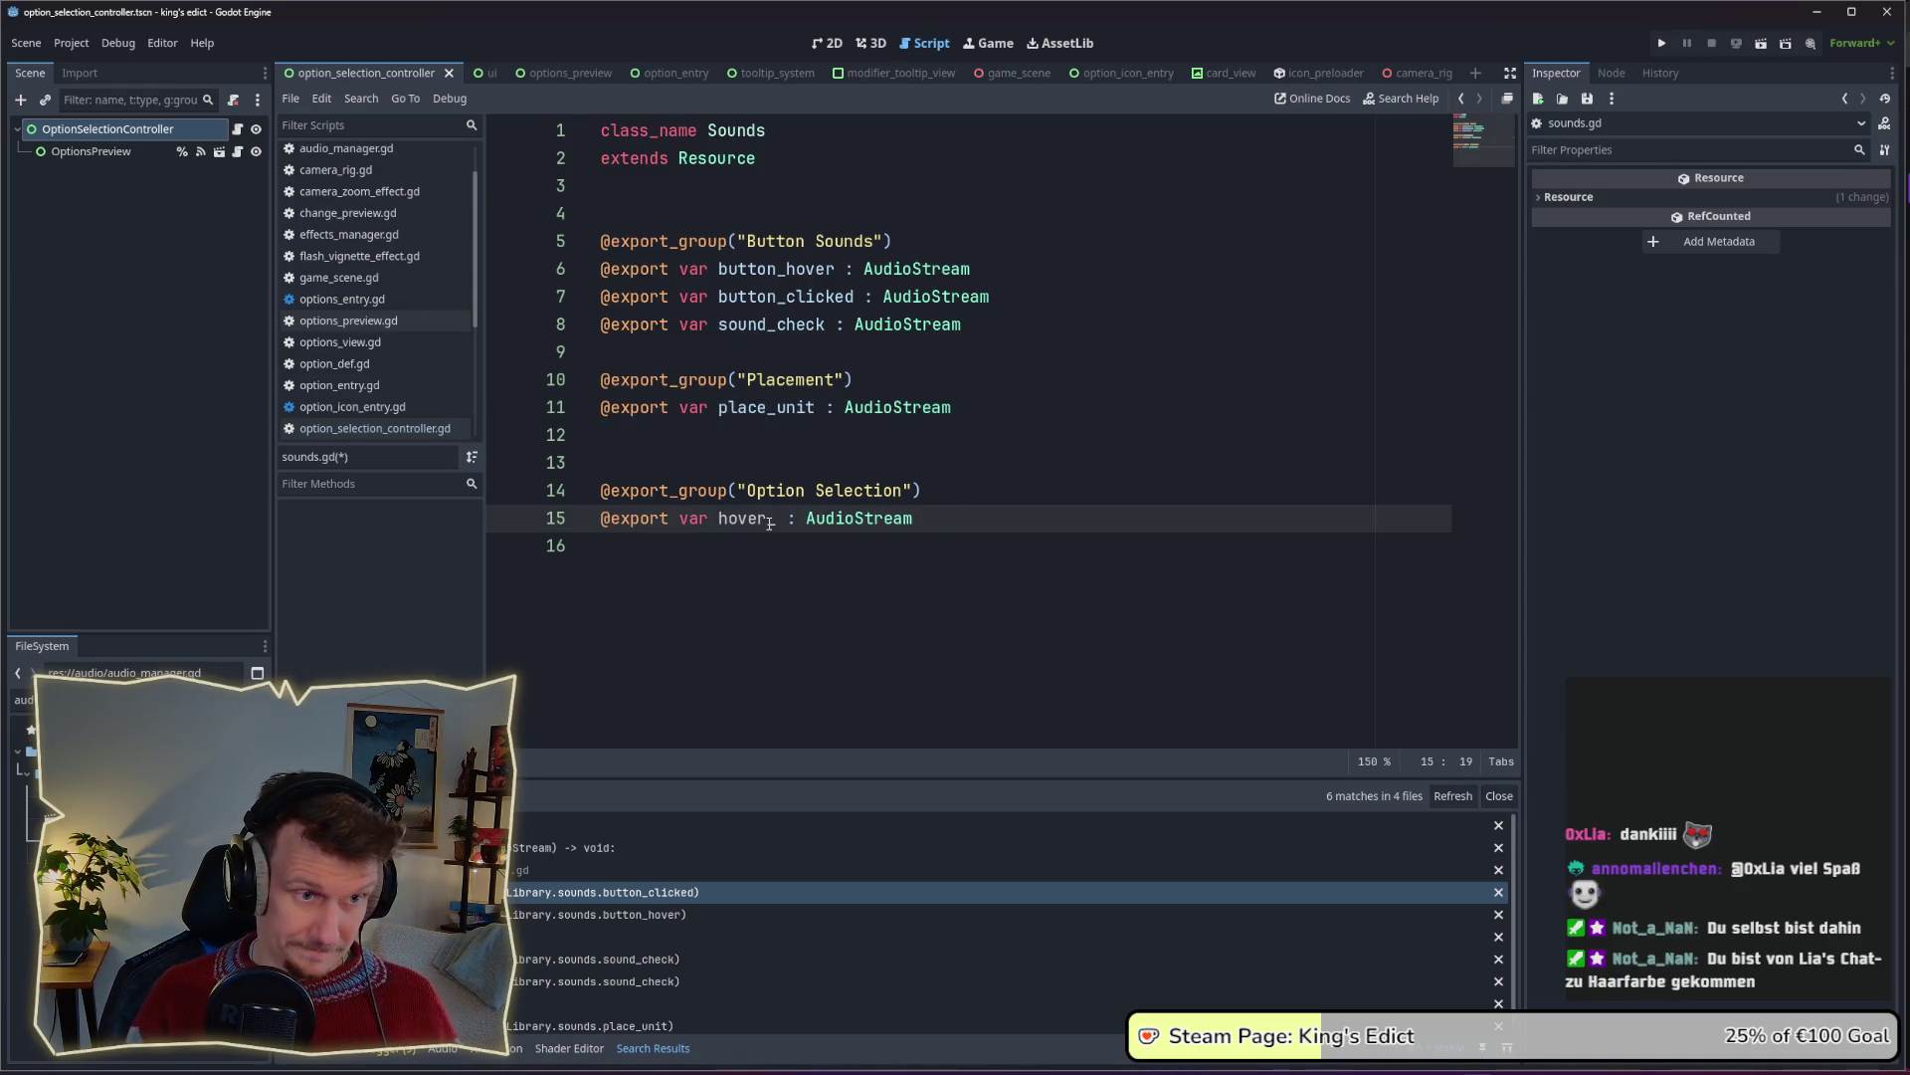
{"action": "key", "text": "BackSpace"}
{"action": "key", "text": "BackSpace"}
{"action": "key", "text": "BackSpace"}
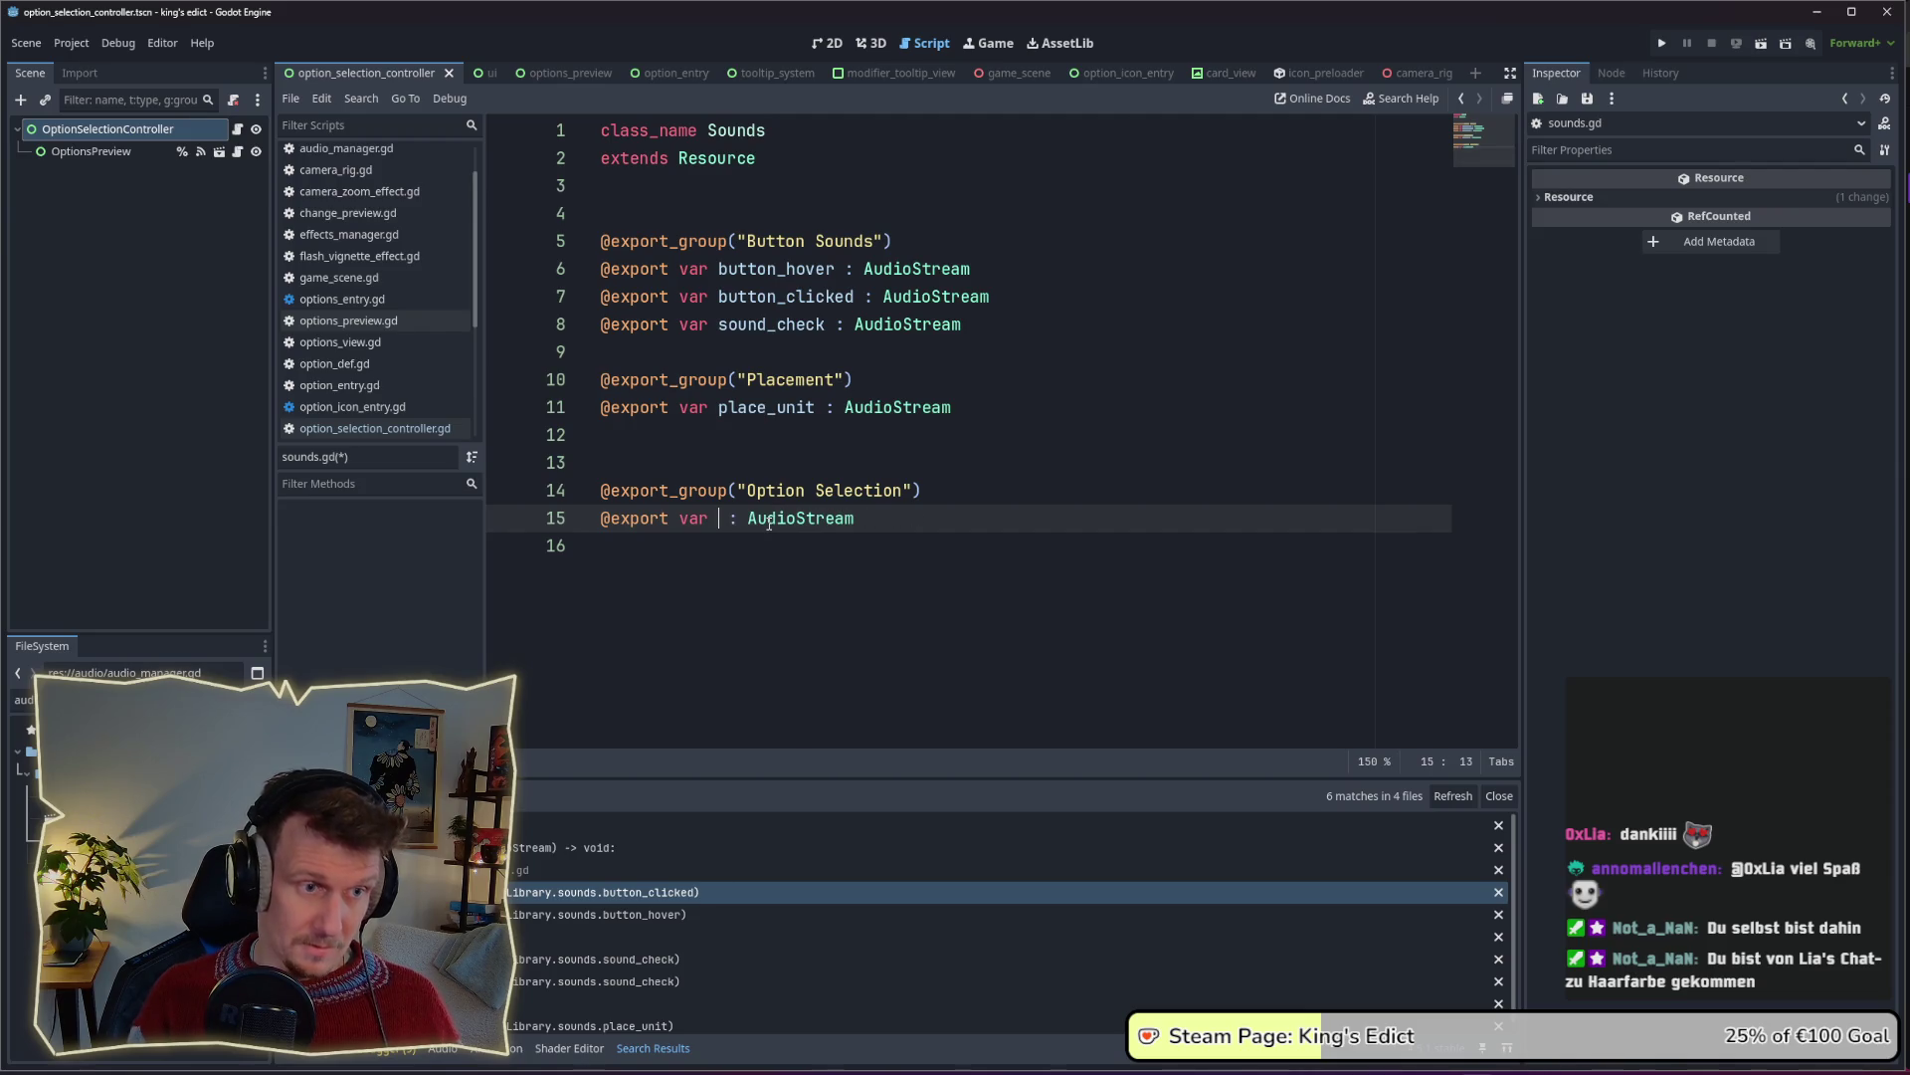
{"action": "type", "text": "opemn"}
{"action": "key", "text": "BackSpace"}
{"action": "key", "text": "BackSpace"}
{"action": "key", "text": "BackSpace"}
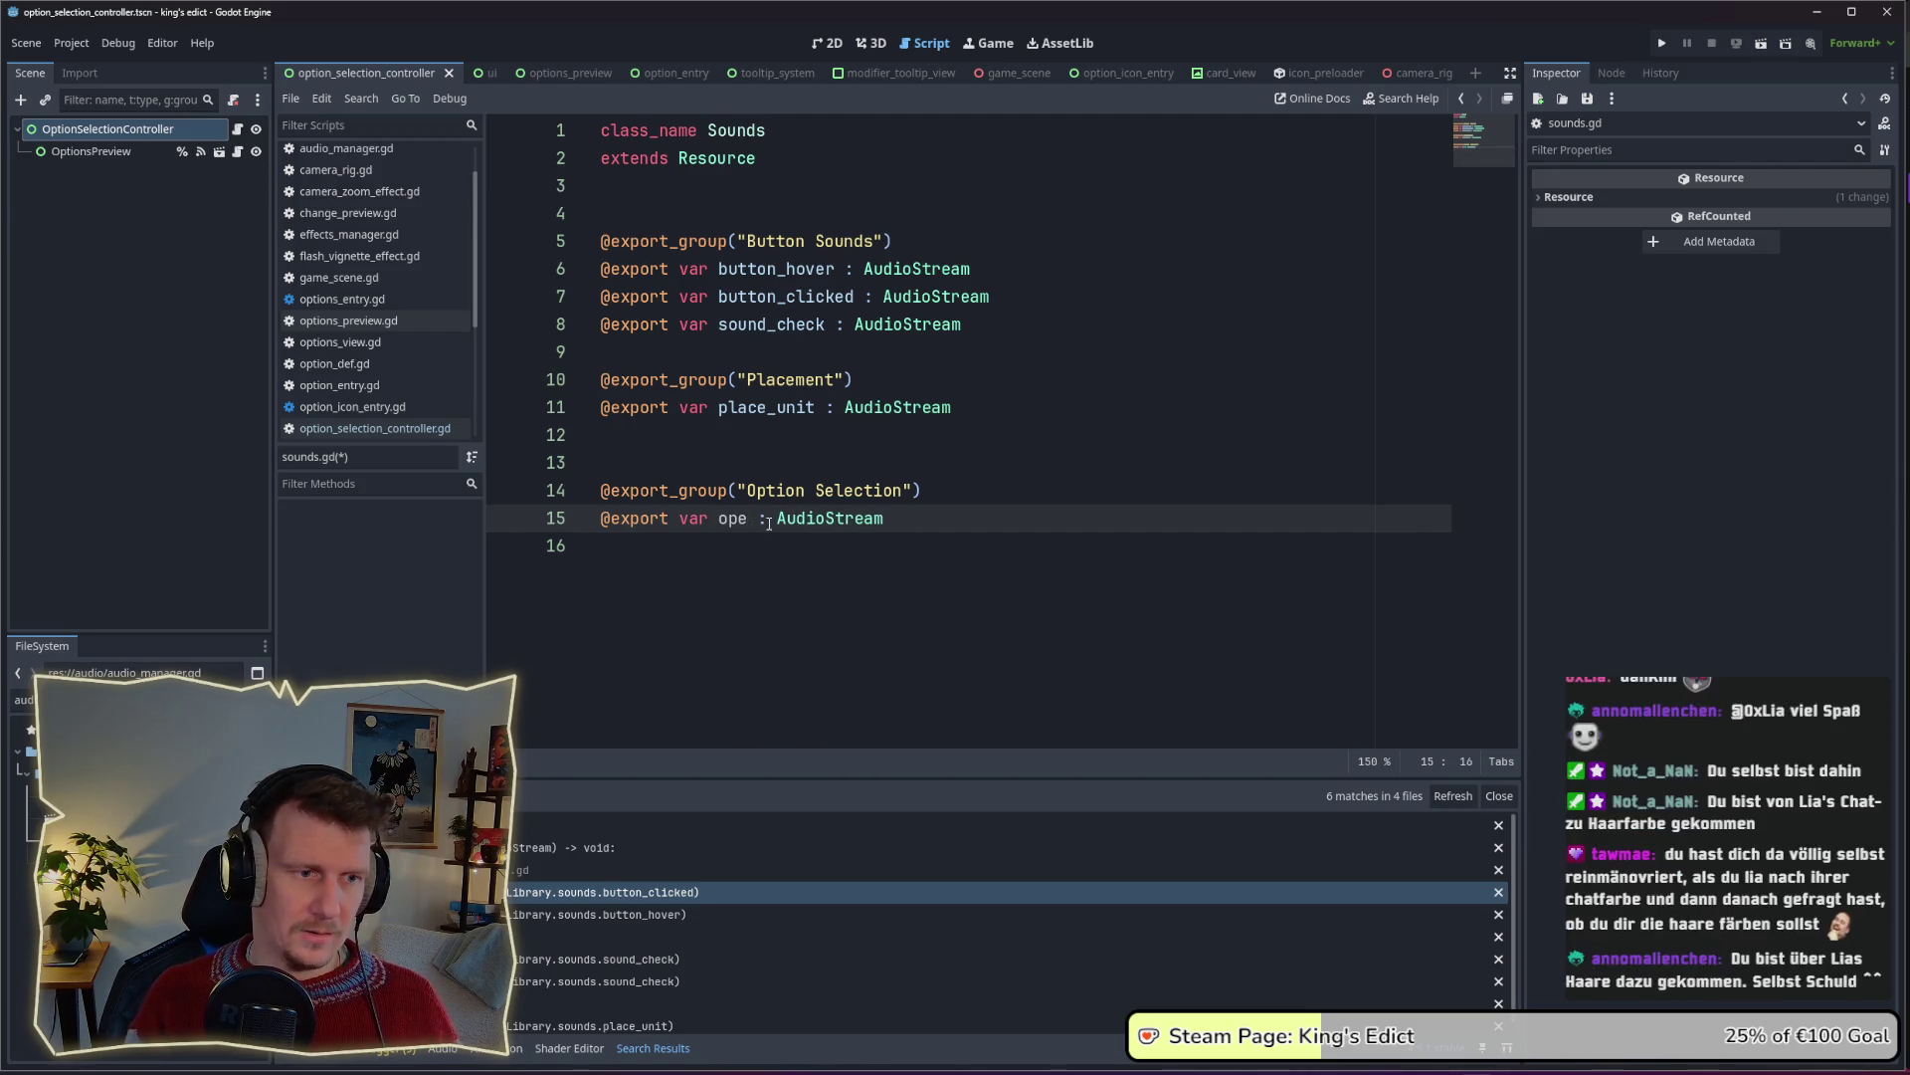
{"action": "type", "text": "p"}
{"action": "key", "text": "BackSpace"}
{"action": "type", "text": "o"}
{"action": "type", "text": "pen_selecti"}
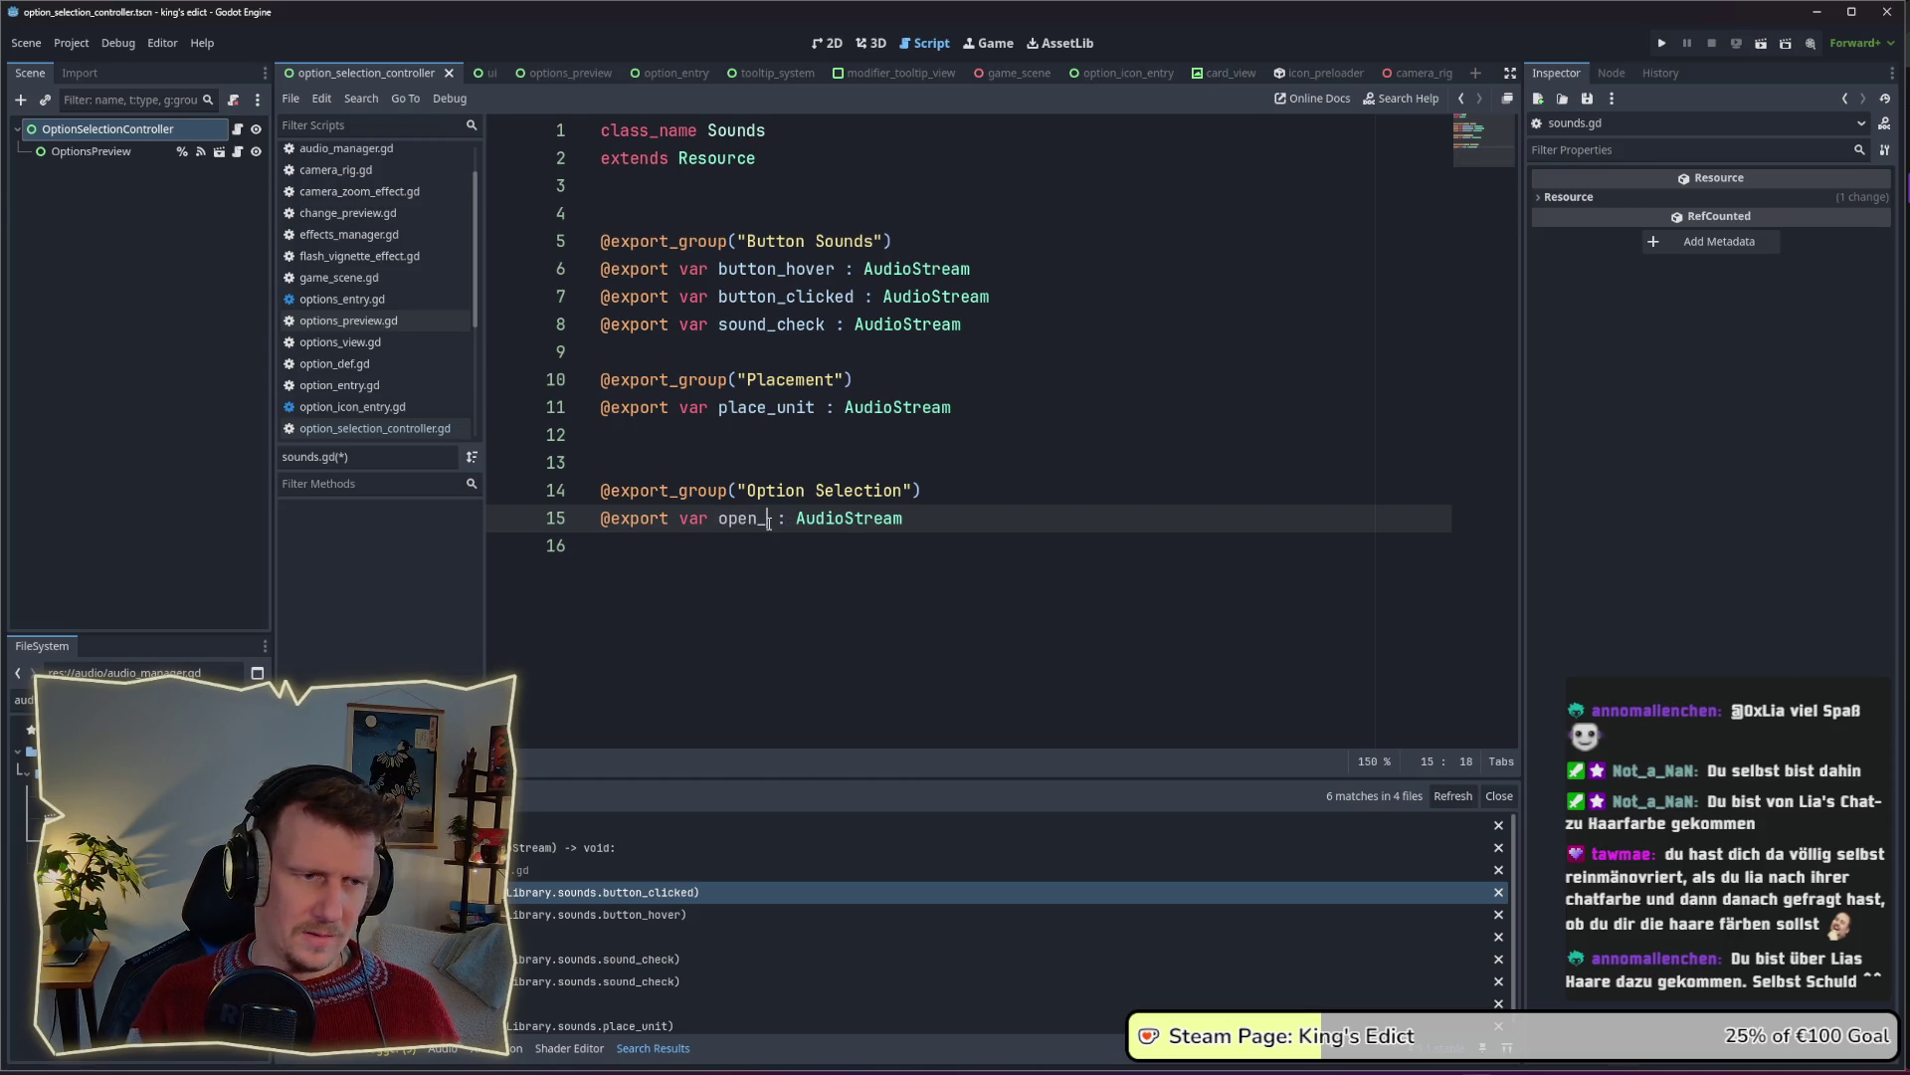
{"action": "type", "text": "on_previ"}
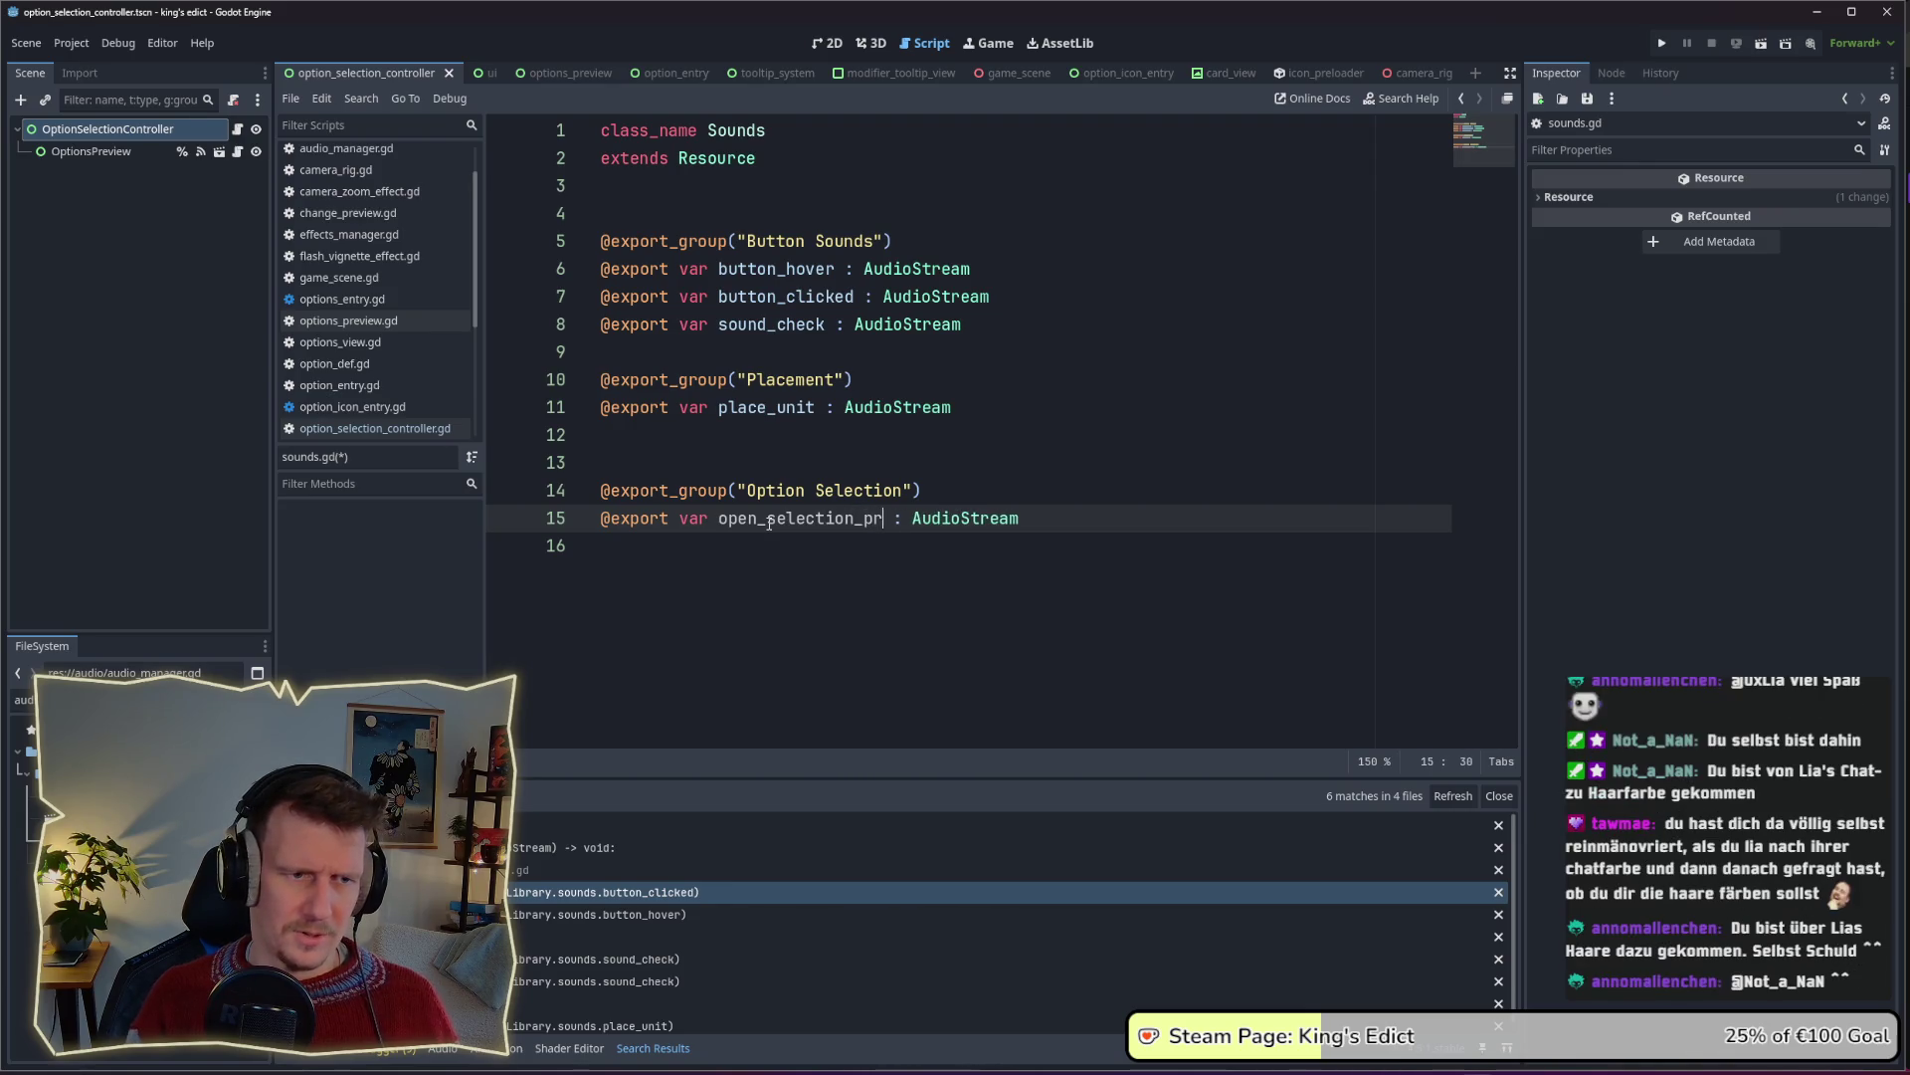
{"action": "type", "text": "ewi"}
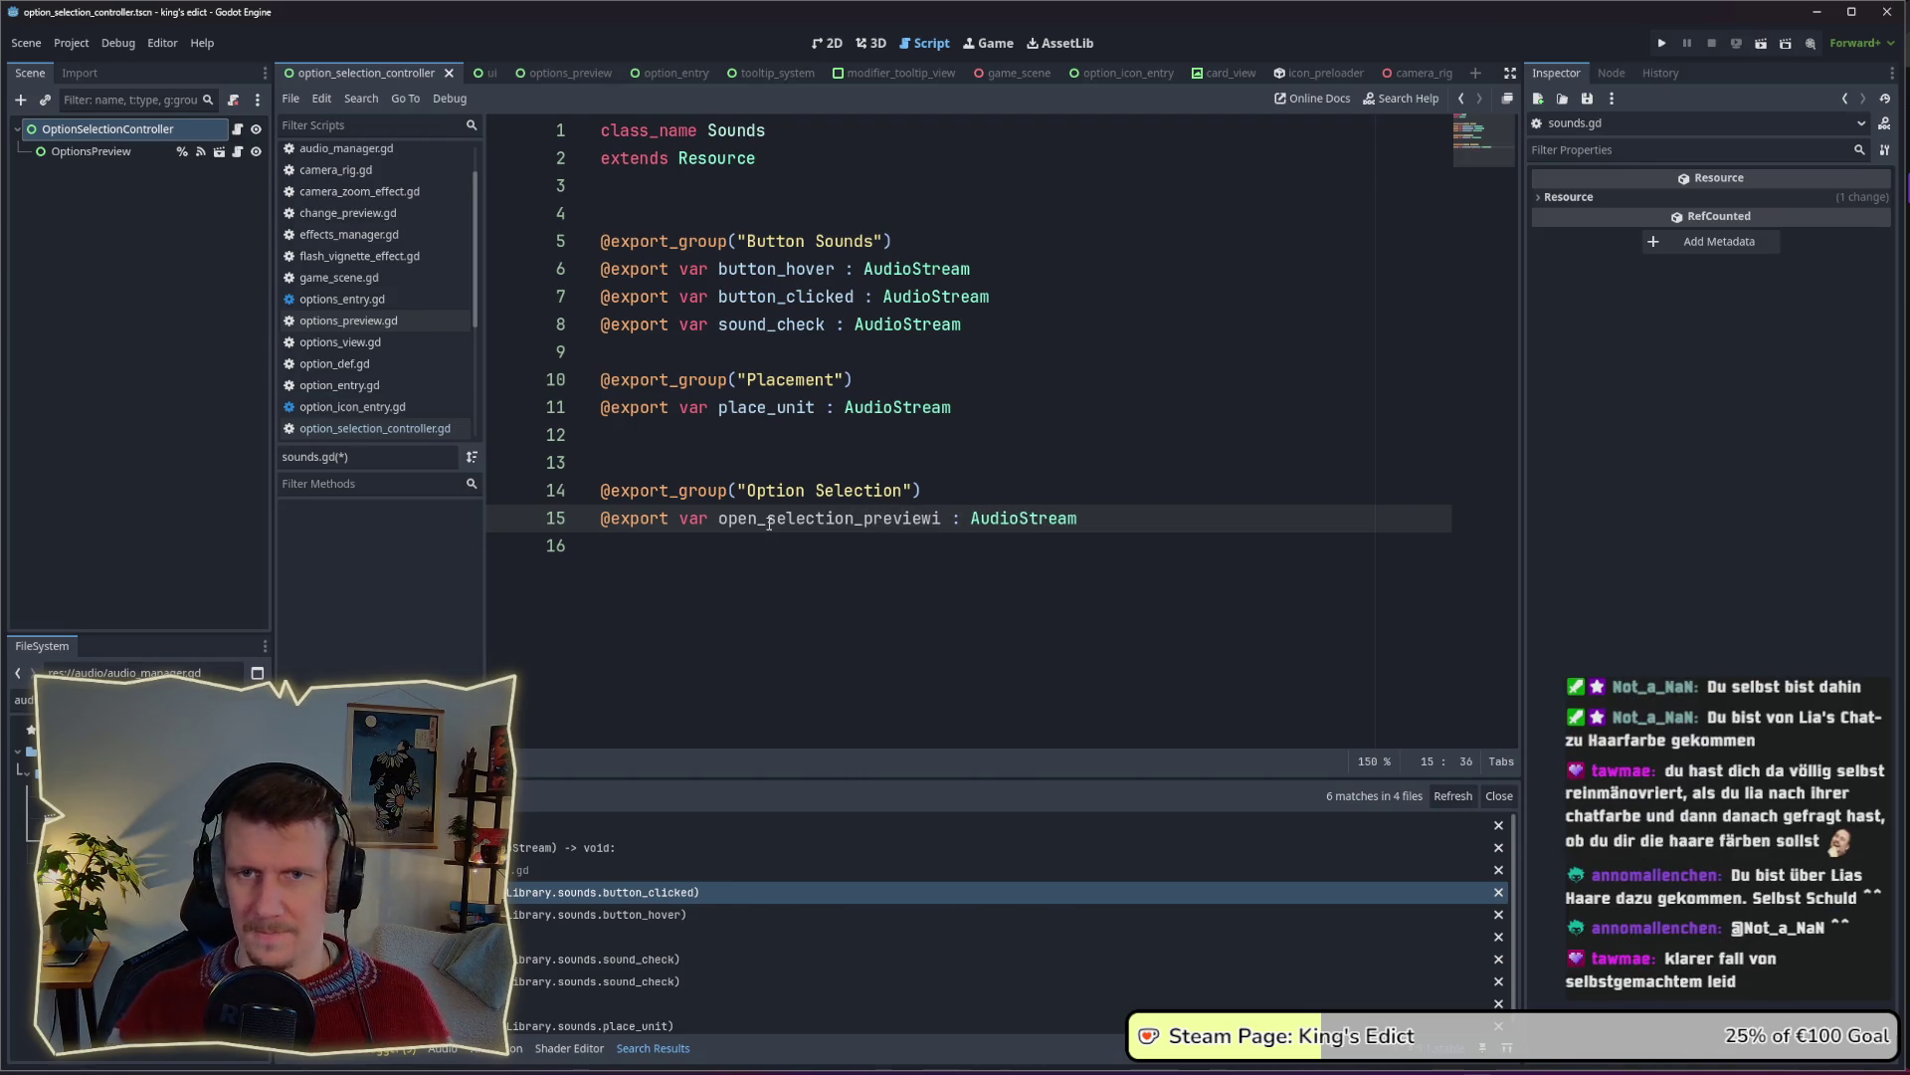
{"action": "key", "text": "BackSpace"}
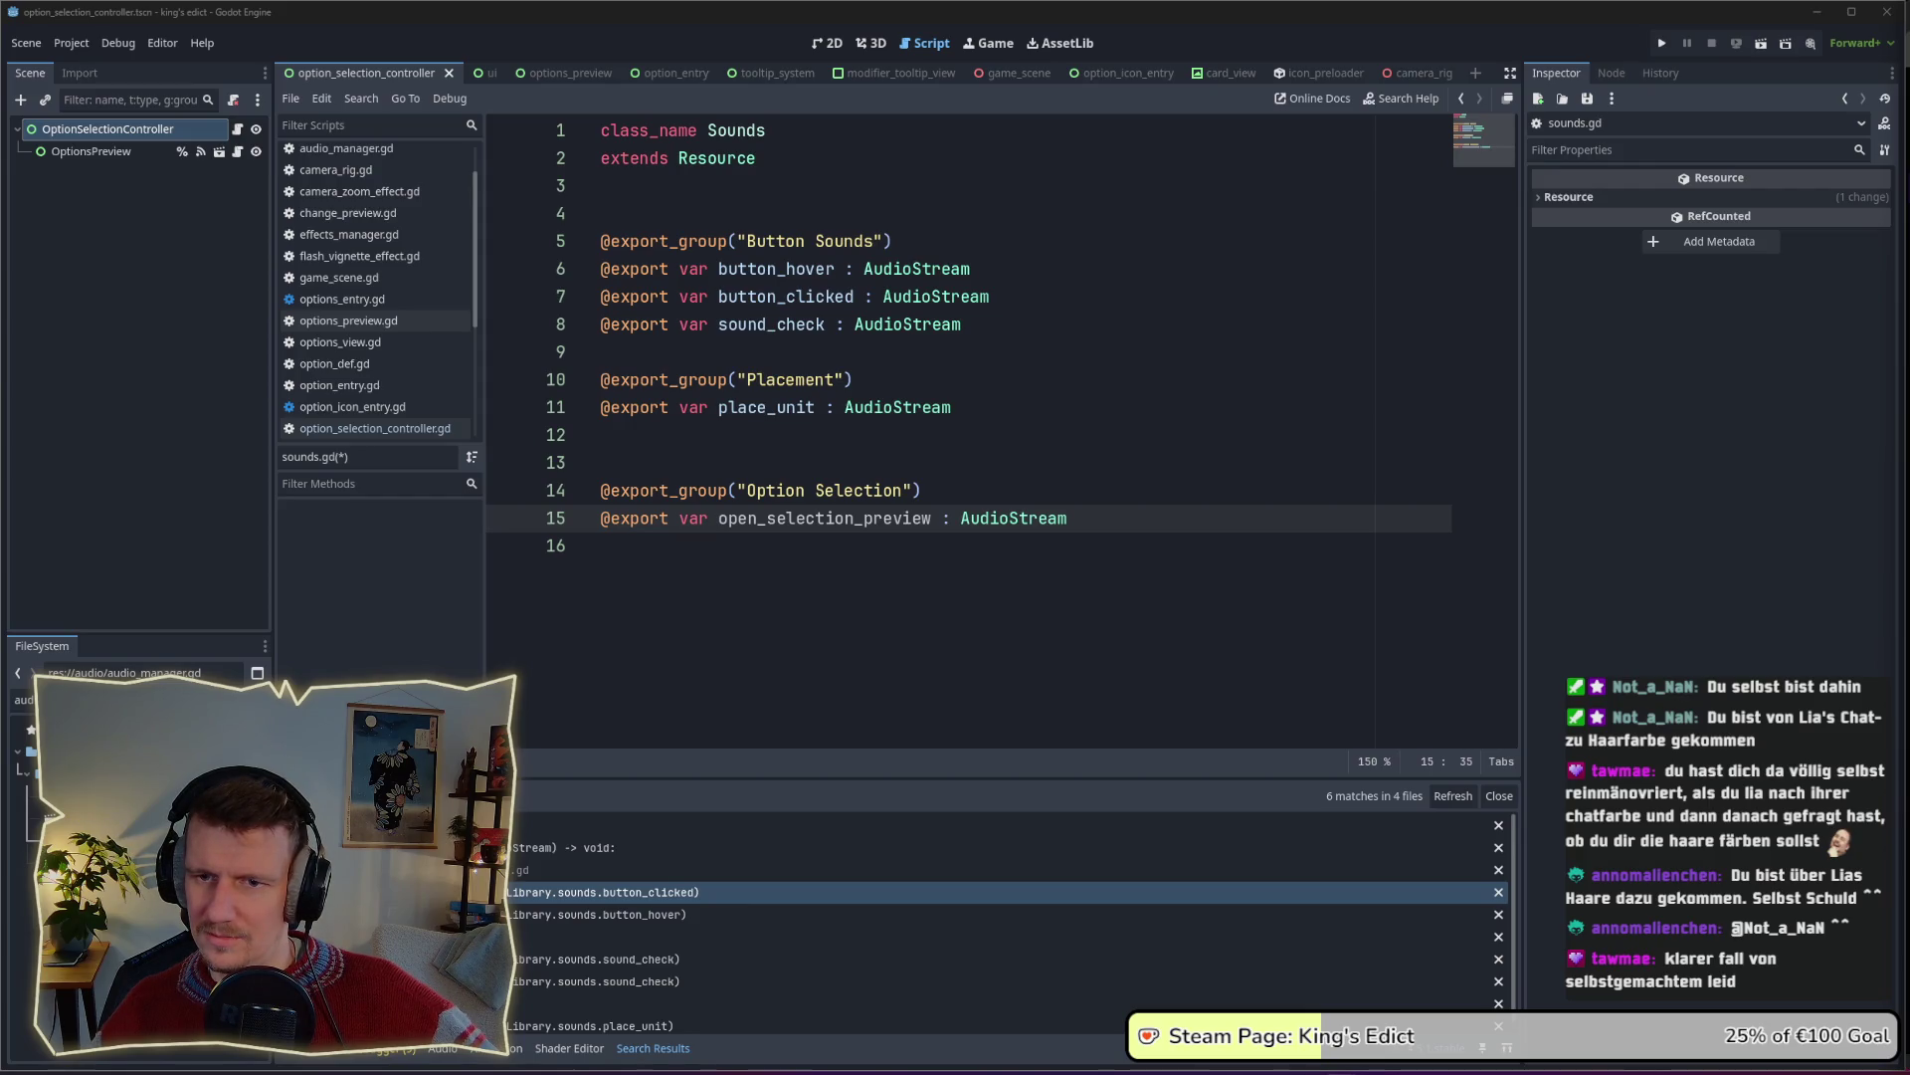
{"action": "left_click_drag", "start_coordinate": [1905, 63], "coordinate": [809, 57]}
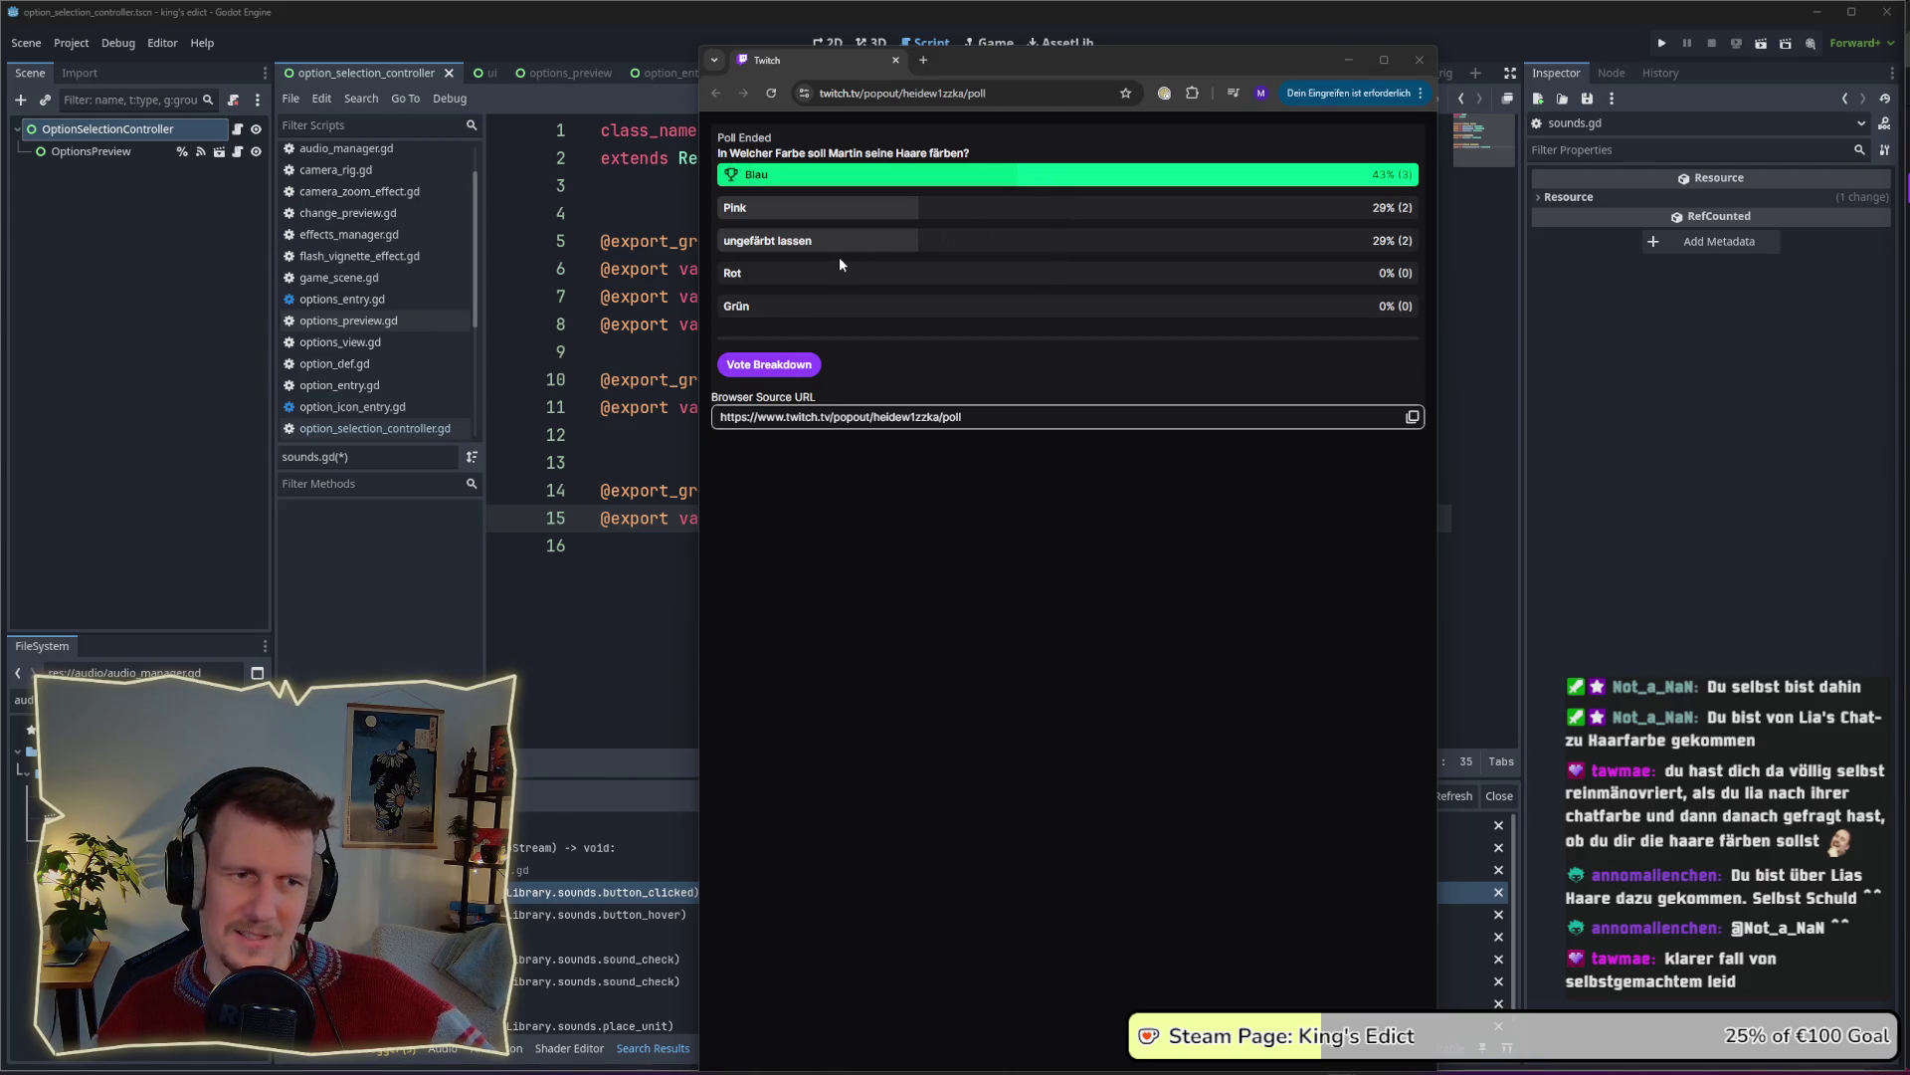
{"action": "left_click", "coordinate": [894, 60]}
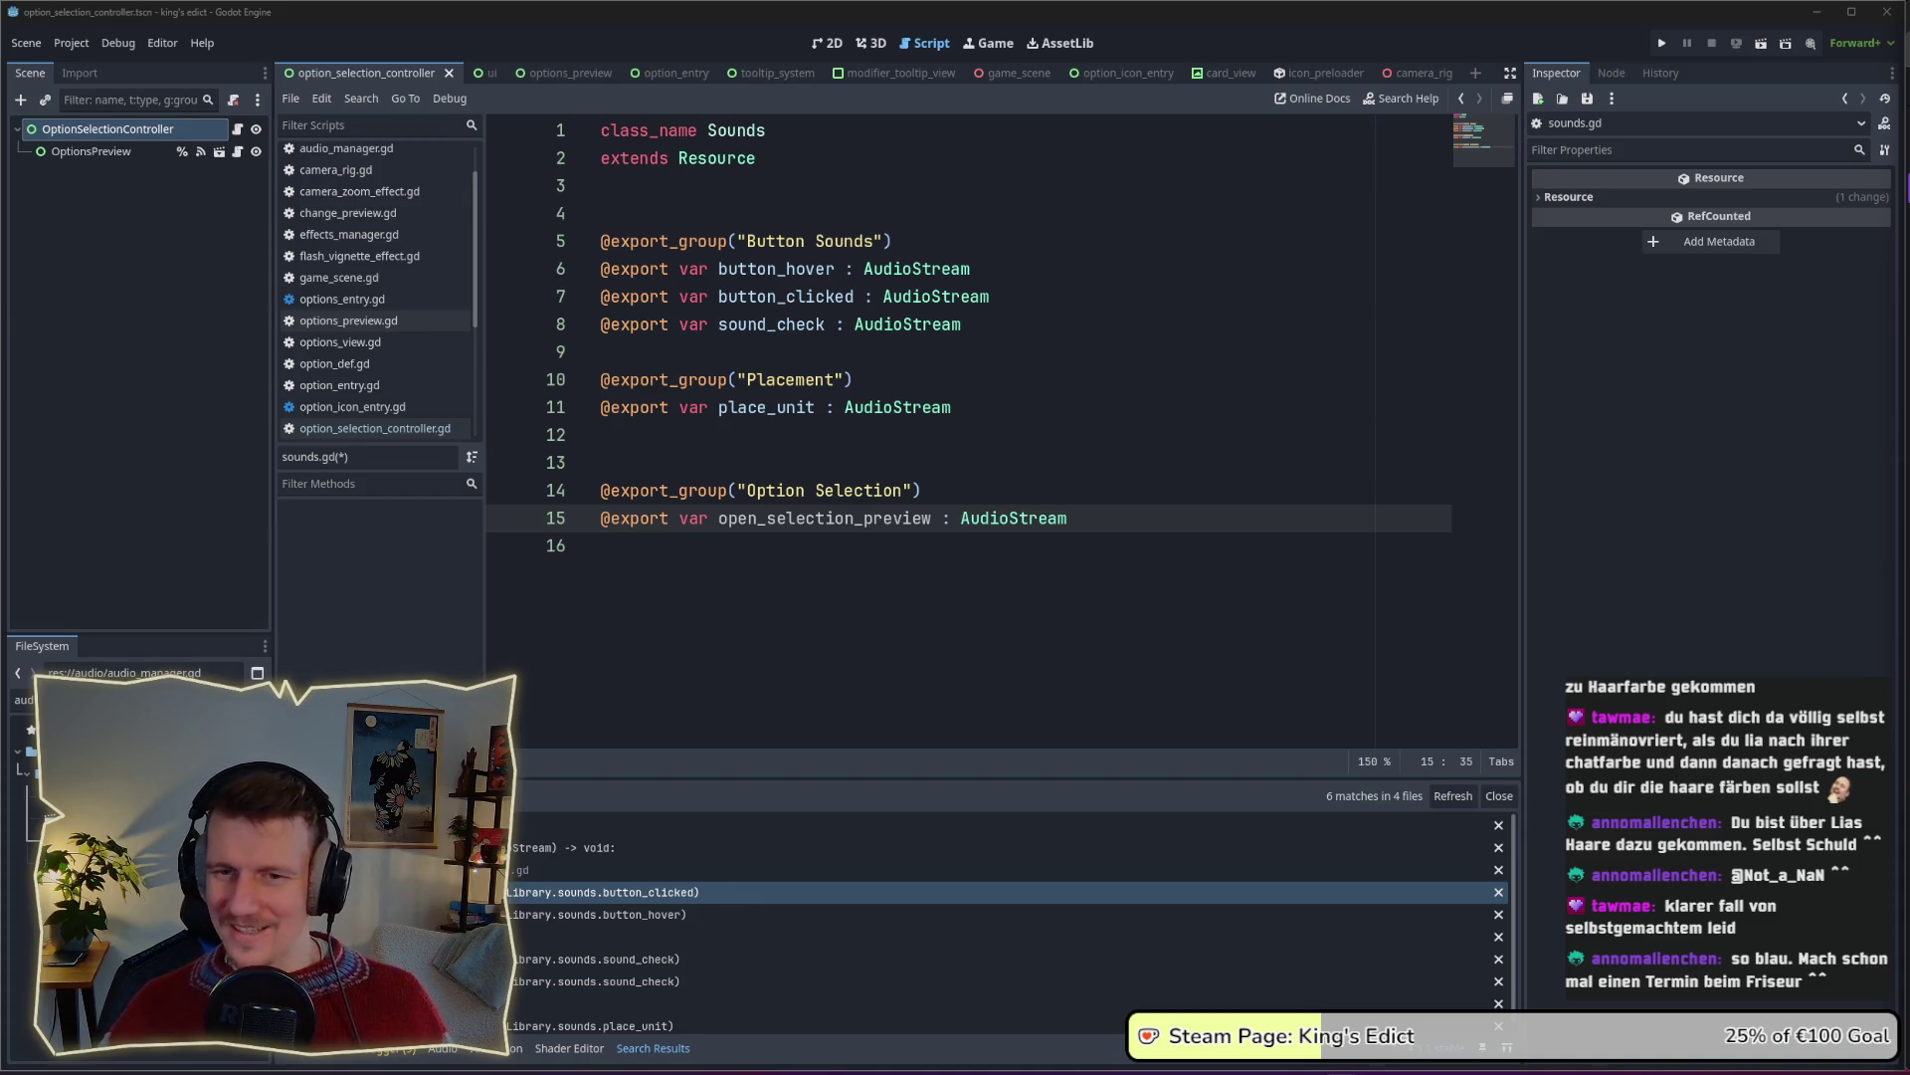
Remove the extra blank line 12 and save sounds.gd.
{"action": "left_click", "coordinate": [782, 442]}
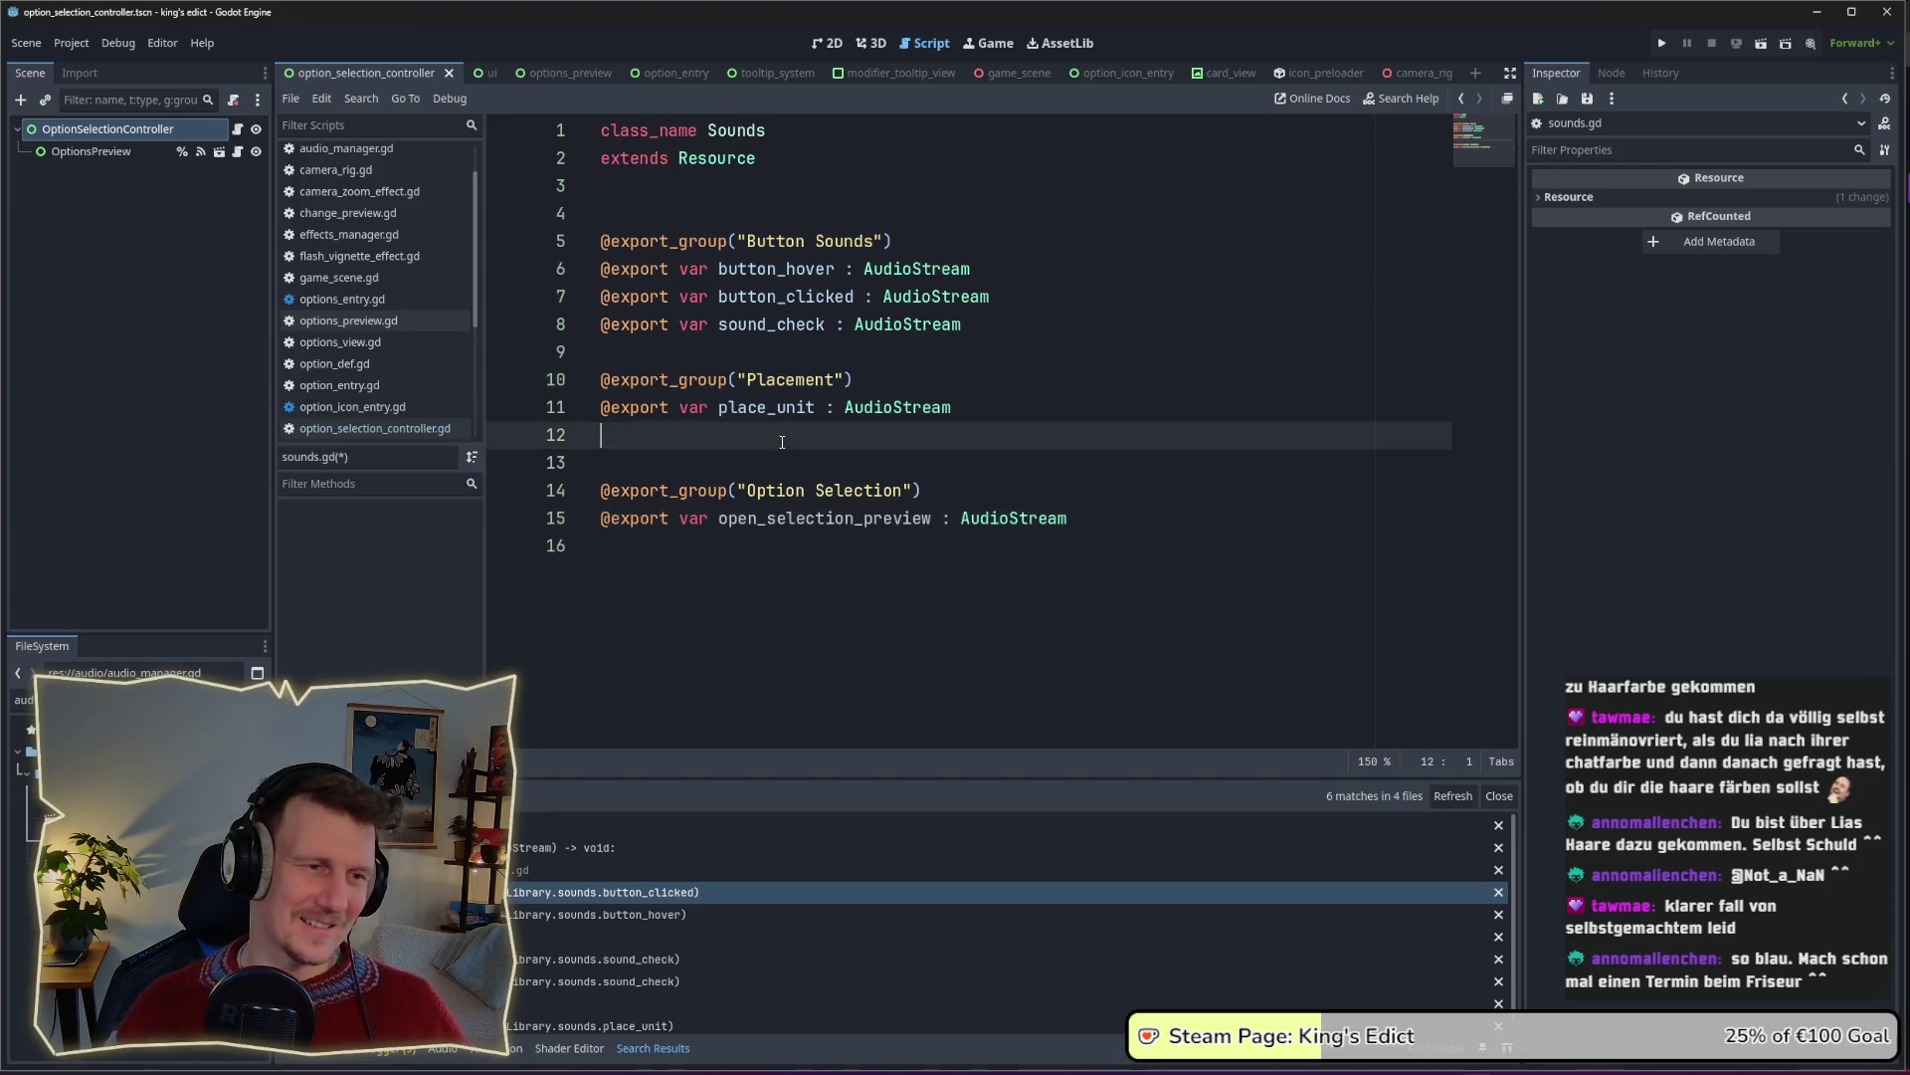
{"action": "key", "text": "BackSpace"}
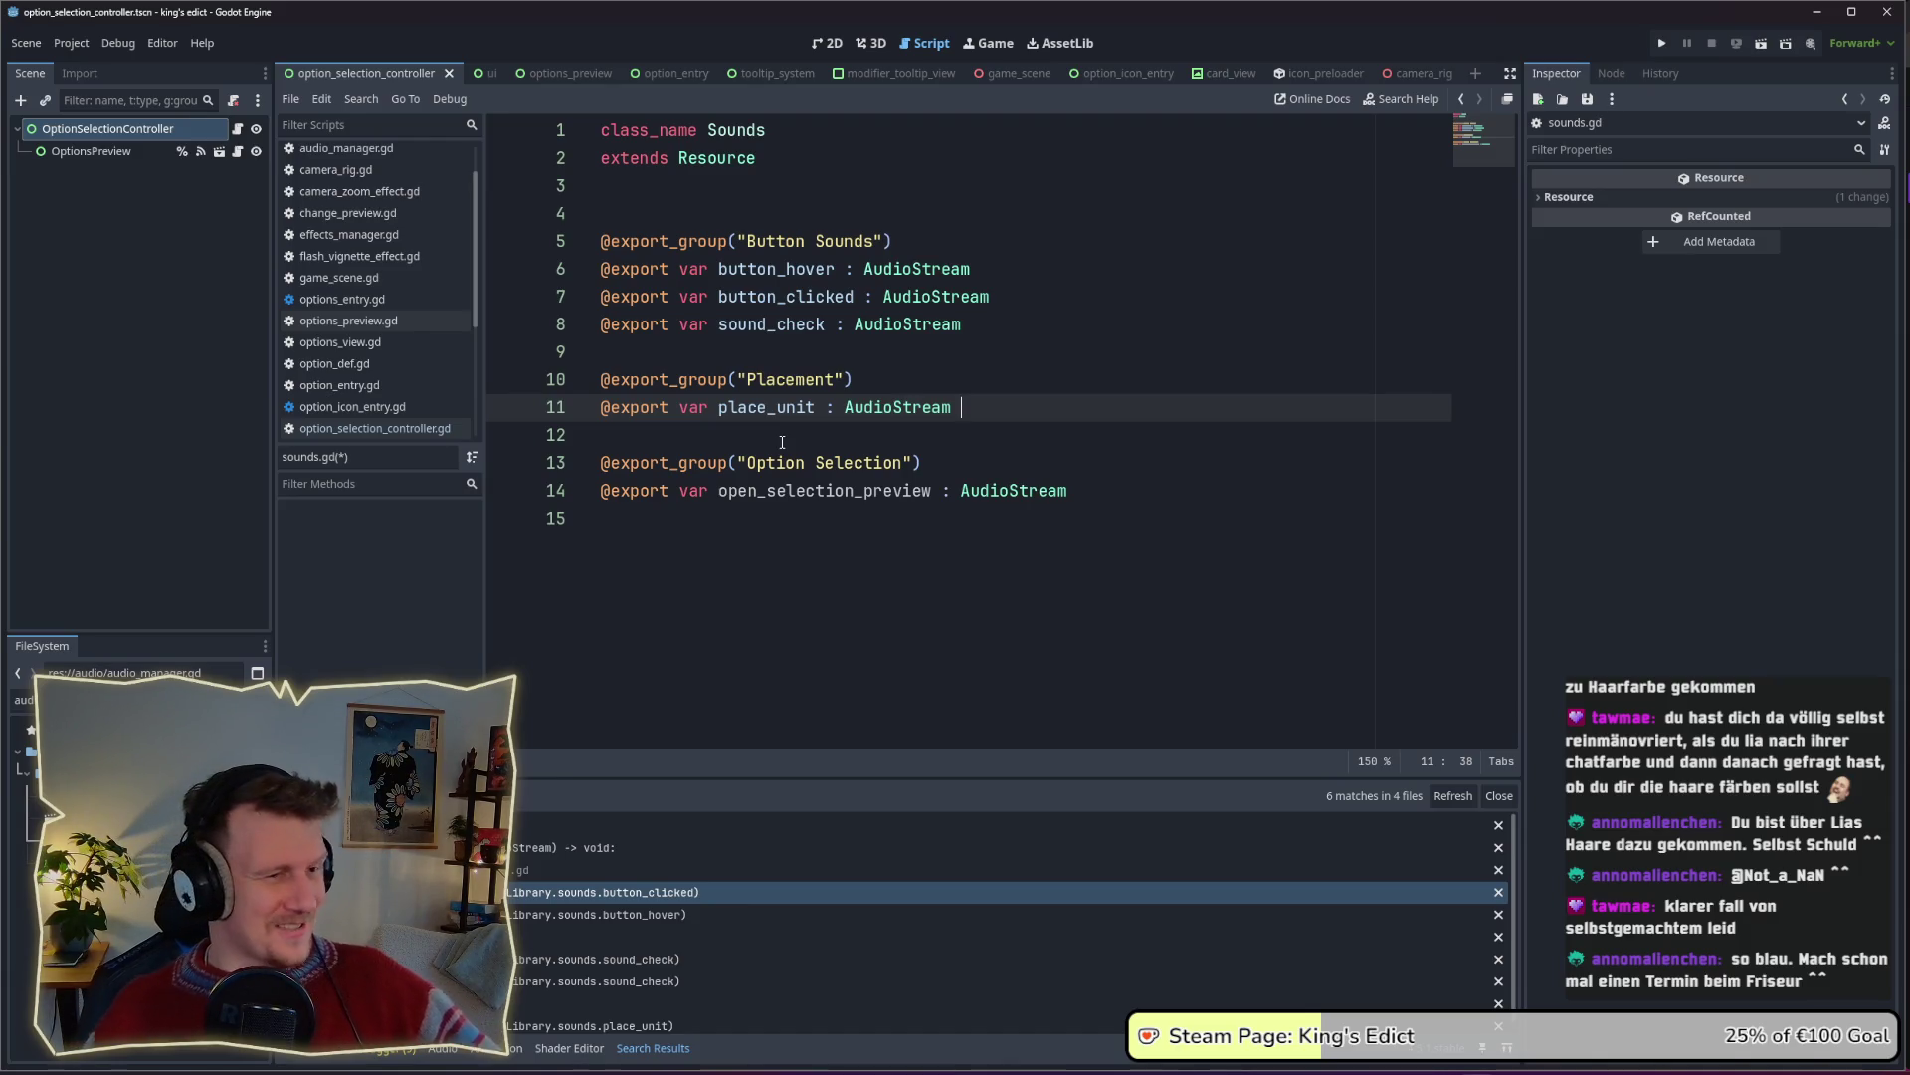
{"action": "left_click", "coordinate": [814, 509]}
{"action": "key", "text": "ctrl+s"}
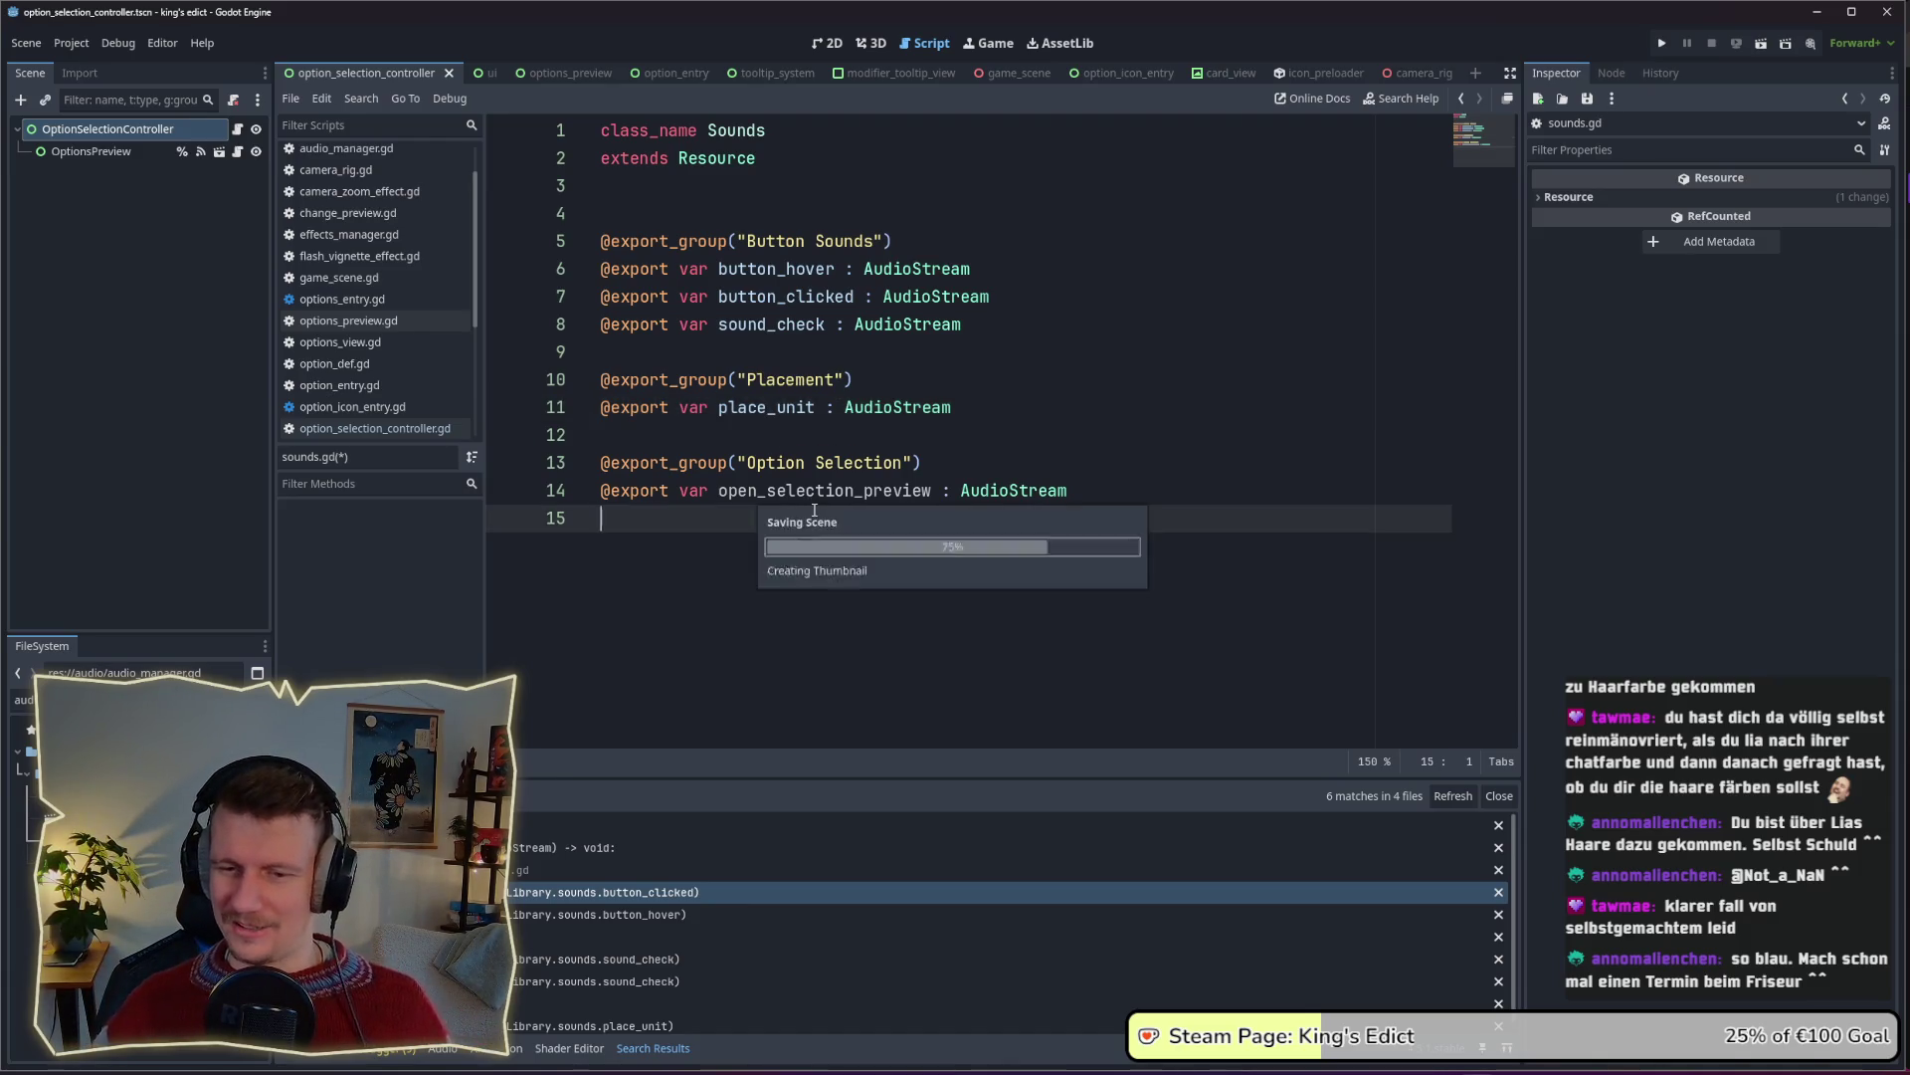
Duplicate the open_selection_preview declaration on line 14.
{"action": "left_click", "coordinate": [1094, 497]}
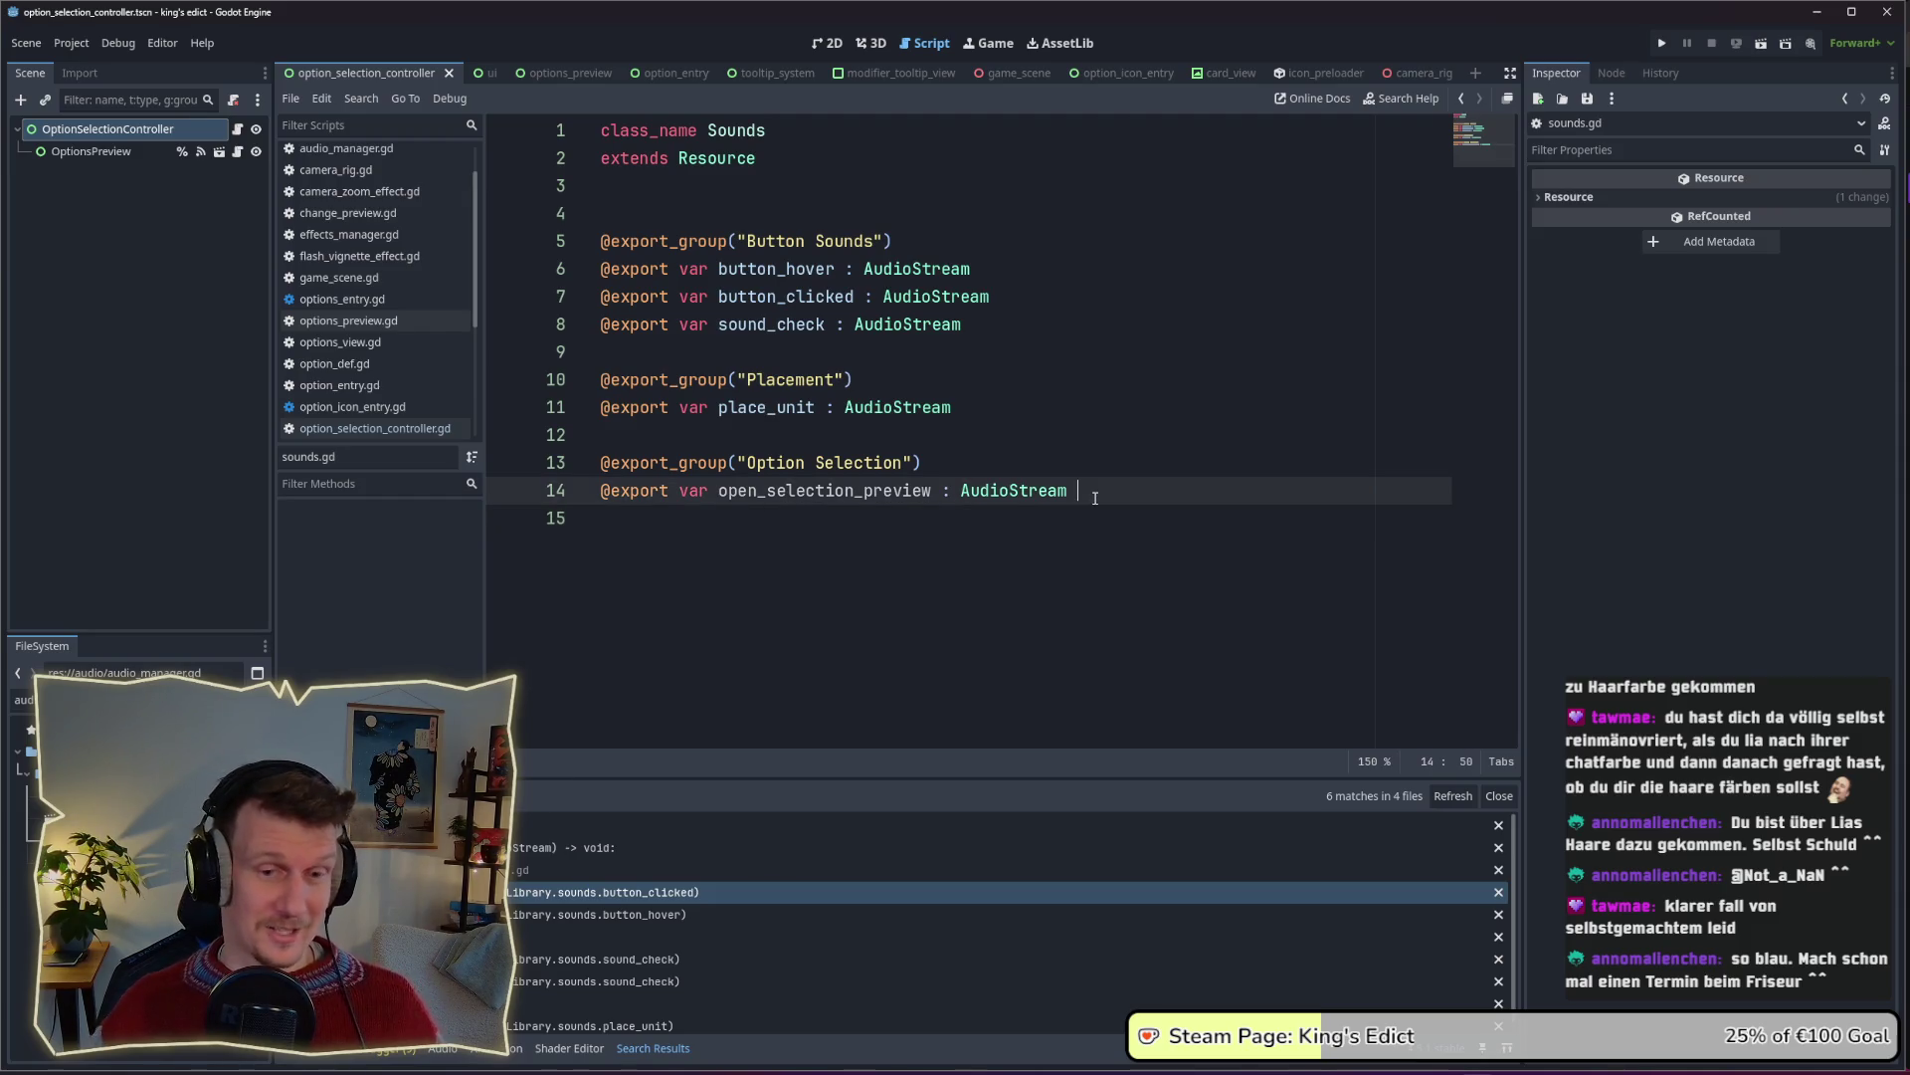
{"action": "key", "text": "BackSpace"}
{"action": "key", "text": "ctrl+shift+d"}
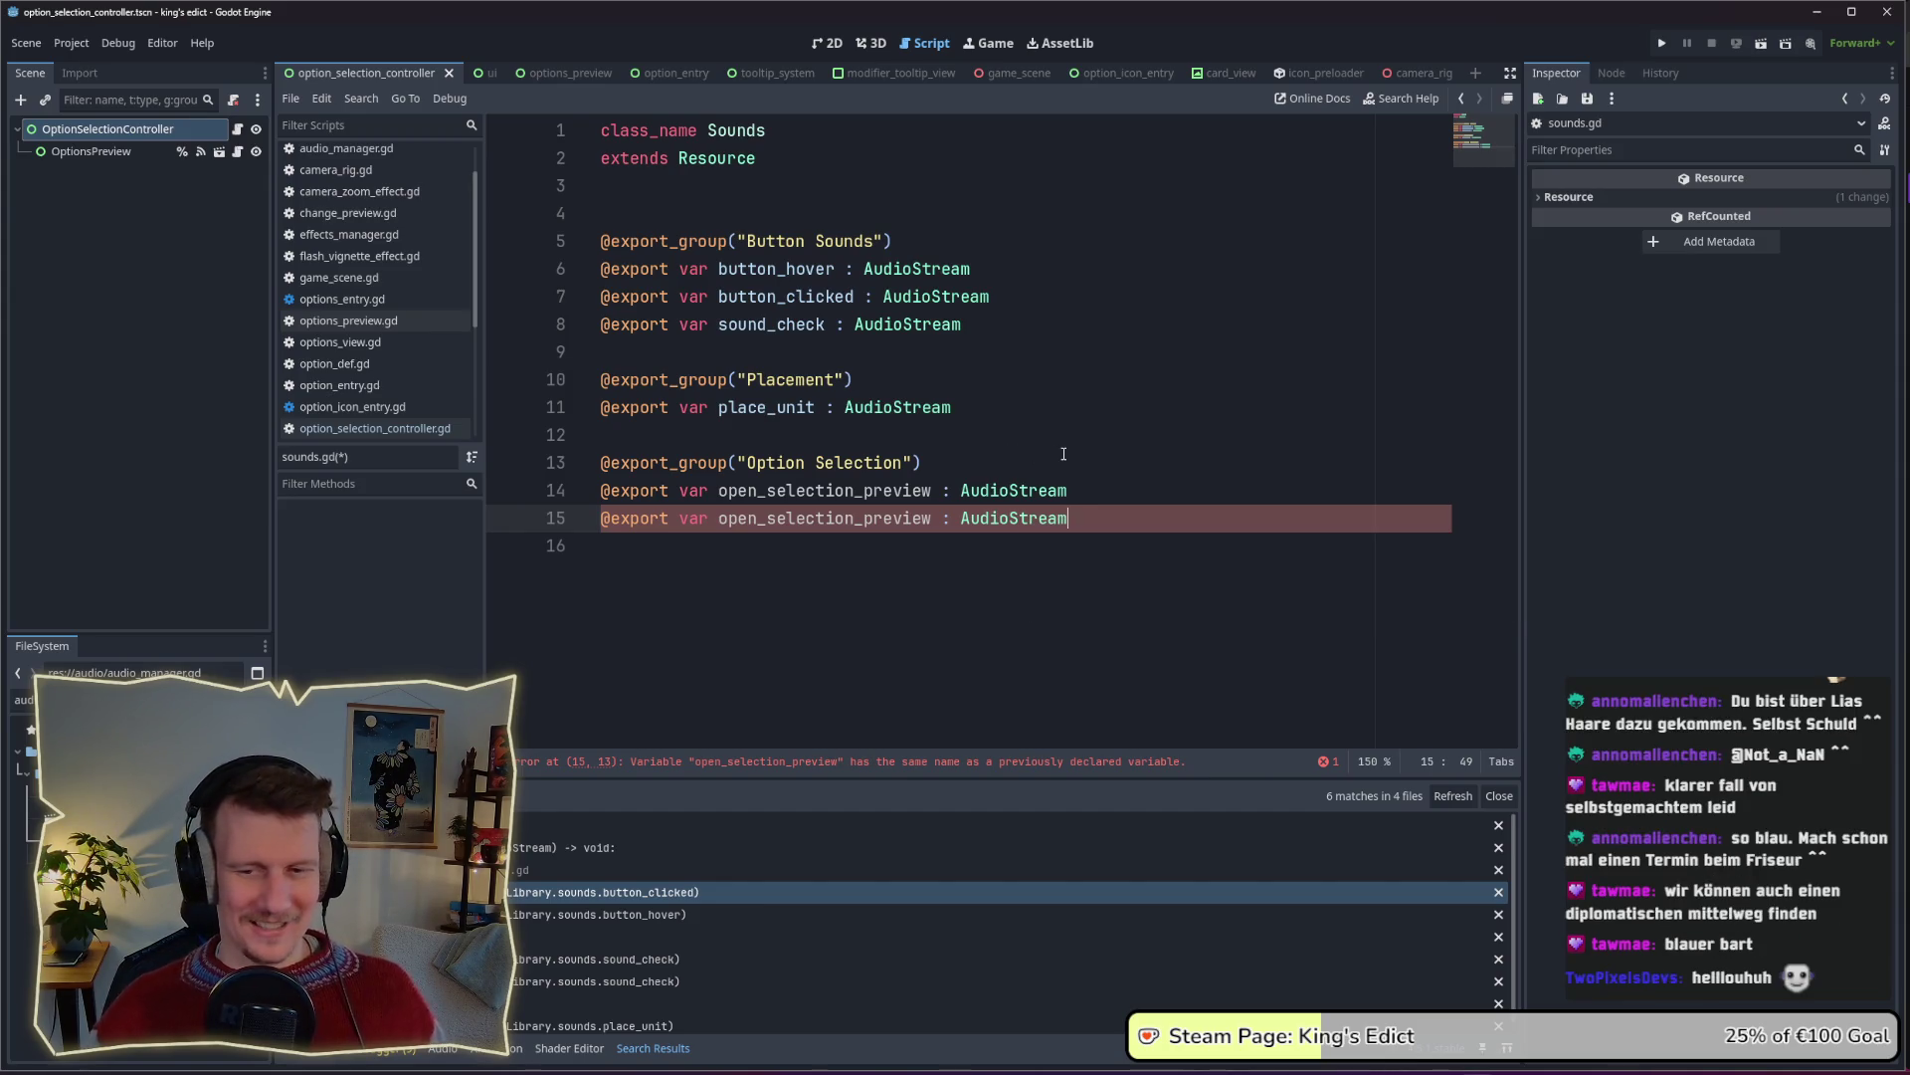
Change the line-15 duplicate from open_selection_preview to open_selection and save sounds.gd.
{"action": "double_click", "coordinate": [796, 519]}
{"action": "left_click_drag", "start_coordinate": [767, 519], "coordinate": [854, 522]}
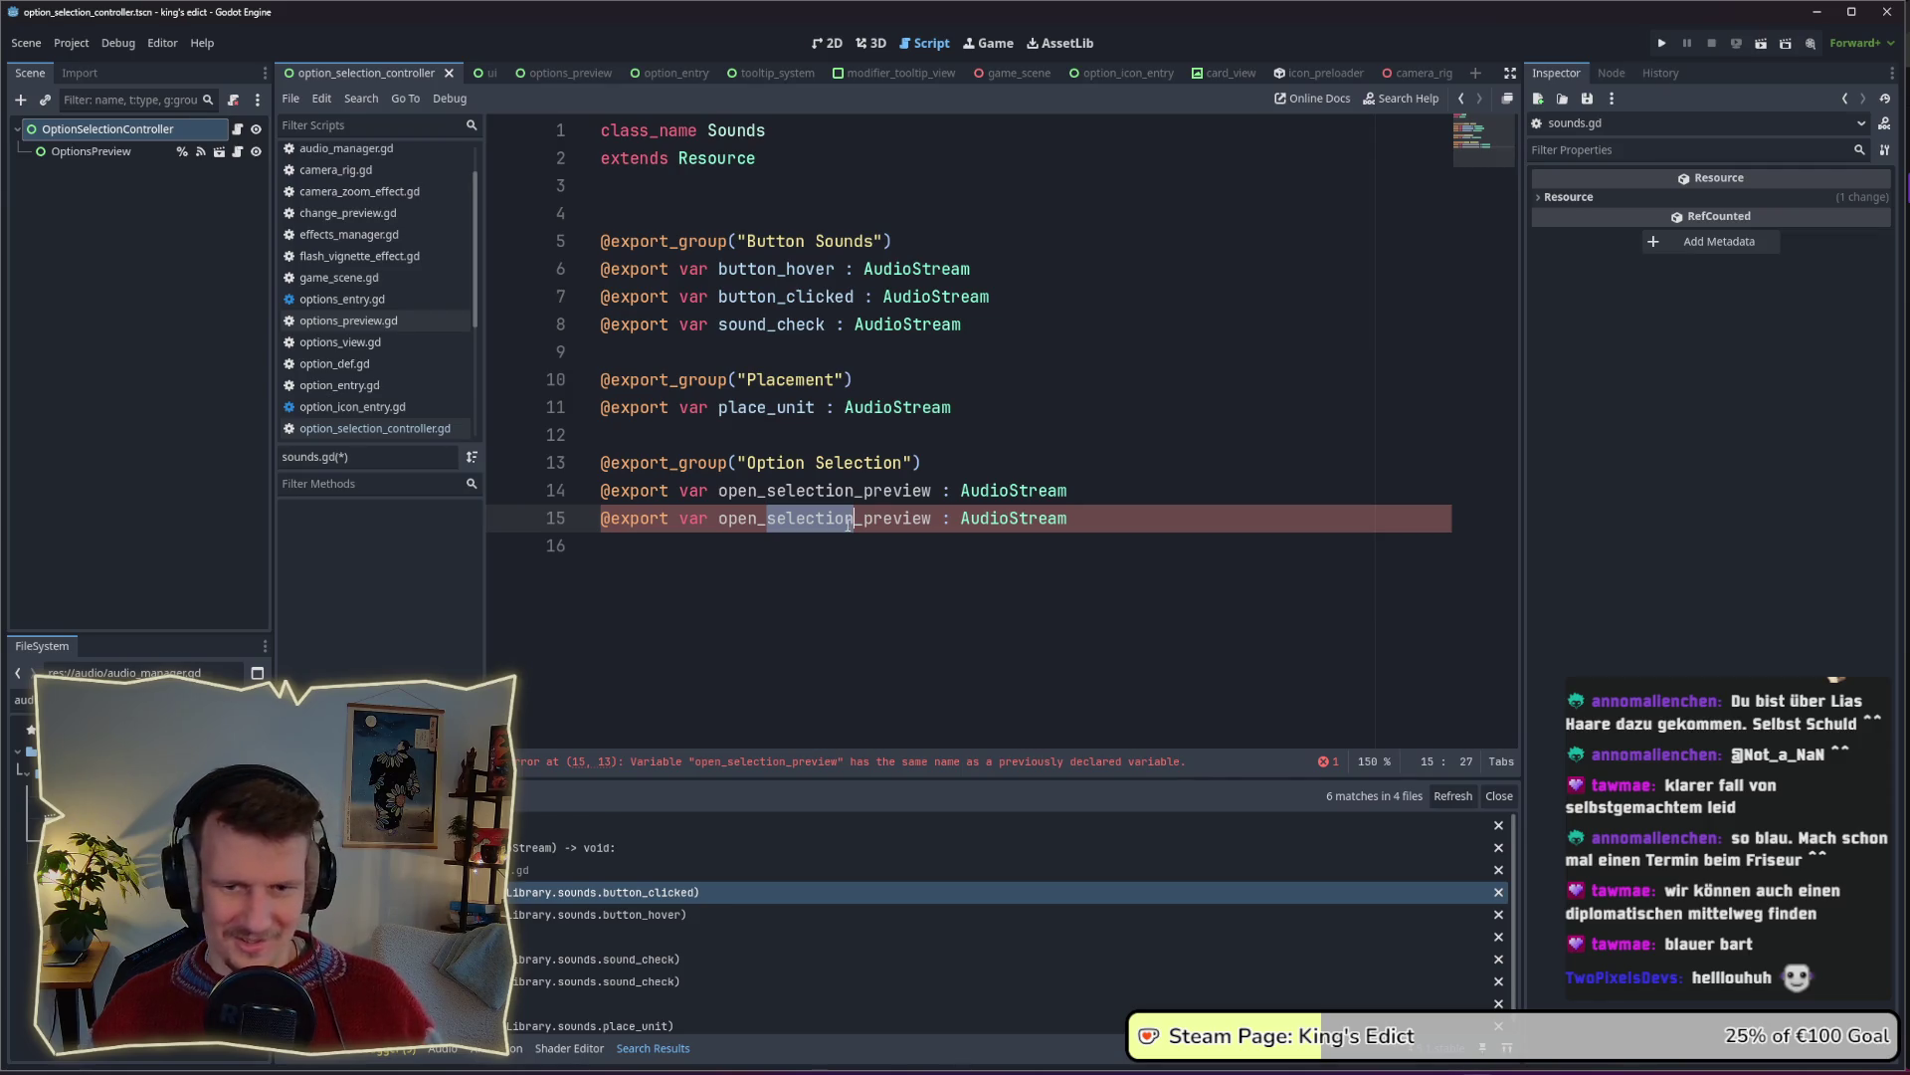
{"action": "key", "text": "BackSpace"}
{"action": "key", "text": "BackSpace"}
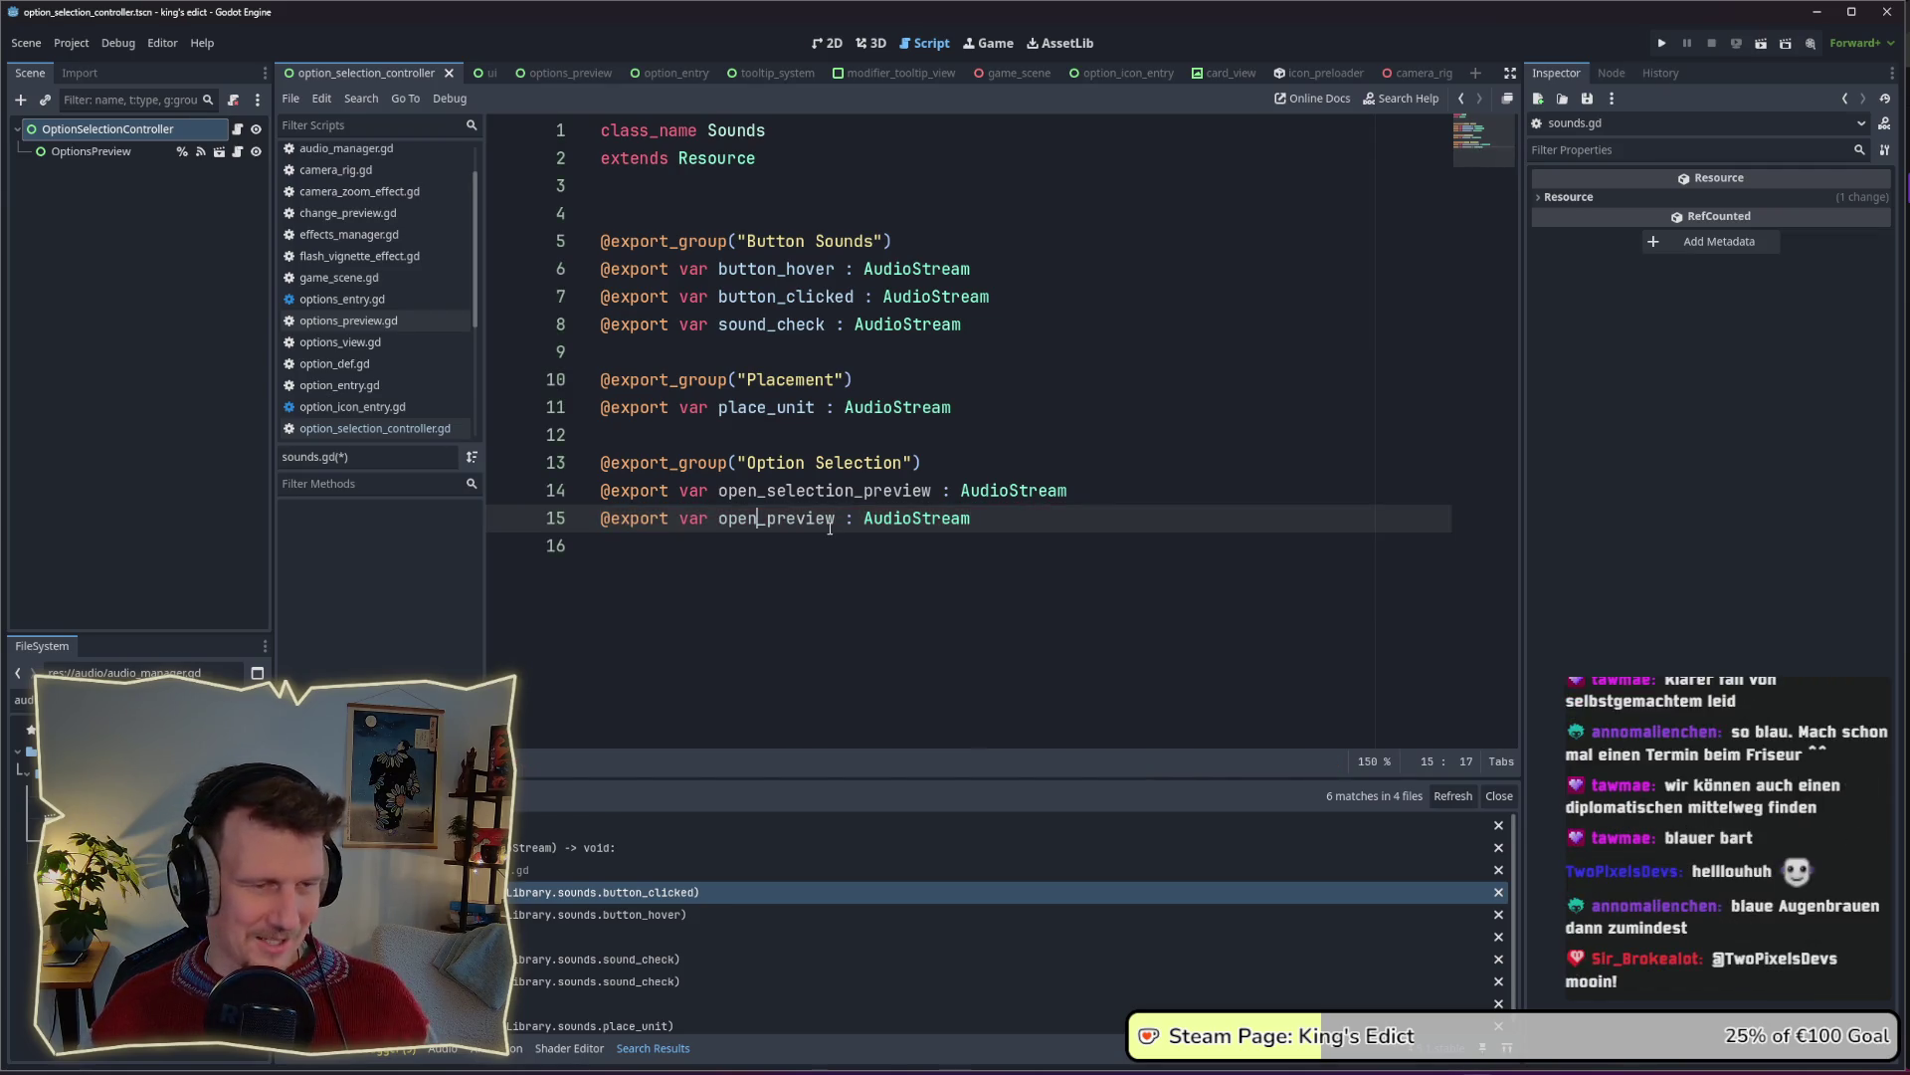
{"action": "left_click", "coordinate": [830, 529]}
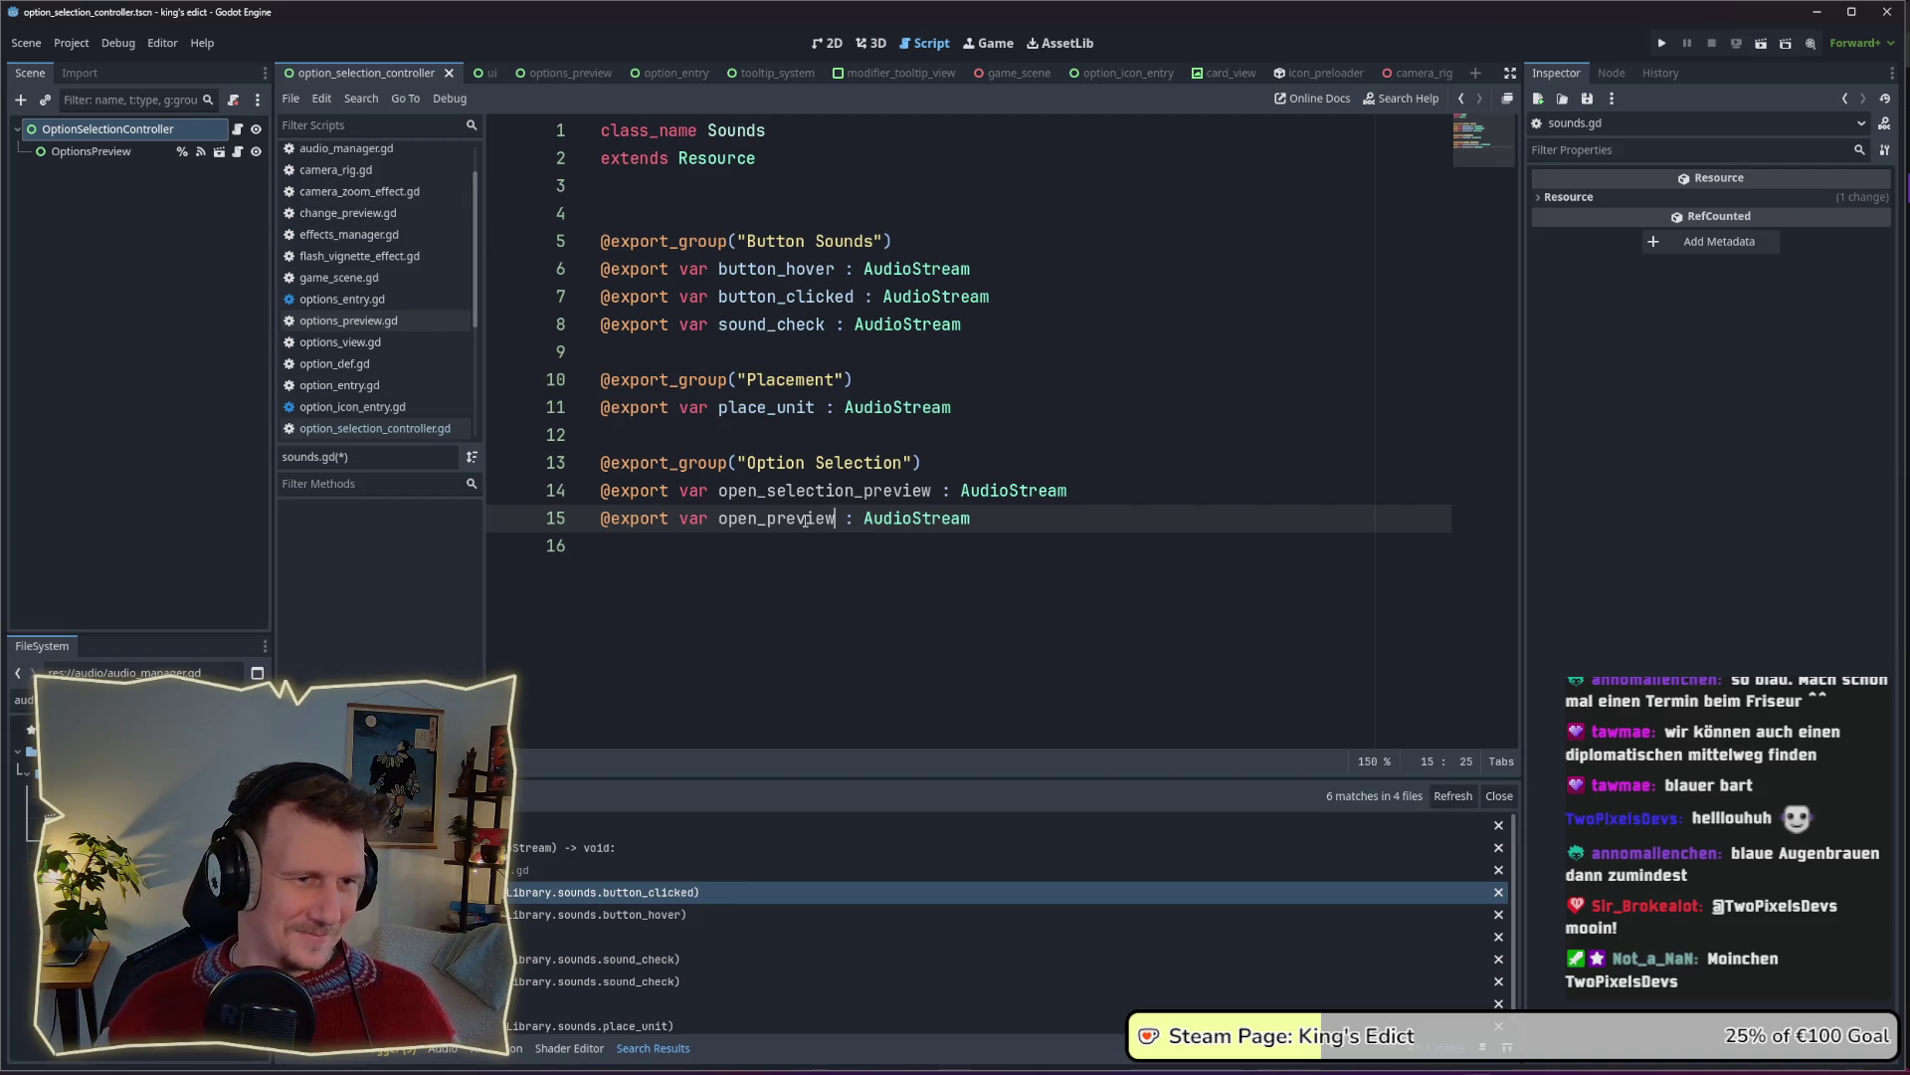
{"action": "key", "text": "Right"}
{"action": "type", "text": "selection"}
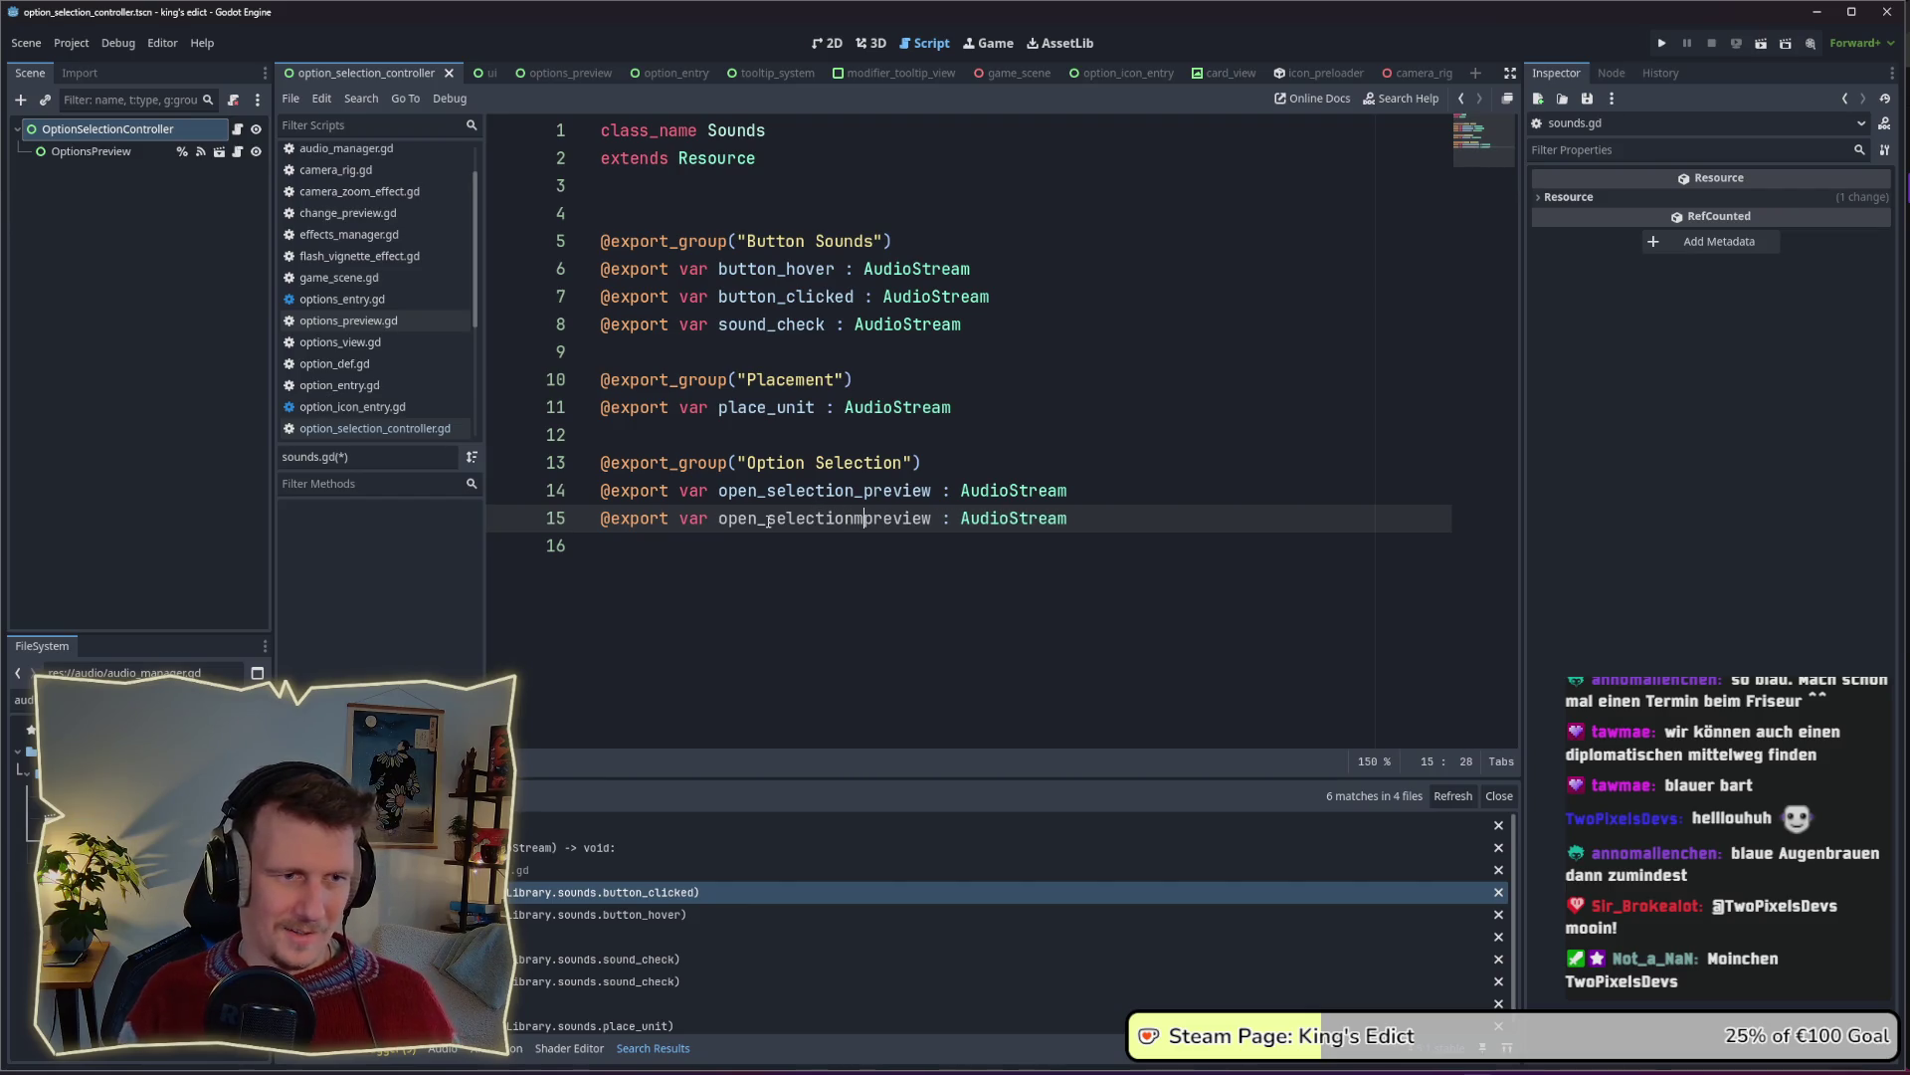
{"action": "left_click_drag", "start_coordinate": [853, 522], "coordinate": [920, 522]}
{"action": "key", "text": "BackSpace"}
{"action": "left_click", "coordinate": [917, 541]}
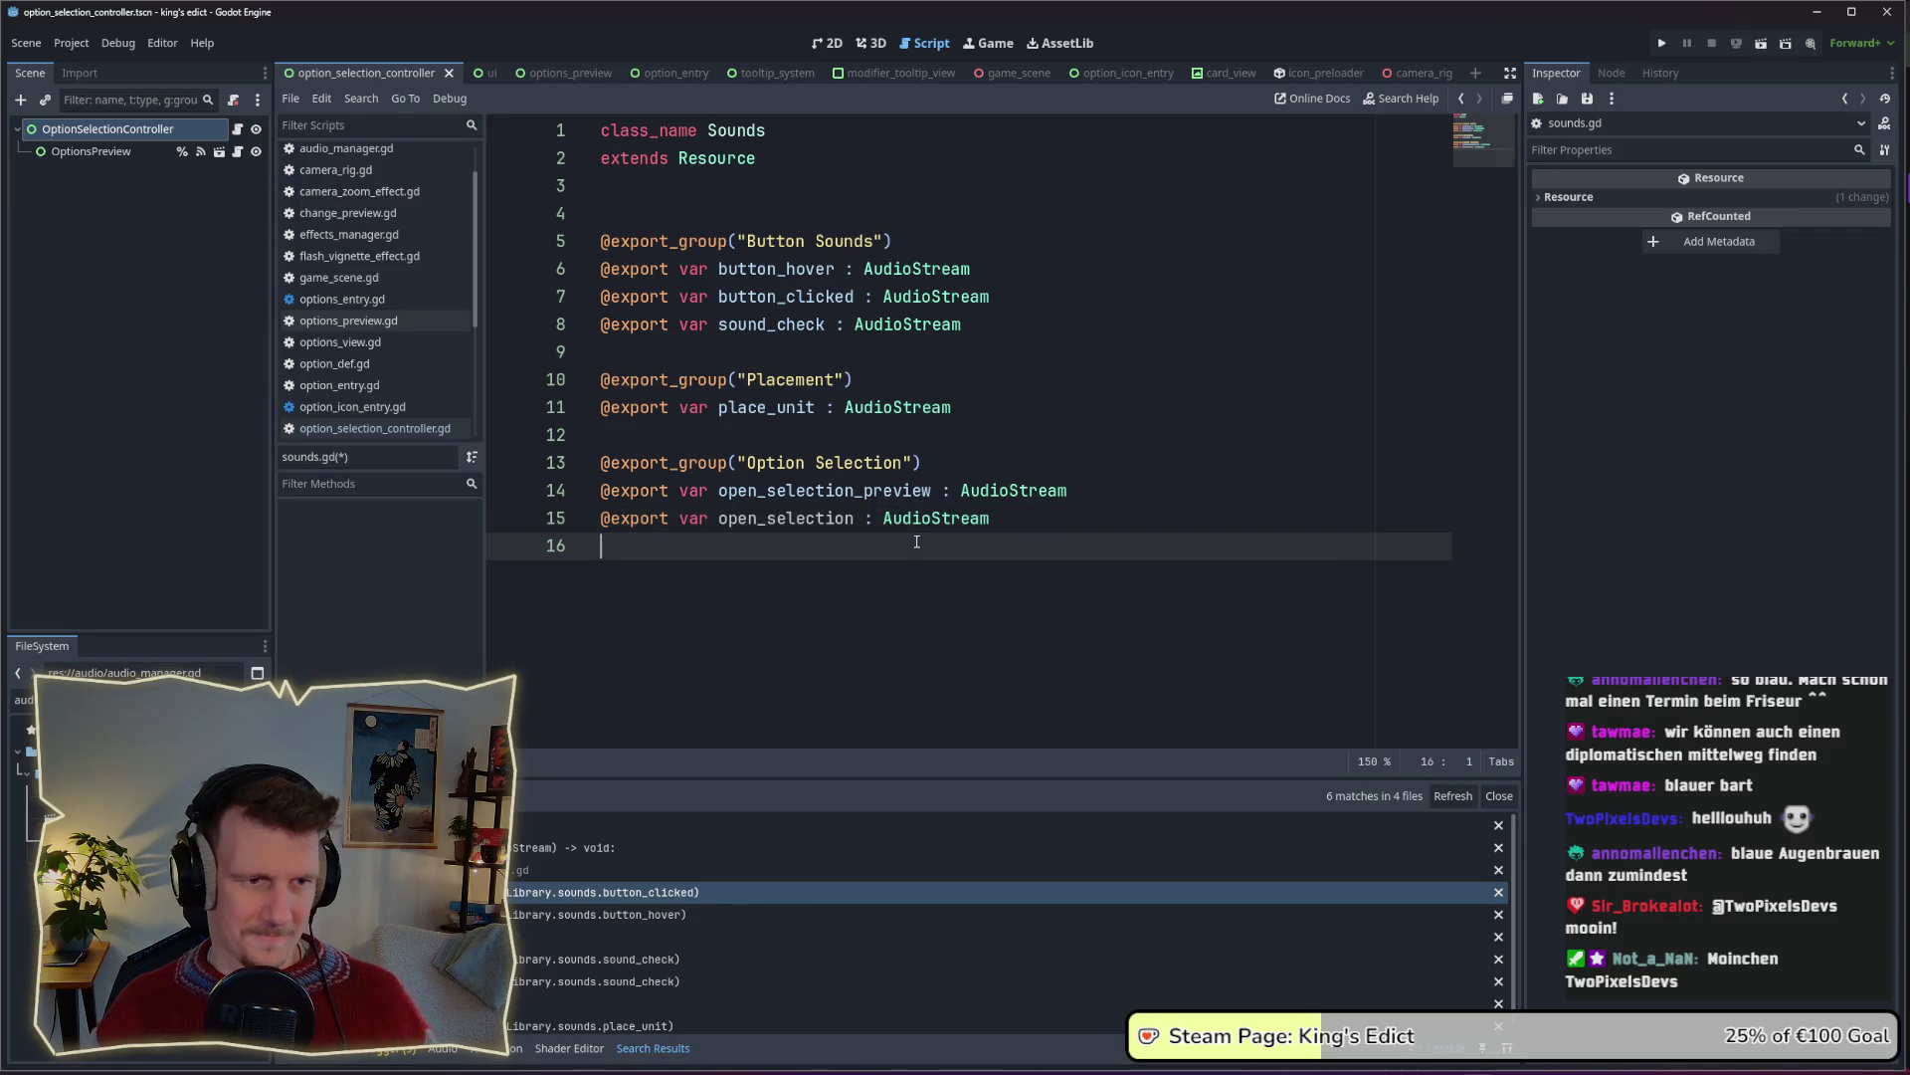
{"action": "key", "text": "ctrl+s"}
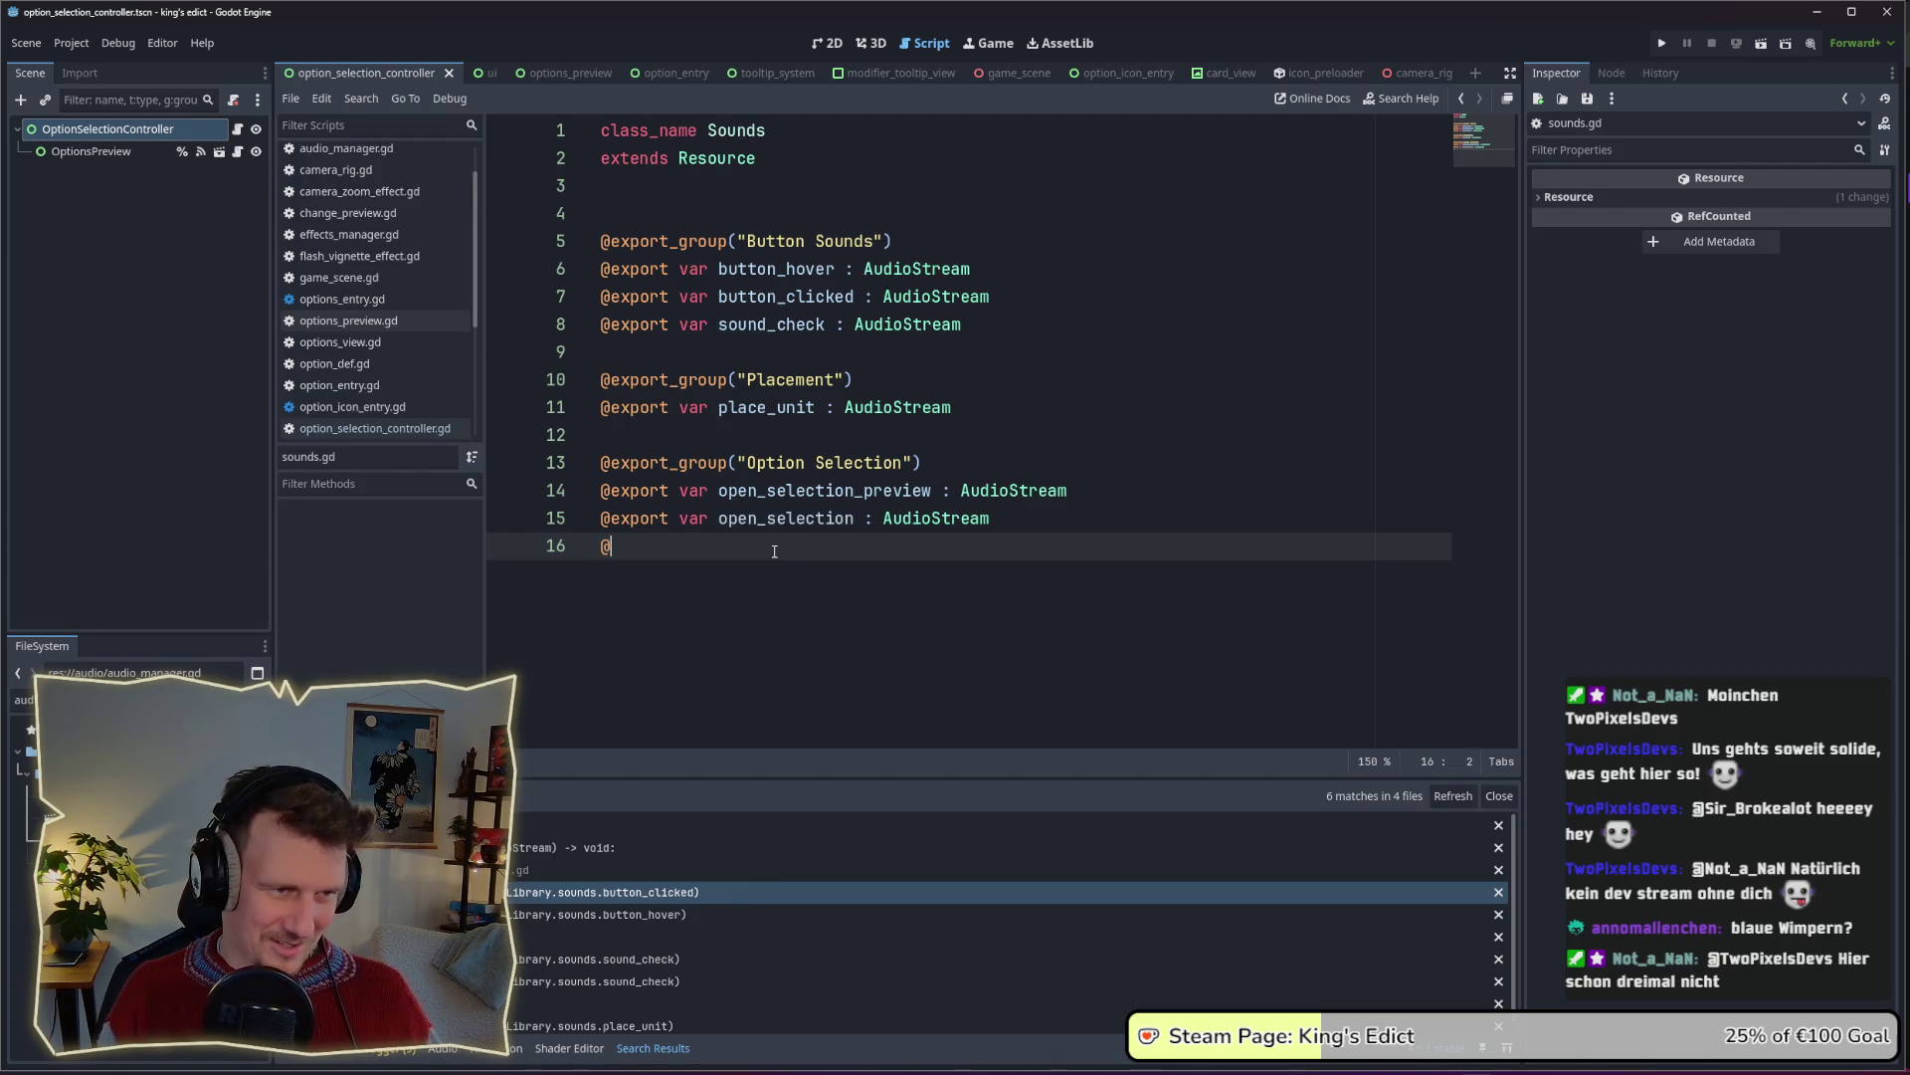
{"action": "type", "text": "@export"}
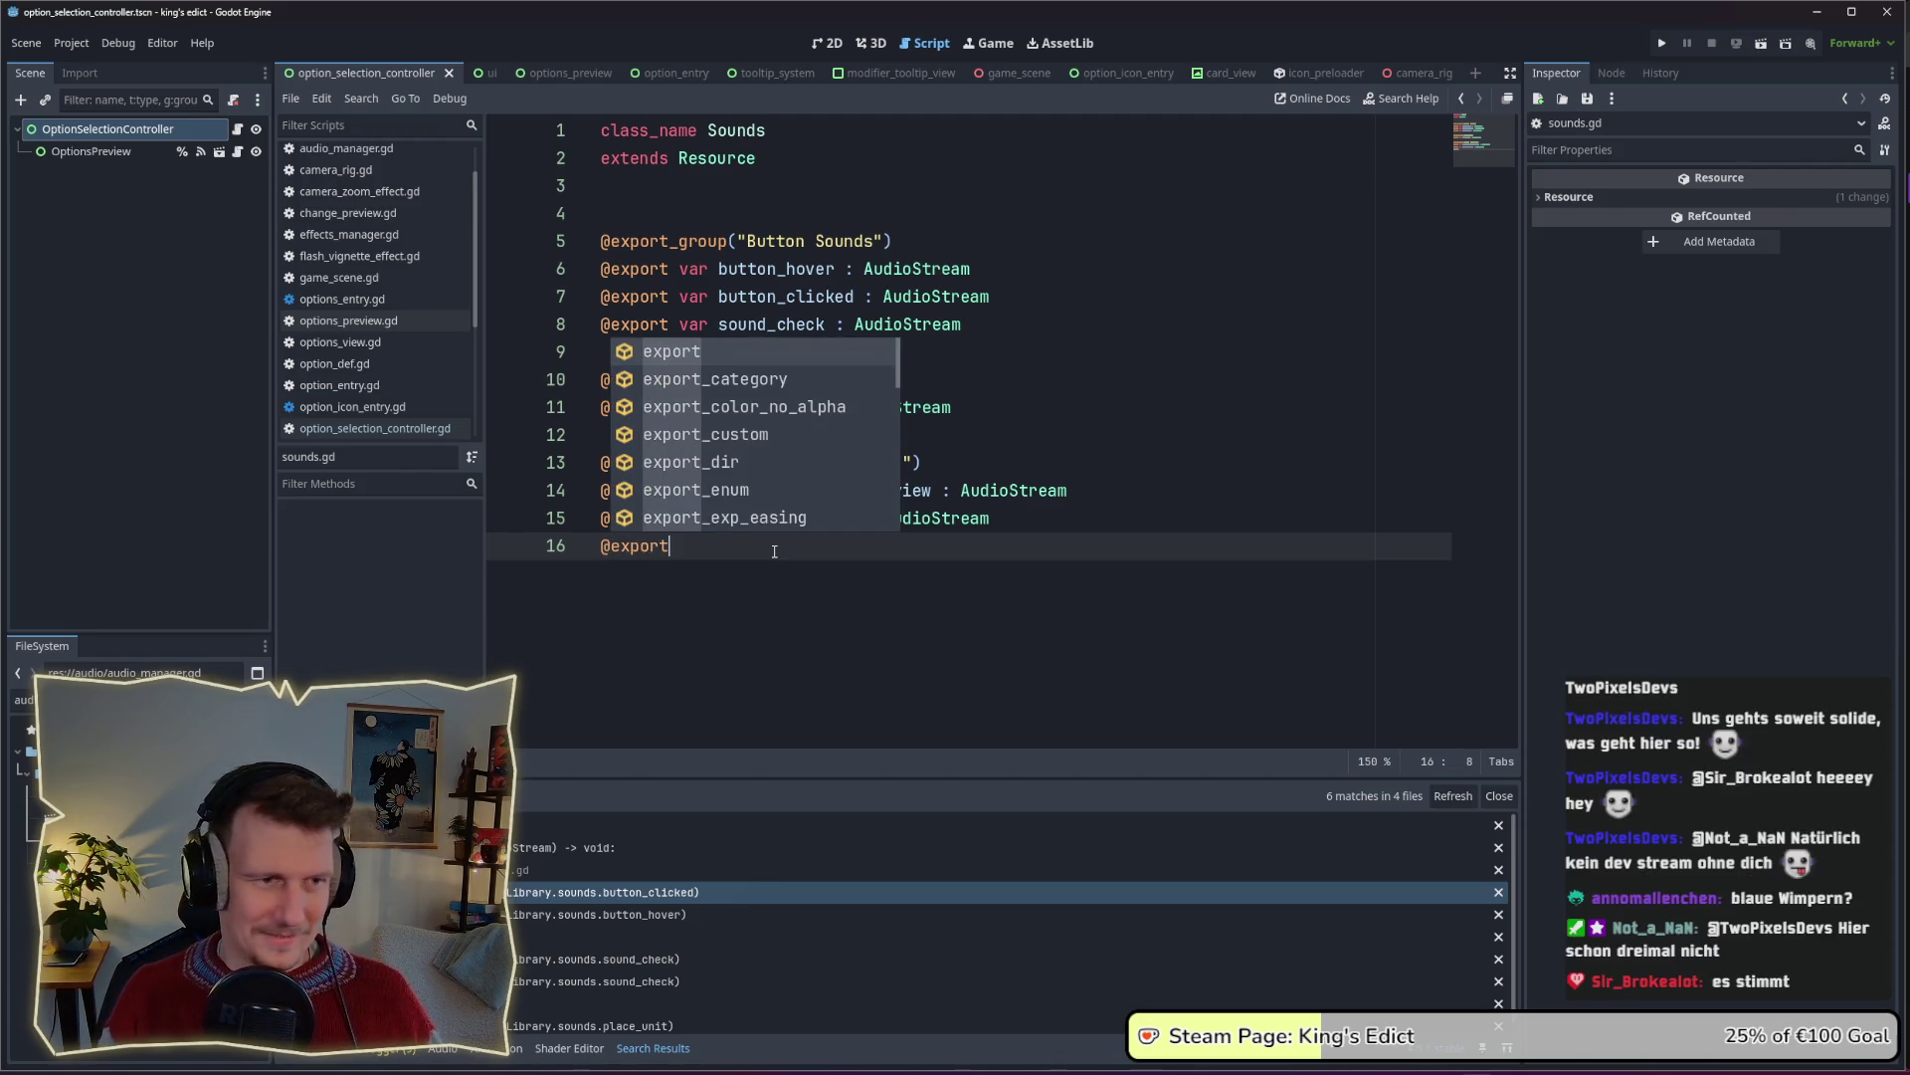
{"action": "key", "text": "Escape"}
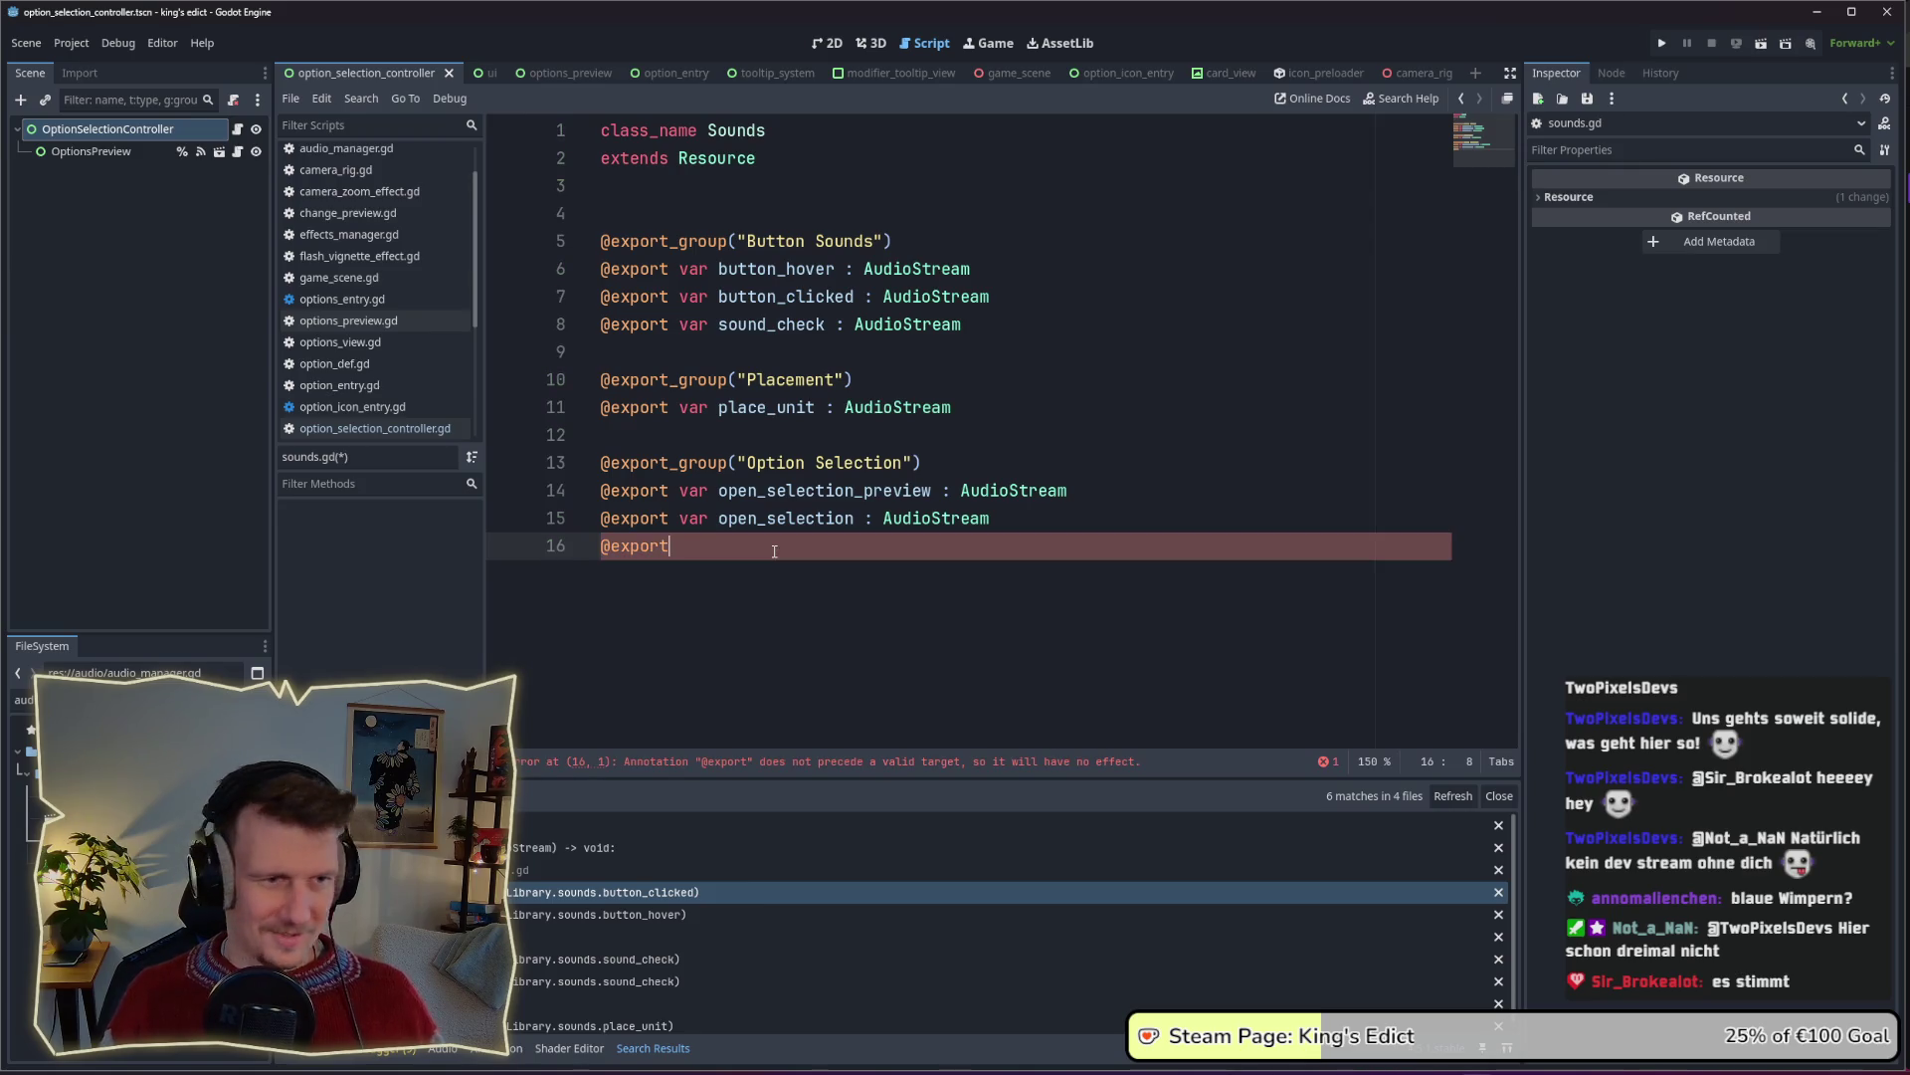
{"action": "type", "text": "var"}
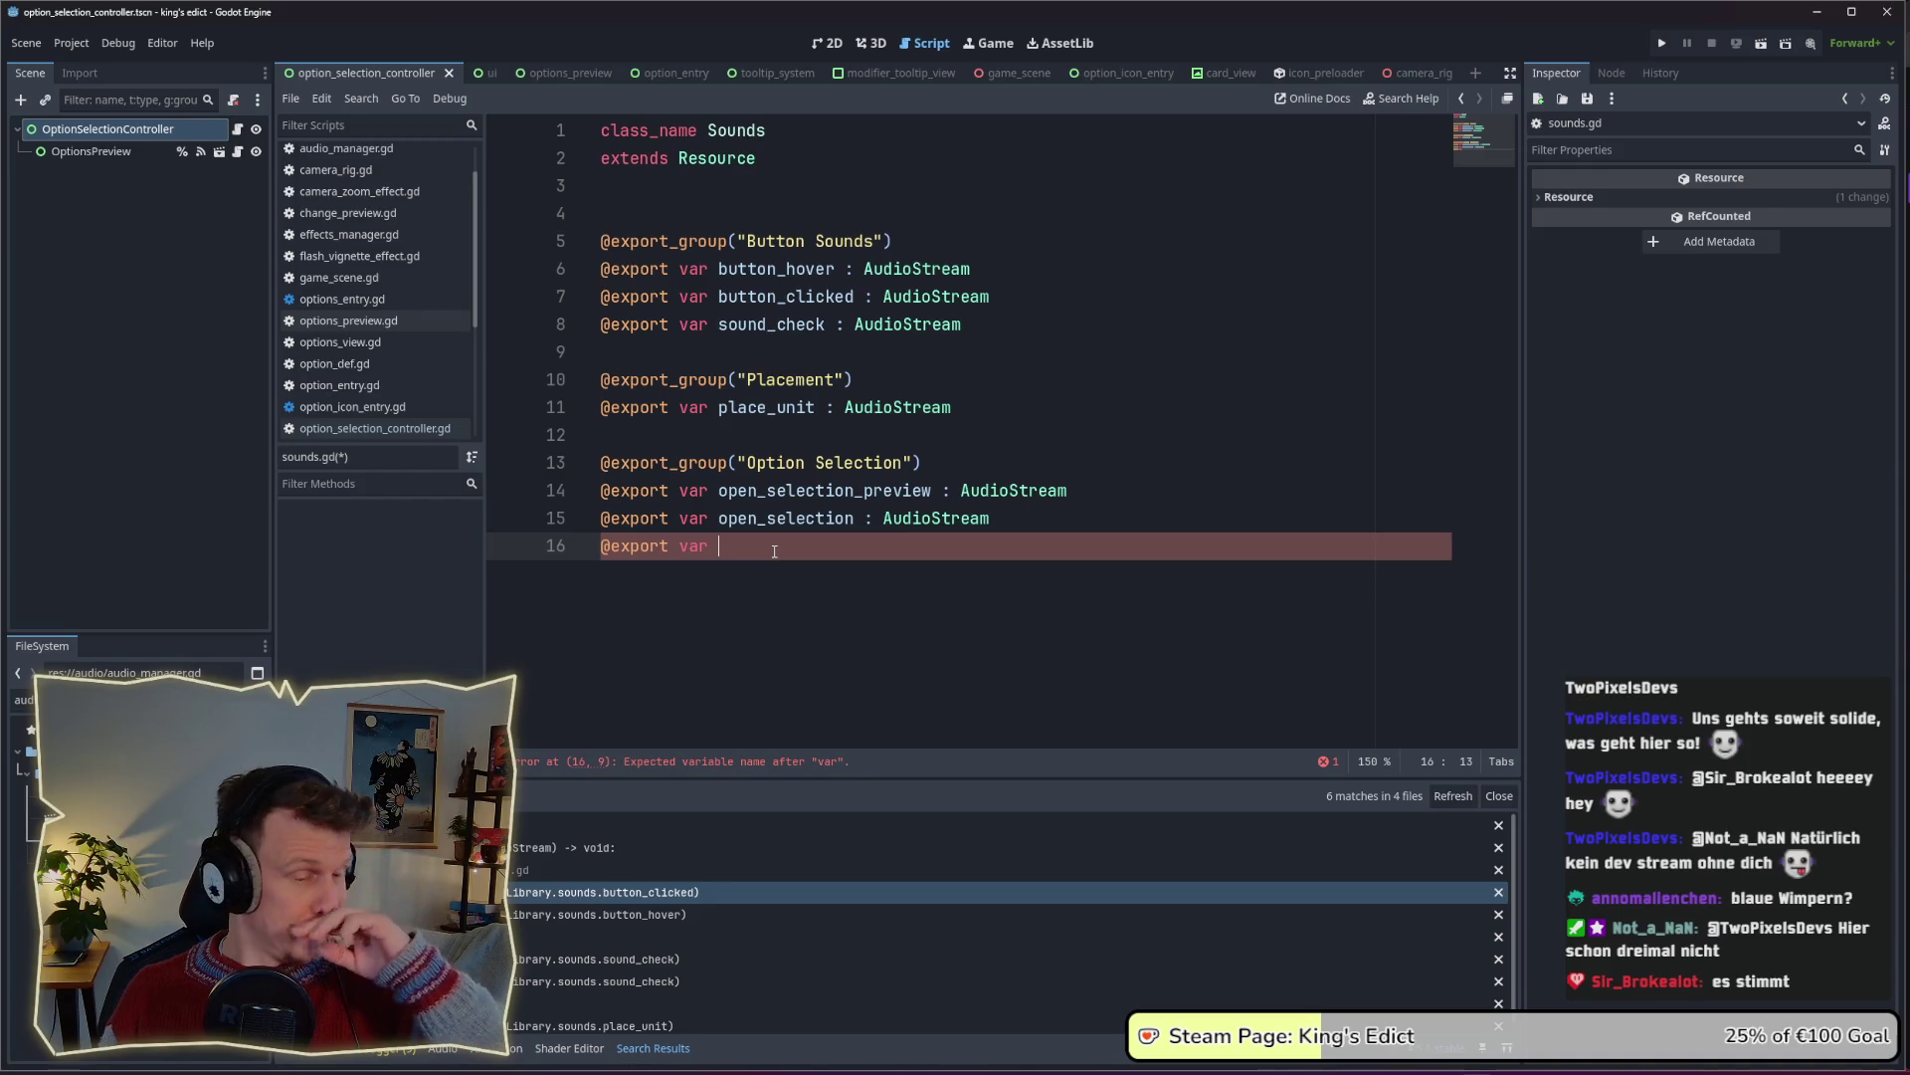
{"action": "key", "text": "alt+Tab"}
{"action": "key", "text": "alt+Tab"}
{"action": "key", "text": "alt+Tab"}
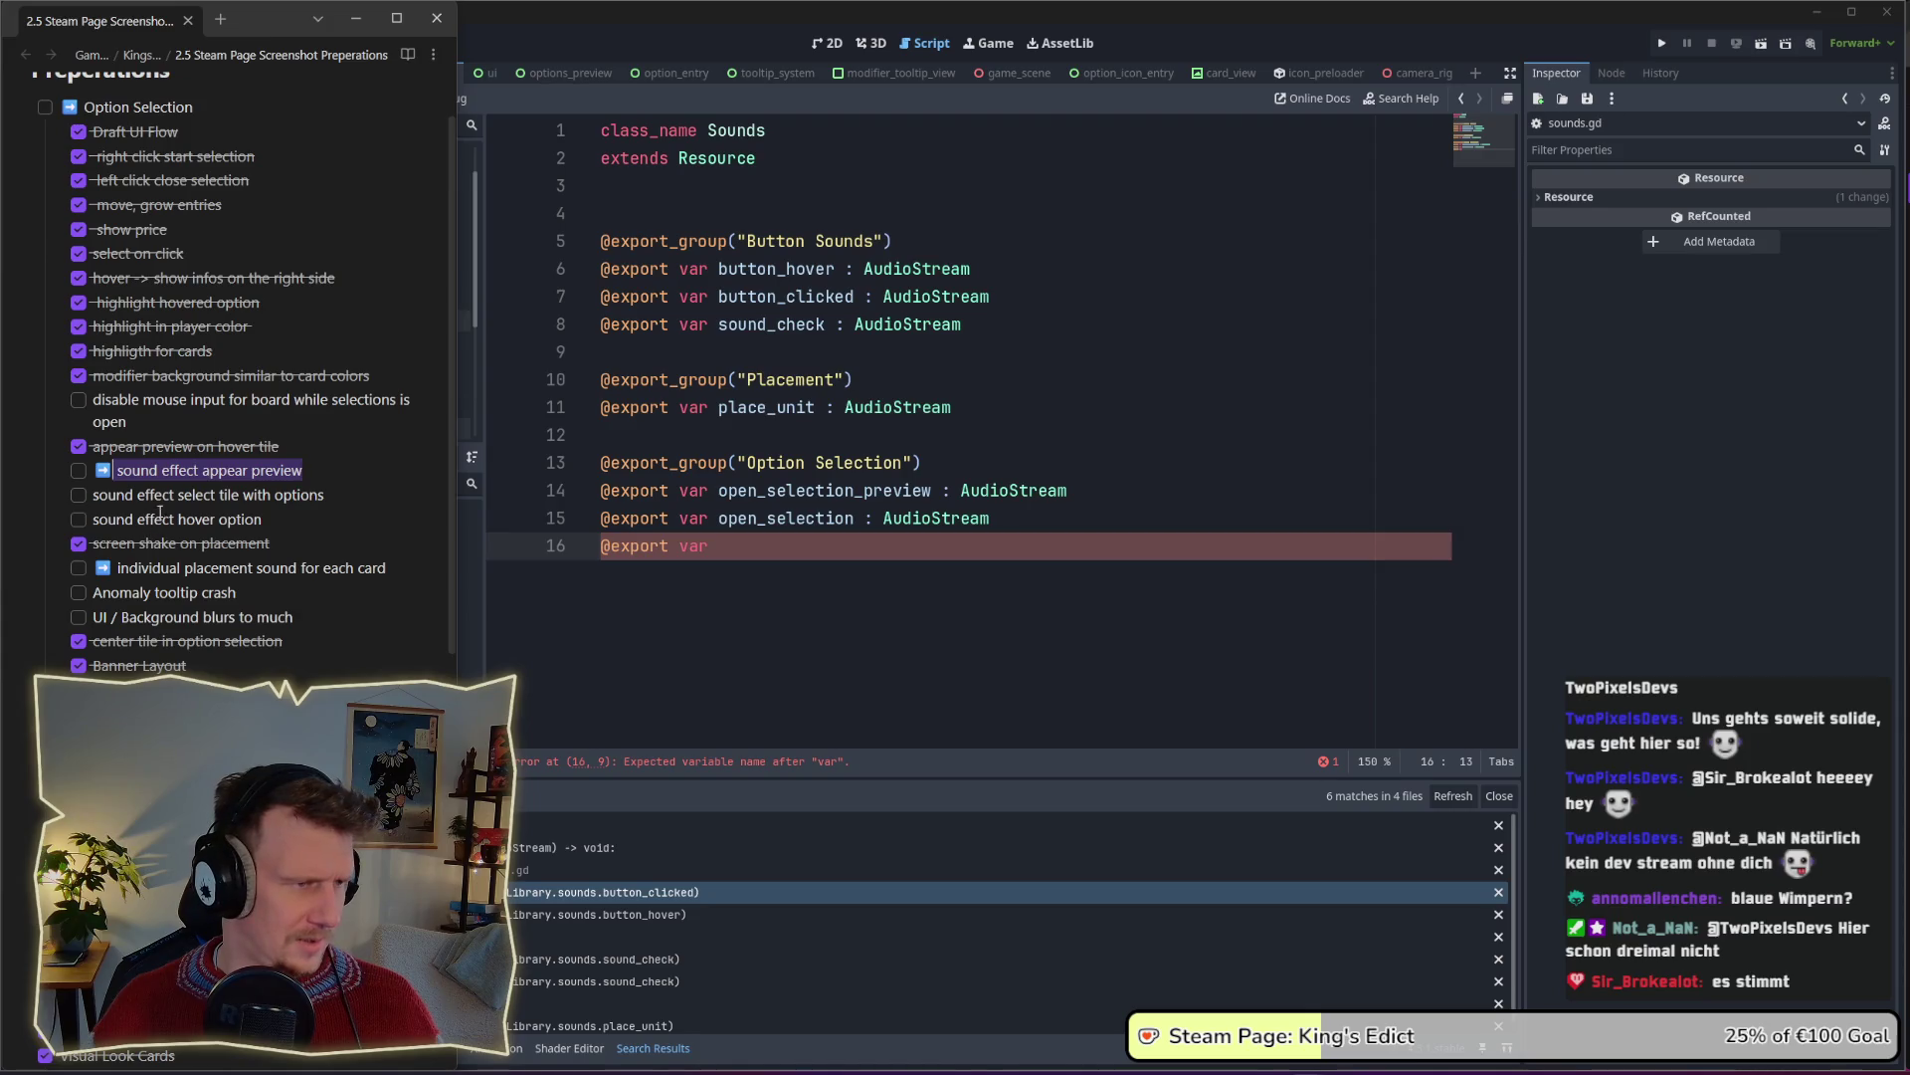
{"action": "key", "text": "alt+Tab"}
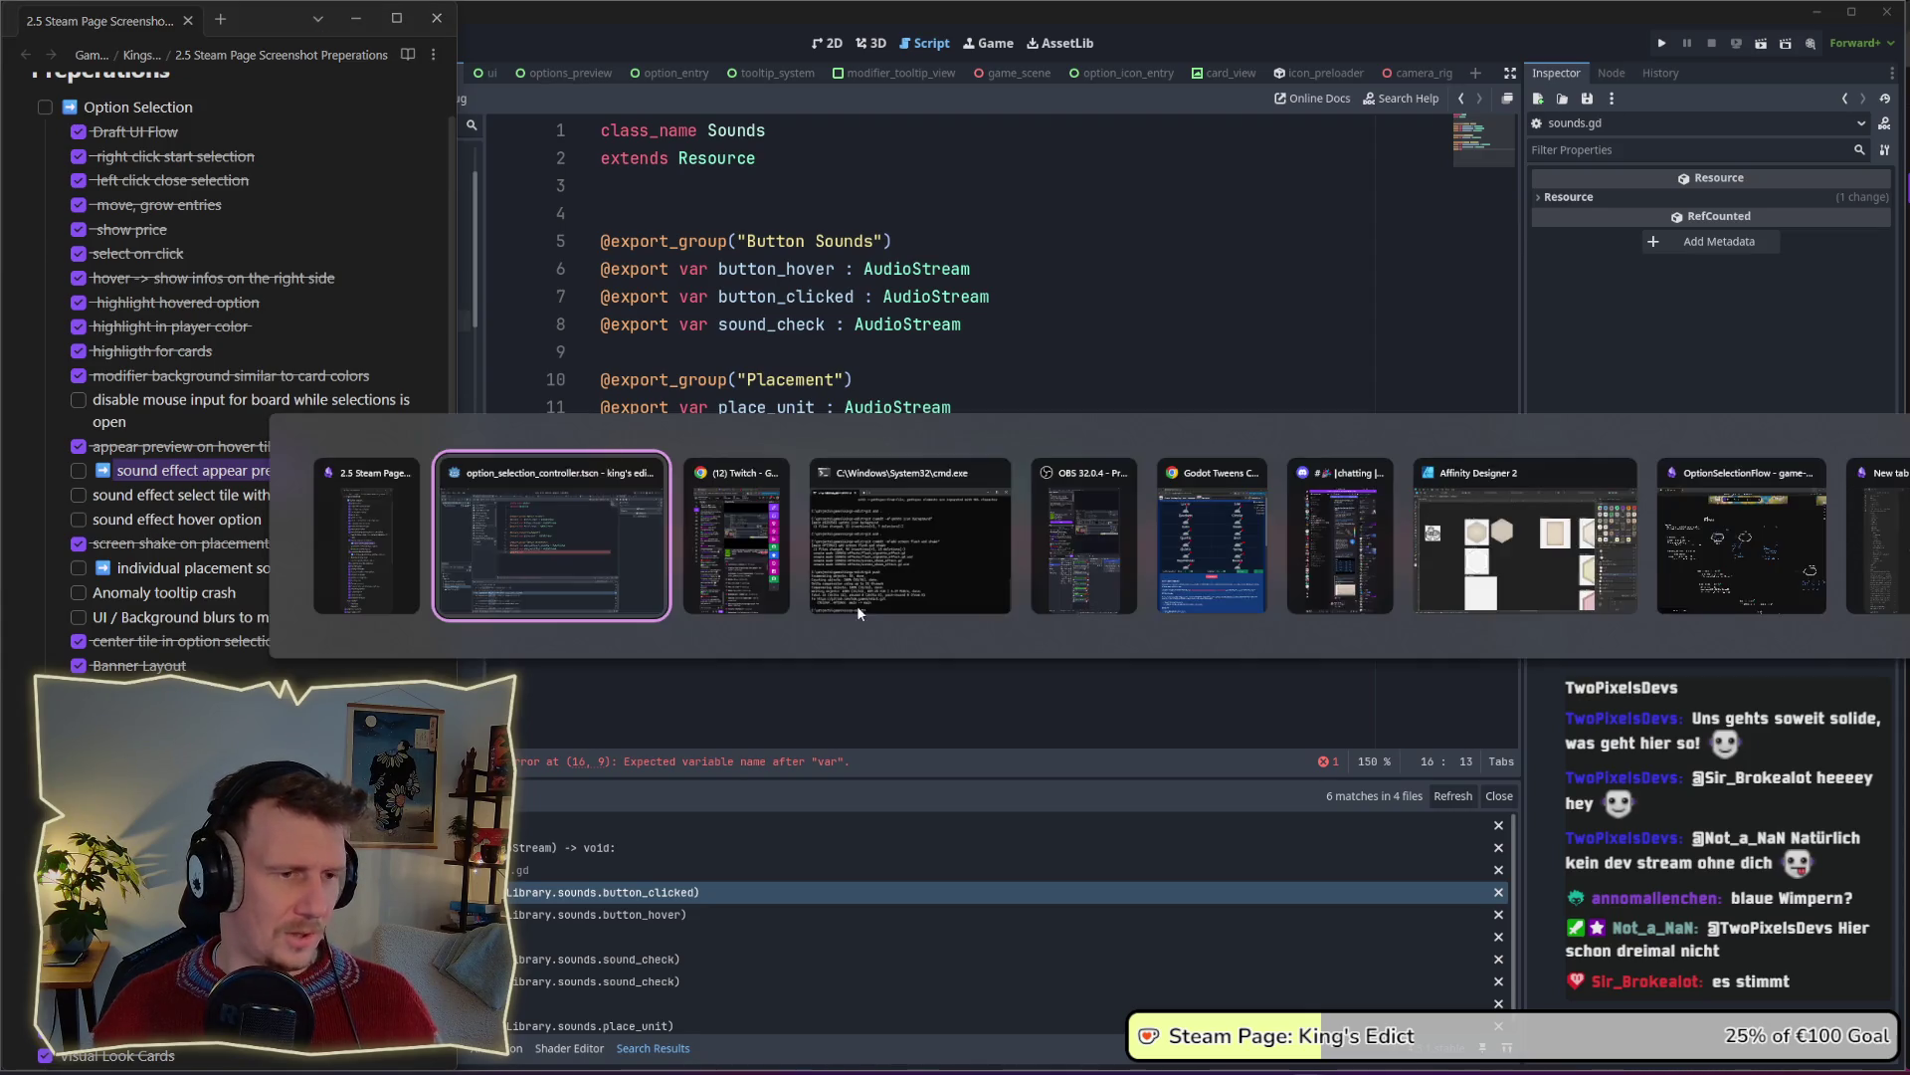
{"action": "left_click", "coordinate": [595, 571]}
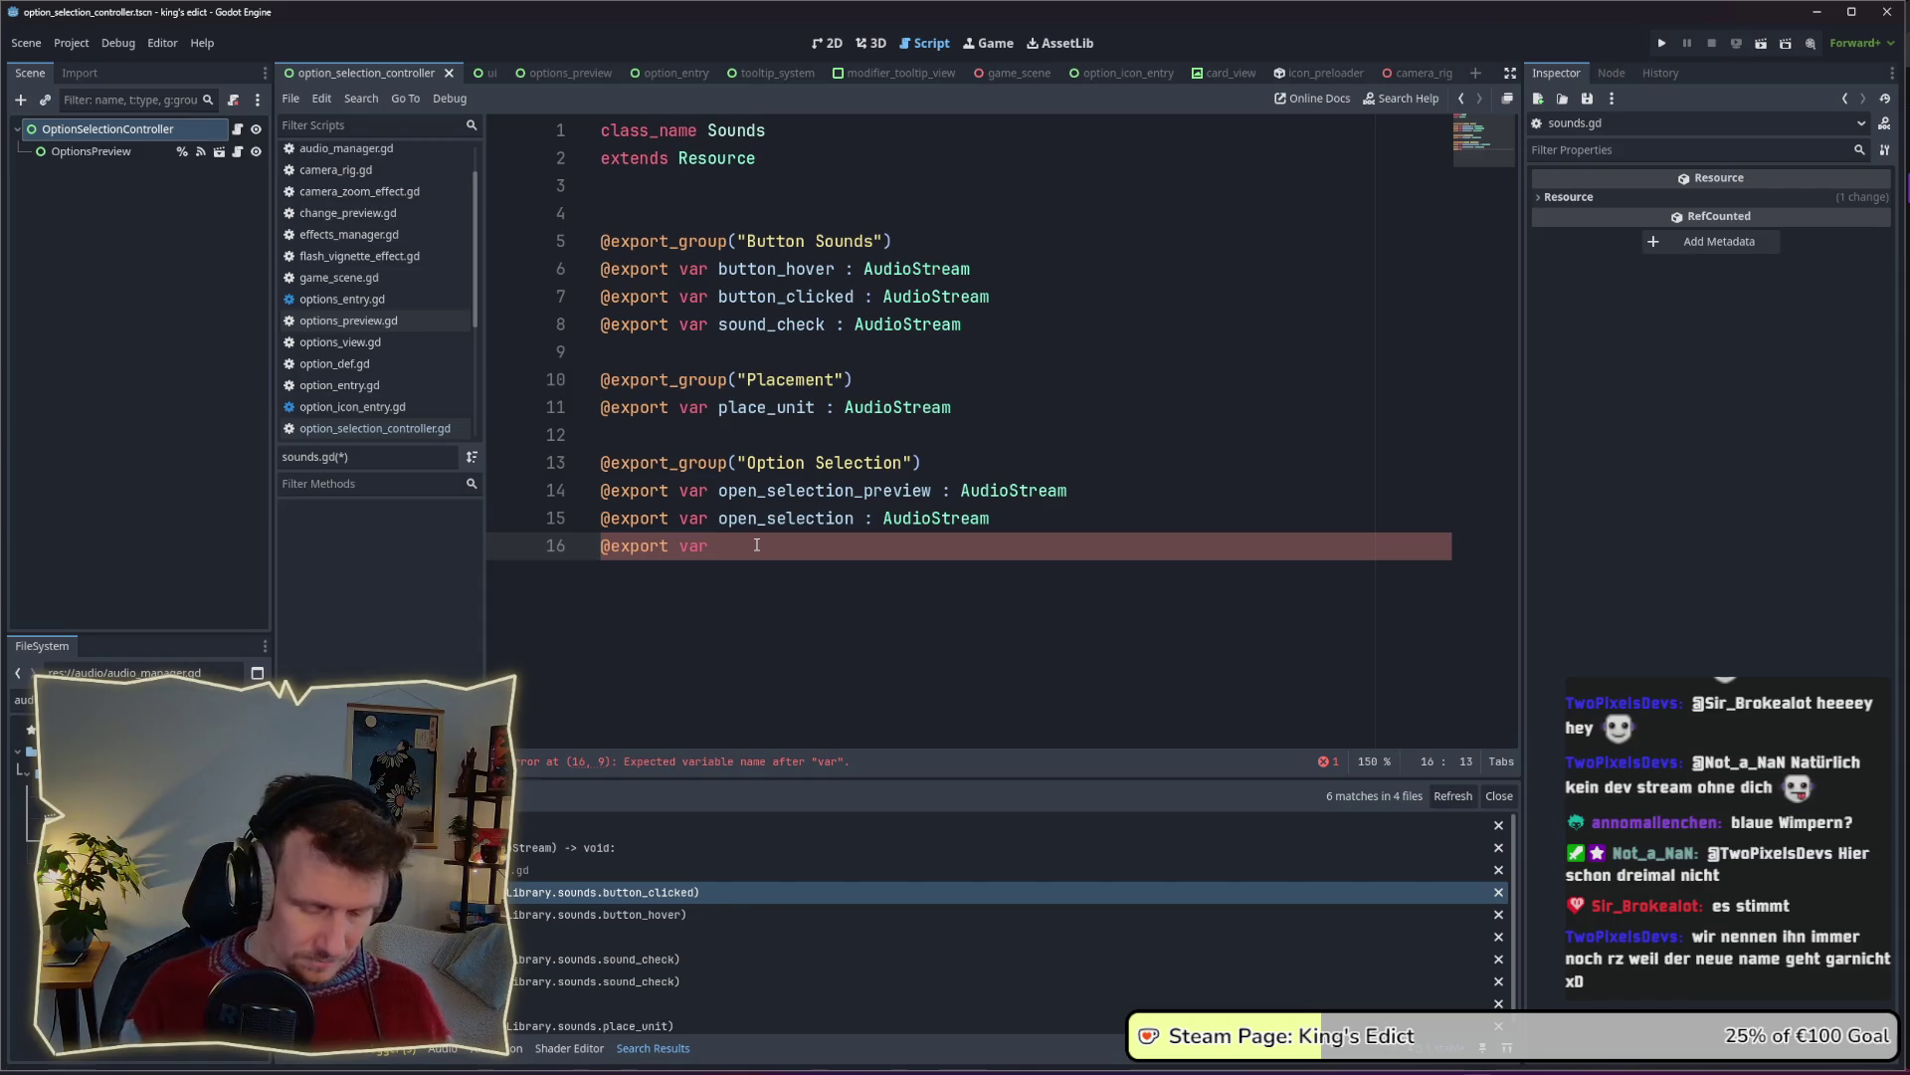
{"action": "type", "text": "open_sele"}
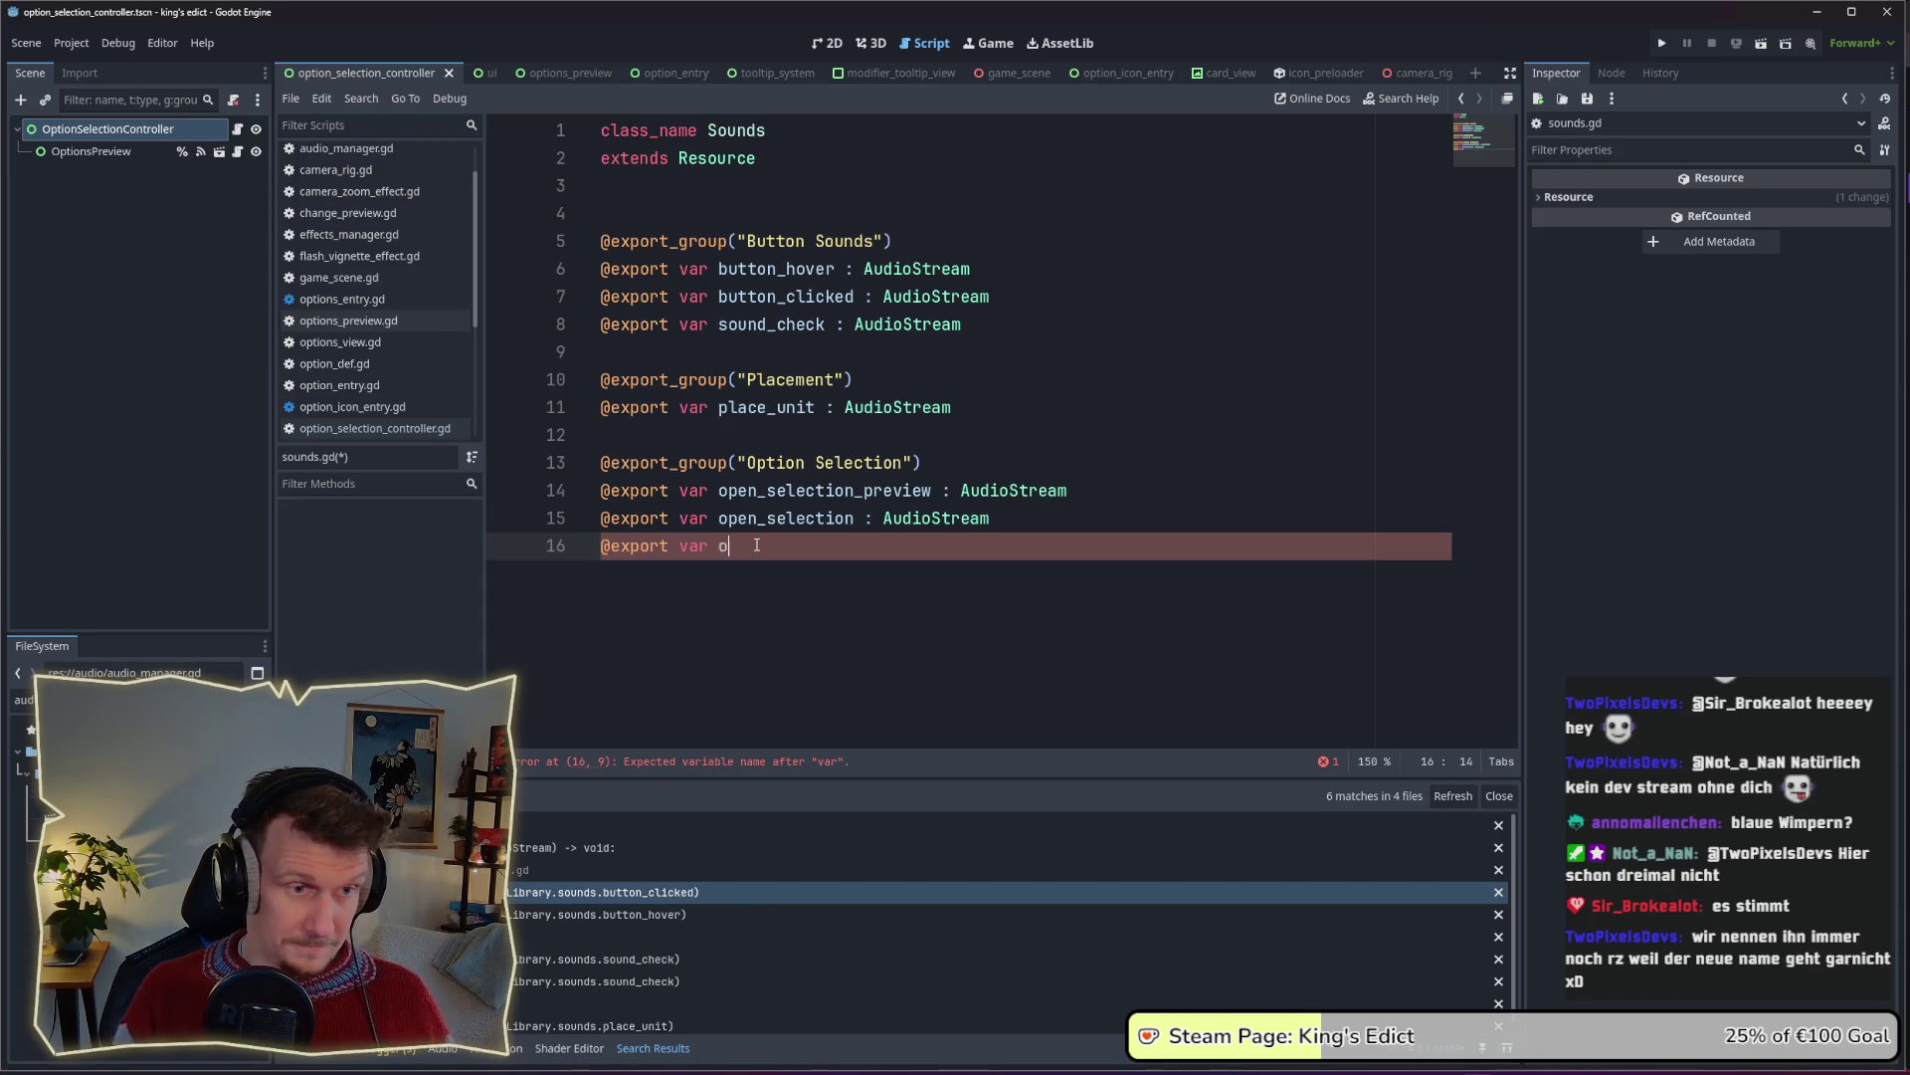
{"action": "type", "text": "ction"}
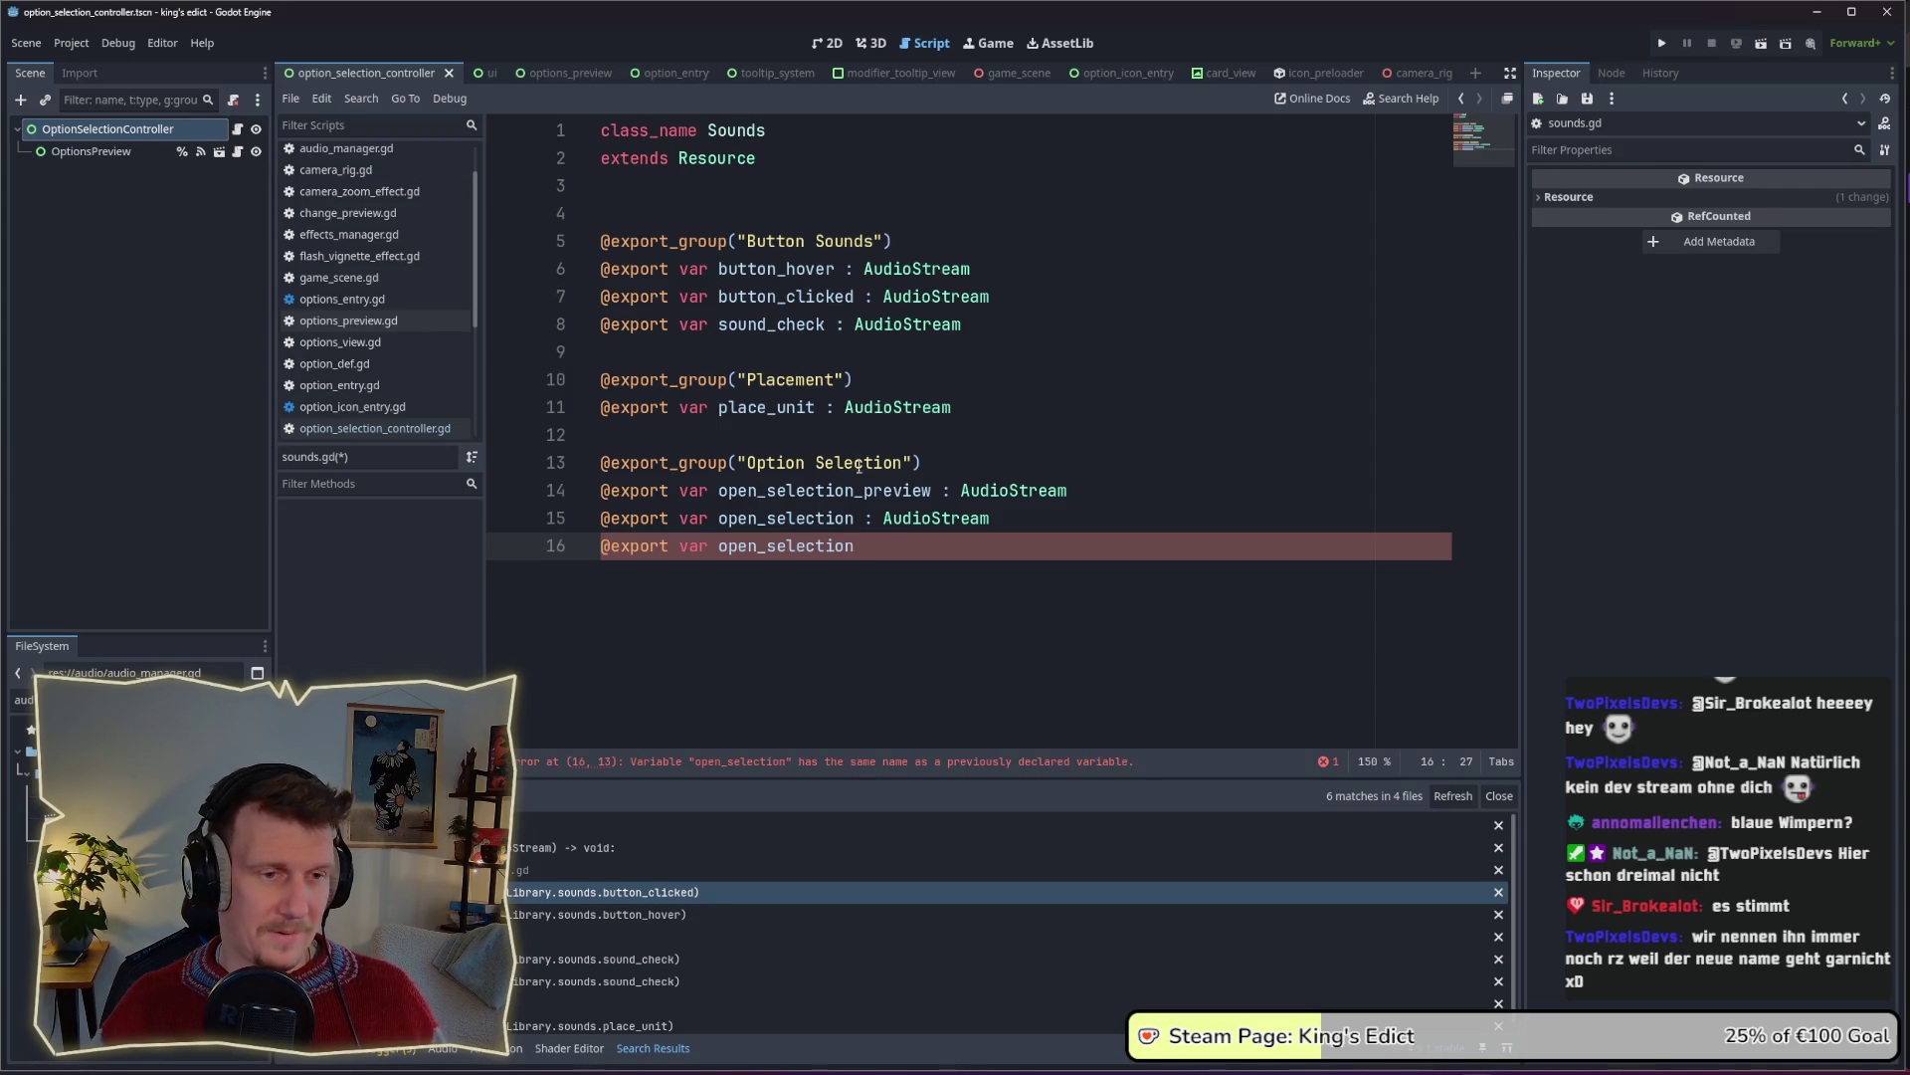
Replace the open prefixes on lines 14–16 with option_selection.
{"action": "key", "text": "Up"}
{"action": "key", "text": "Up"}
{"action": "key", "text": "ctrl+Right"}
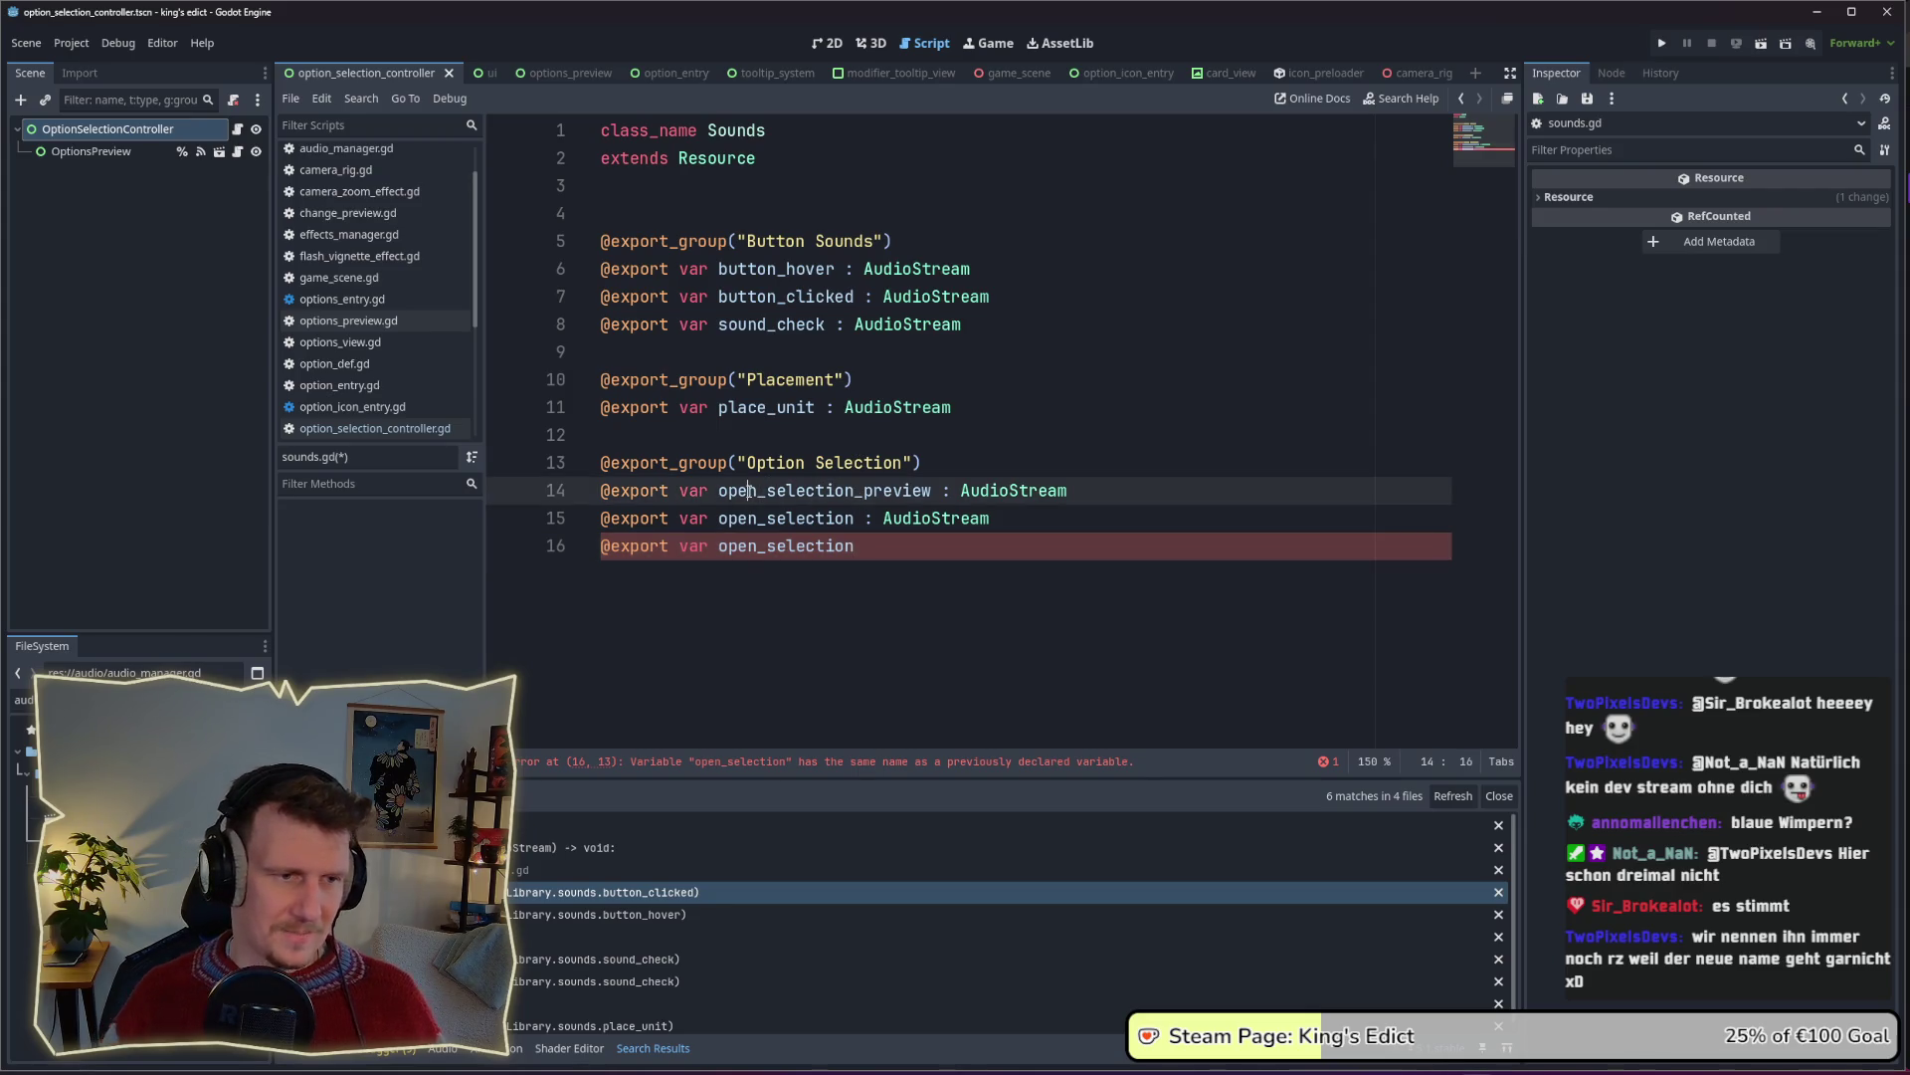
{"action": "key", "text": "Left"}
{"action": "key", "text": "Left"}
{"action": "key", "text": "Left"}
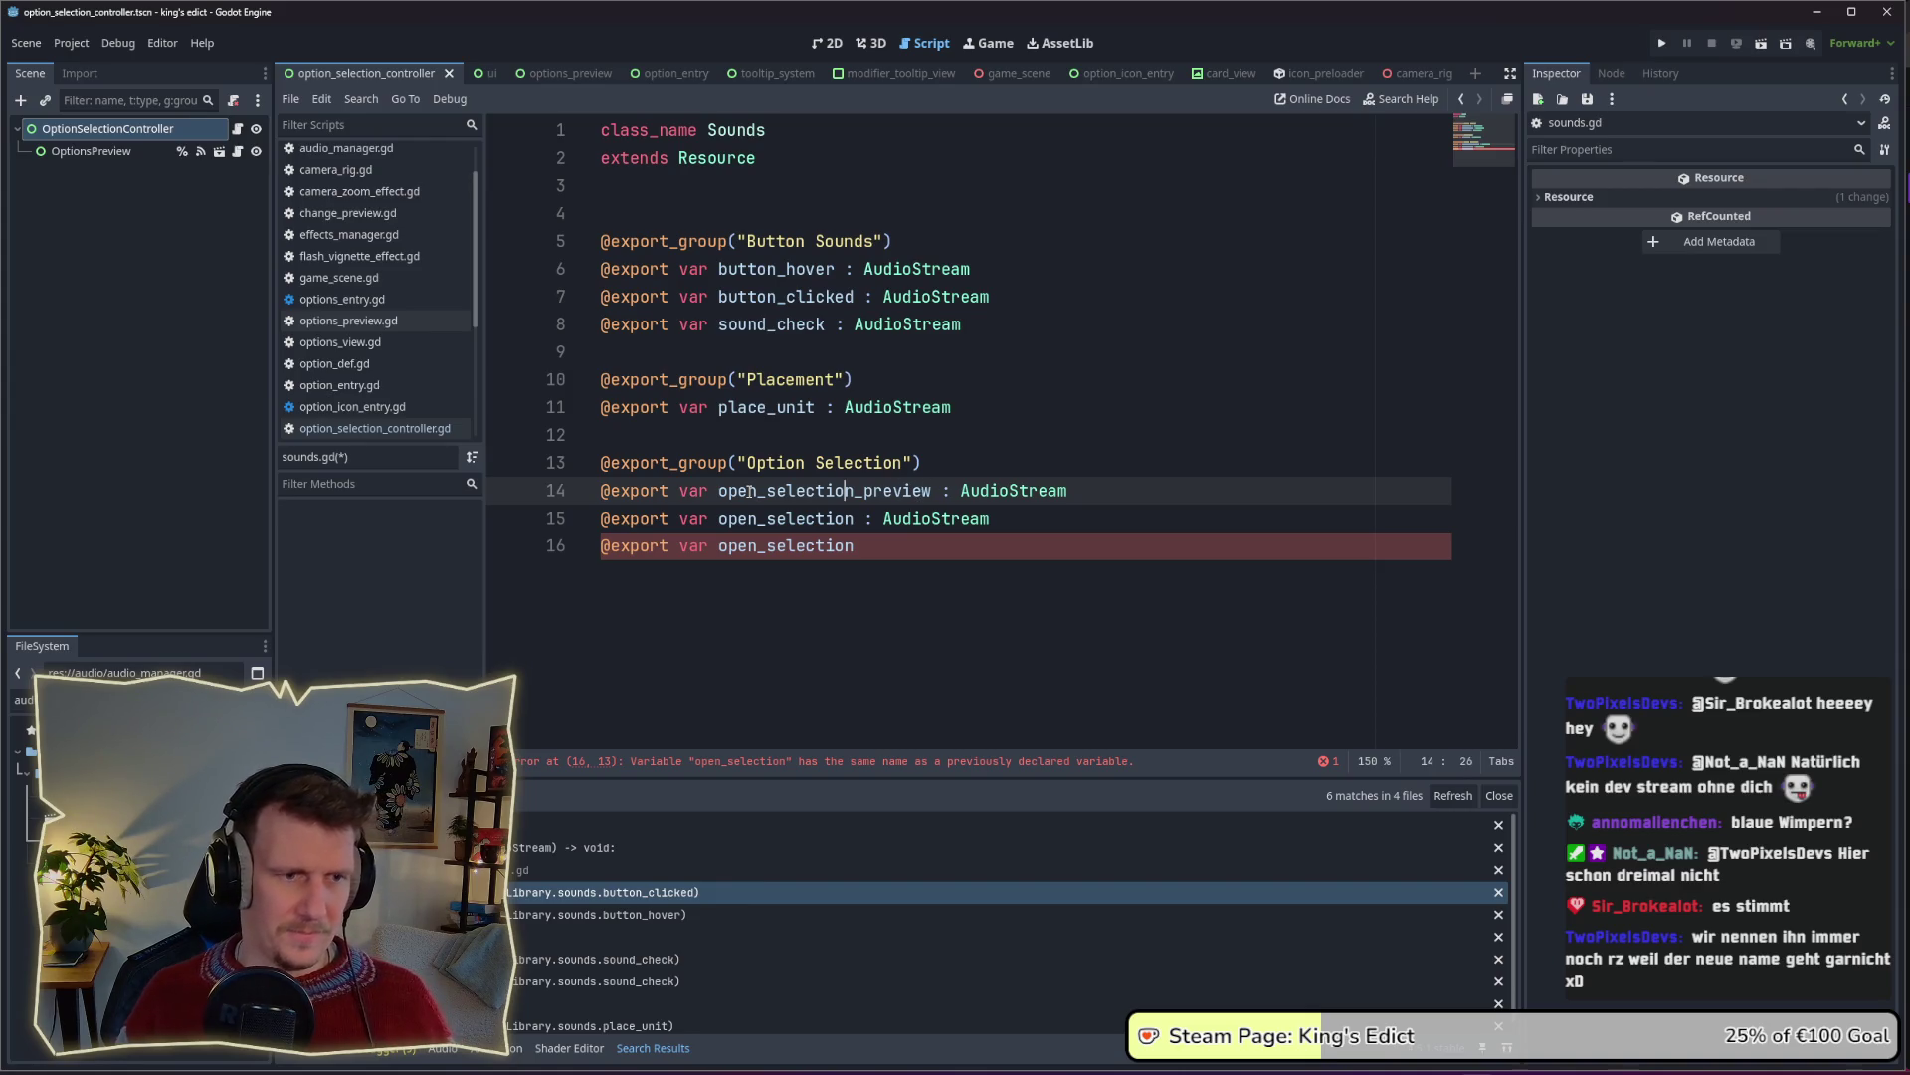
{"action": "key", "text": "ctrl+BackSpace"}
{"action": "type", "text": "option_selecti"}
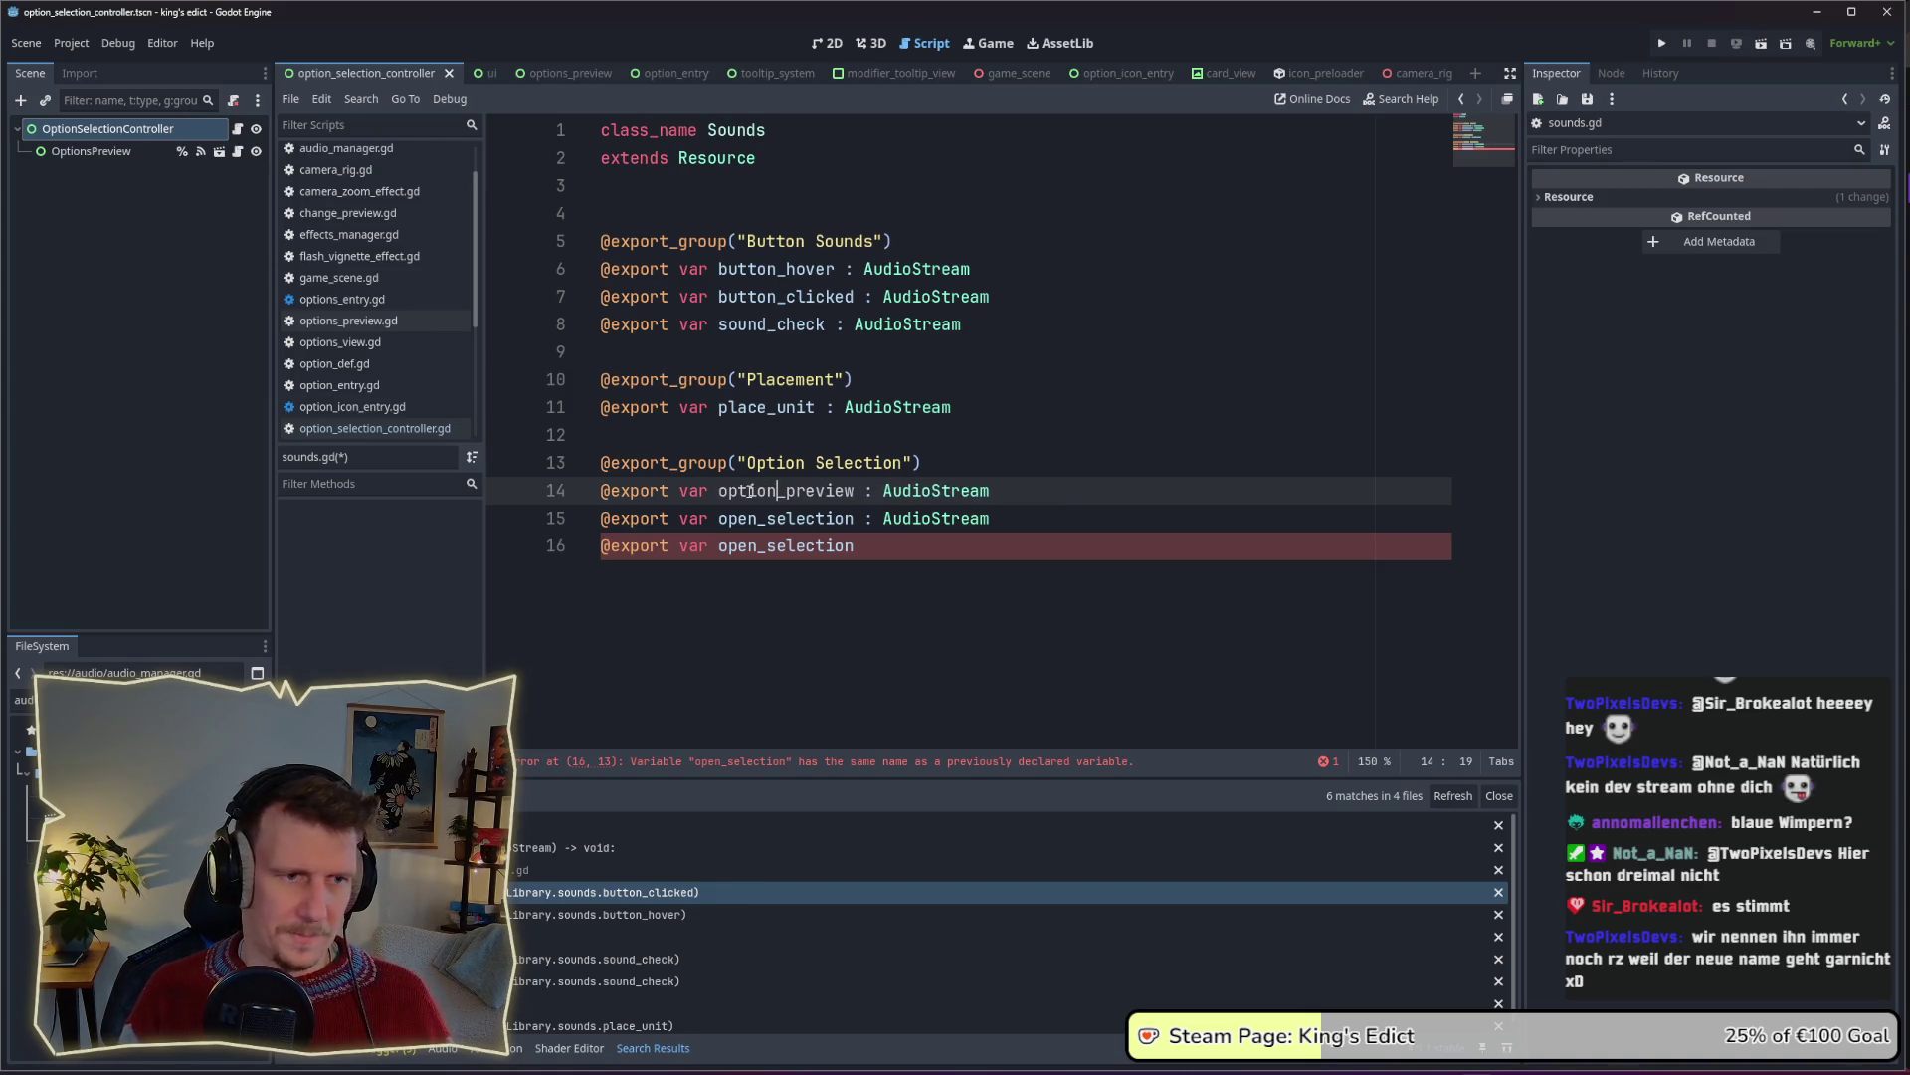
{"action": "type", "text": "on"}
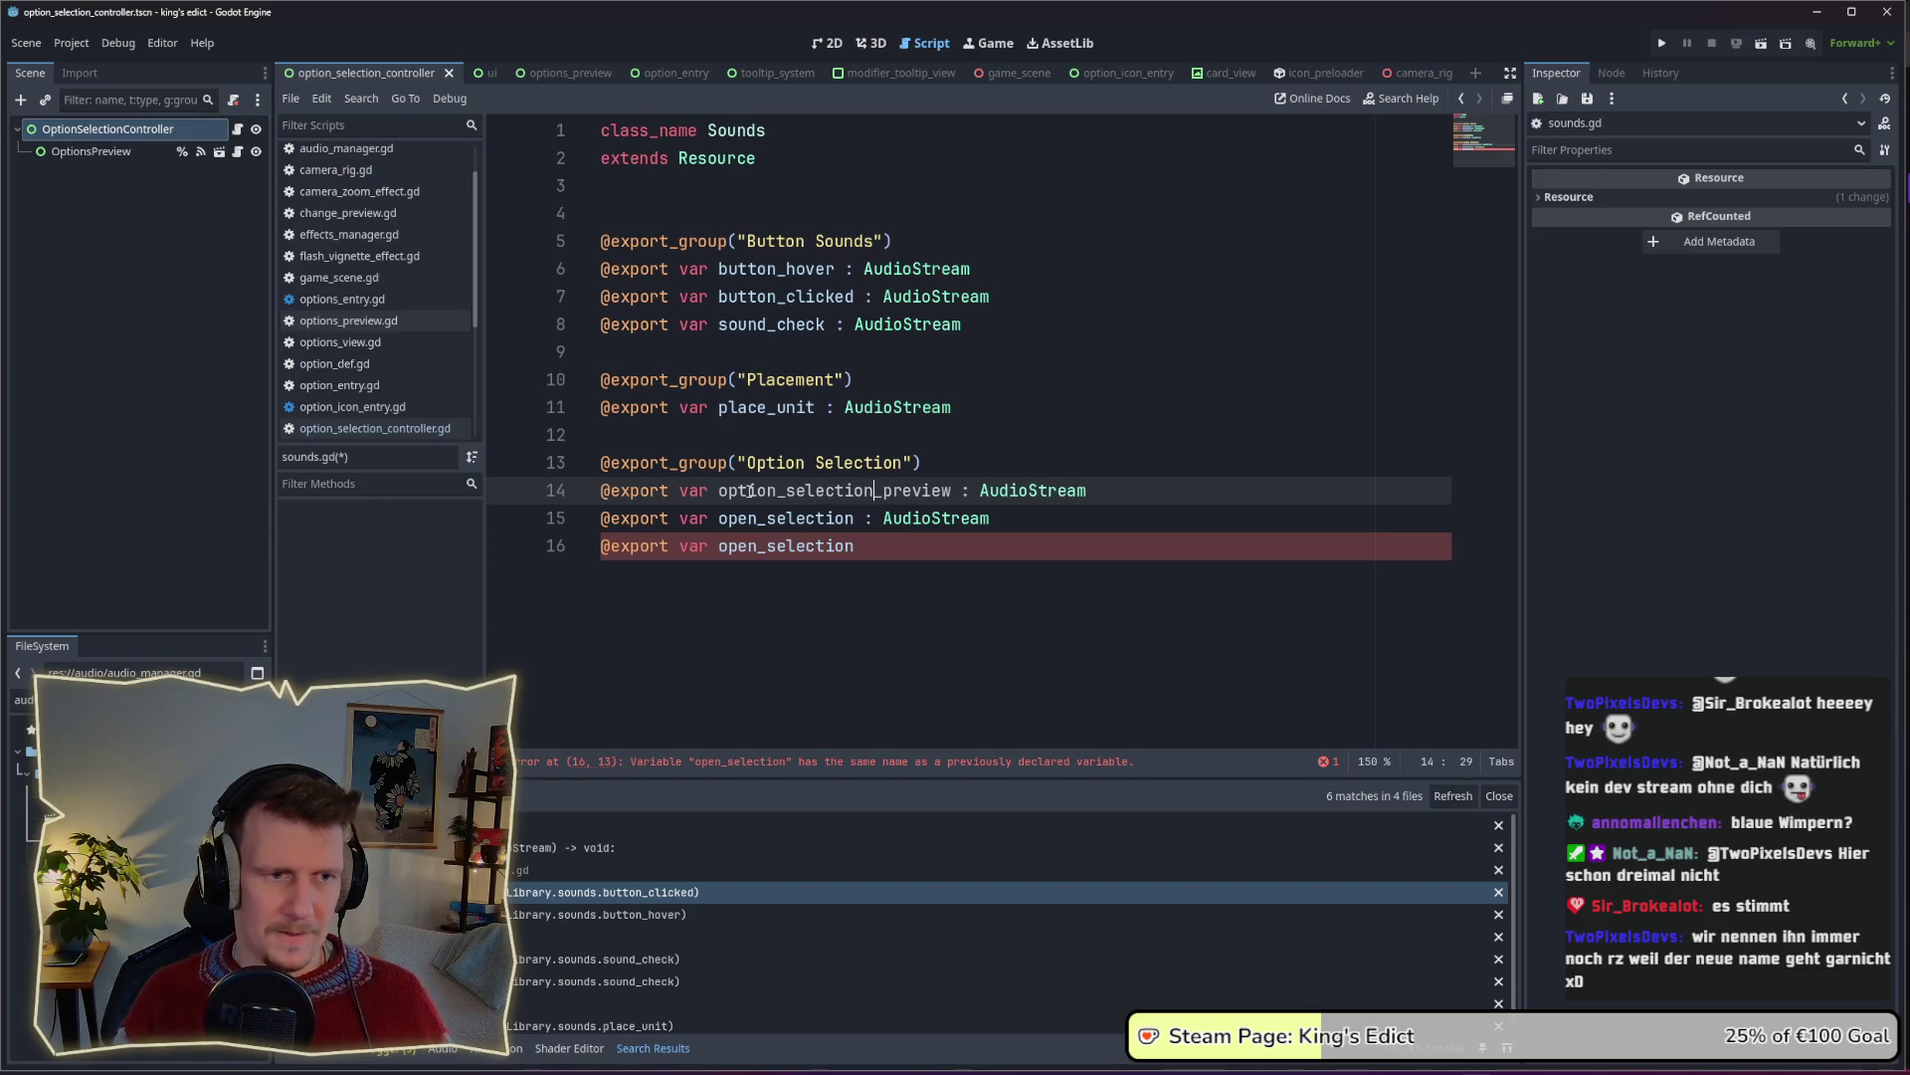
{"action": "left_click_drag", "start_coordinate": [718, 491], "coordinate": [866, 496]}
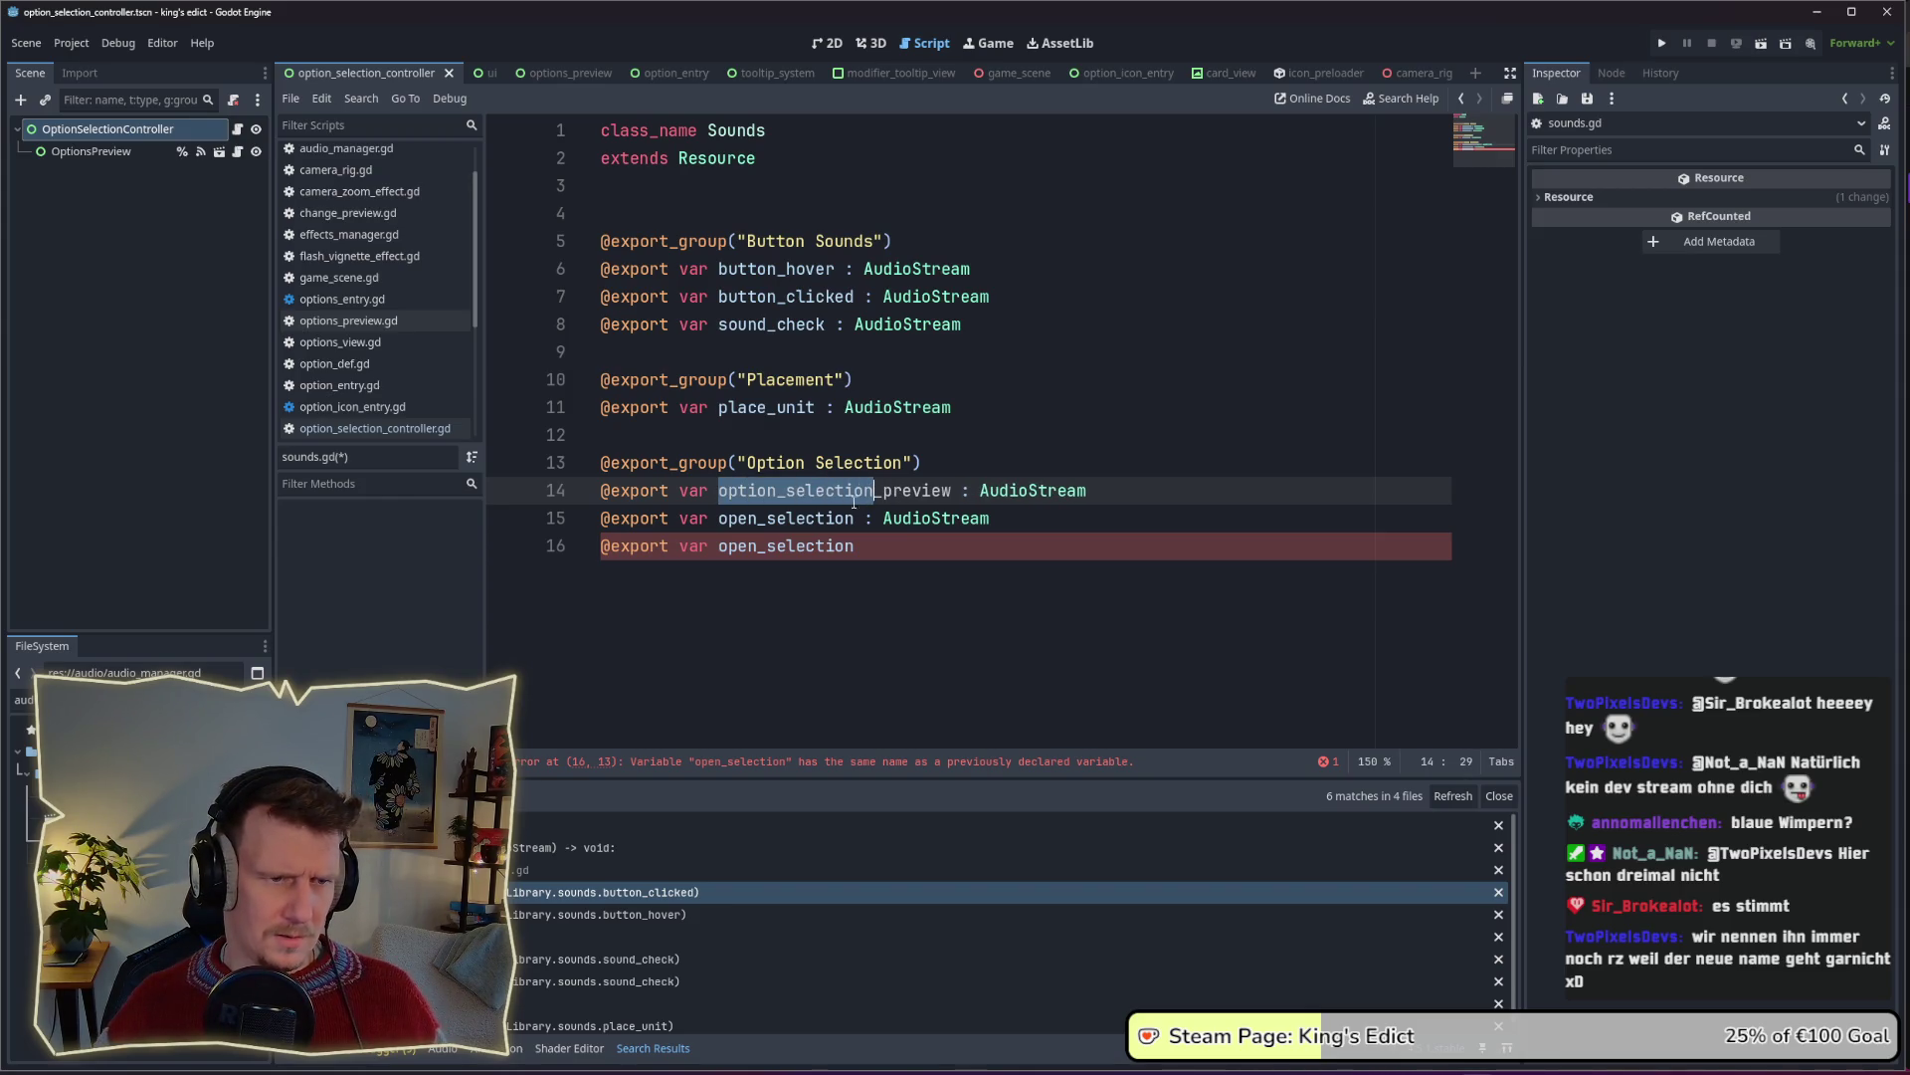
{"action": "left_click_drag", "start_coordinate": [719, 518], "coordinate": [864, 553]}
{"action": "type", "text": "option_selection"}
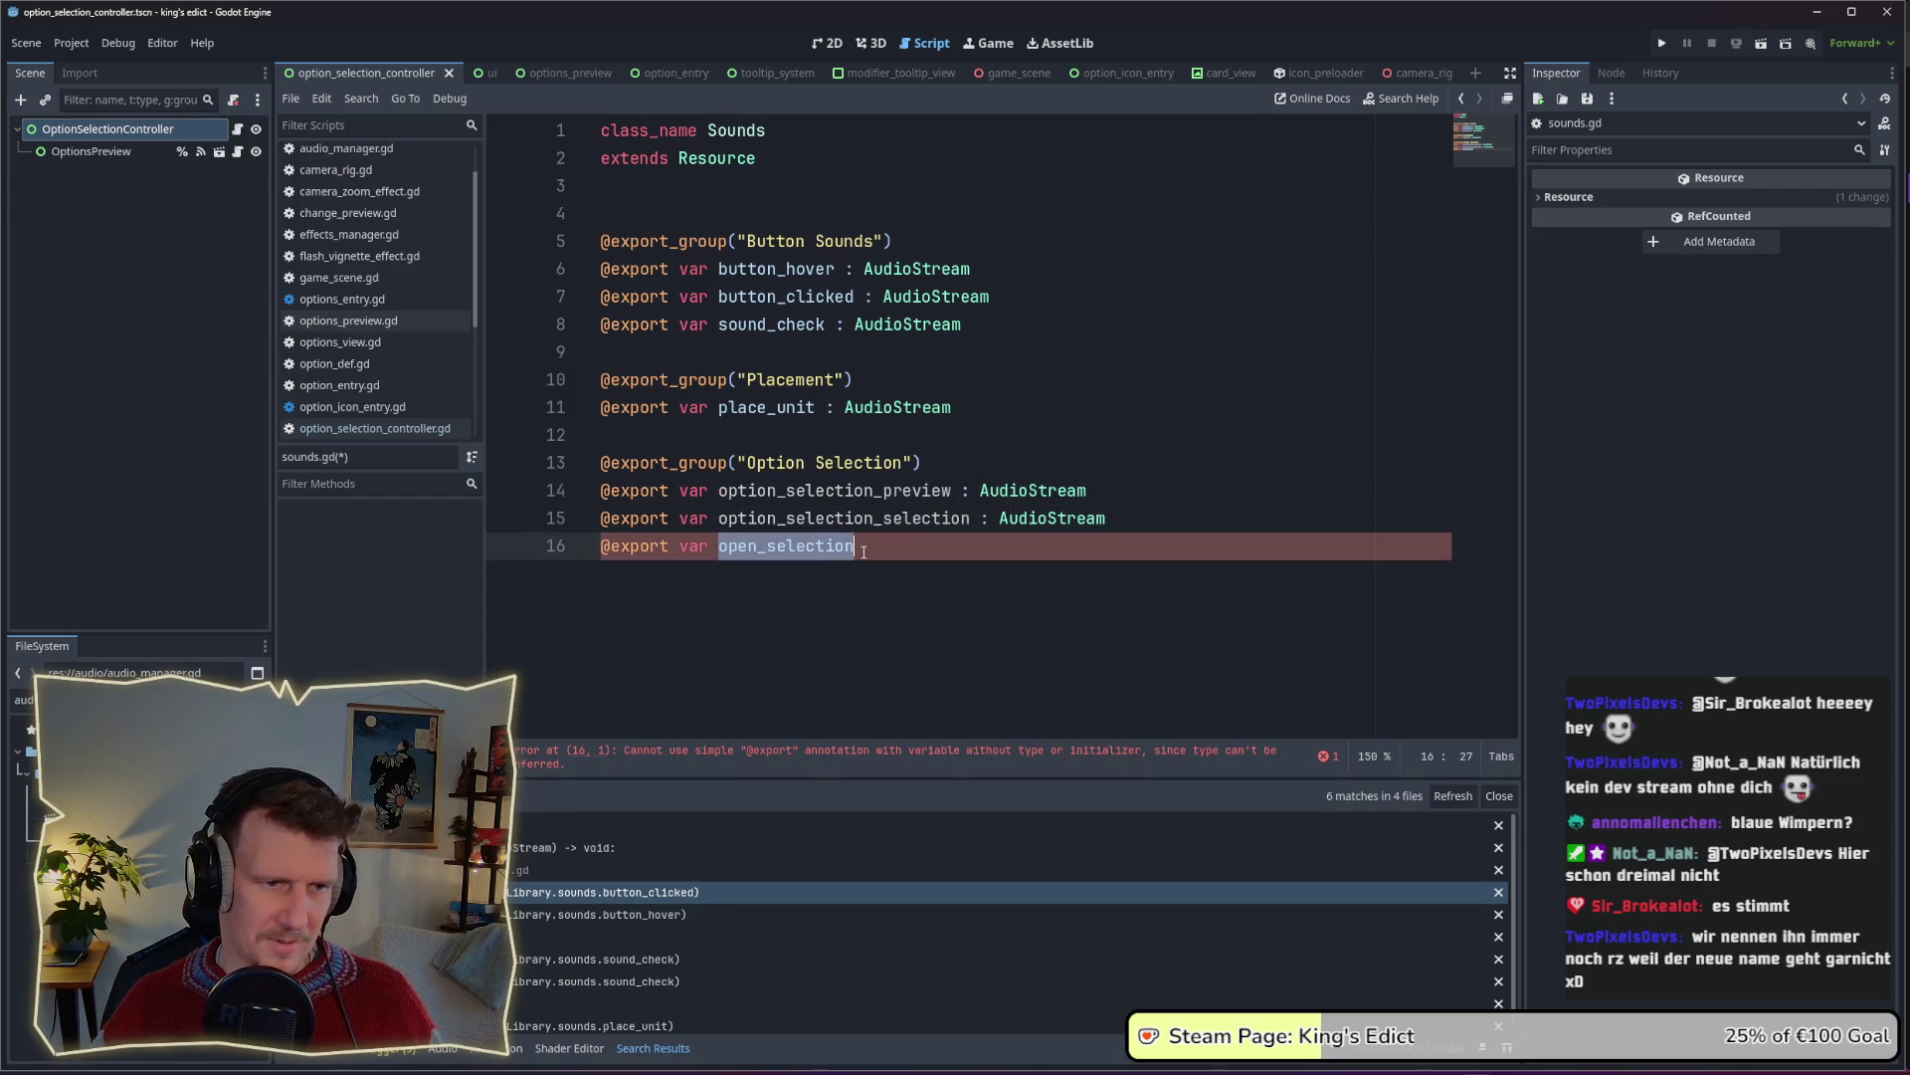
{"action": "type", "text": "option_selection"}
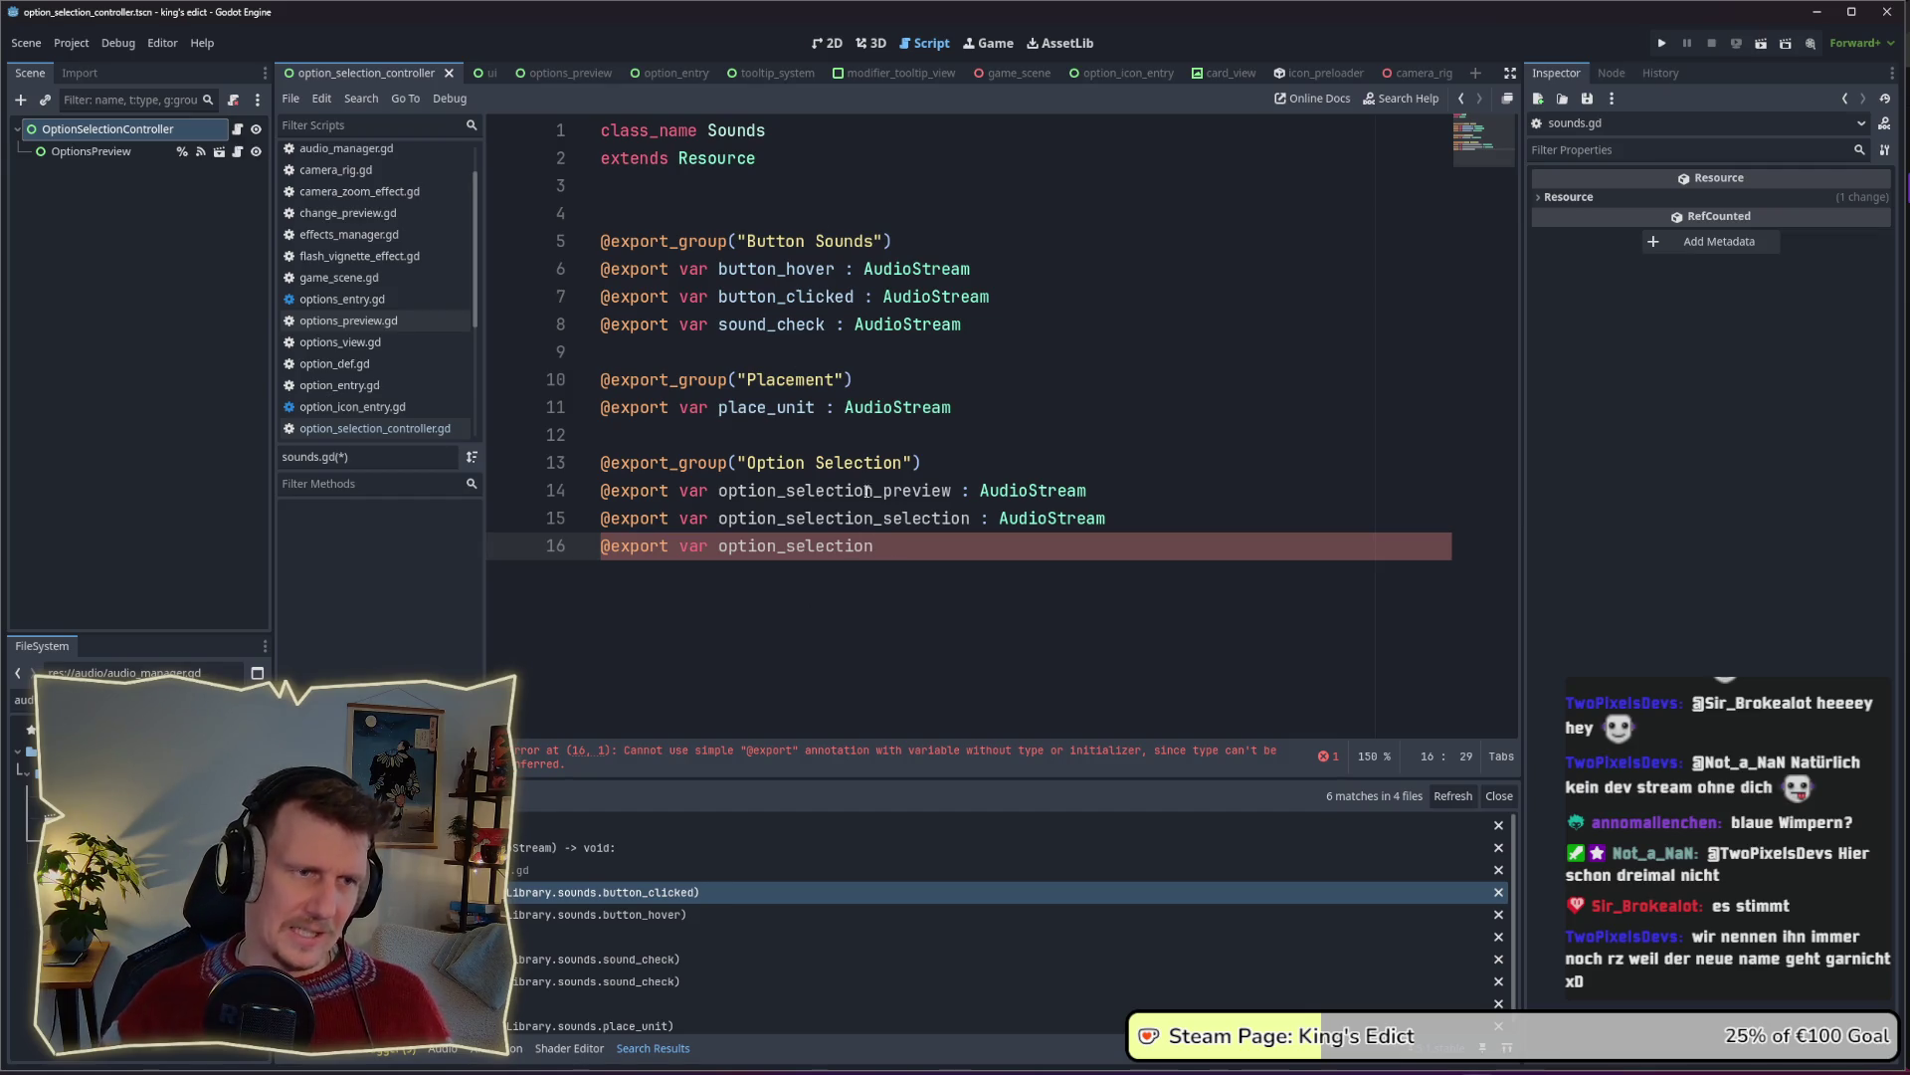
Complete line 16 as option_selection_hover : AudioStream and save sounds.gd.
{"action": "type", "text": "_s"}
{"action": "key", "text": "BackSpace"}
{"action": "type", "text": "hover"}
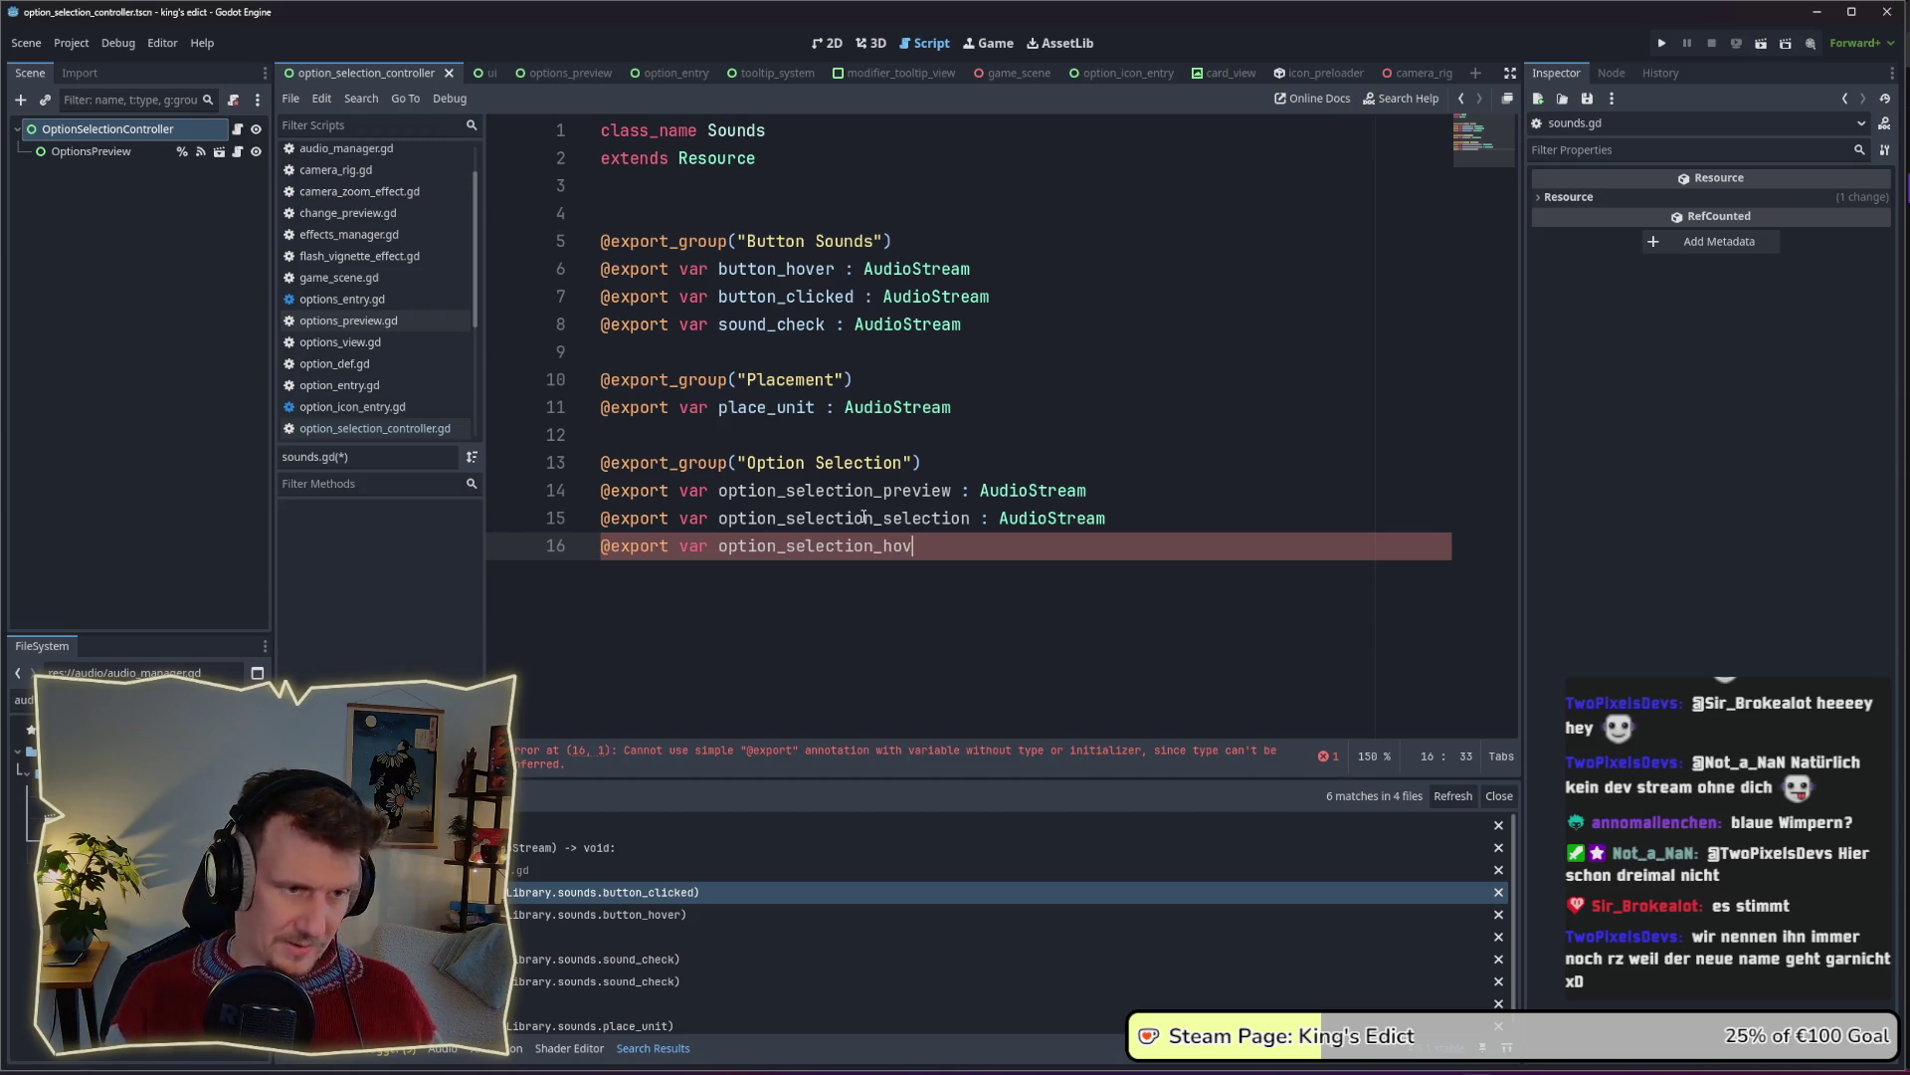
{"action": "type", "text": " : Audio"}
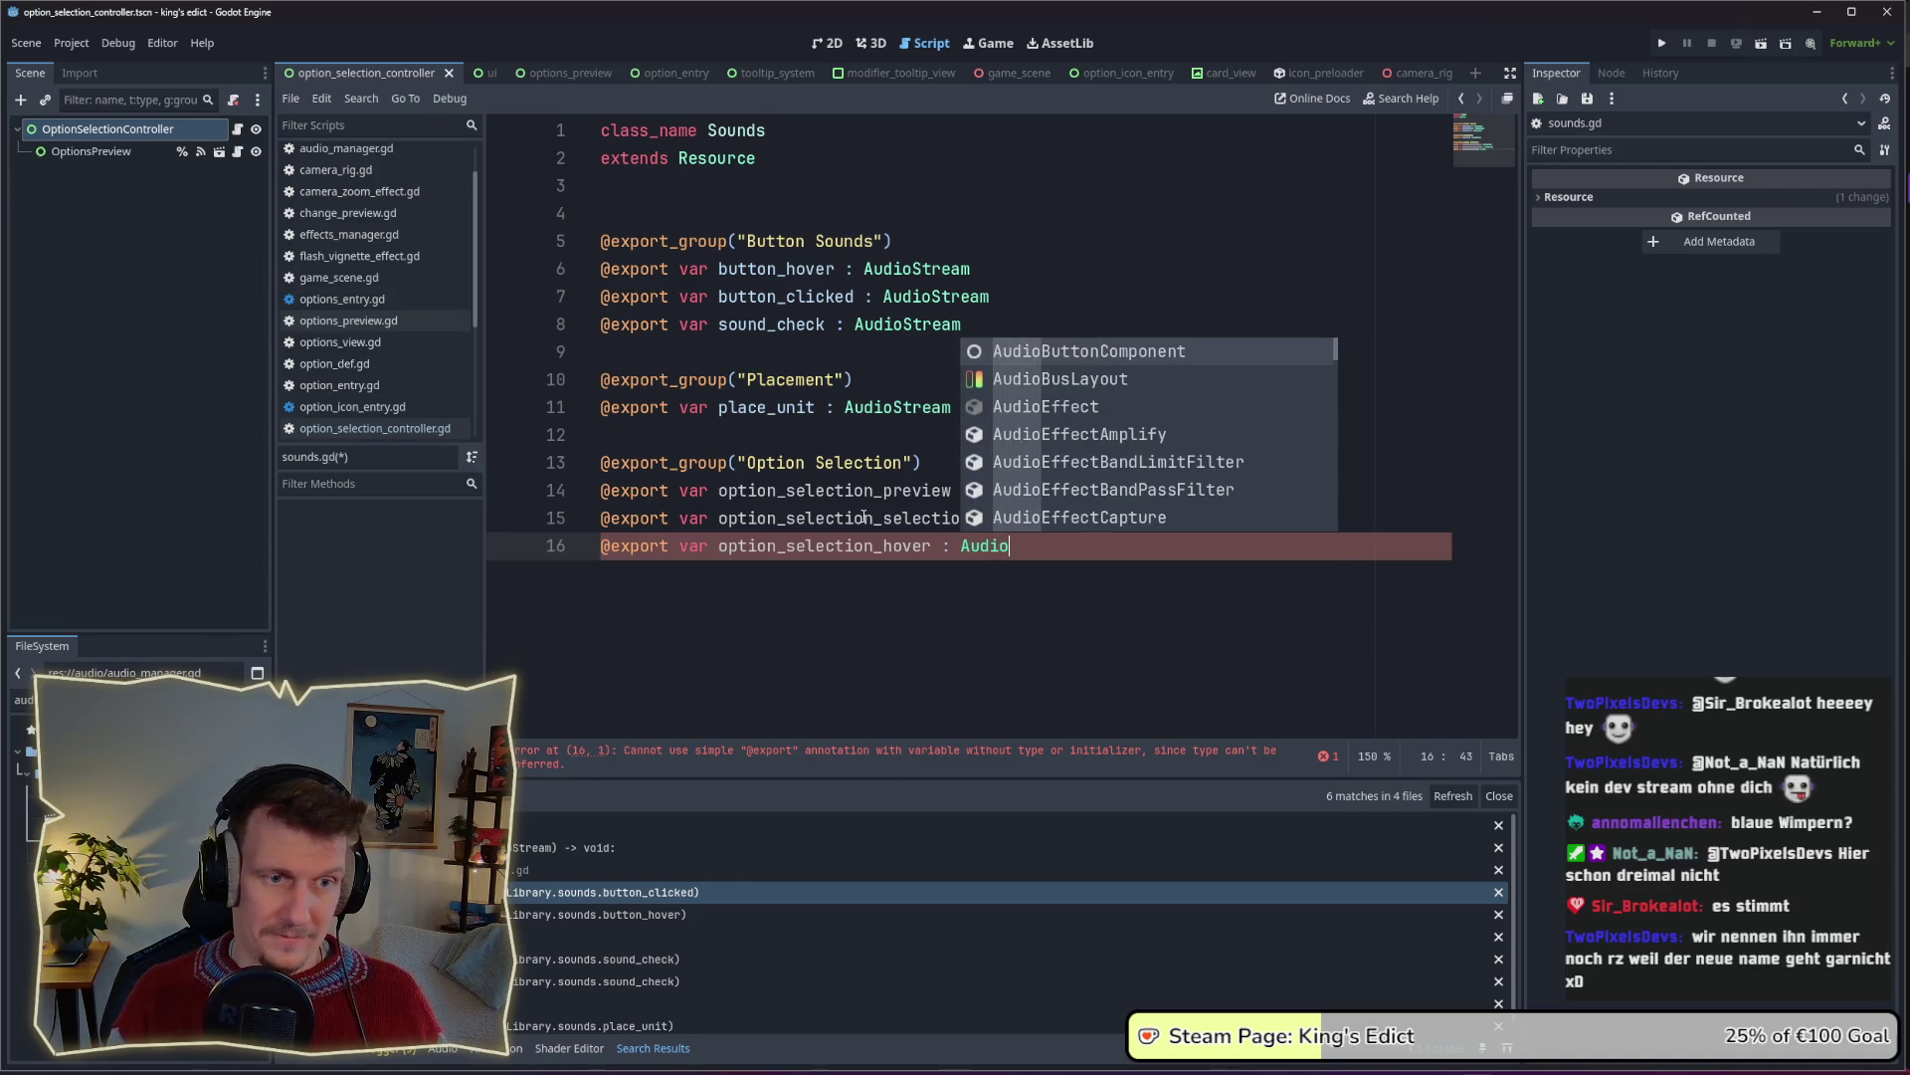
{"action": "type", "text": "Stream"}
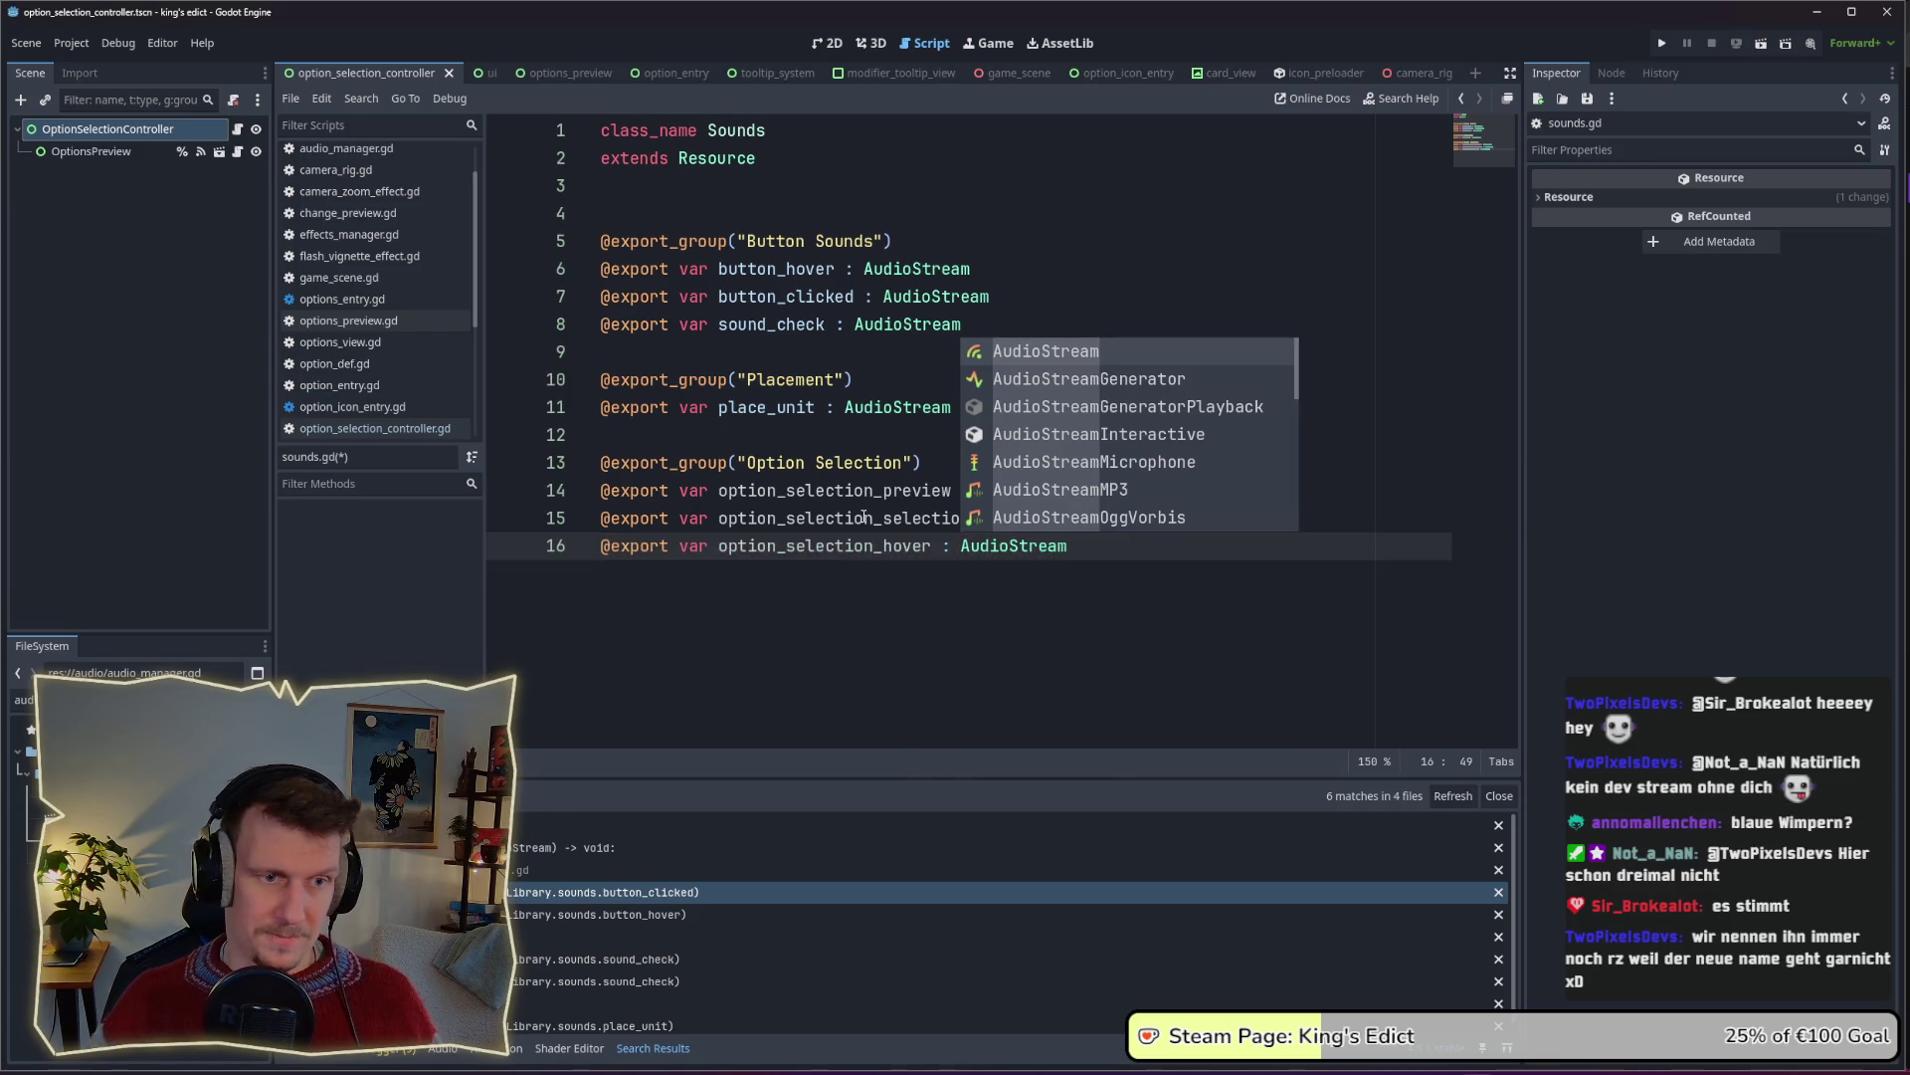
{"action": "key", "text": "Escape"}
{"action": "key", "text": "ctrl+s"}
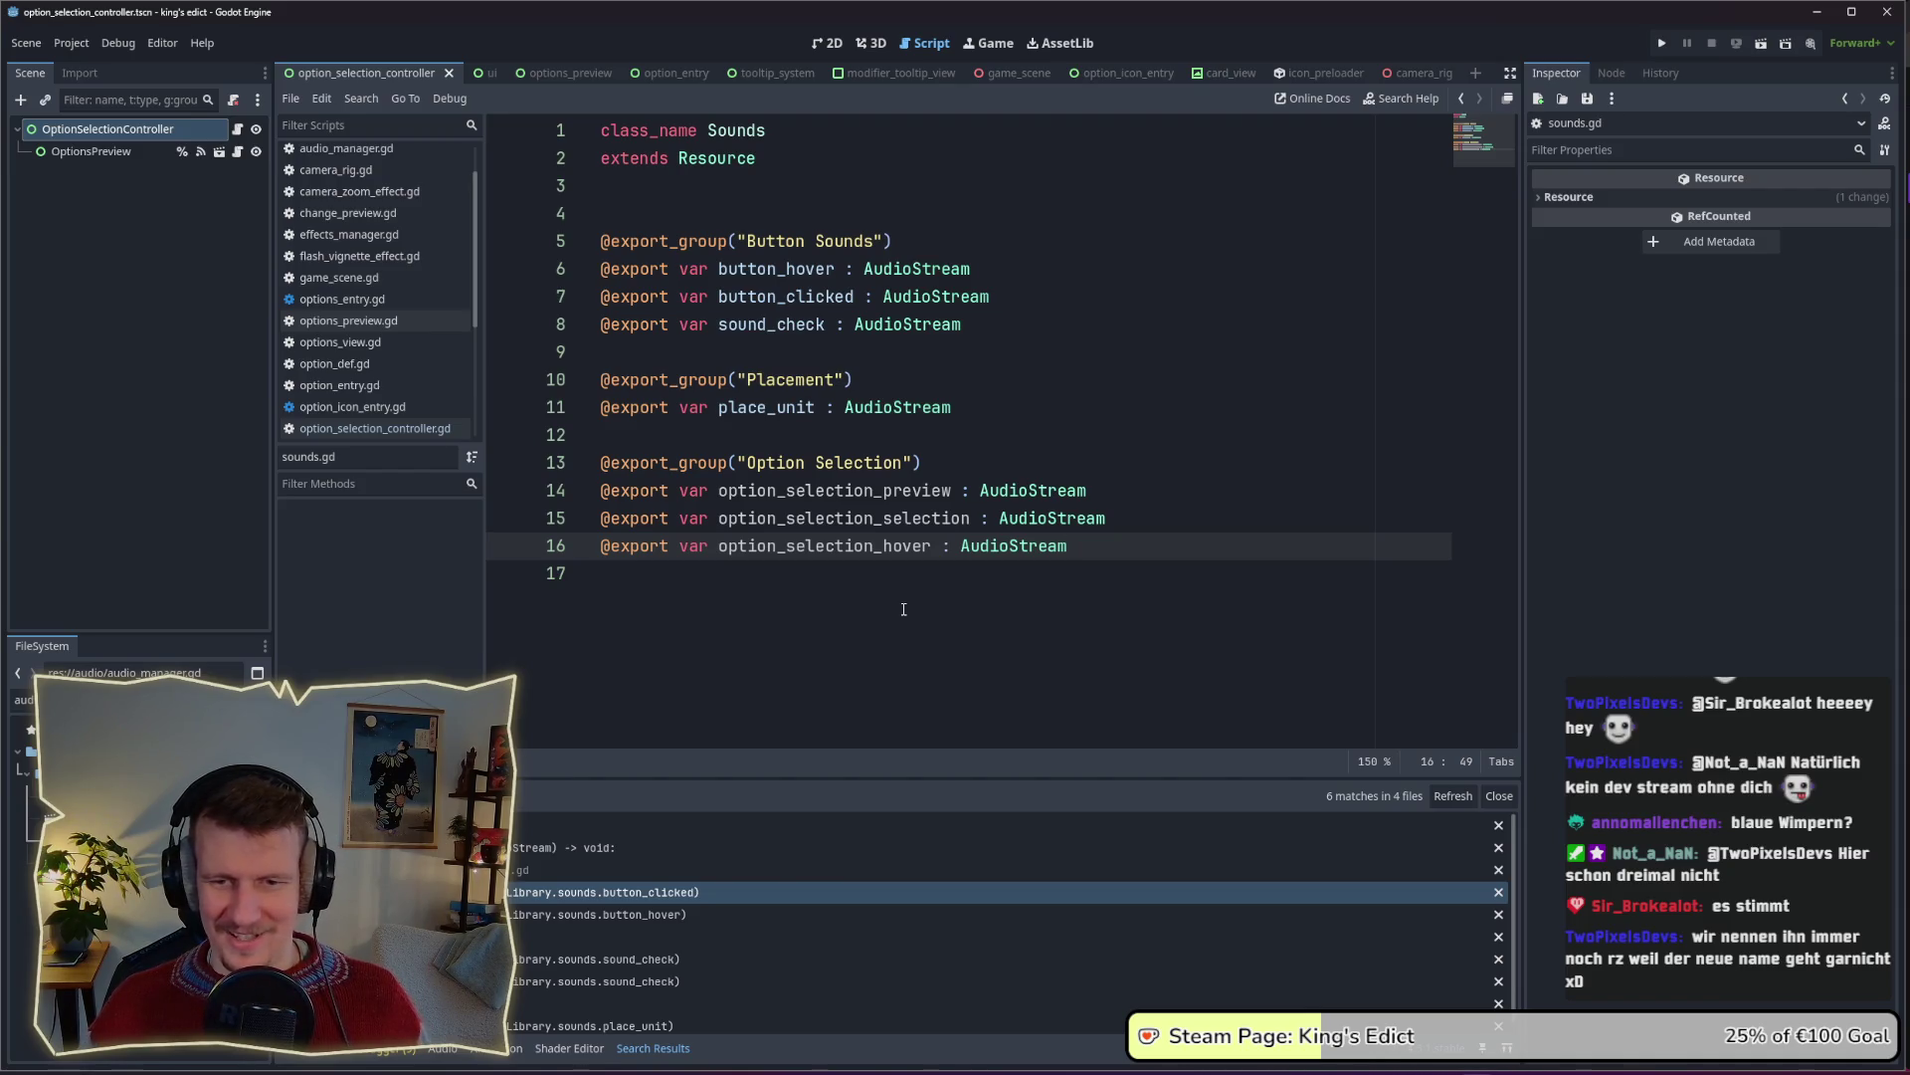
{"action": "left_click", "coordinate": [970, 609]}
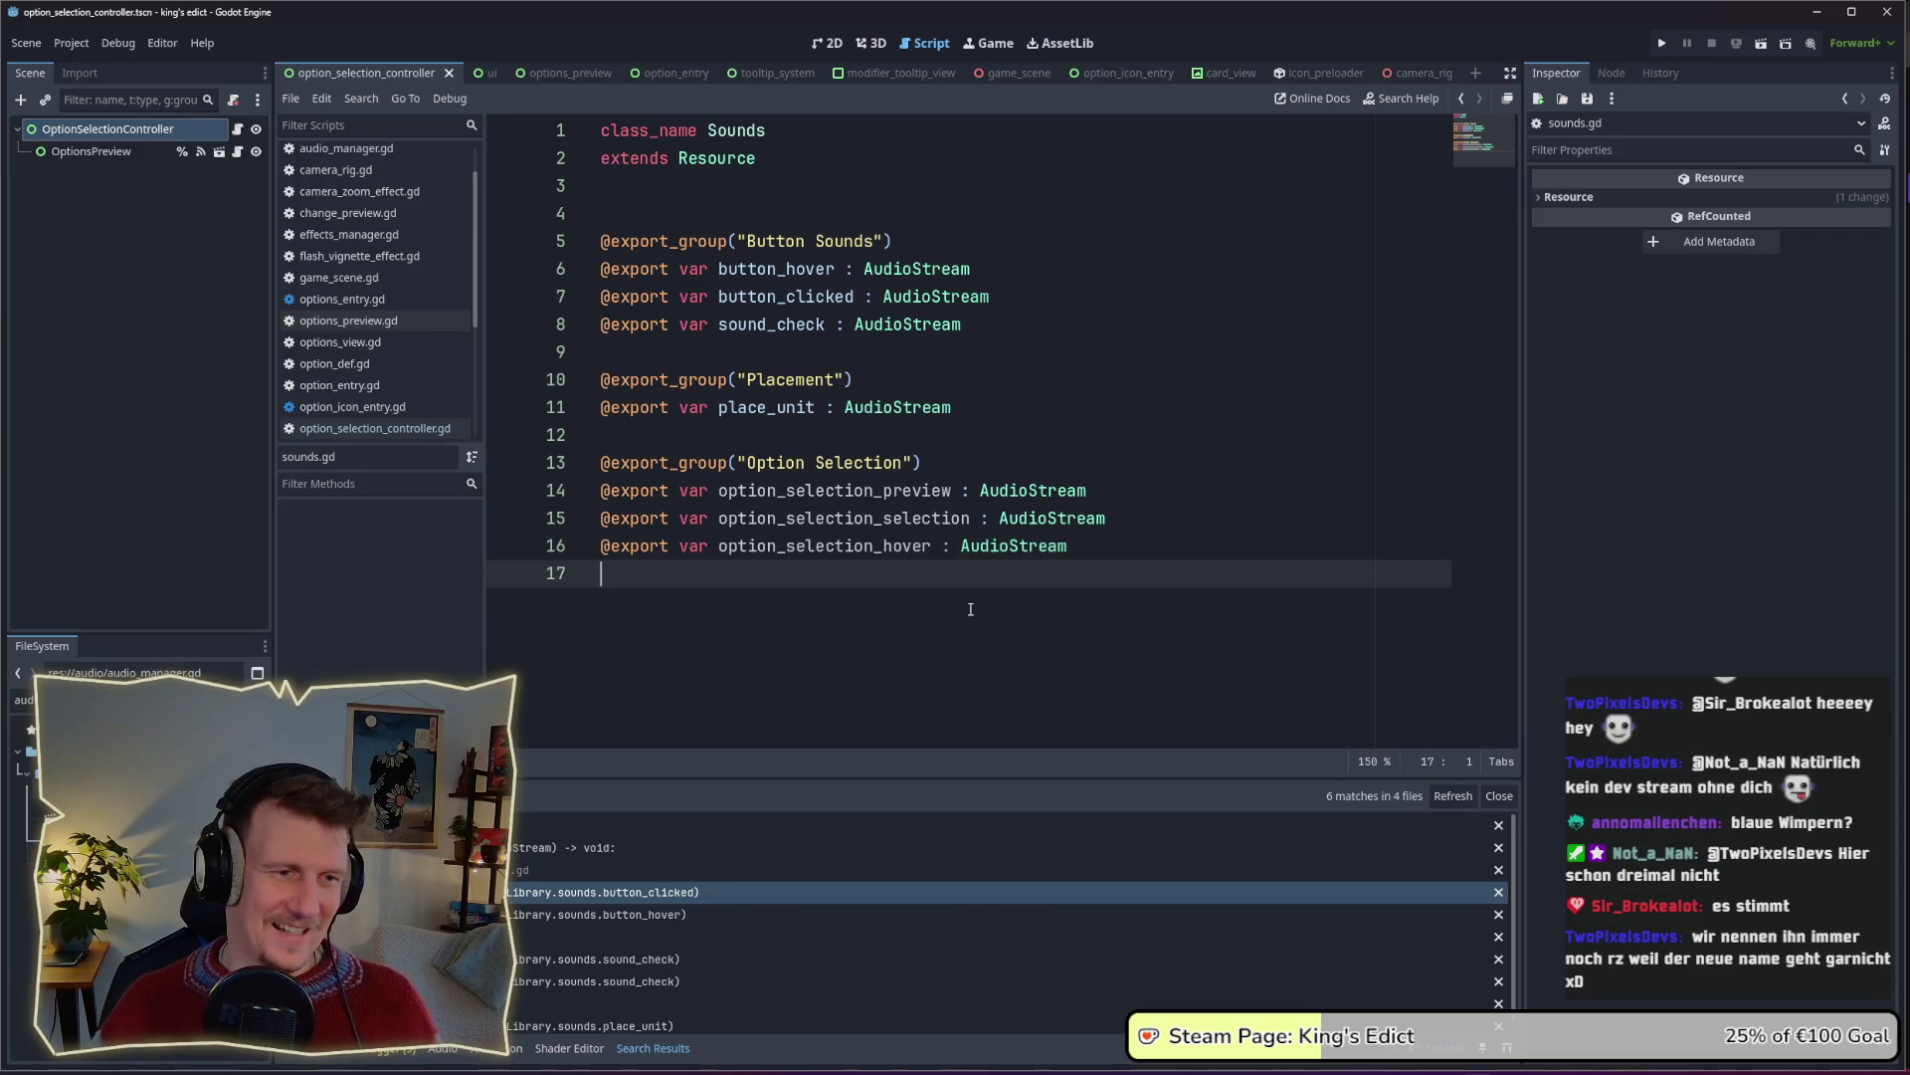
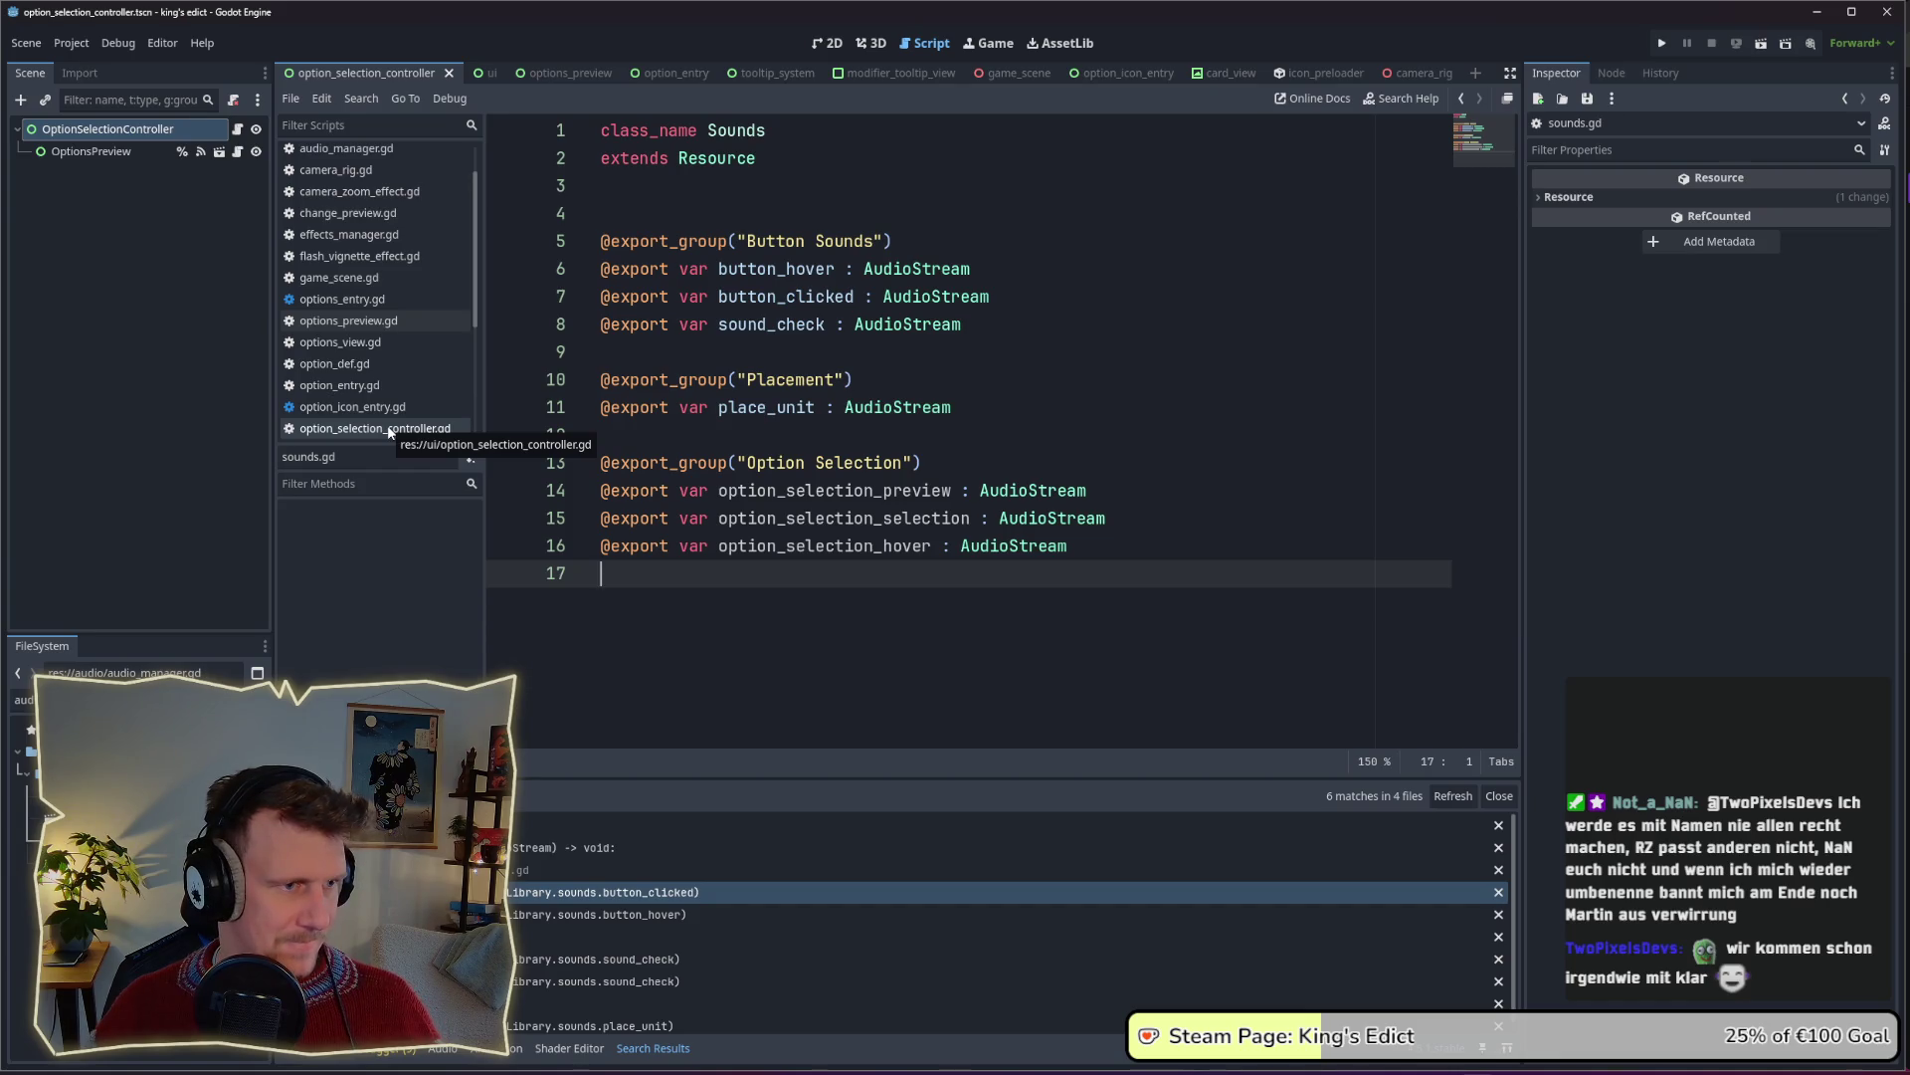
In option_selection_controller.gd, complete line 69's sound reference as option_selection_preview using autocomplete.
{"action": "left_click", "coordinate": [389, 428]}
{"action": "left_click", "coordinate": [1102, 601]}
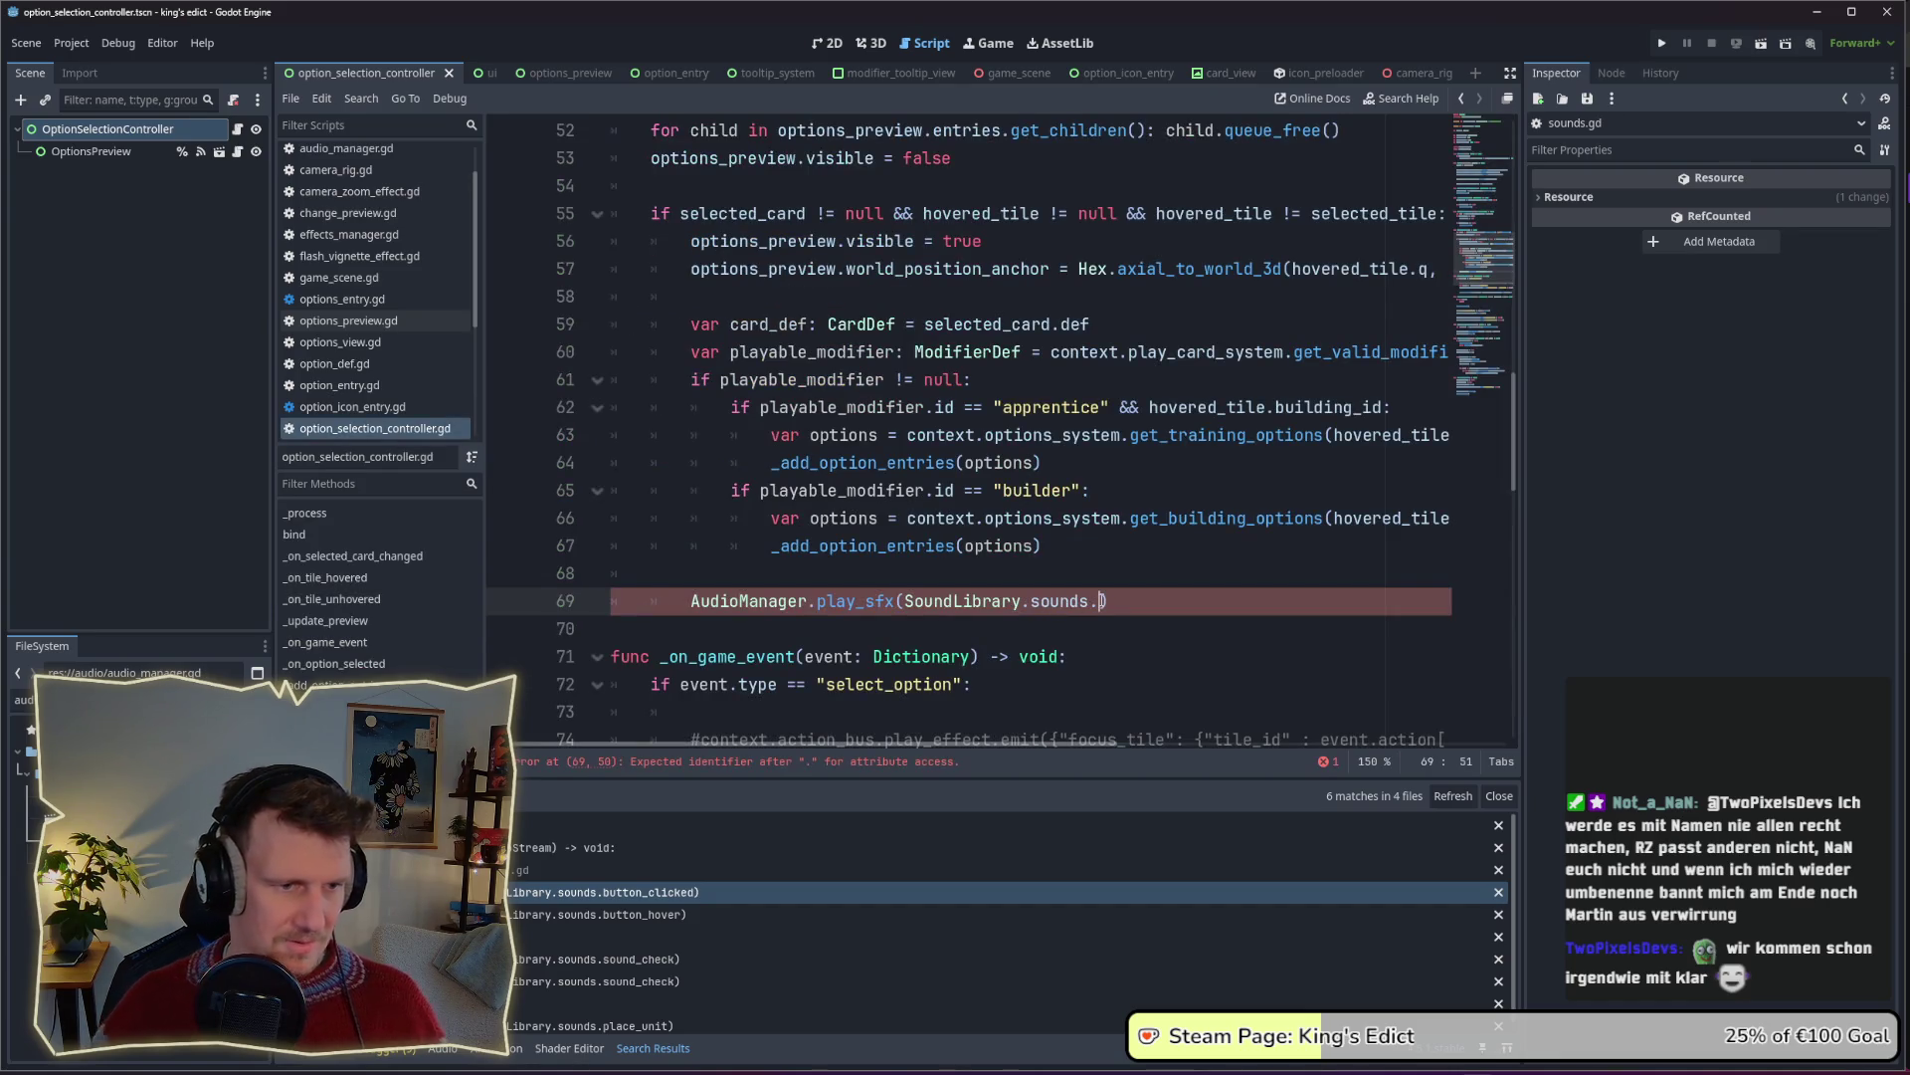
{"action": "key", "text": "ctrl+space"}
{"action": "type", "text": "option"}
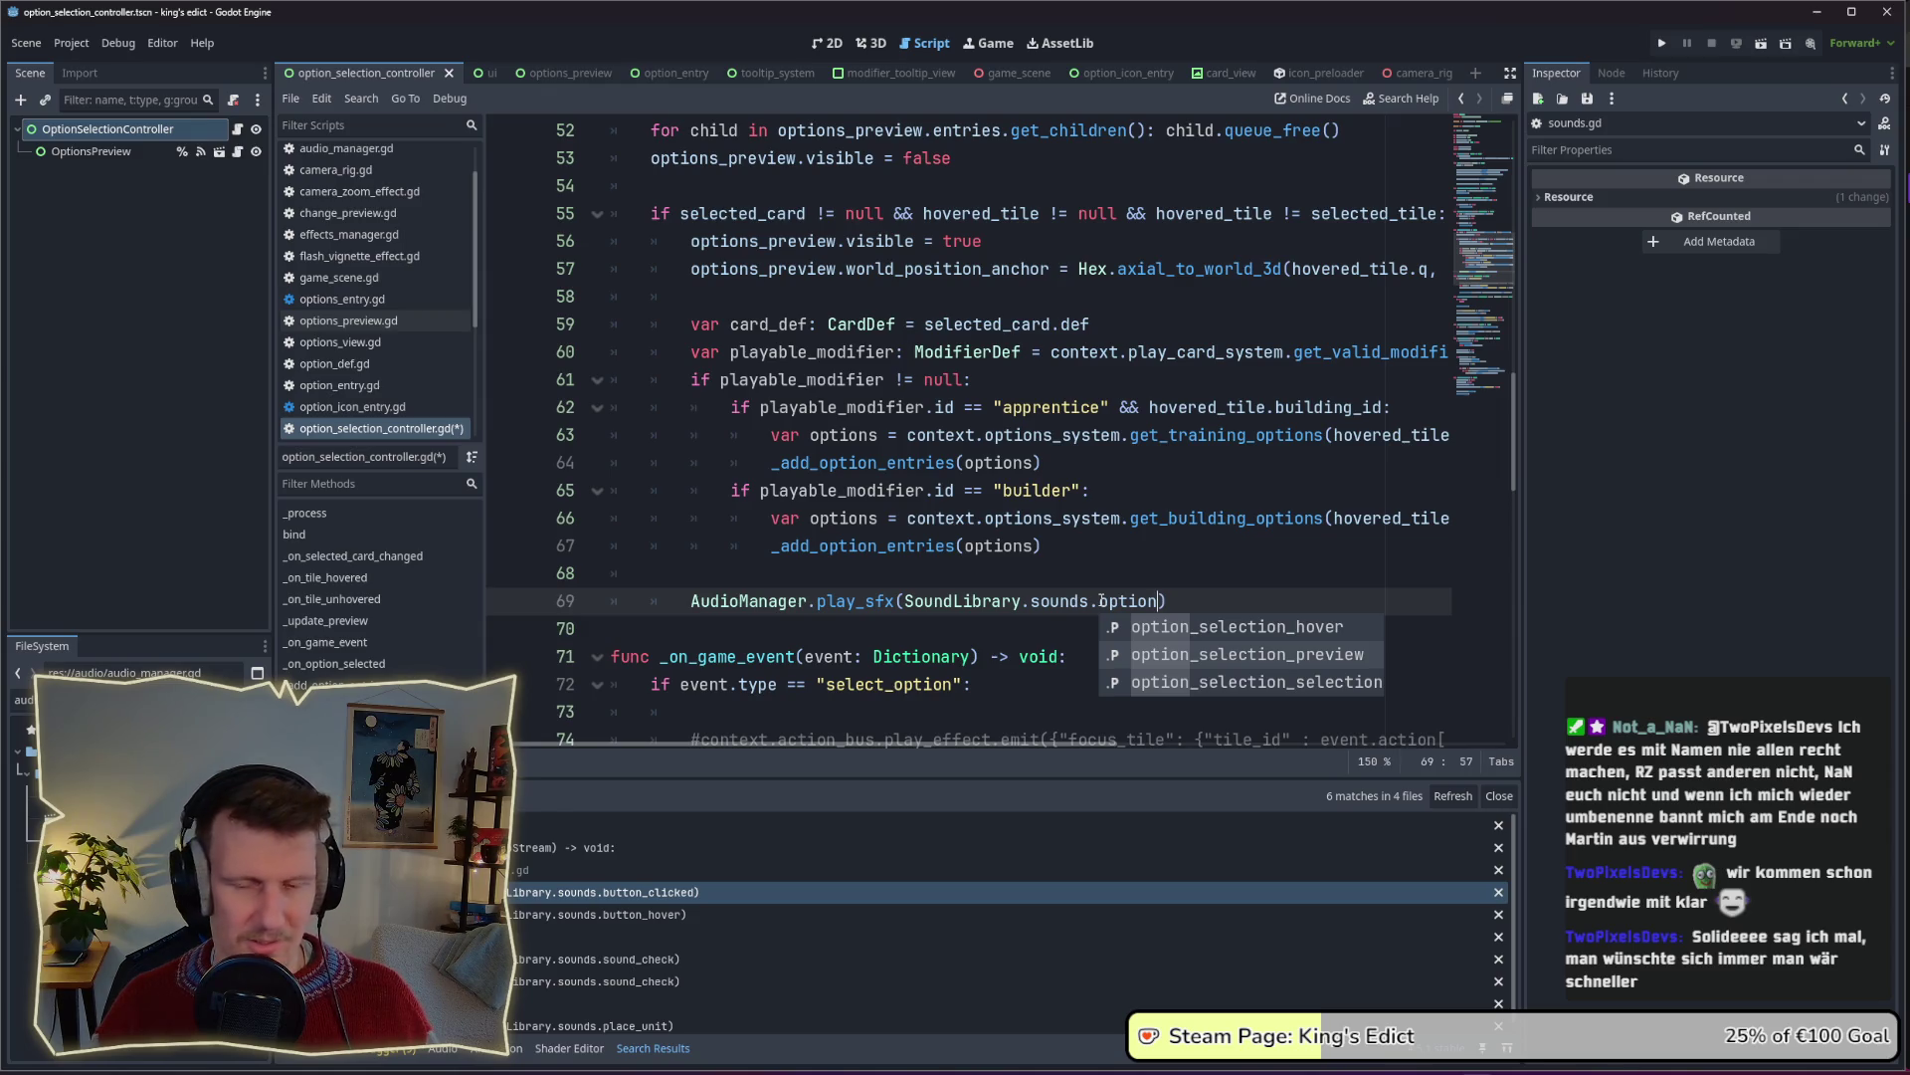
{"action": "left_click", "coordinate": [1248, 653]}
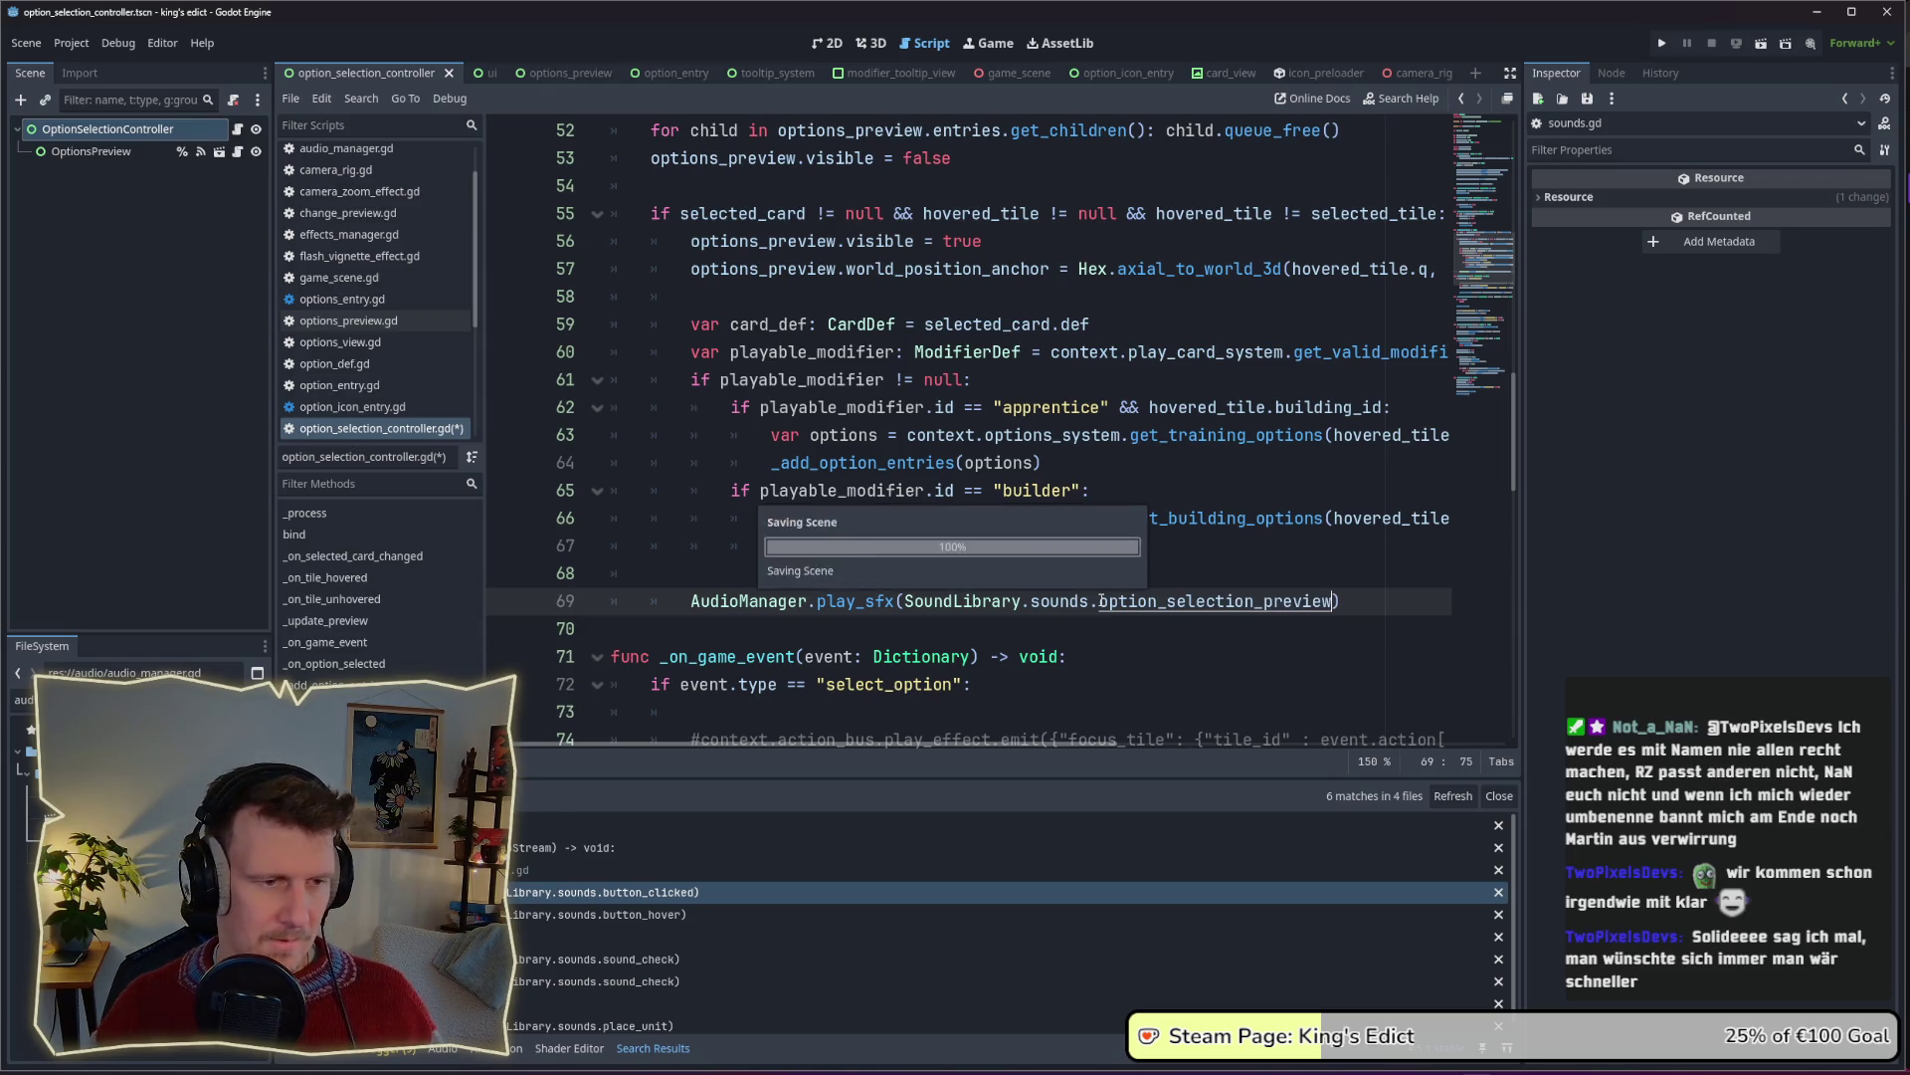
{"action": "left_click", "coordinate": [1343, 601]}
Copy the play_sfx line 69 and paste it onto a new line 115 after the signal connection.
{"action": "left_click_drag", "start_coordinate": [1344, 601], "coordinate": [690, 601]}
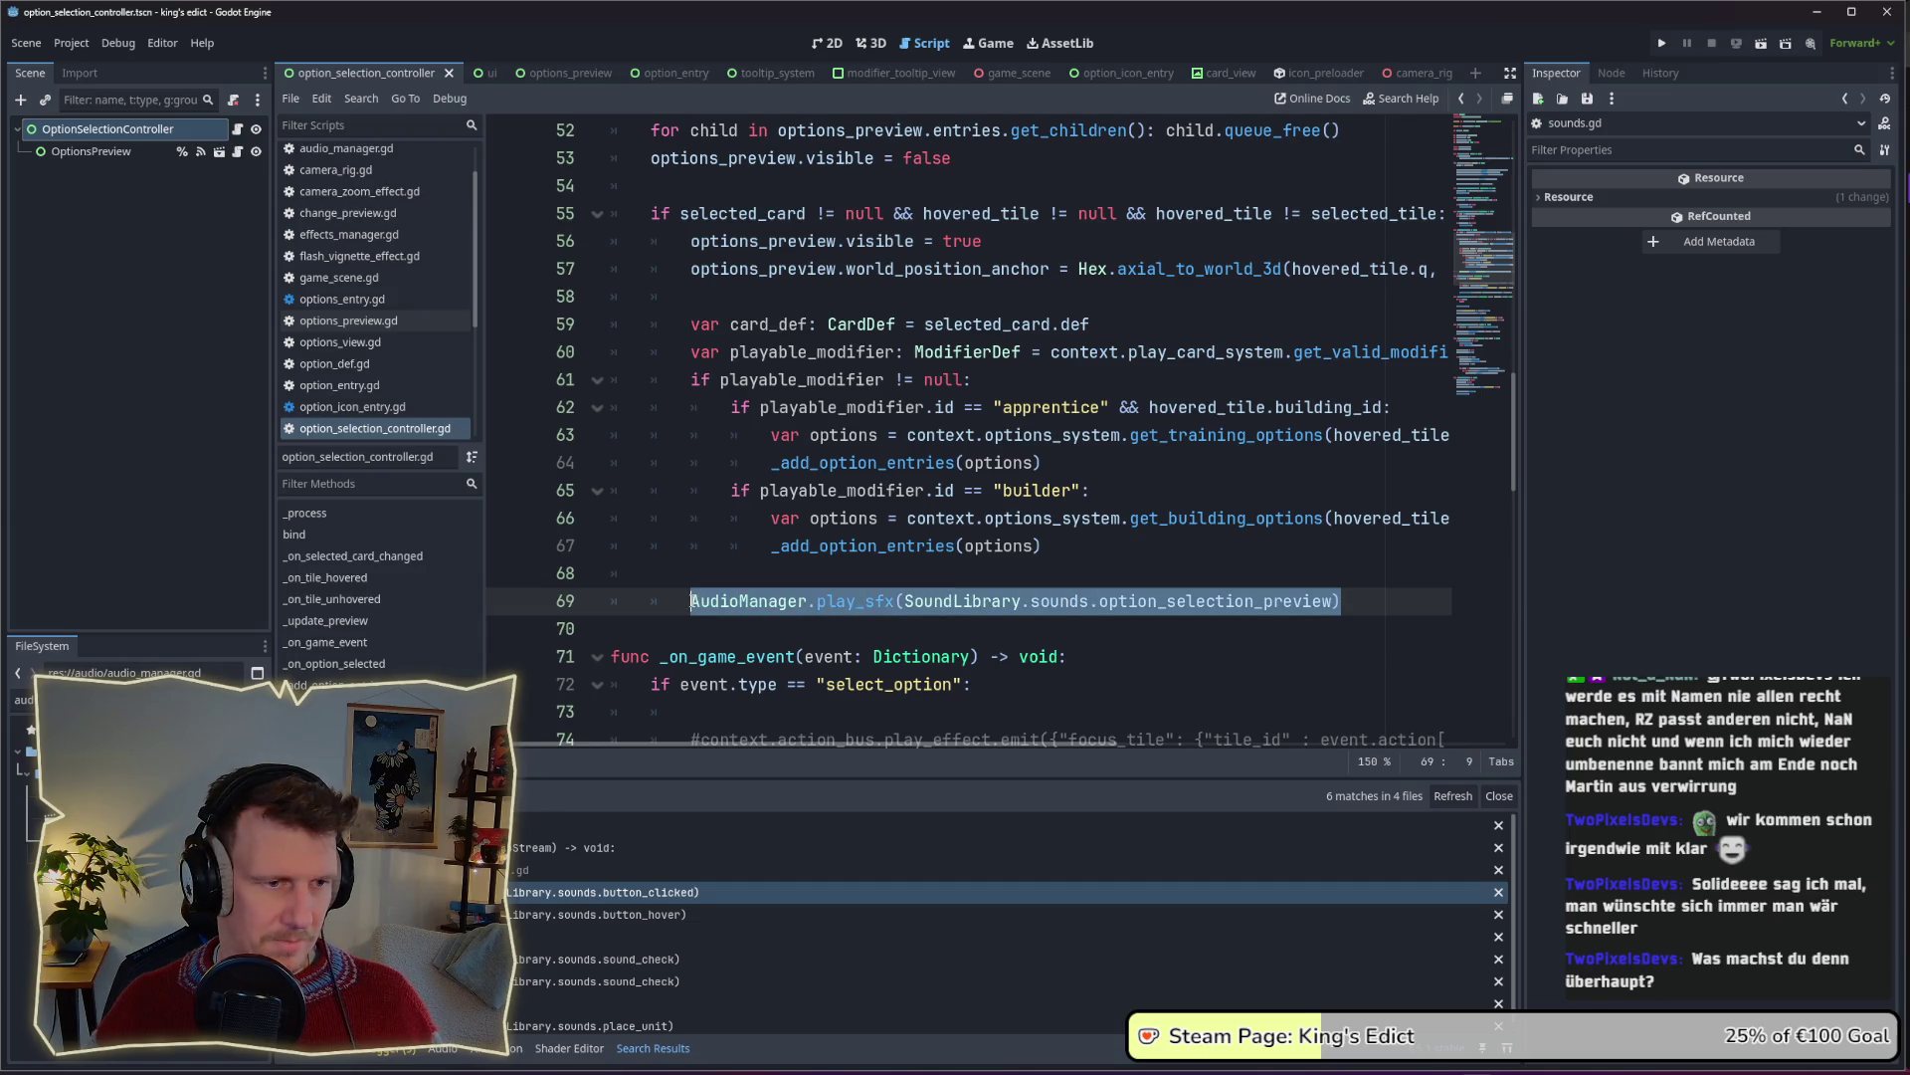
{"action": "scroll", "coordinate": [821, 602], "scroll_direction": "up", "scroll_amount": 1}
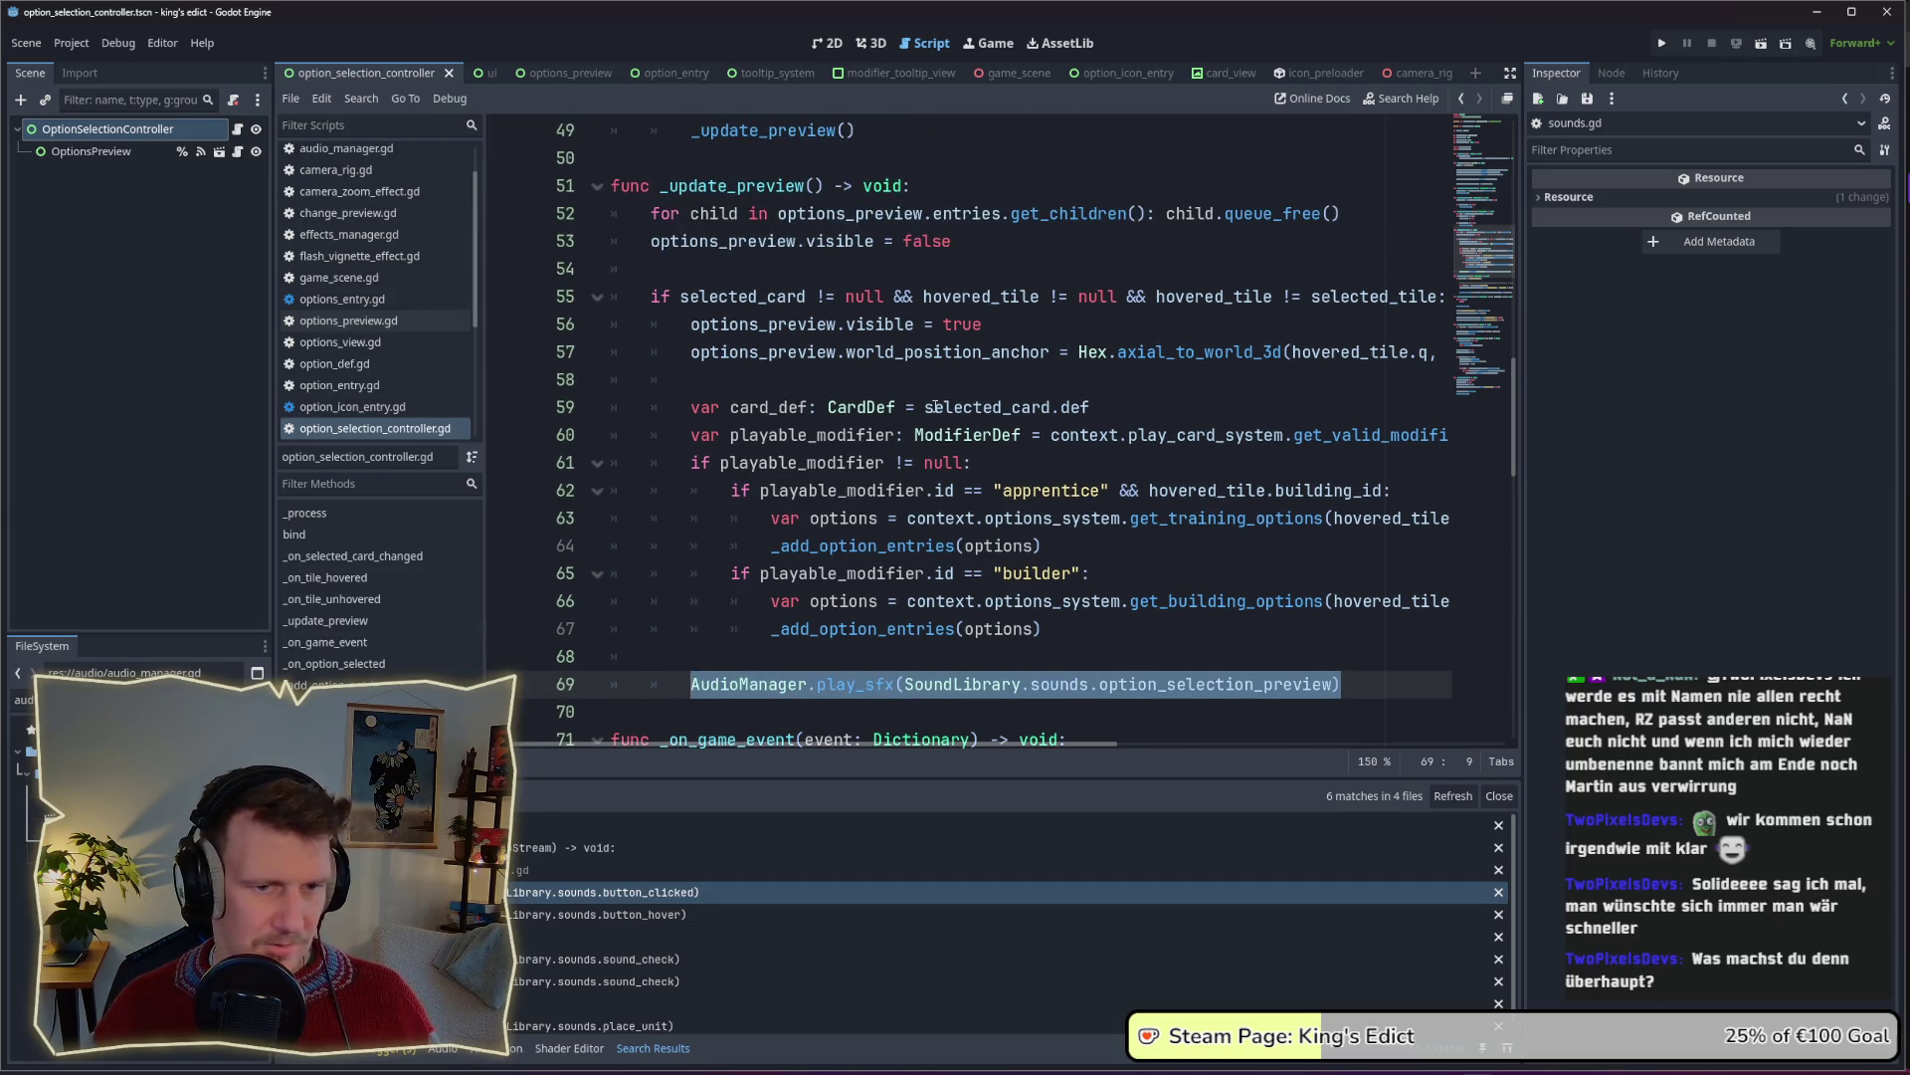
{"action": "double_click", "coordinate": [1233, 686]}
{"action": "scroll", "coordinate": [1045, 623], "scroll_direction": "down", "scroll_amount": 5}
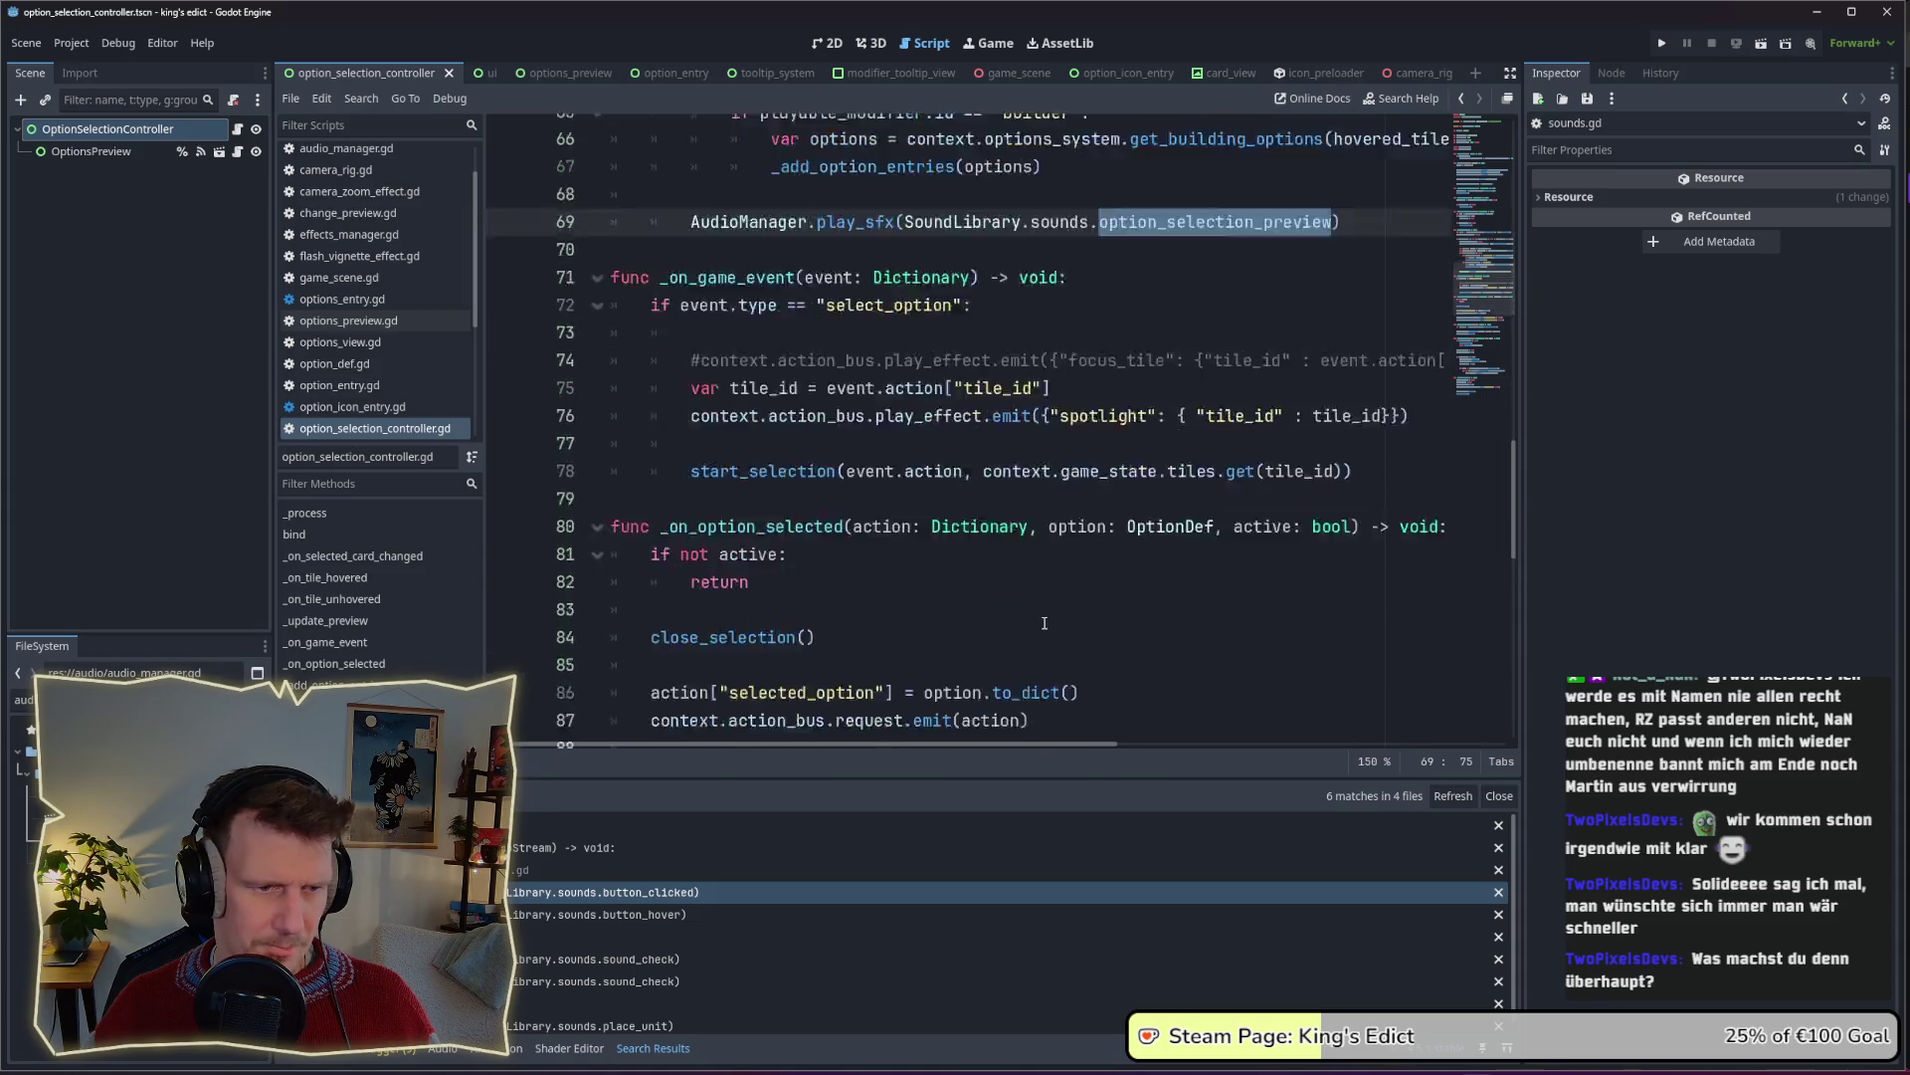
{"action": "scroll", "coordinate": [992, 523], "scroll_direction": "down", "scroll_amount": 4}
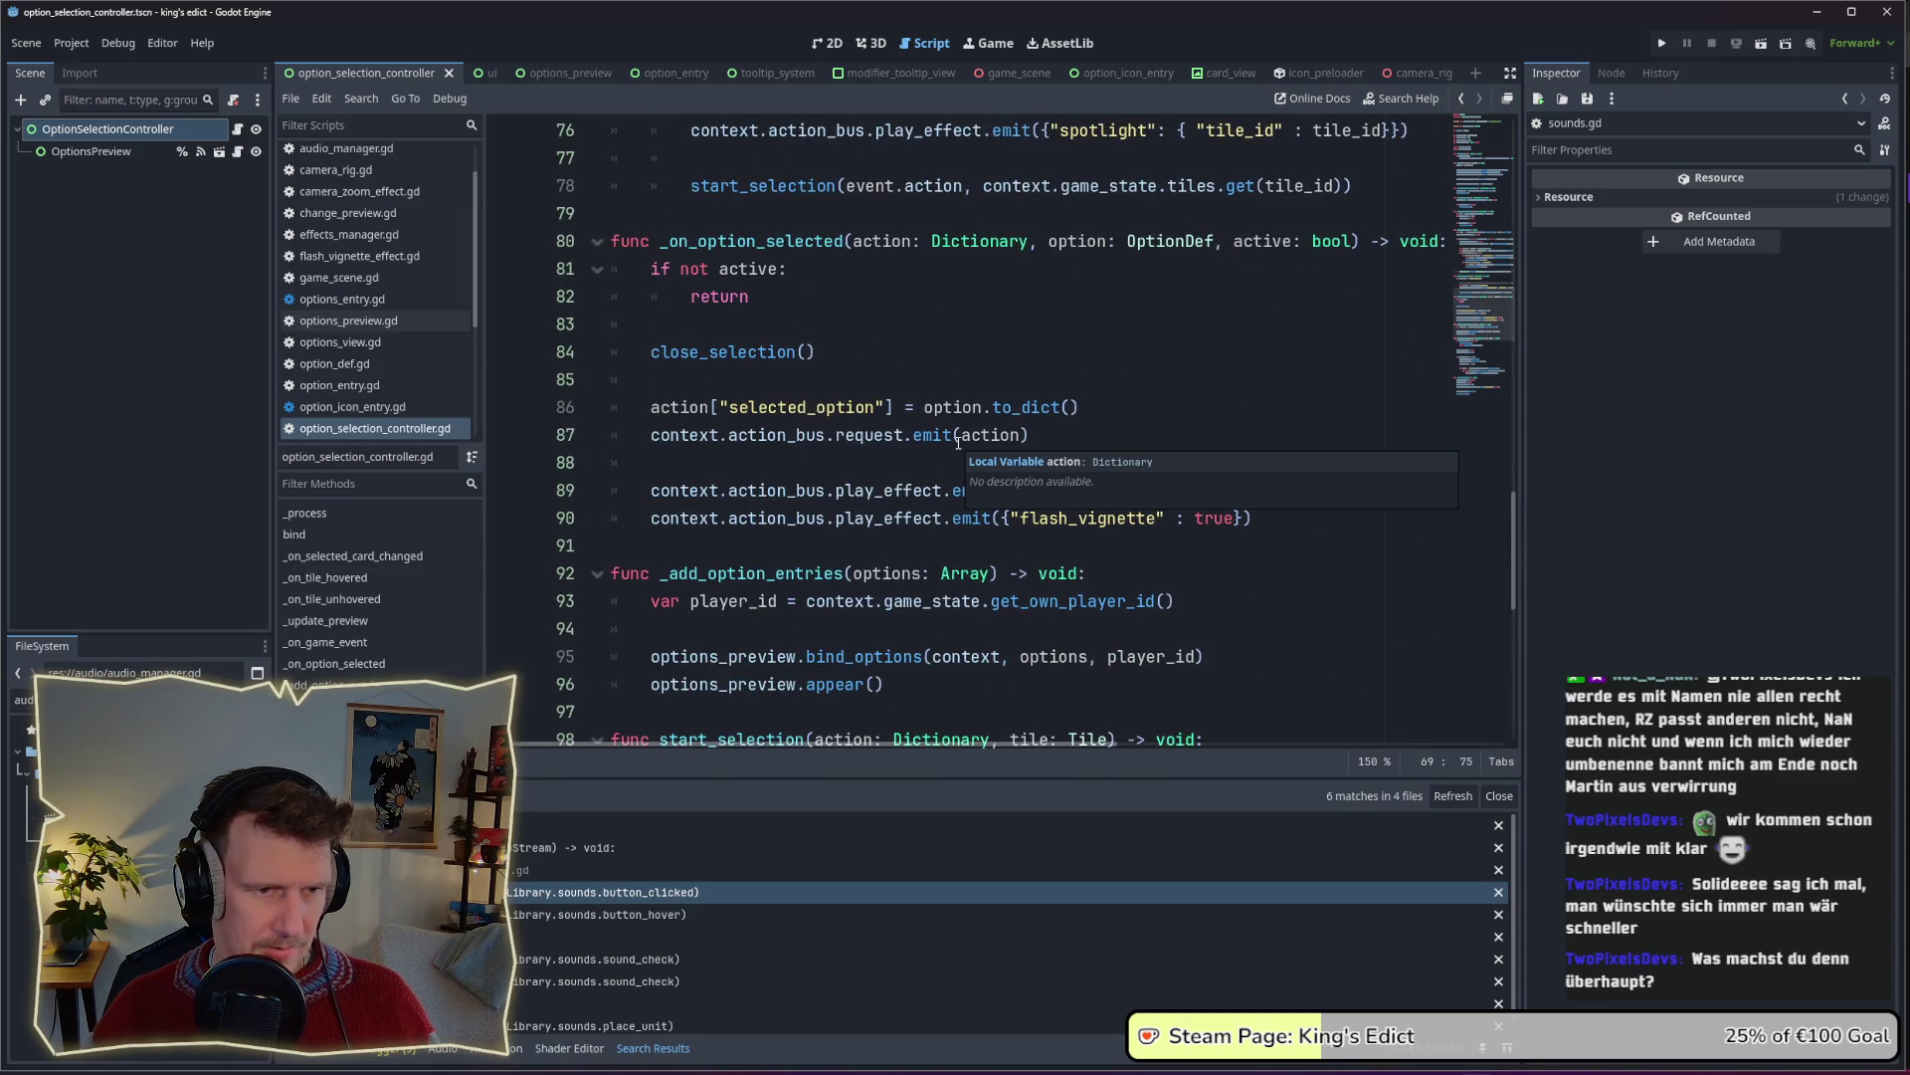
{"action": "scroll", "coordinate": [958, 443], "scroll_direction": "down", "scroll_amount": 8}
{"action": "left_click", "coordinate": [1247, 490]}
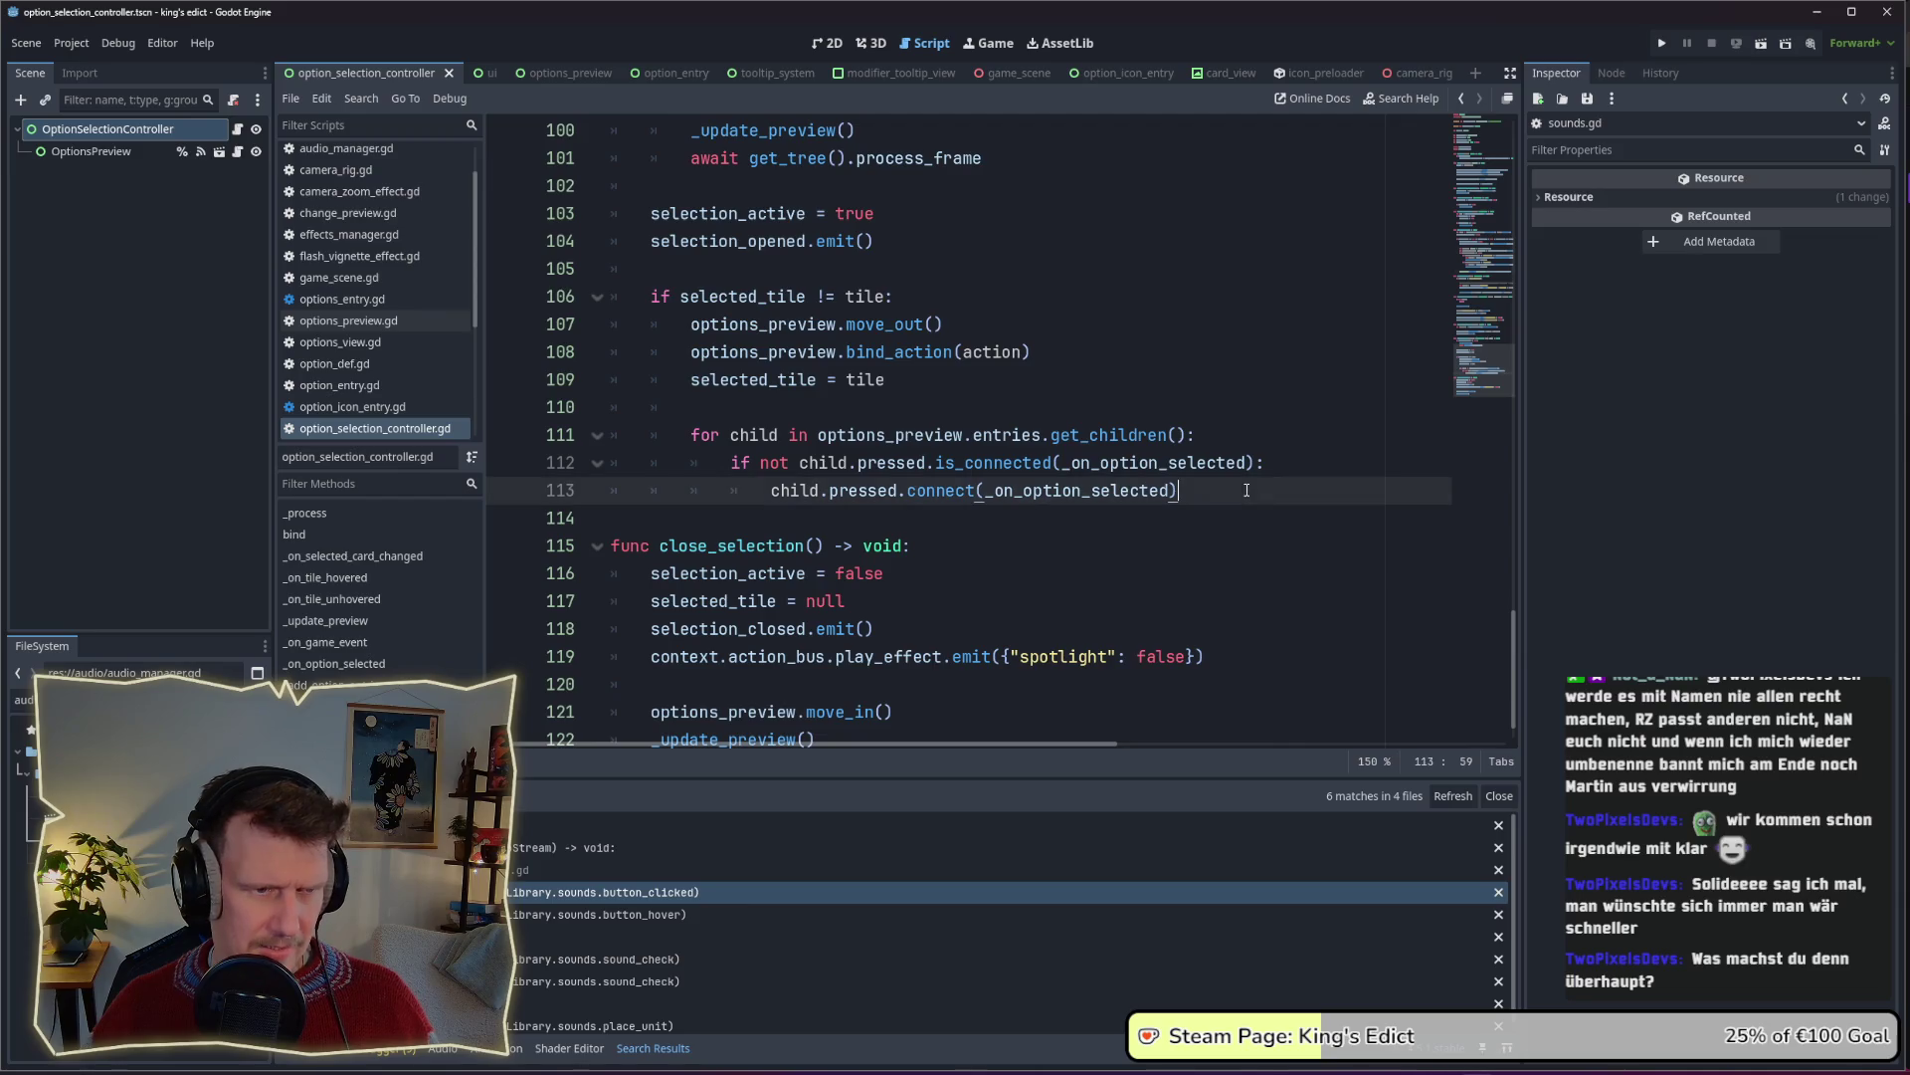
{"action": "key", "text": "Return"}
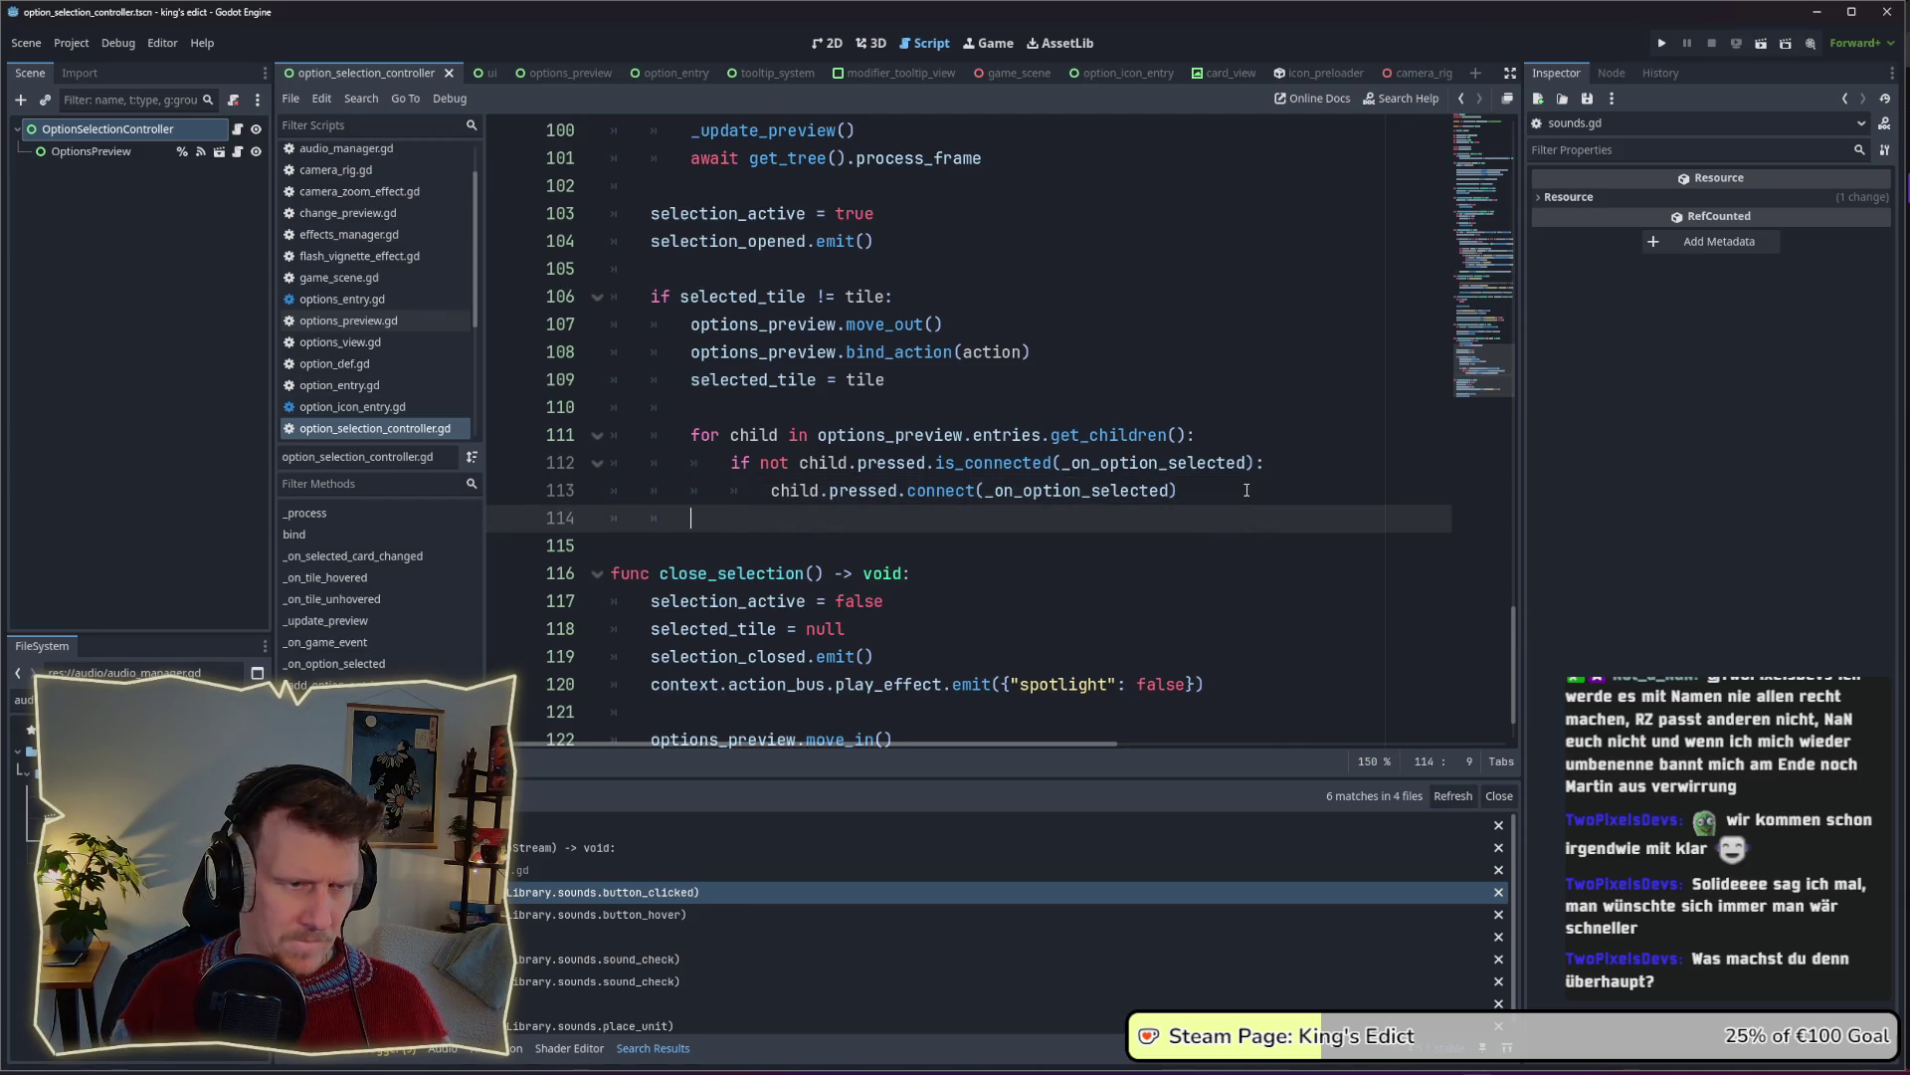
{"action": "key", "text": "BackSpace"}
{"action": "key", "text": "BackSpace"}
{"action": "key", "text": "Return"}
{"action": "type", "text": "AudioManager.play_sfx(SoundLibrary.sounds.option_selection_preview)"}
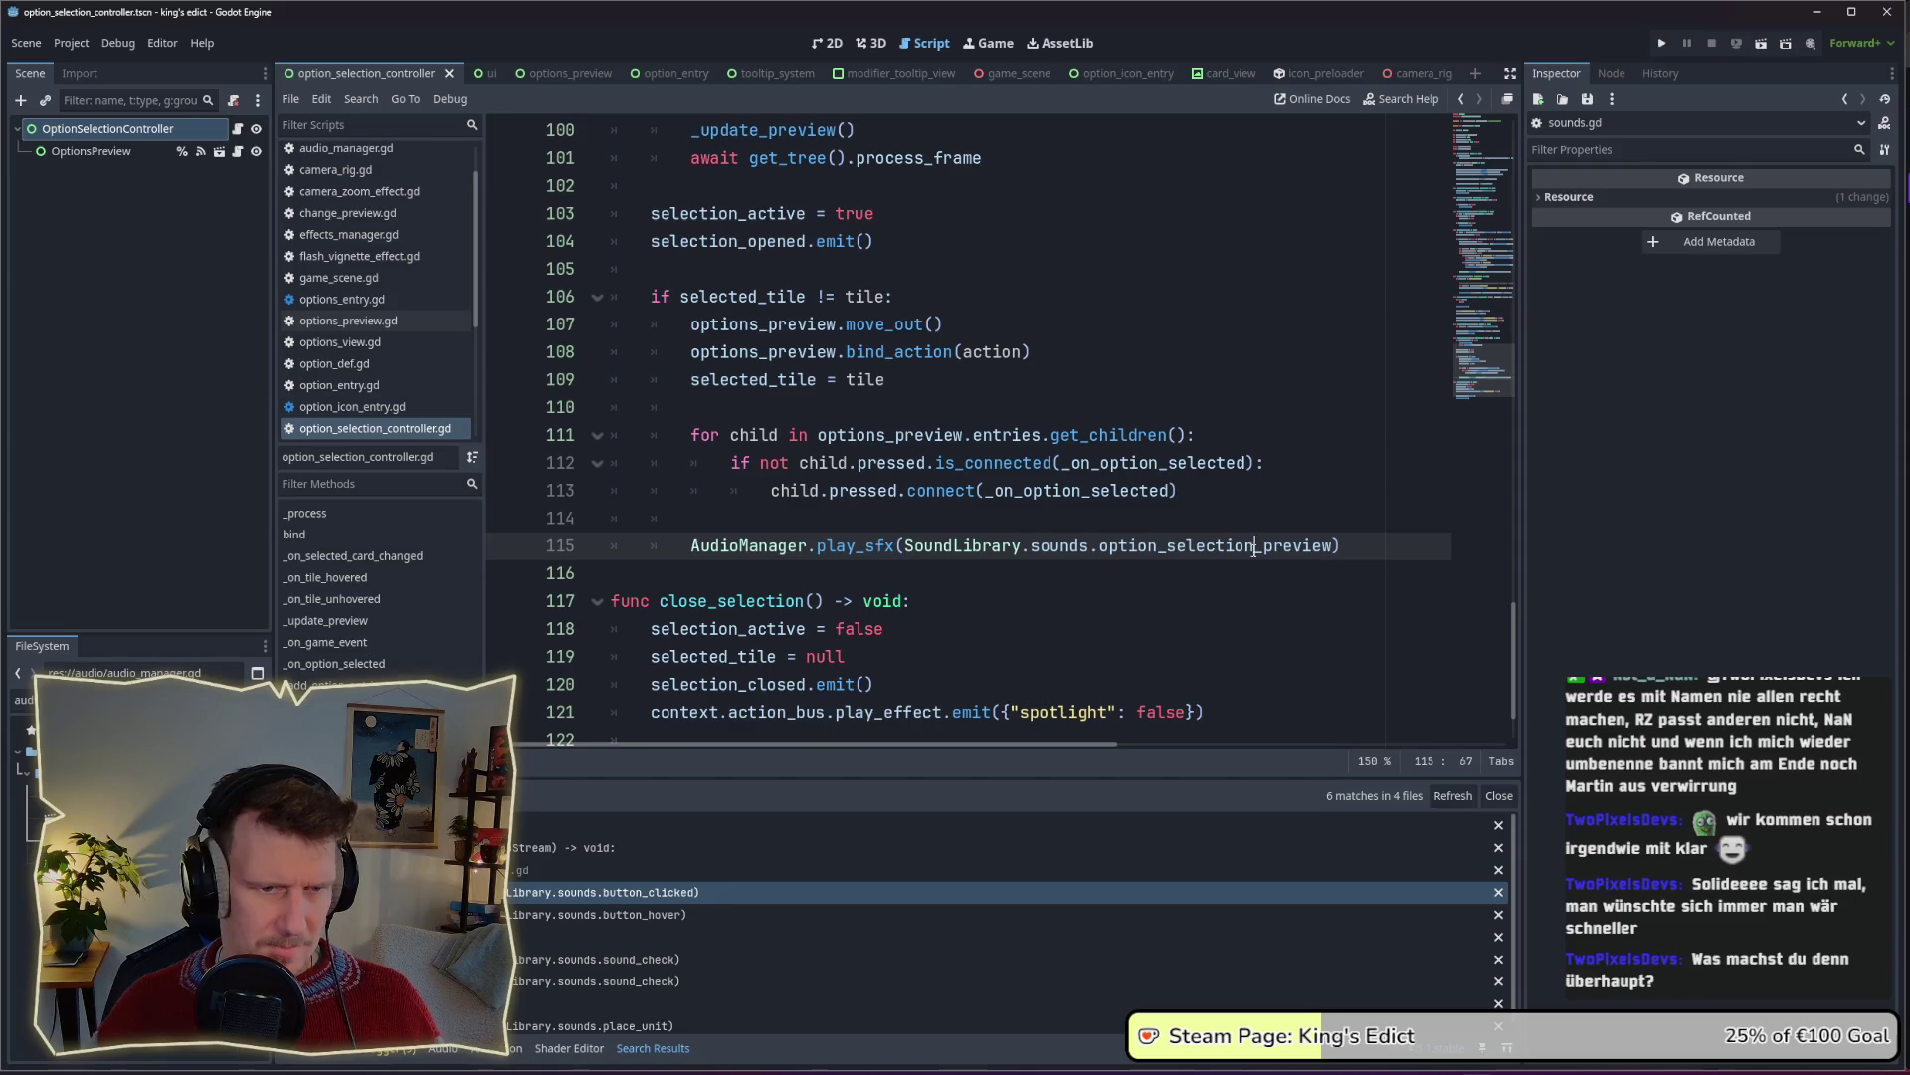
Change the pasted sound to option_selection_selection and save the script.
{"action": "double_click", "coordinate": [1253, 545]}
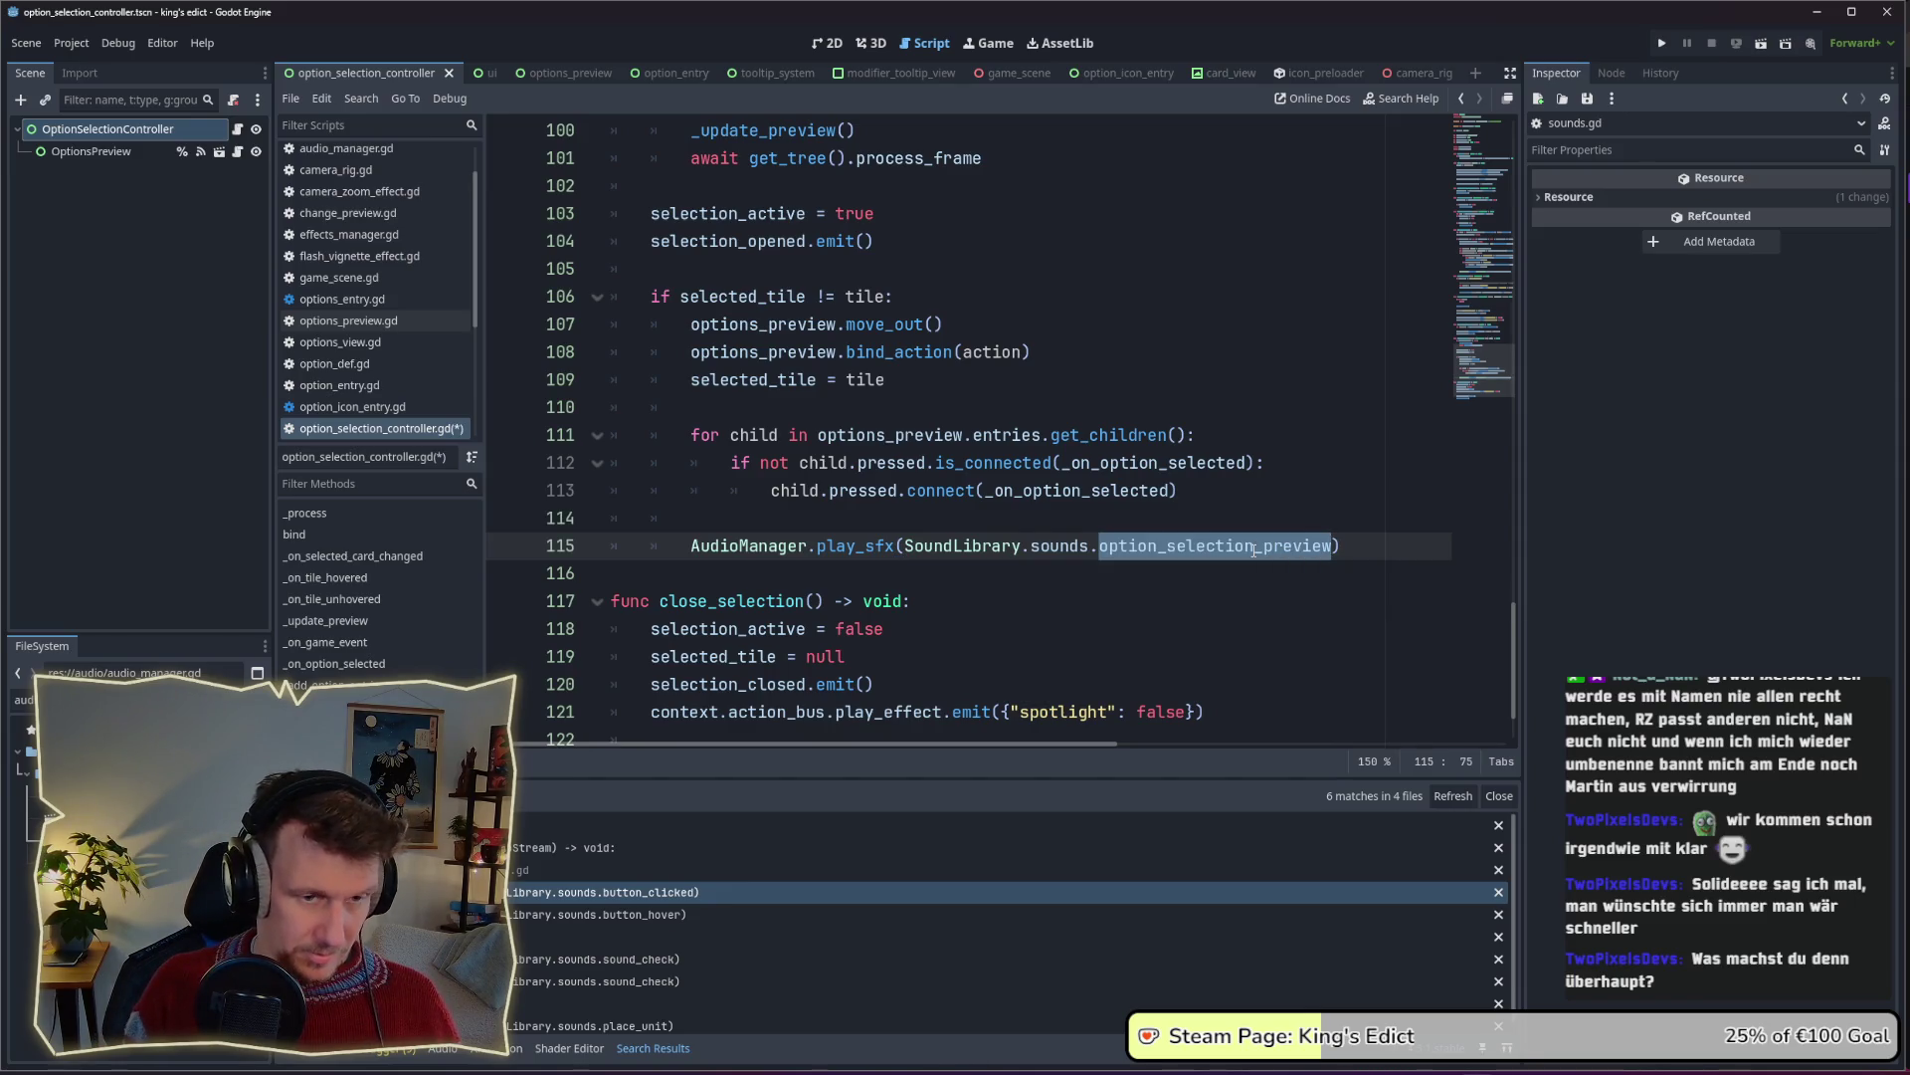
{"action": "type", "text": "OP"}
{"action": "key", "text": "BackSpace"}
{"action": "key", "text": "BackSpace"}
{"action": "type", "text": "option"}
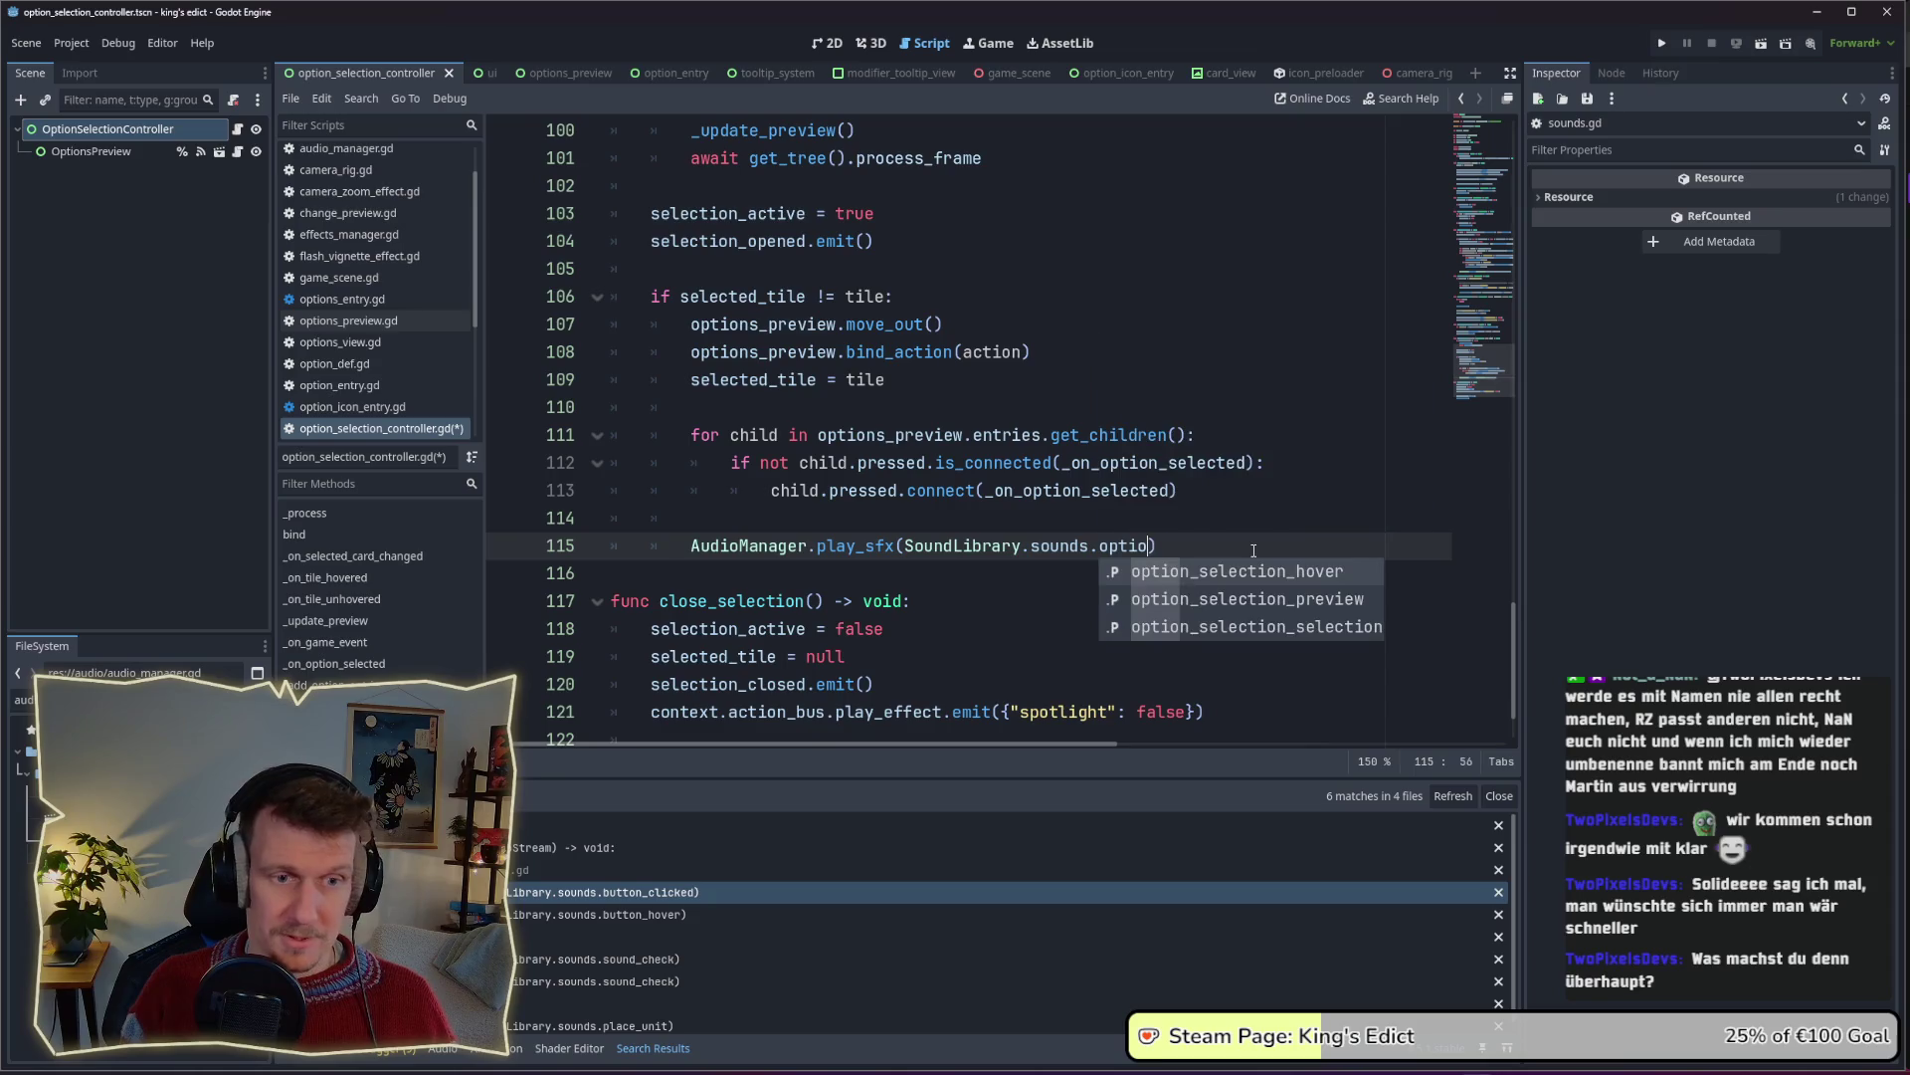
{"action": "key", "text": "Down"}
{"action": "key", "text": "Down"}
{"action": "key", "text": "Return"}
{"action": "key", "text": "ctrl+s"}
{"action": "left_click_drag", "start_coordinate": [1392, 538], "coordinate": [699, 555]}
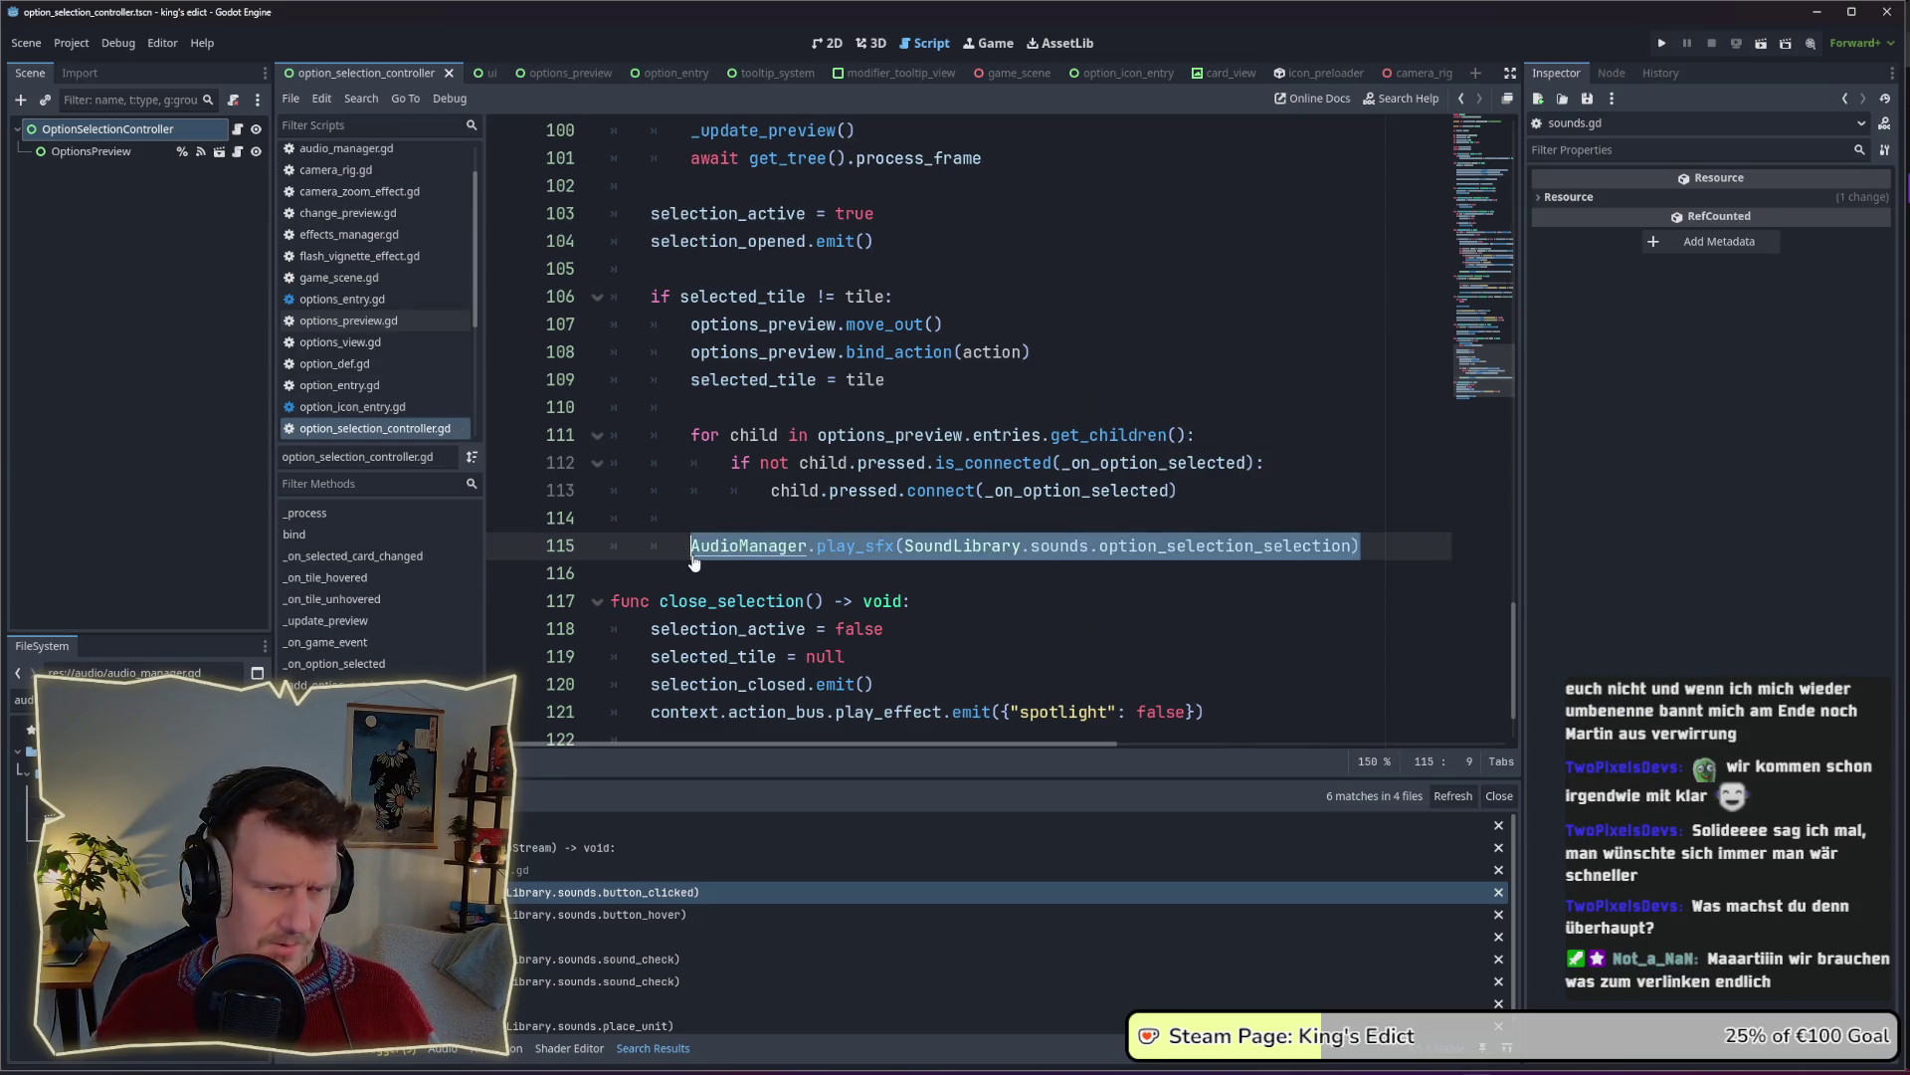
{"action": "scroll", "coordinate": [699, 555], "scroll_direction": "down", "scroll_amount": 2}
{"action": "scroll", "coordinate": [700, 555], "scroll_direction": "up", "scroll_amount": 11}
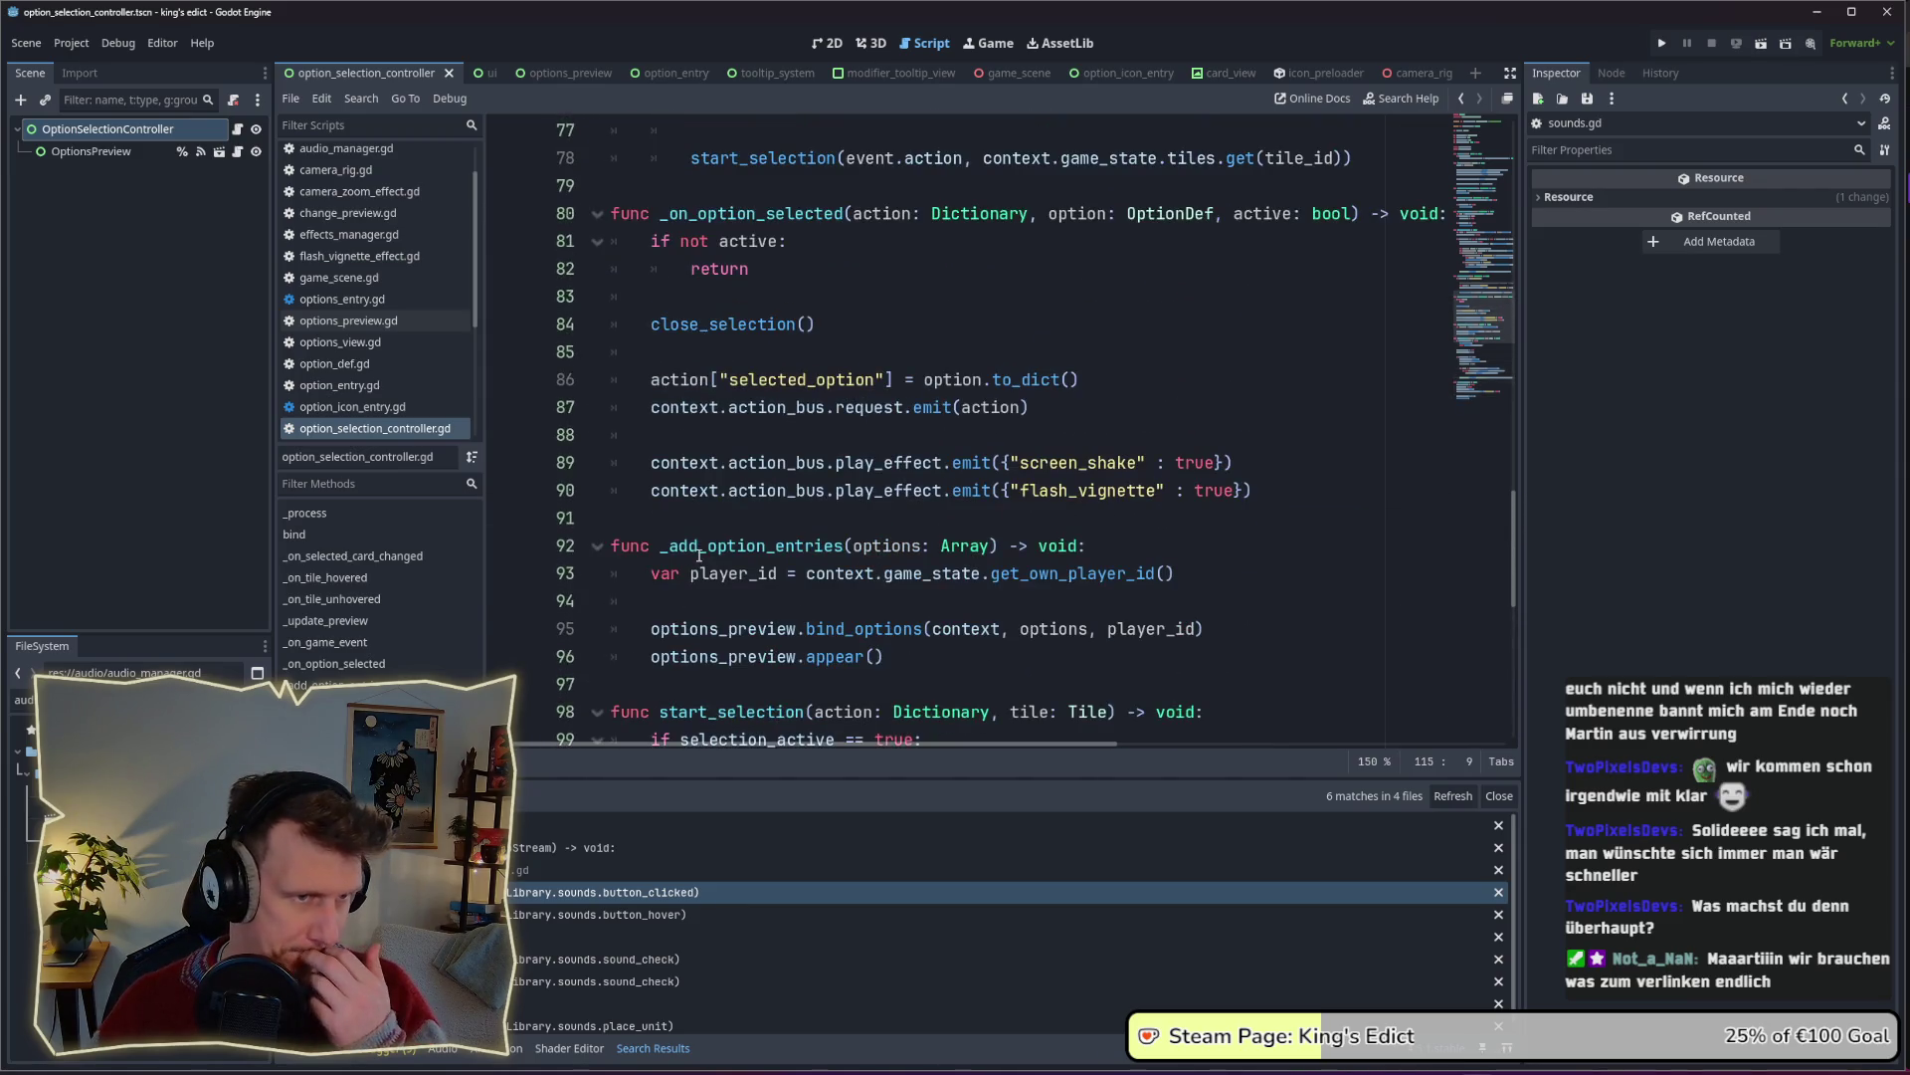
Open options_preview.gd from the OptionsPreview node's script icon.
{"action": "scroll", "coordinate": [699, 555], "scroll_direction": "up", "scroll_amount": 13}
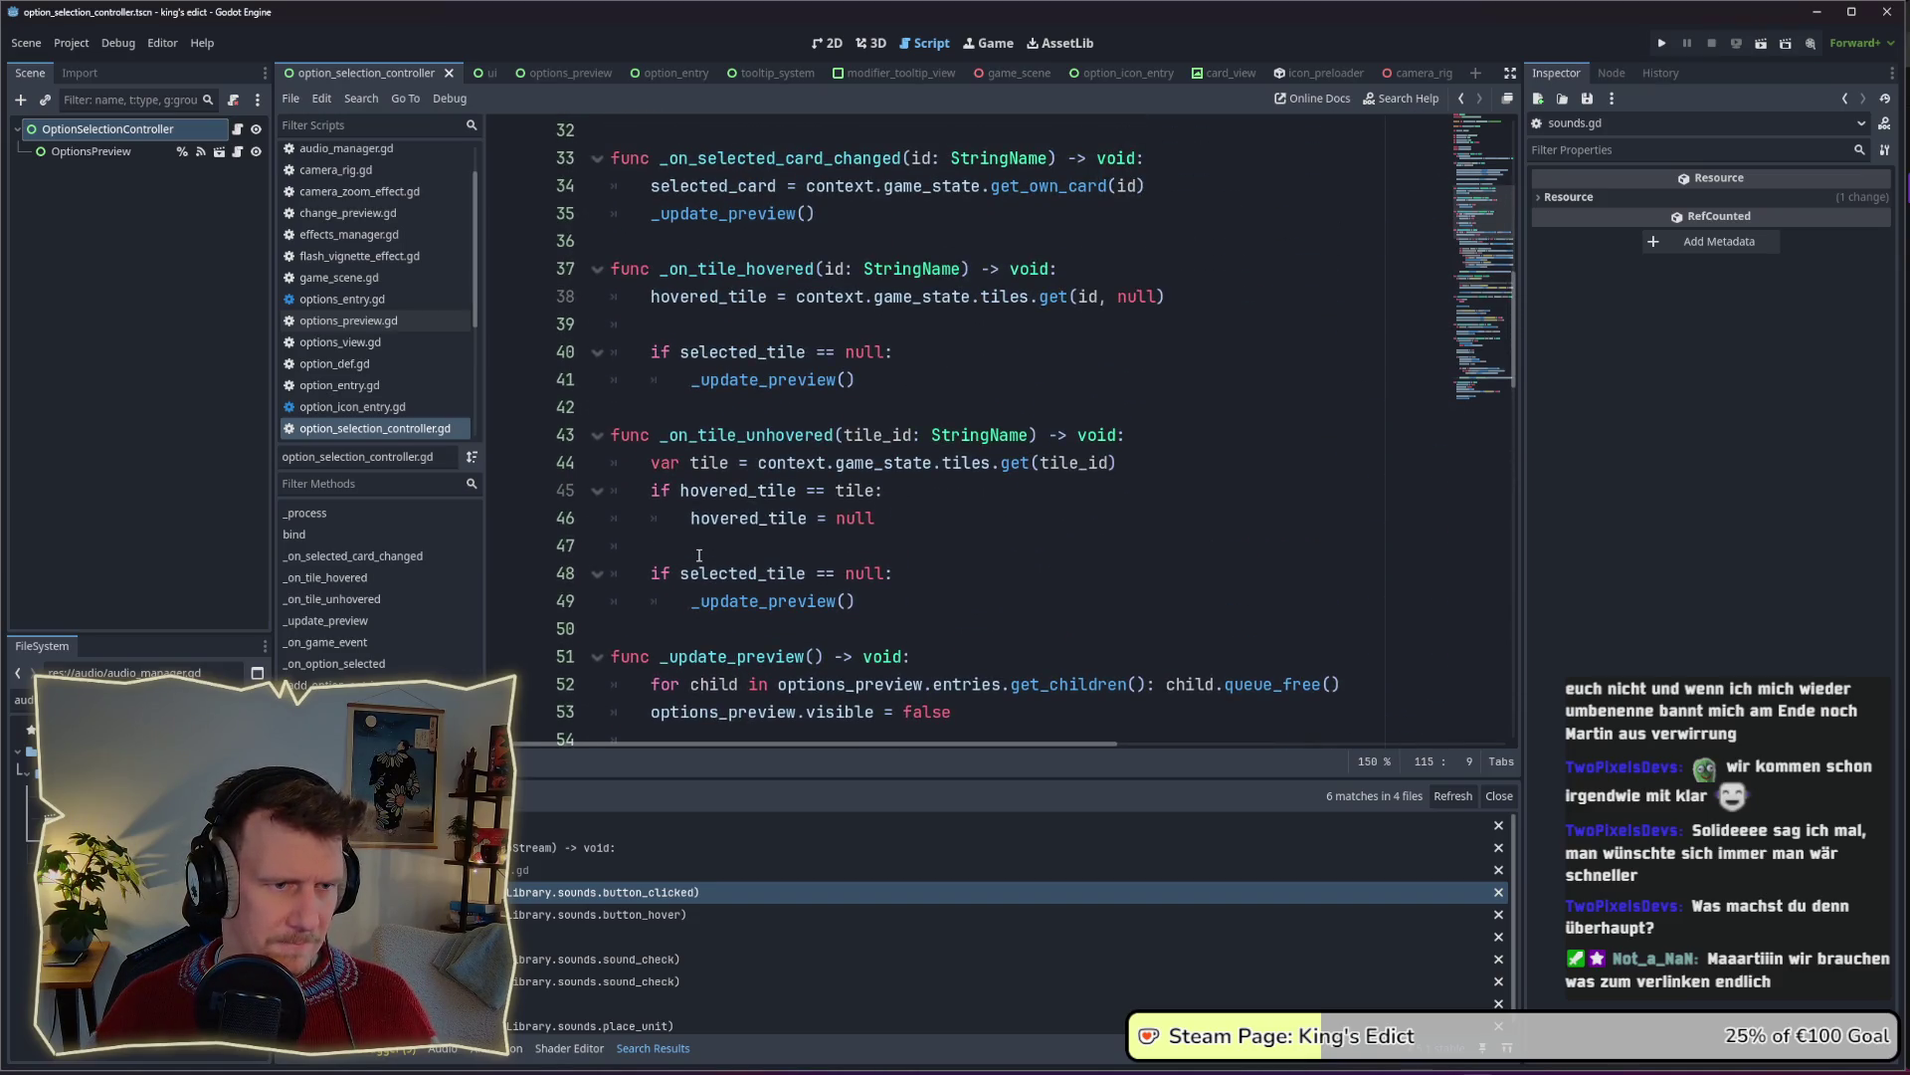
{"action": "scroll", "coordinate": [699, 555], "scroll_direction": "up", "scroll_amount": 6}
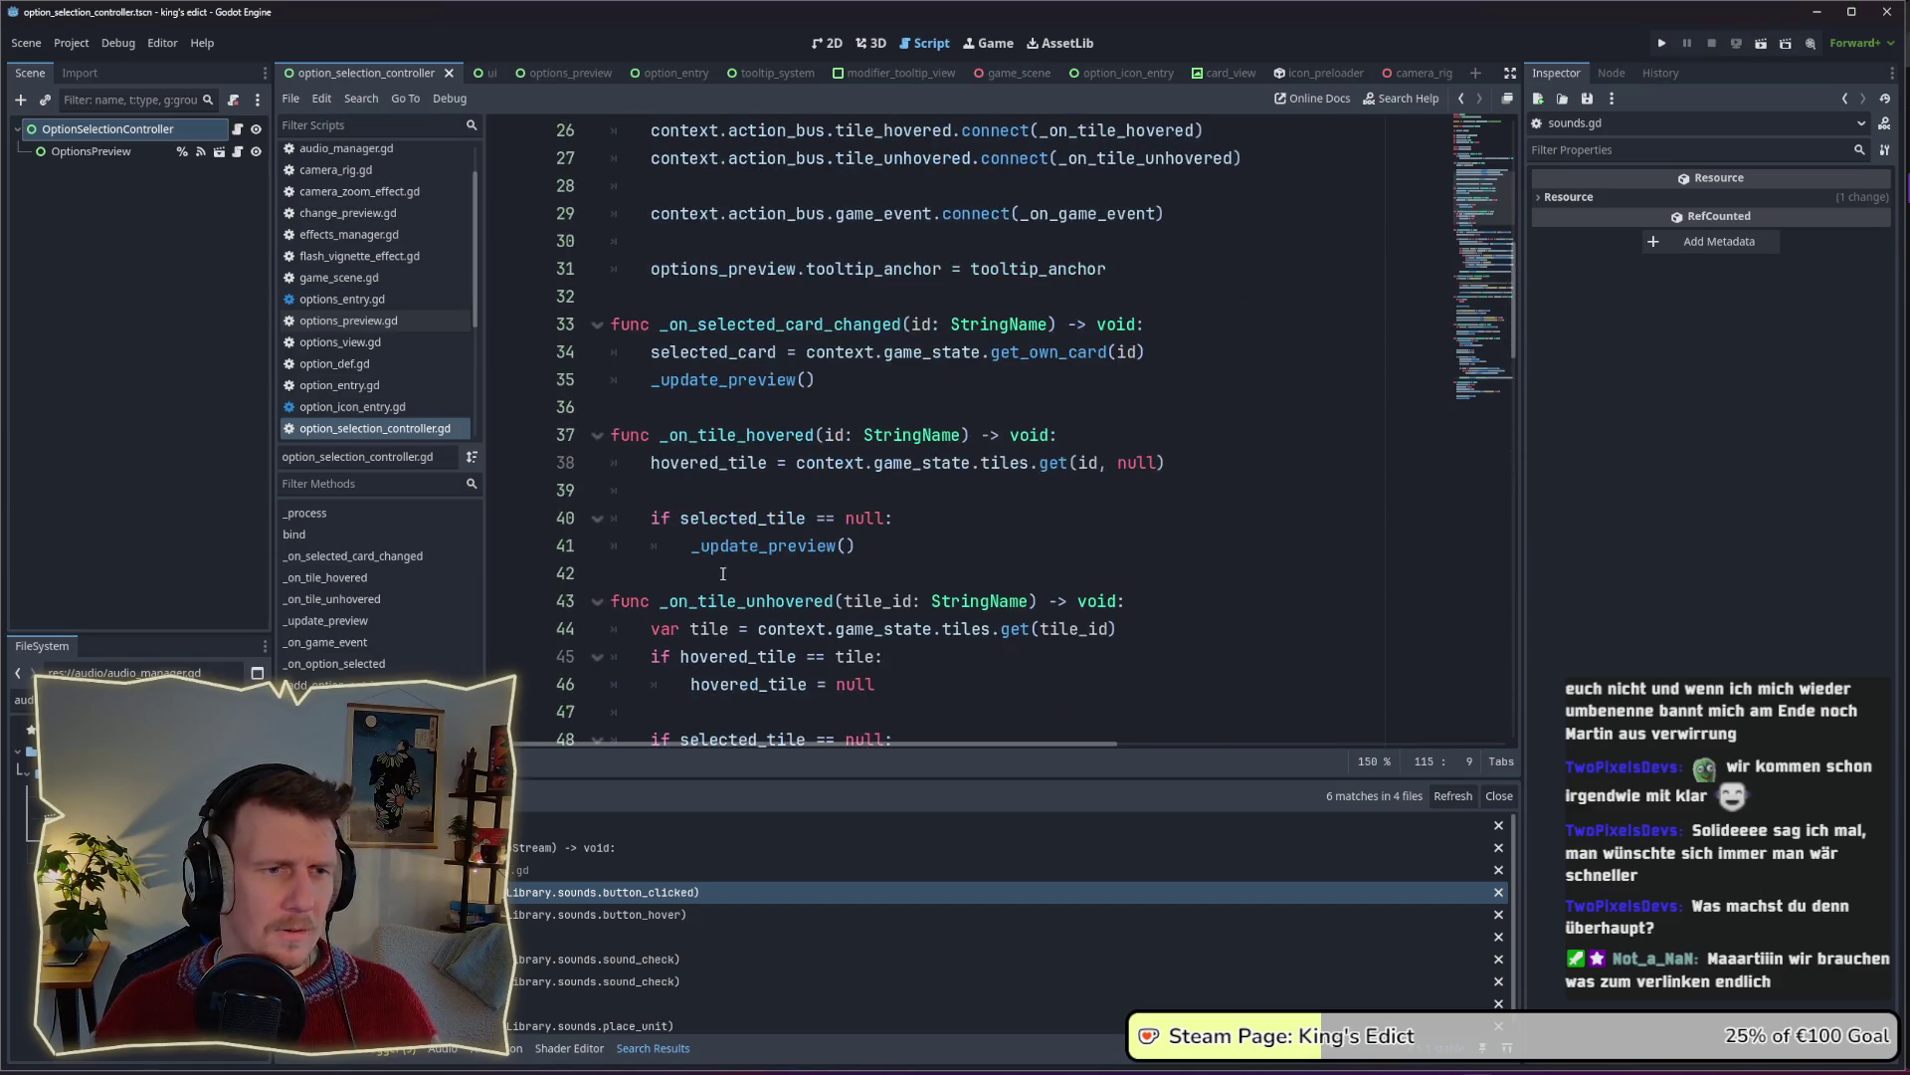
{"action": "scroll", "coordinate": [715, 567], "scroll_direction": "up", "scroll_amount": 1}
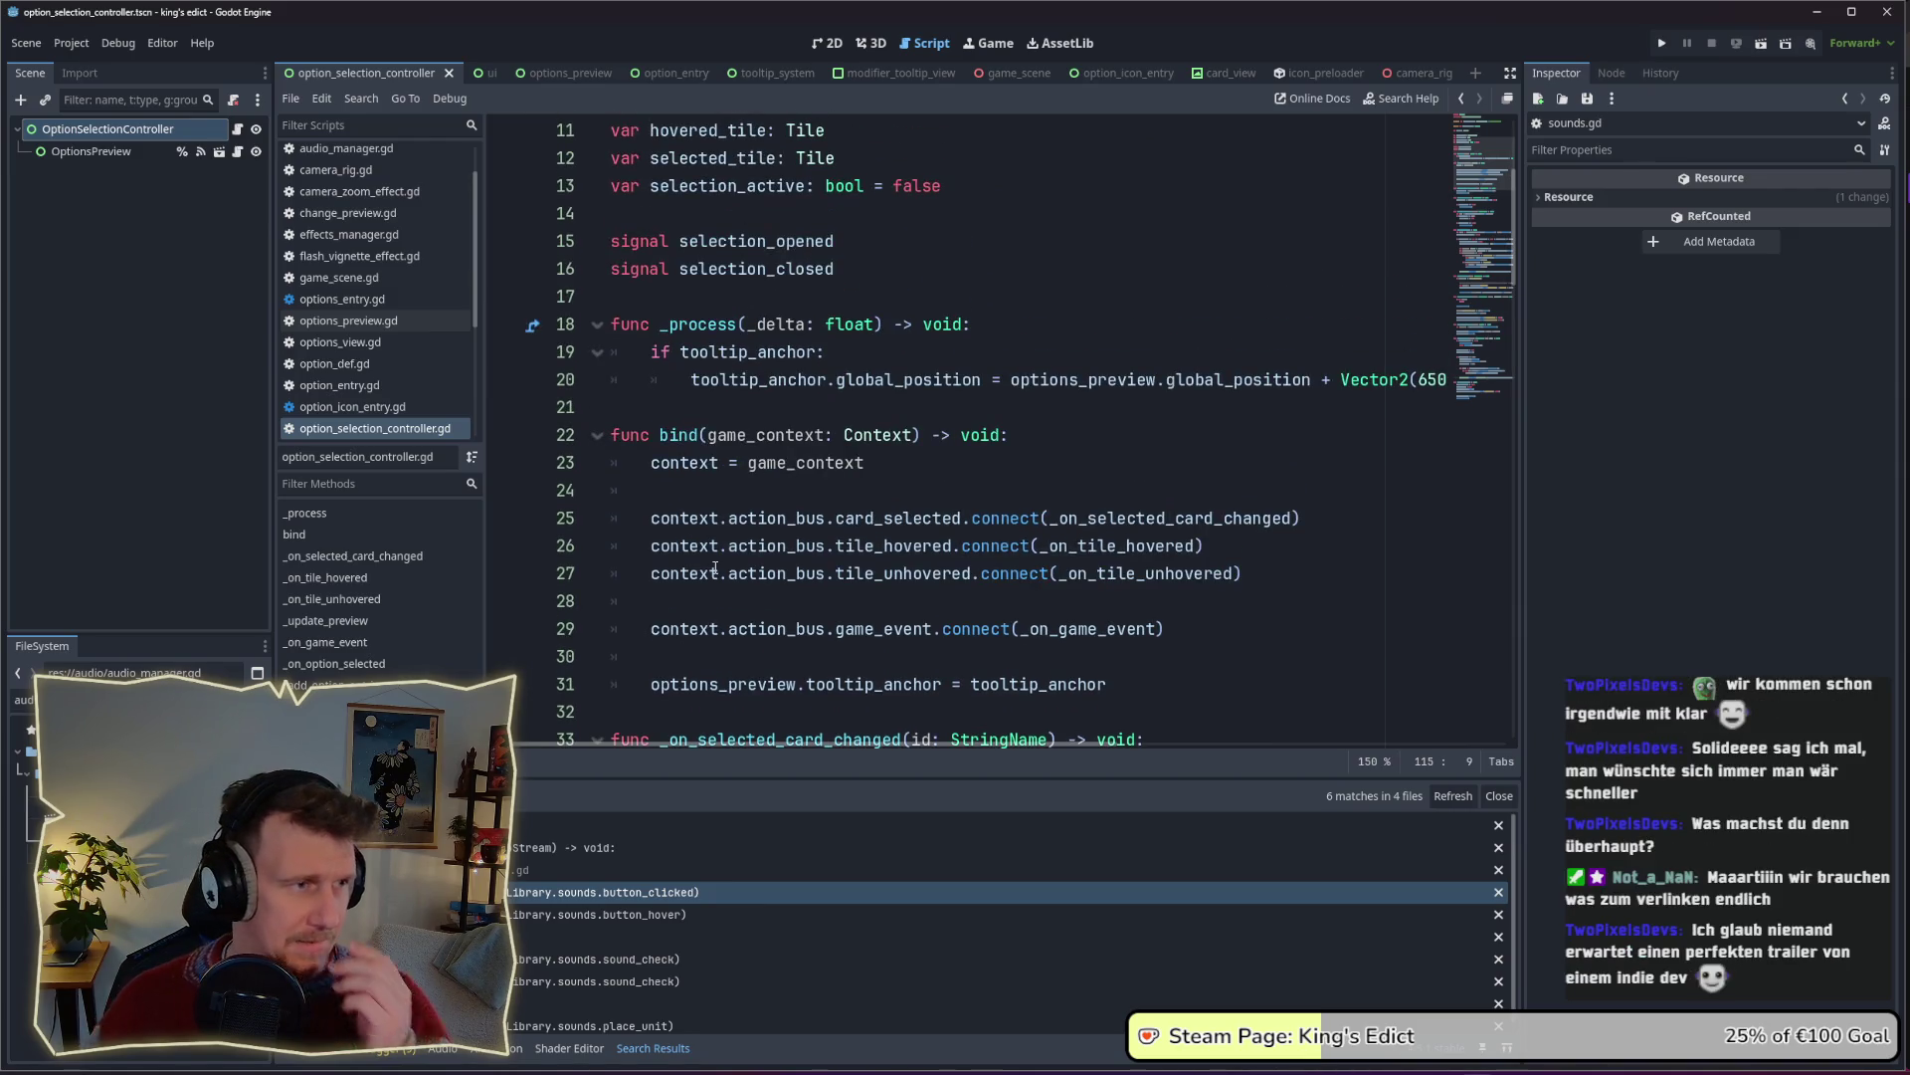
{"action": "left_click", "coordinate": [236, 152]}
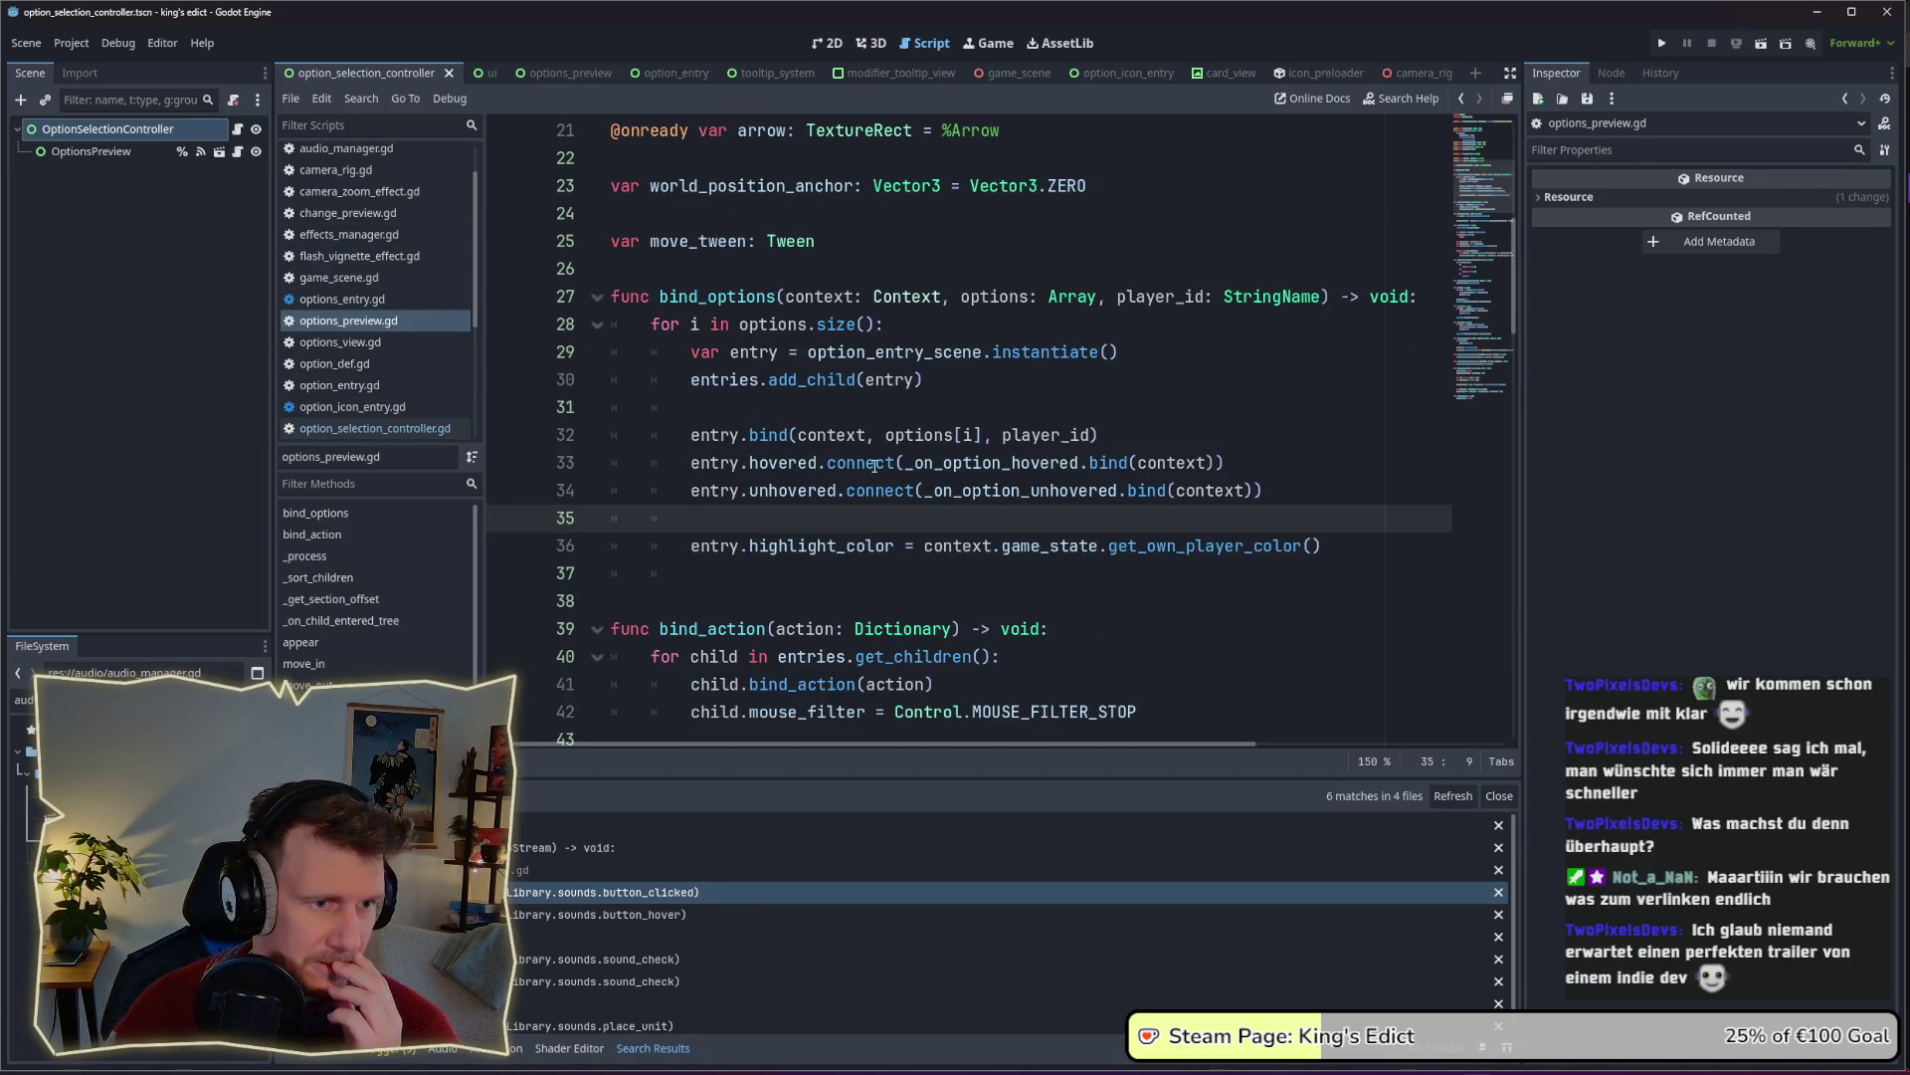
Look through the bind_options and hover code, placing the cursor after the option_hovered emit.
{"action": "scroll", "coordinate": [874, 465], "scroll_direction": "down", "scroll_amount": 12}
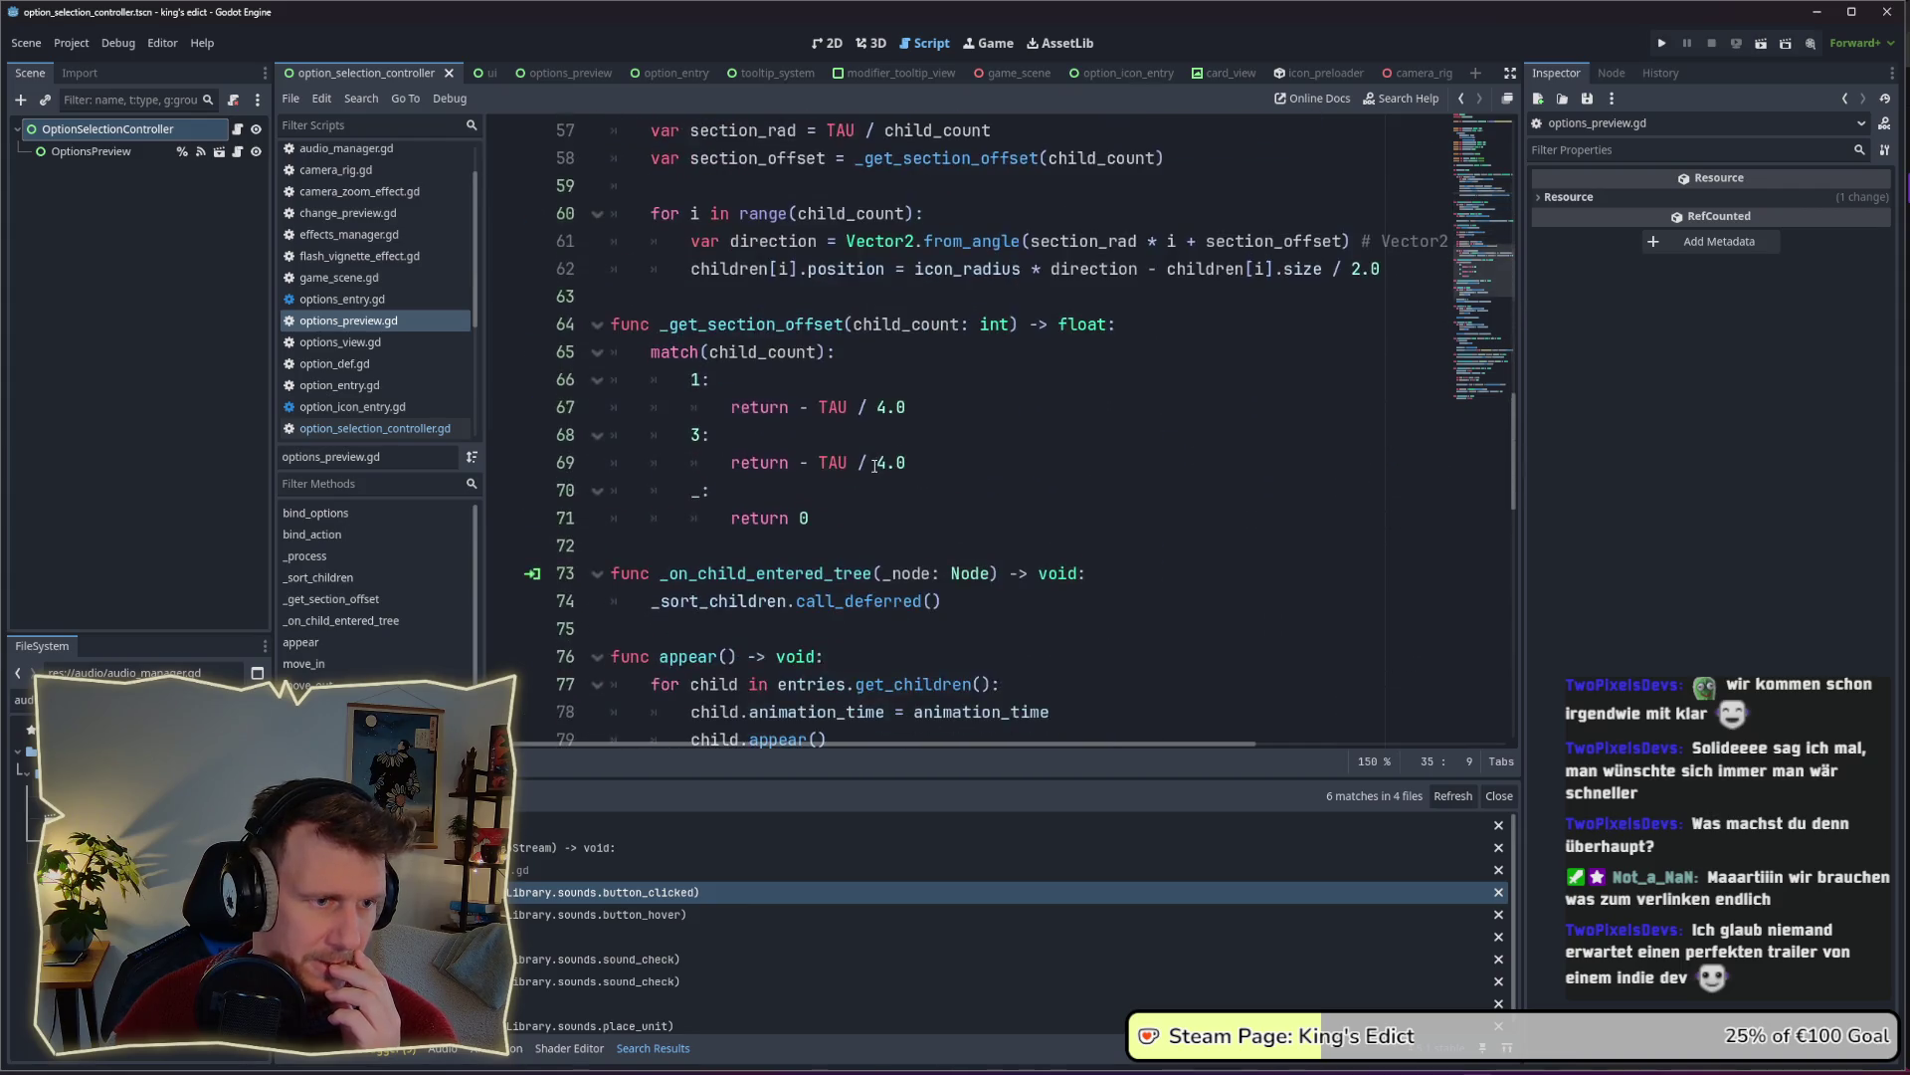
{"action": "scroll", "coordinate": [875, 465], "scroll_direction": "down", "scroll_amount": 5}
{"action": "scroll", "coordinate": [874, 466], "scroll_direction": "down", "scroll_amount": 11}
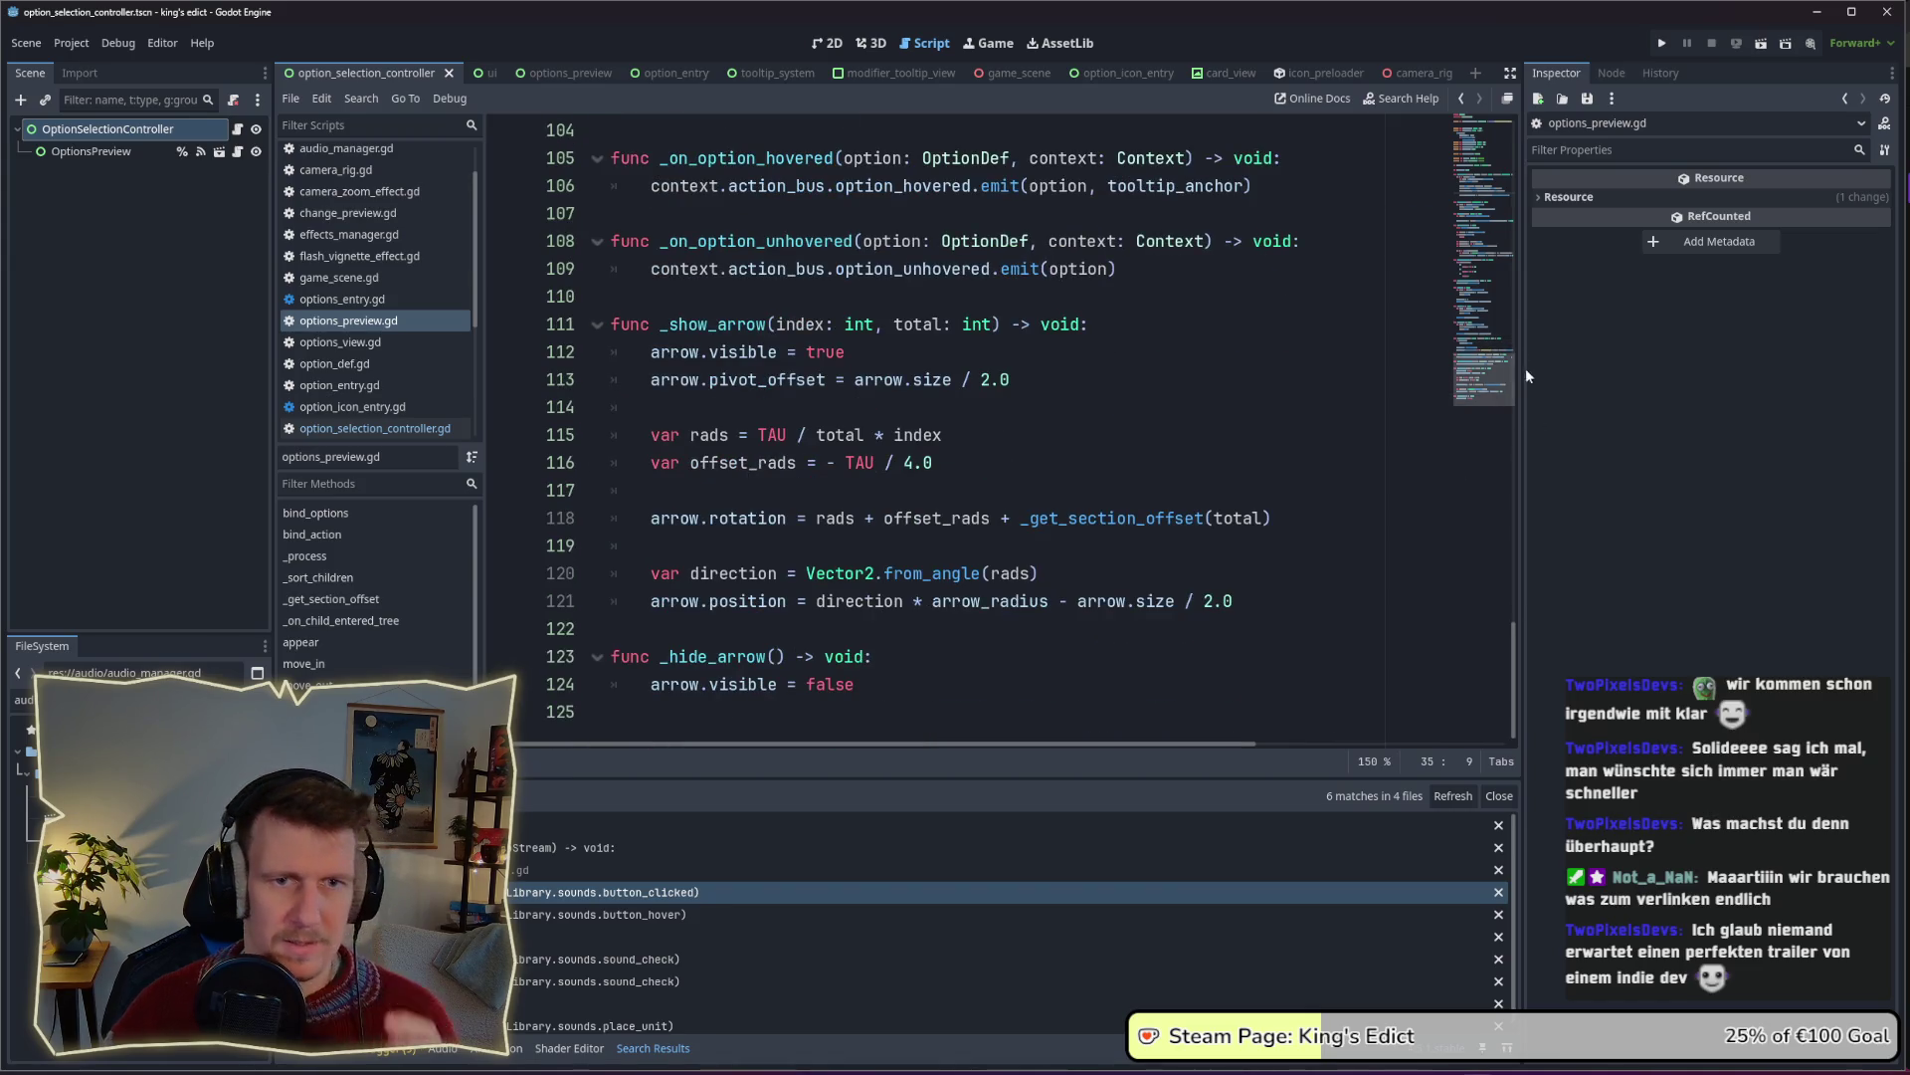
{"action": "left_click", "coordinate": [1483, 197]}
{"action": "scroll", "coordinate": [814, 441], "scroll_direction": "up", "scroll_amount": 3}
{"action": "scroll", "coordinate": [811, 447], "scroll_direction": "down", "scroll_amount": 6}
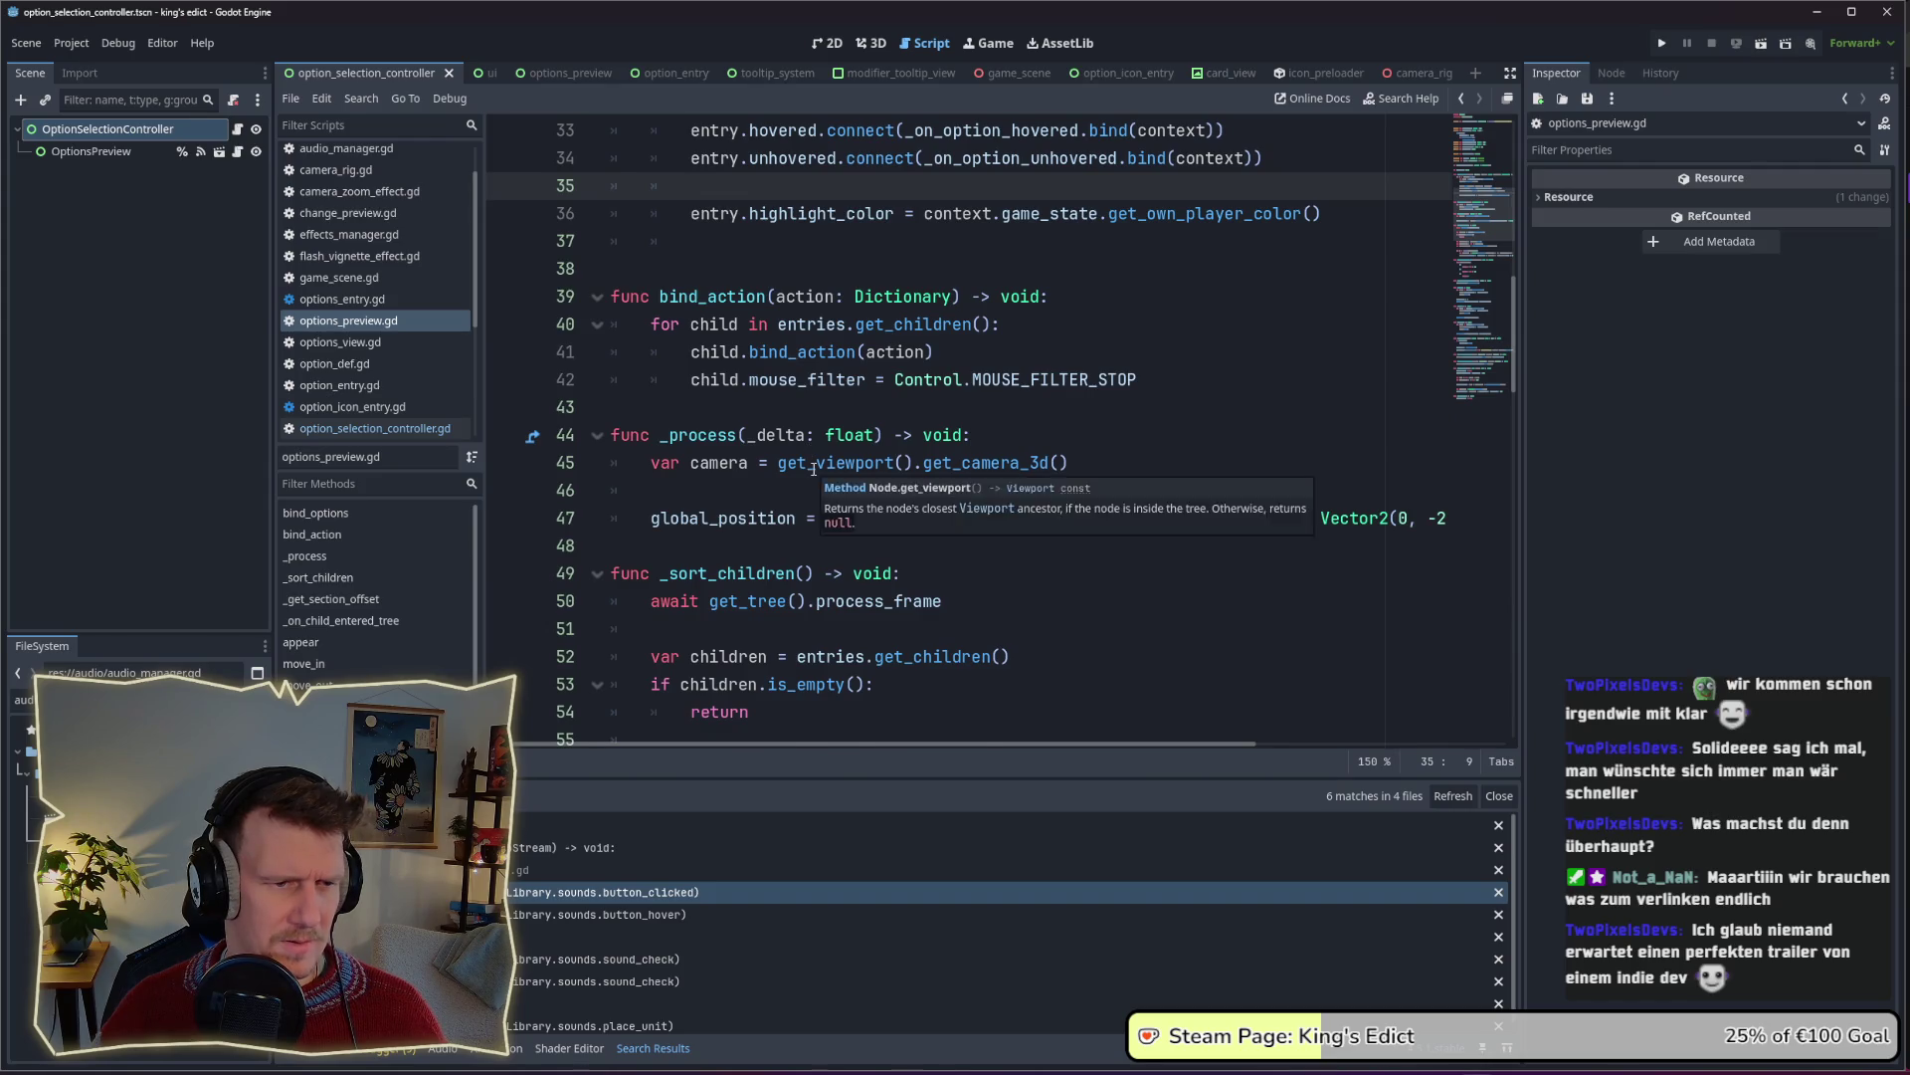
{"action": "scroll", "coordinate": [814, 468], "scroll_direction": "down", "scroll_amount": 10}
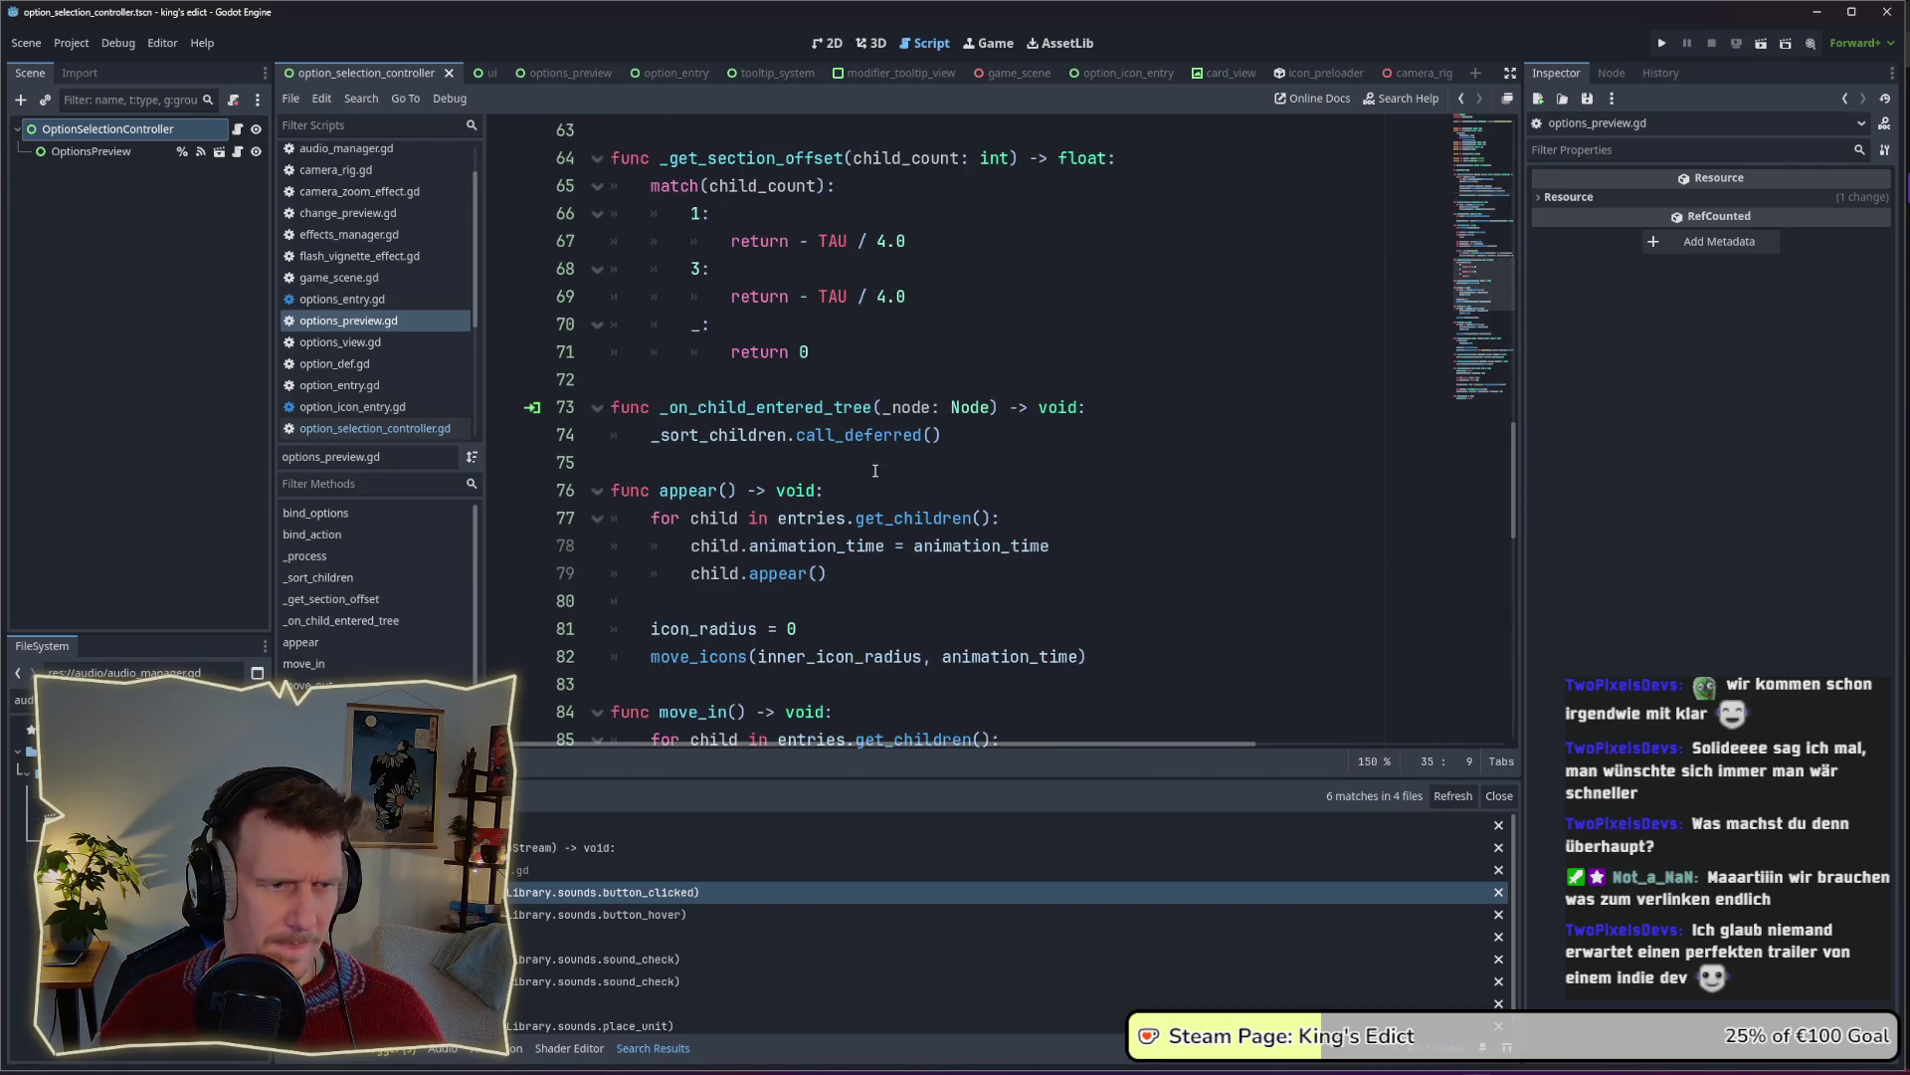
{"action": "scroll", "coordinate": [865, 467], "scroll_direction": "down", "scroll_amount": 10}
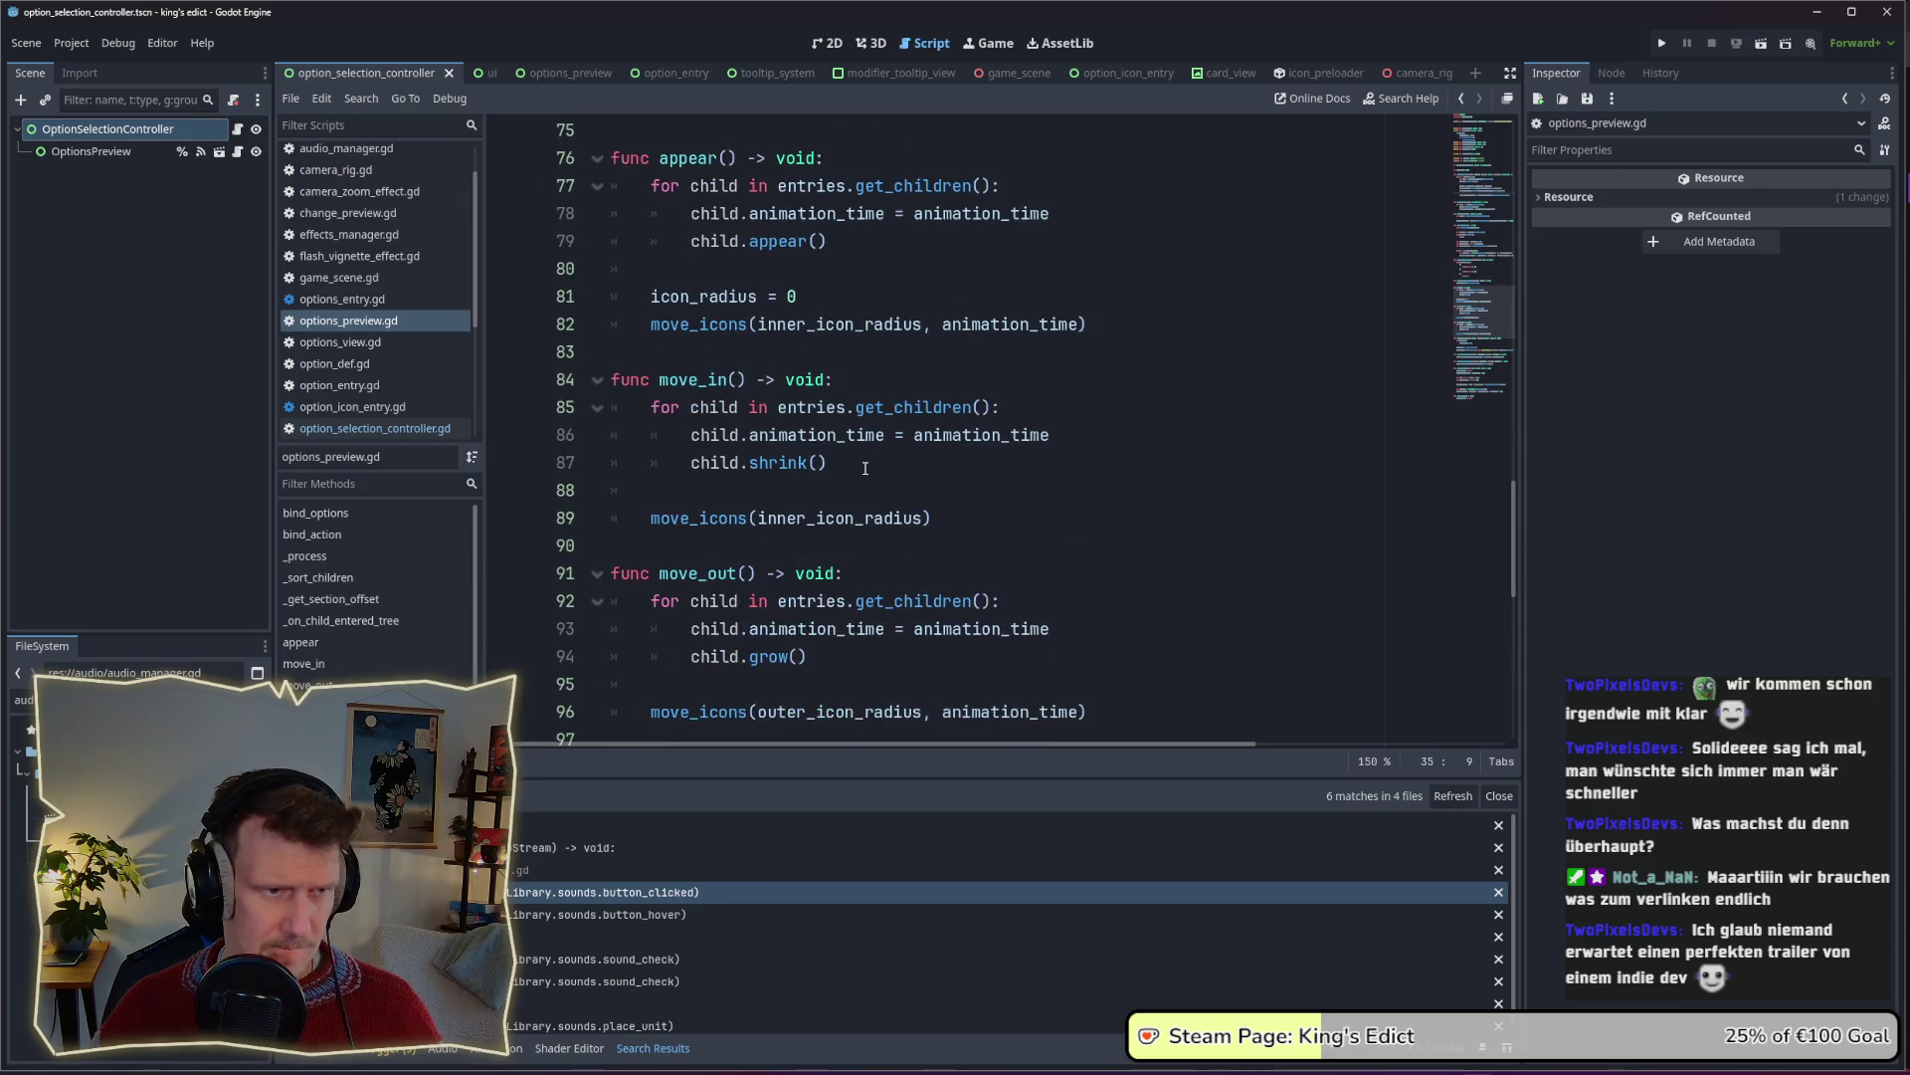
{"action": "scroll", "coordinate": [865, 468], "scroll_direction": "down", "scroll_amount": 1}
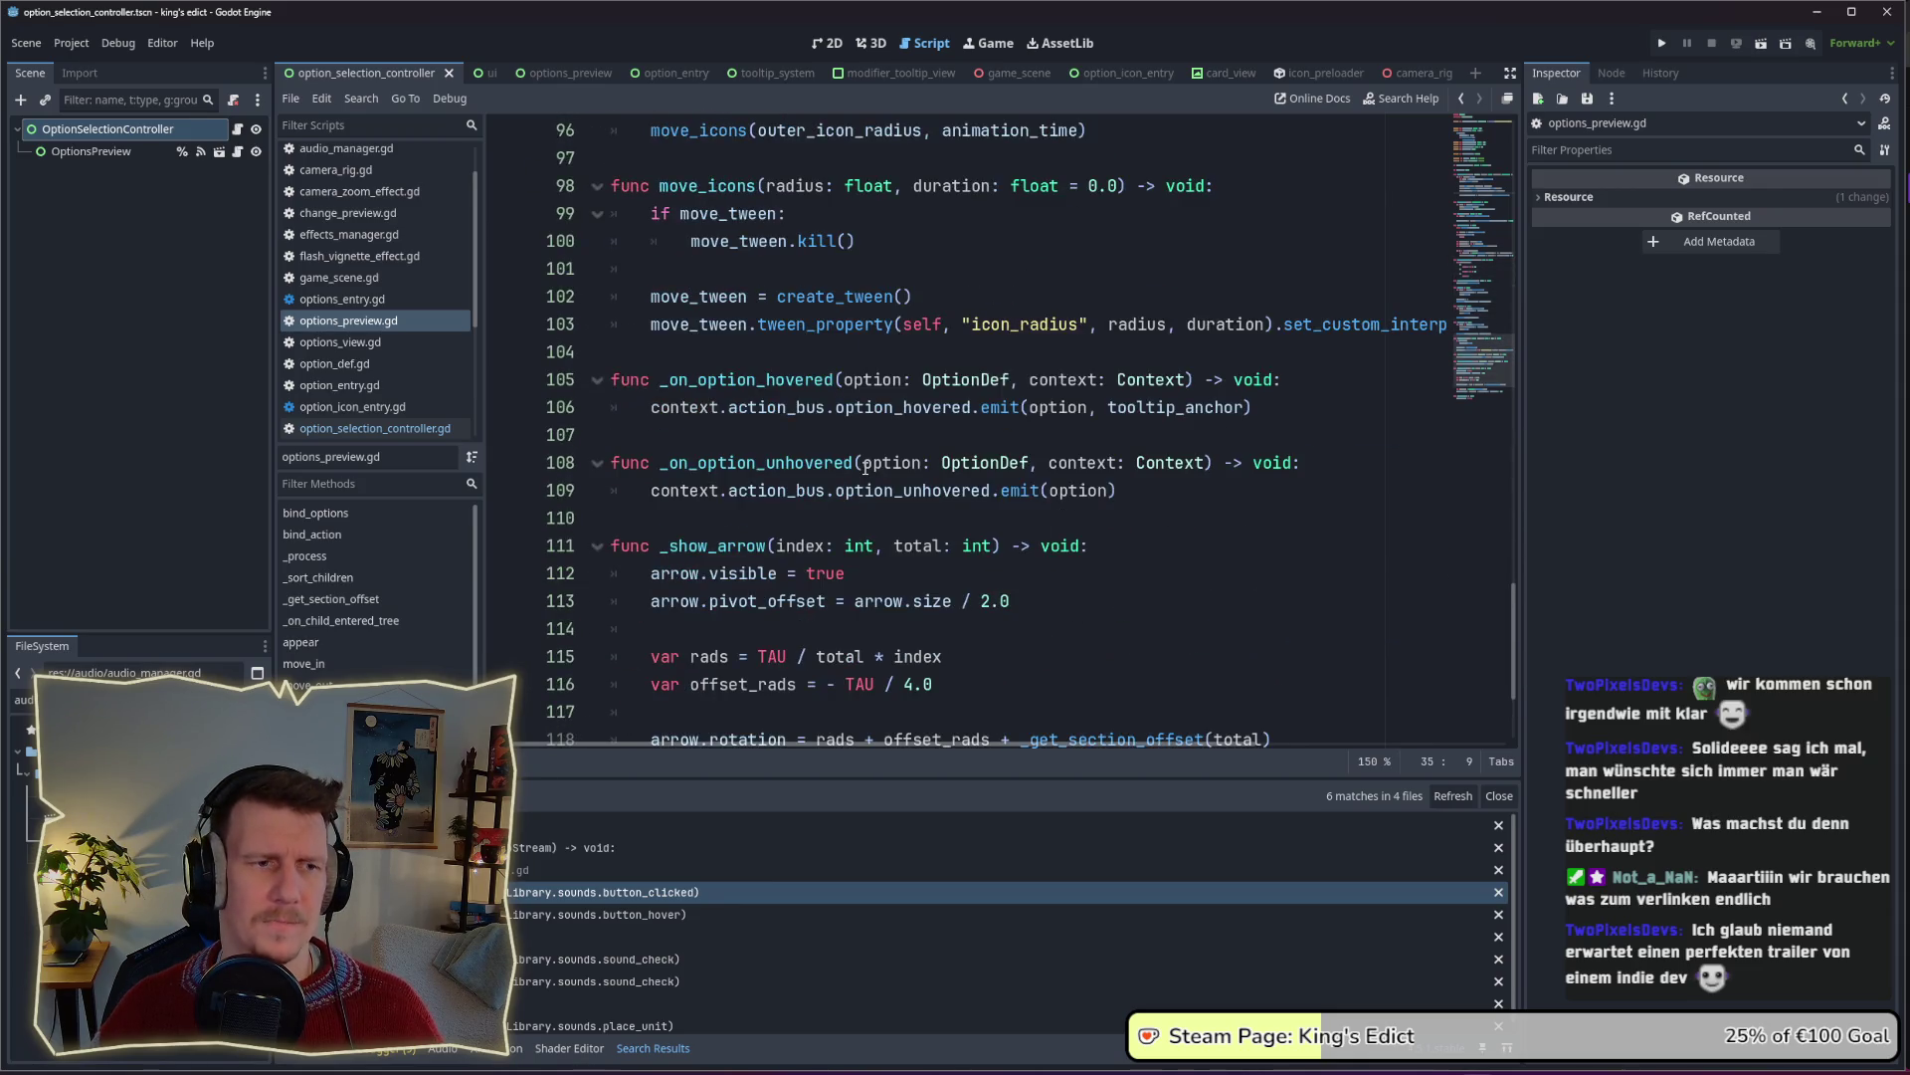
{"action": "left_click", "coordinate": [1191, 434]}
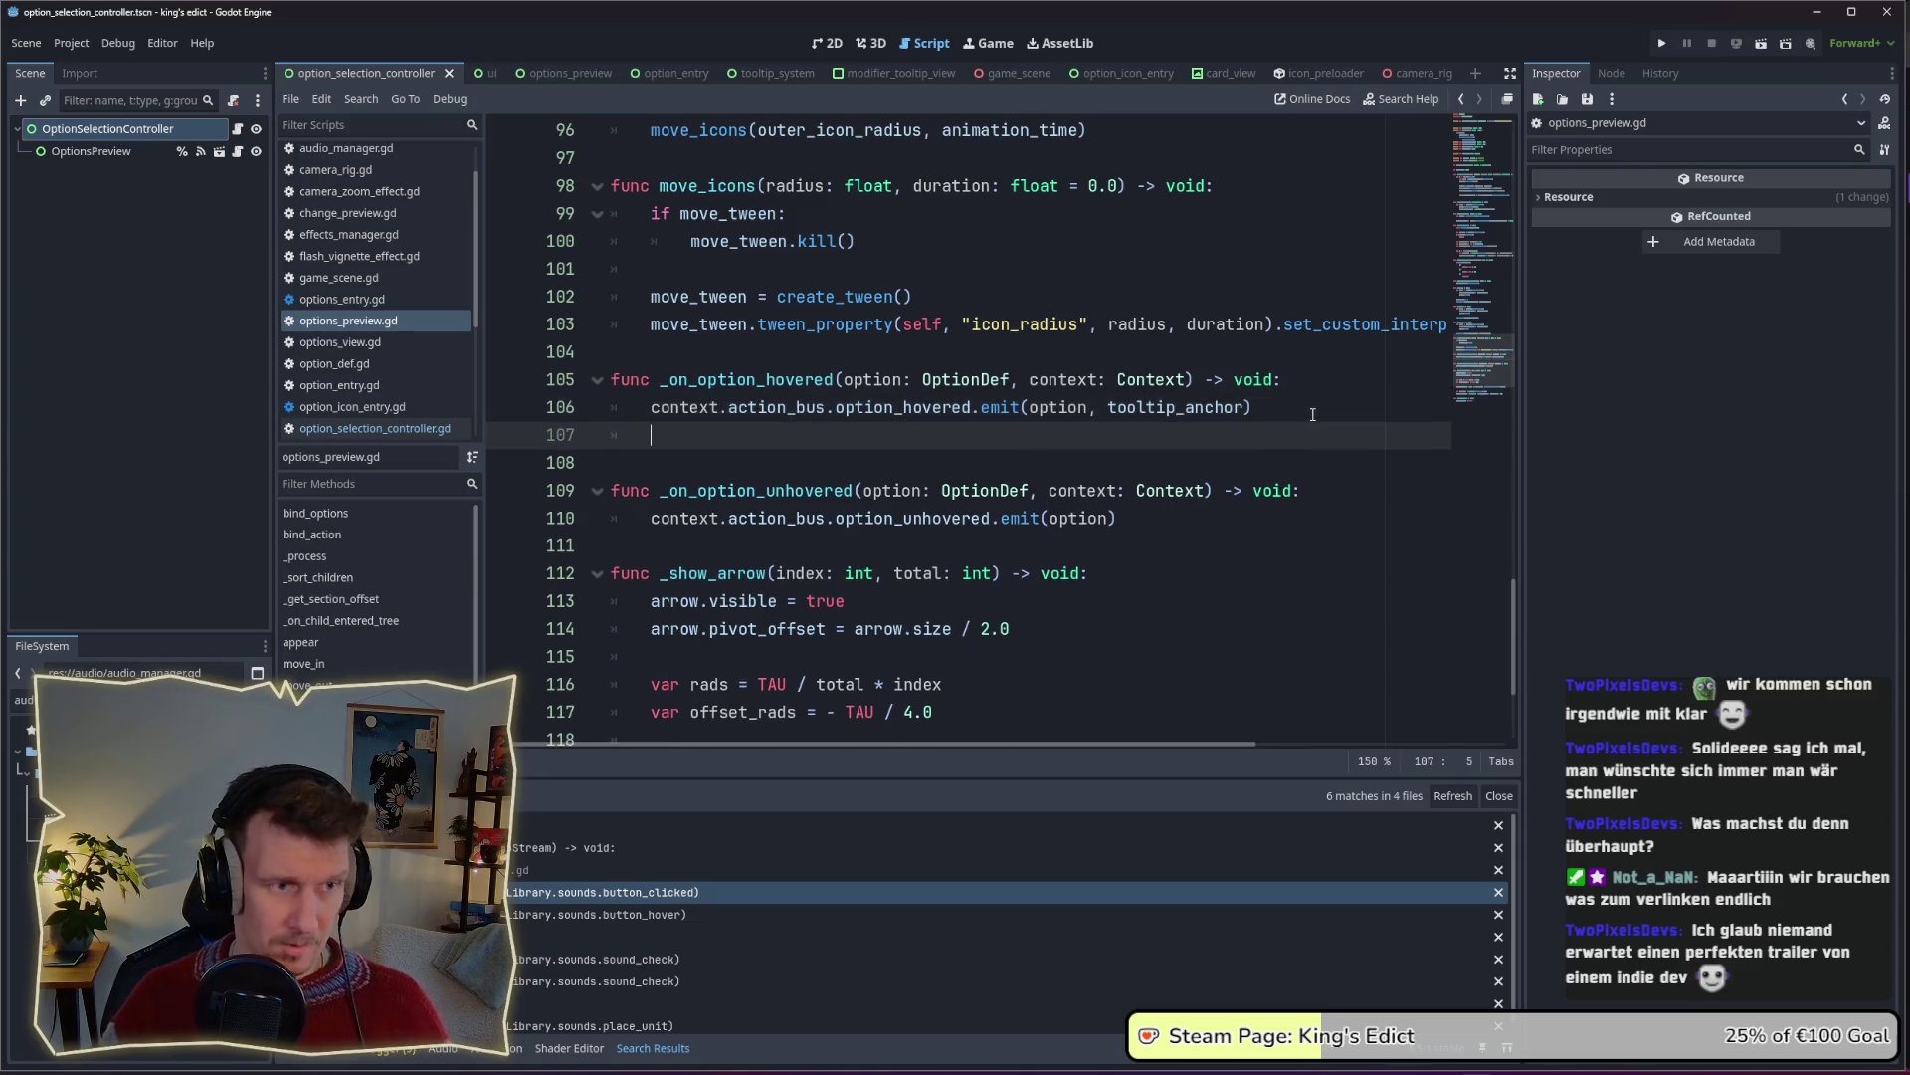
Paste the play_sfx call into _on_option_hovered using option_selection_hover, then run the project.
{"action": "type", "text": "AudioManager.play_sfx(SoundLibrary.sounds.option_selection_selection)"}
{"action": "double_click", "coordinate": [1207, 464]}
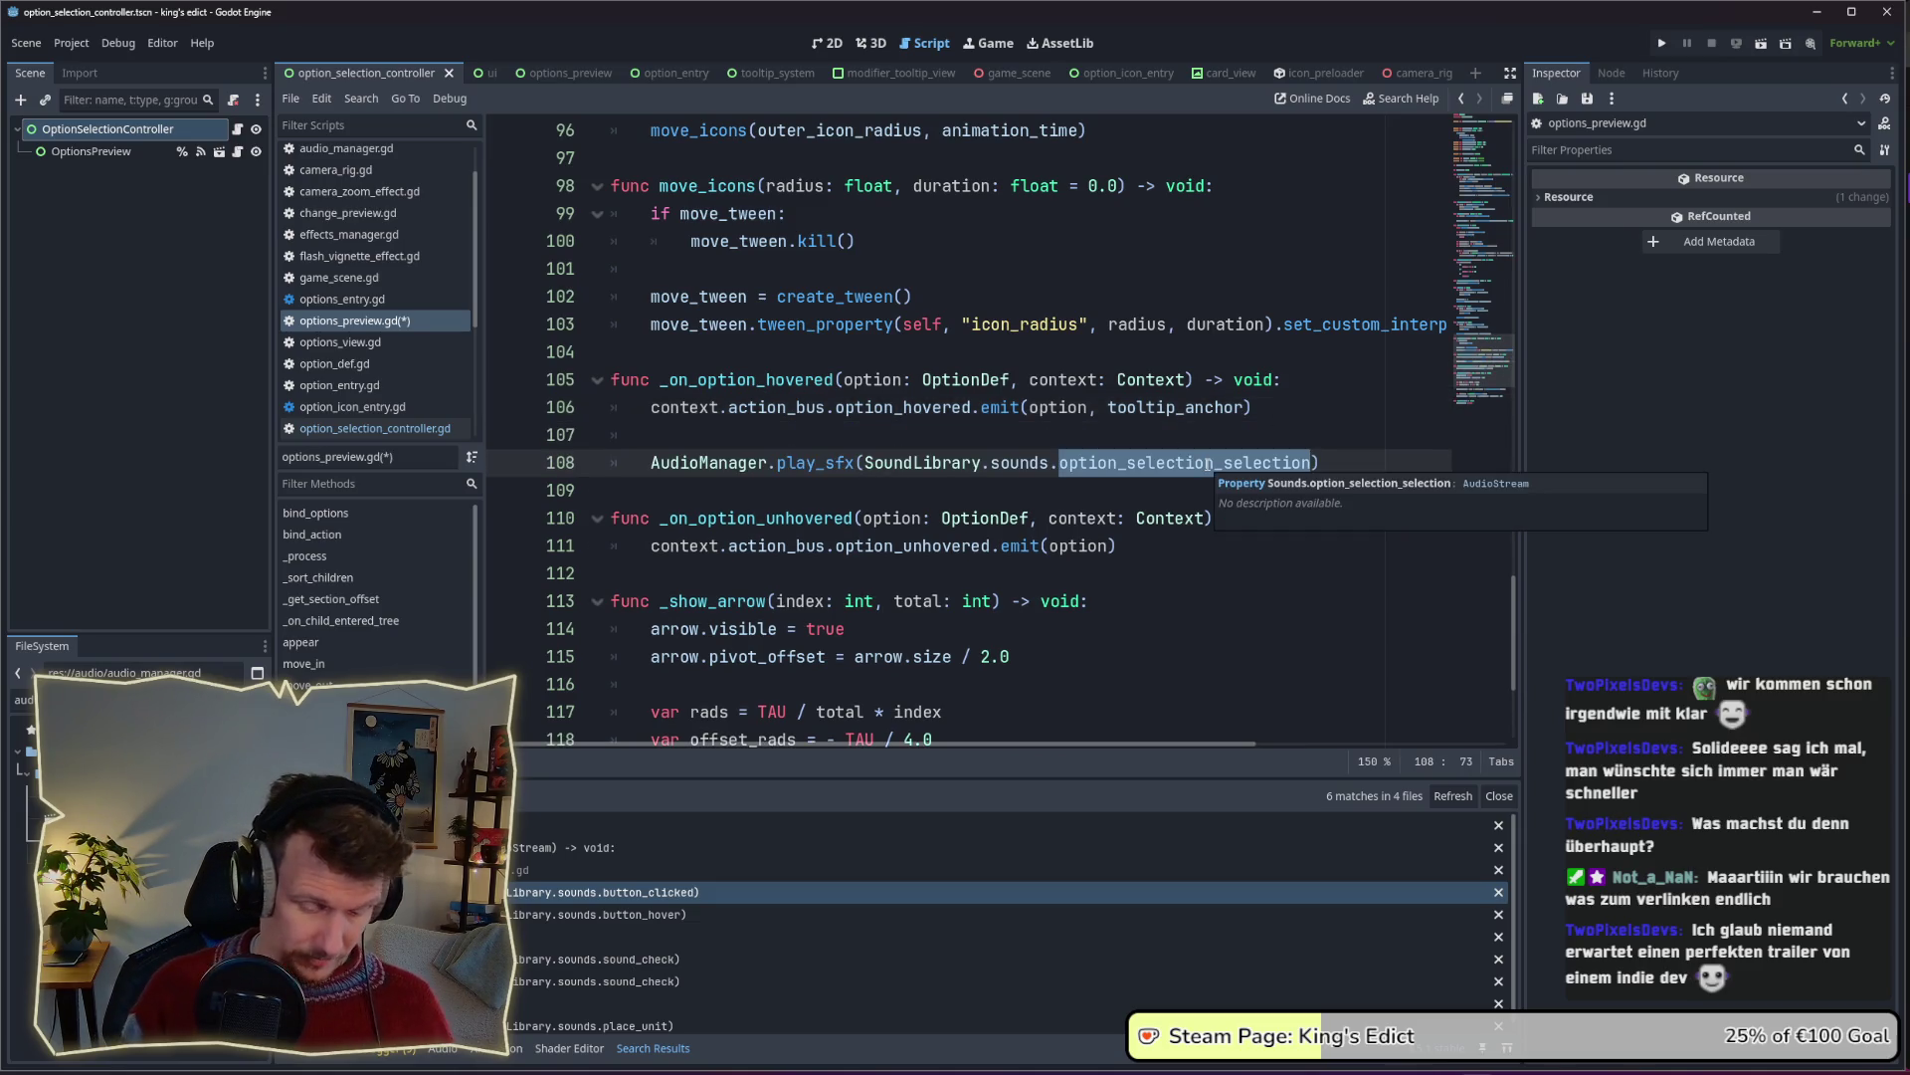
{"action": "type", "text": "opti"}
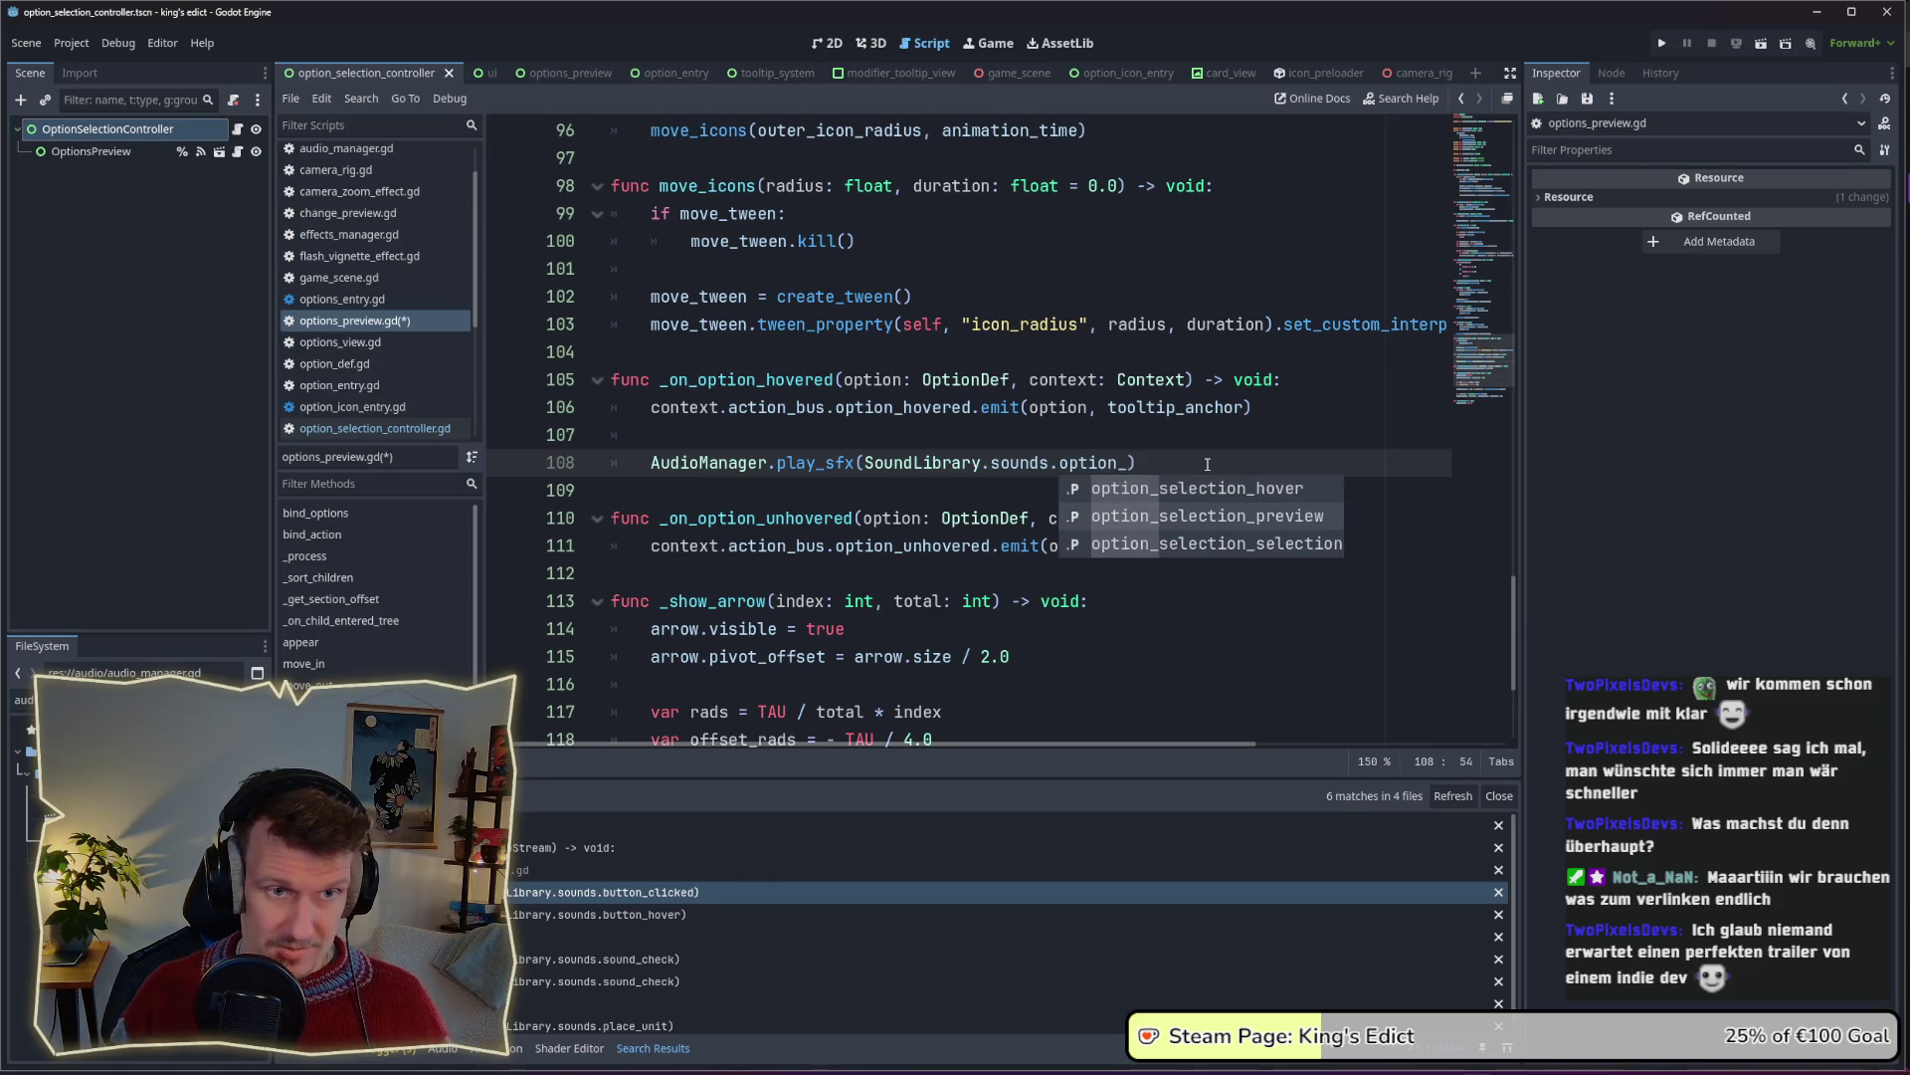
{"action": "key", "text": "Return"}
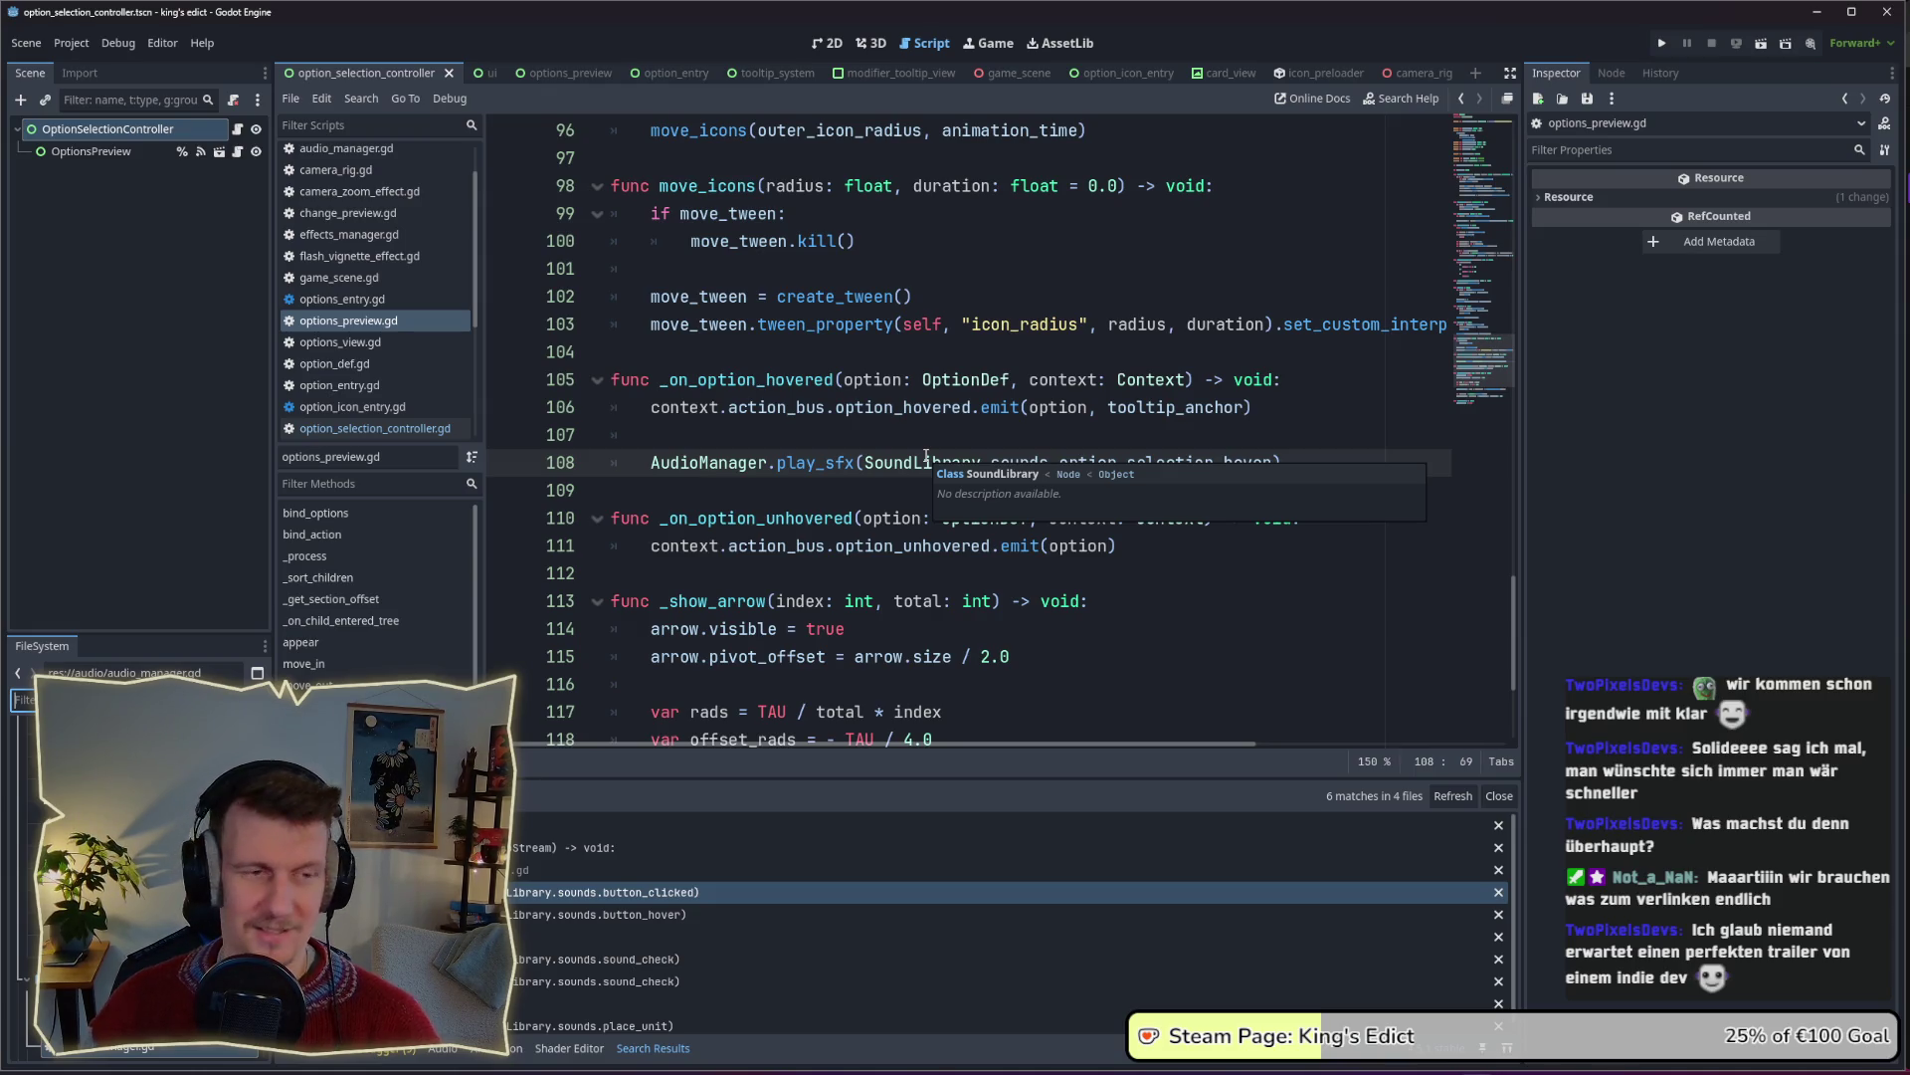
{"action": "left_click", "coordinate": [917, 466]}
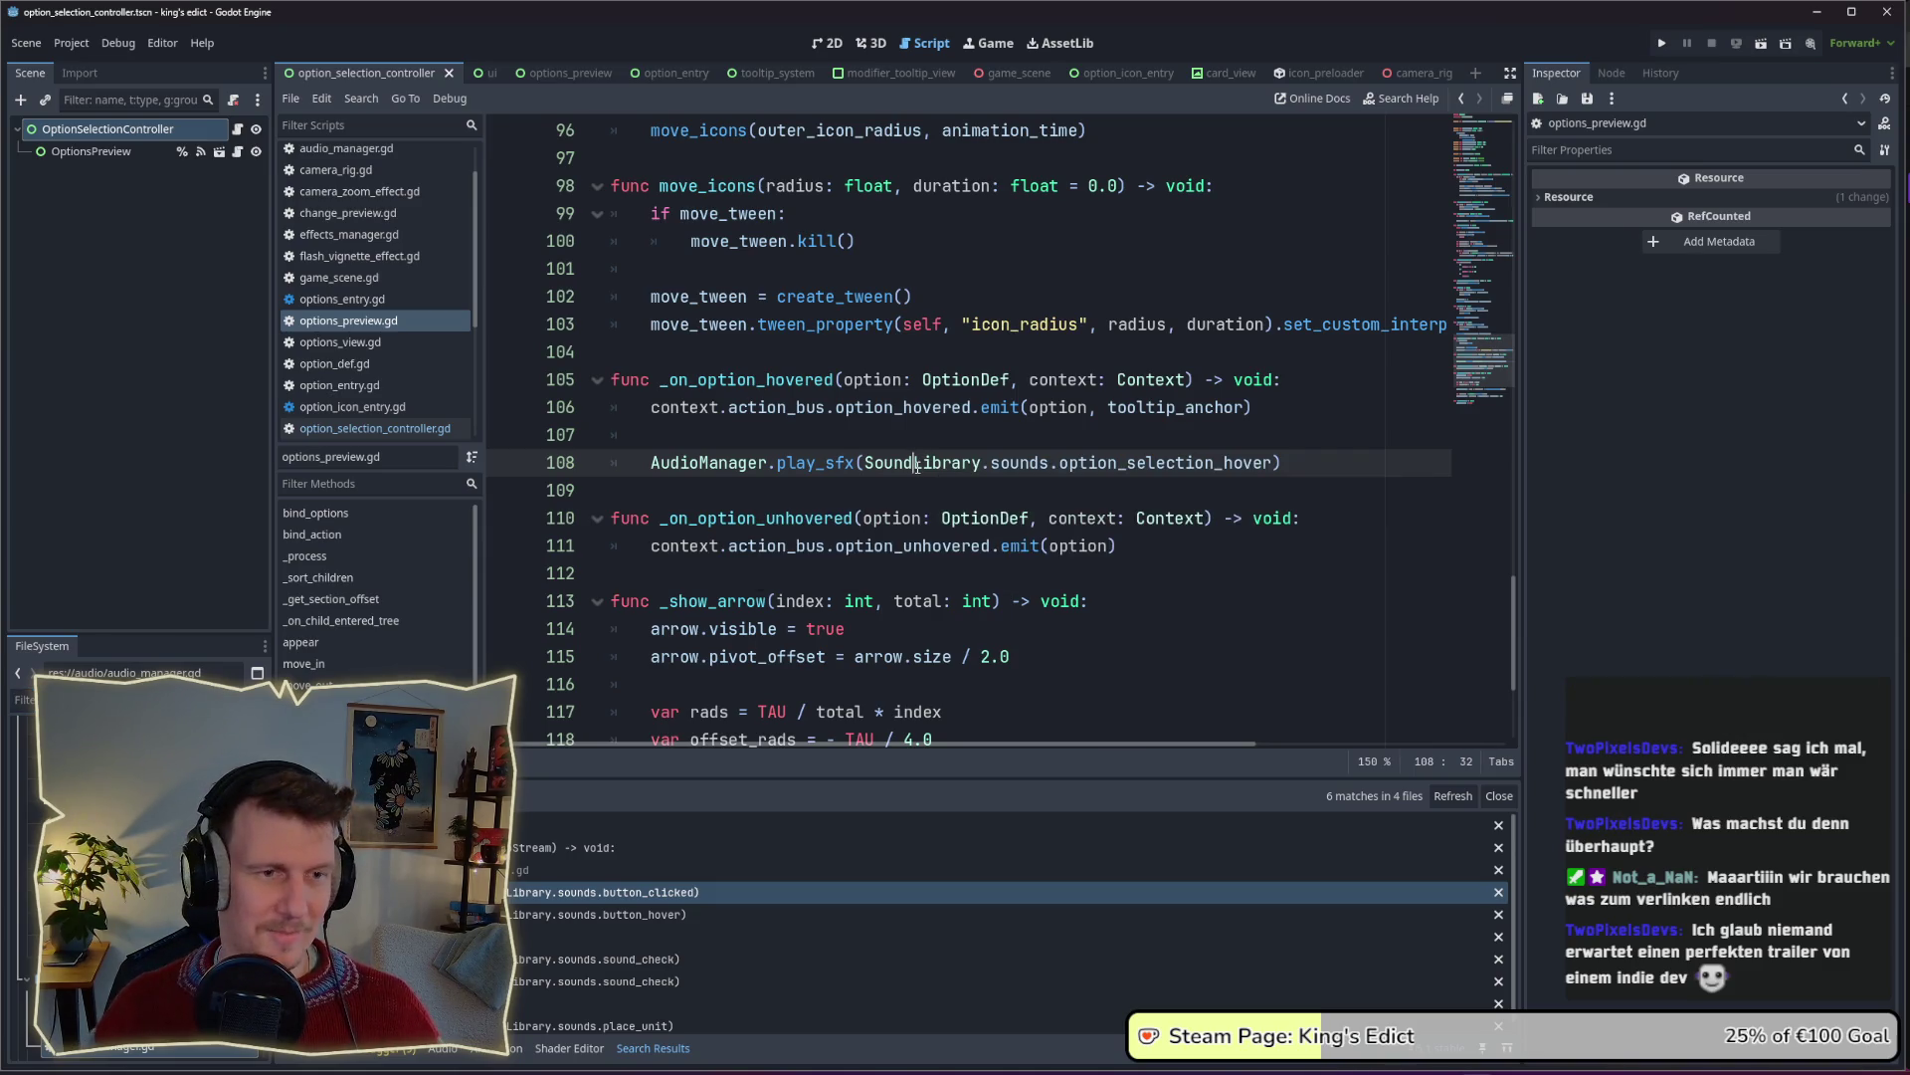
{"action": "key", "text": "Up"}
{"action": "left_click", "coordinate": [1662, 44]}
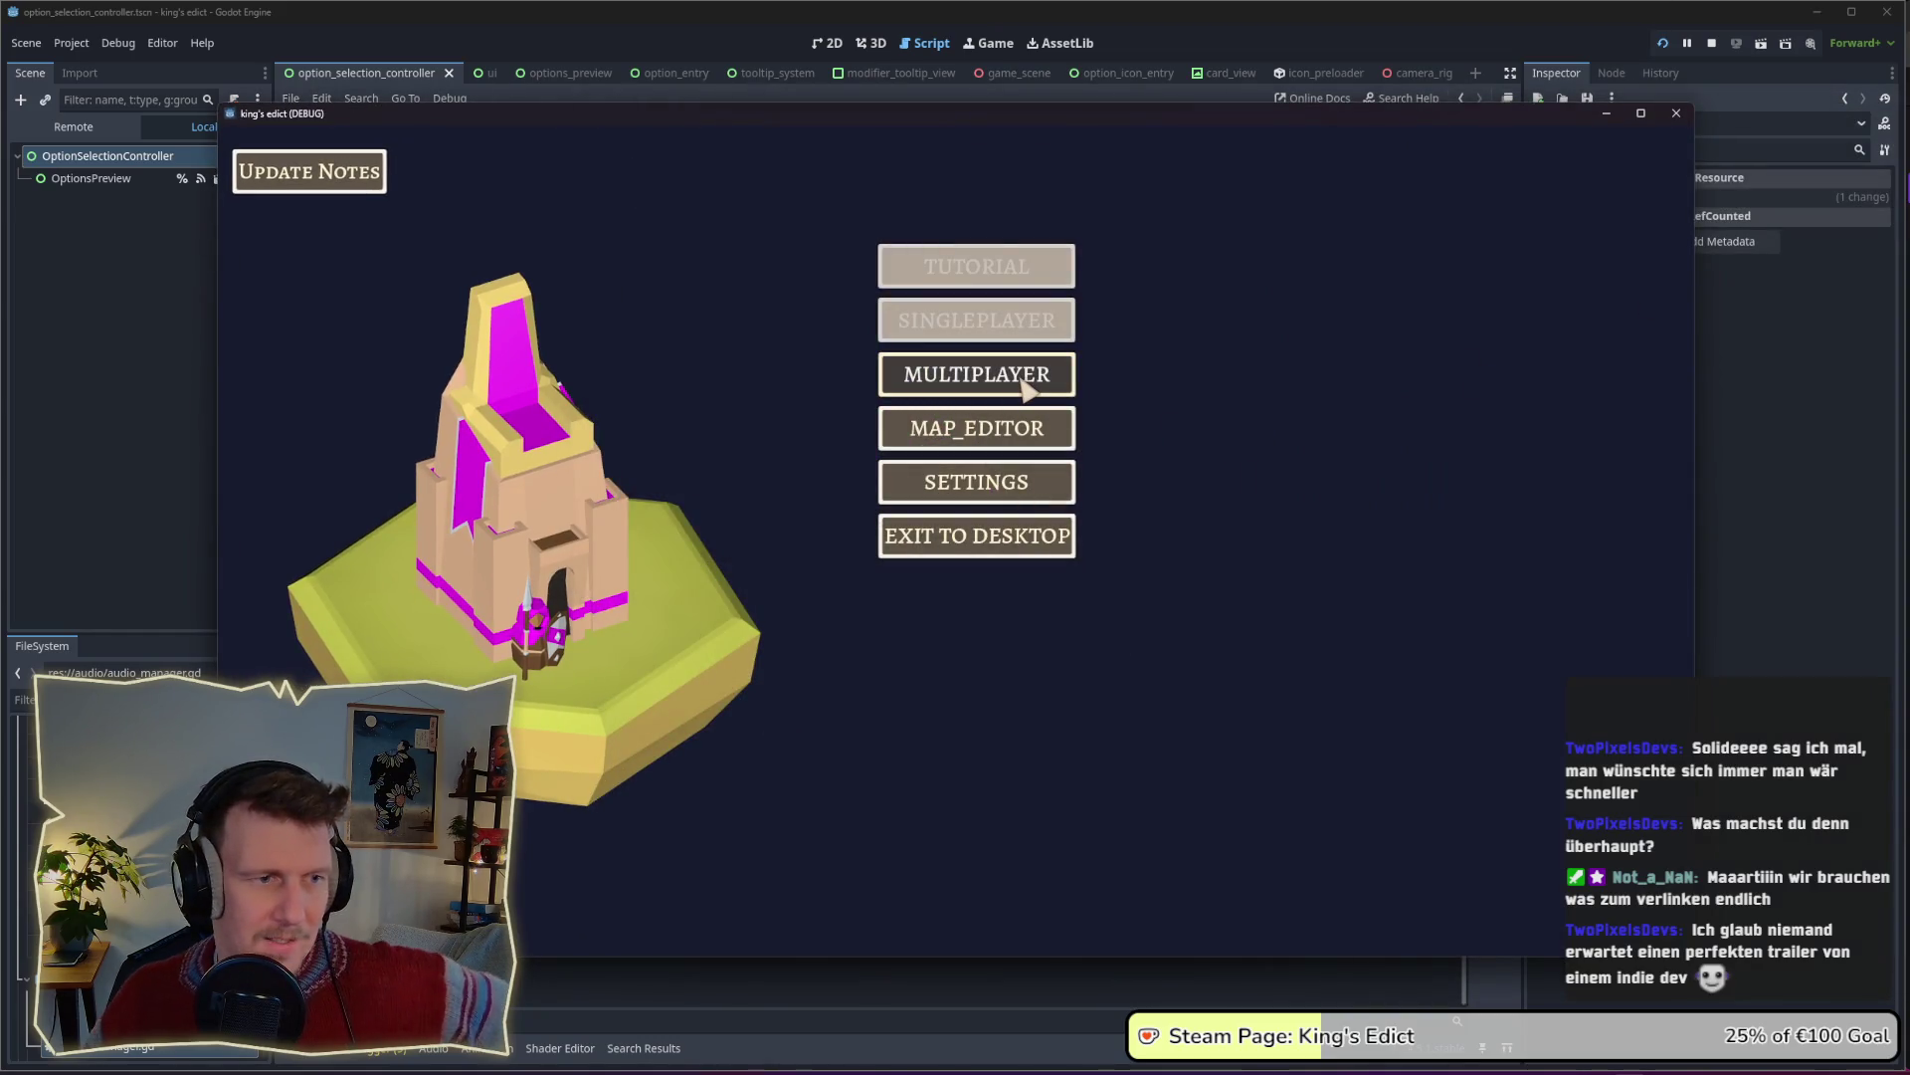
Create a multiplayer game on the i_know_this_place map and start the match.
{"action": "left_click_drag", "start_coordinate": [1008, 121], "coordinate": [1011, 105]}
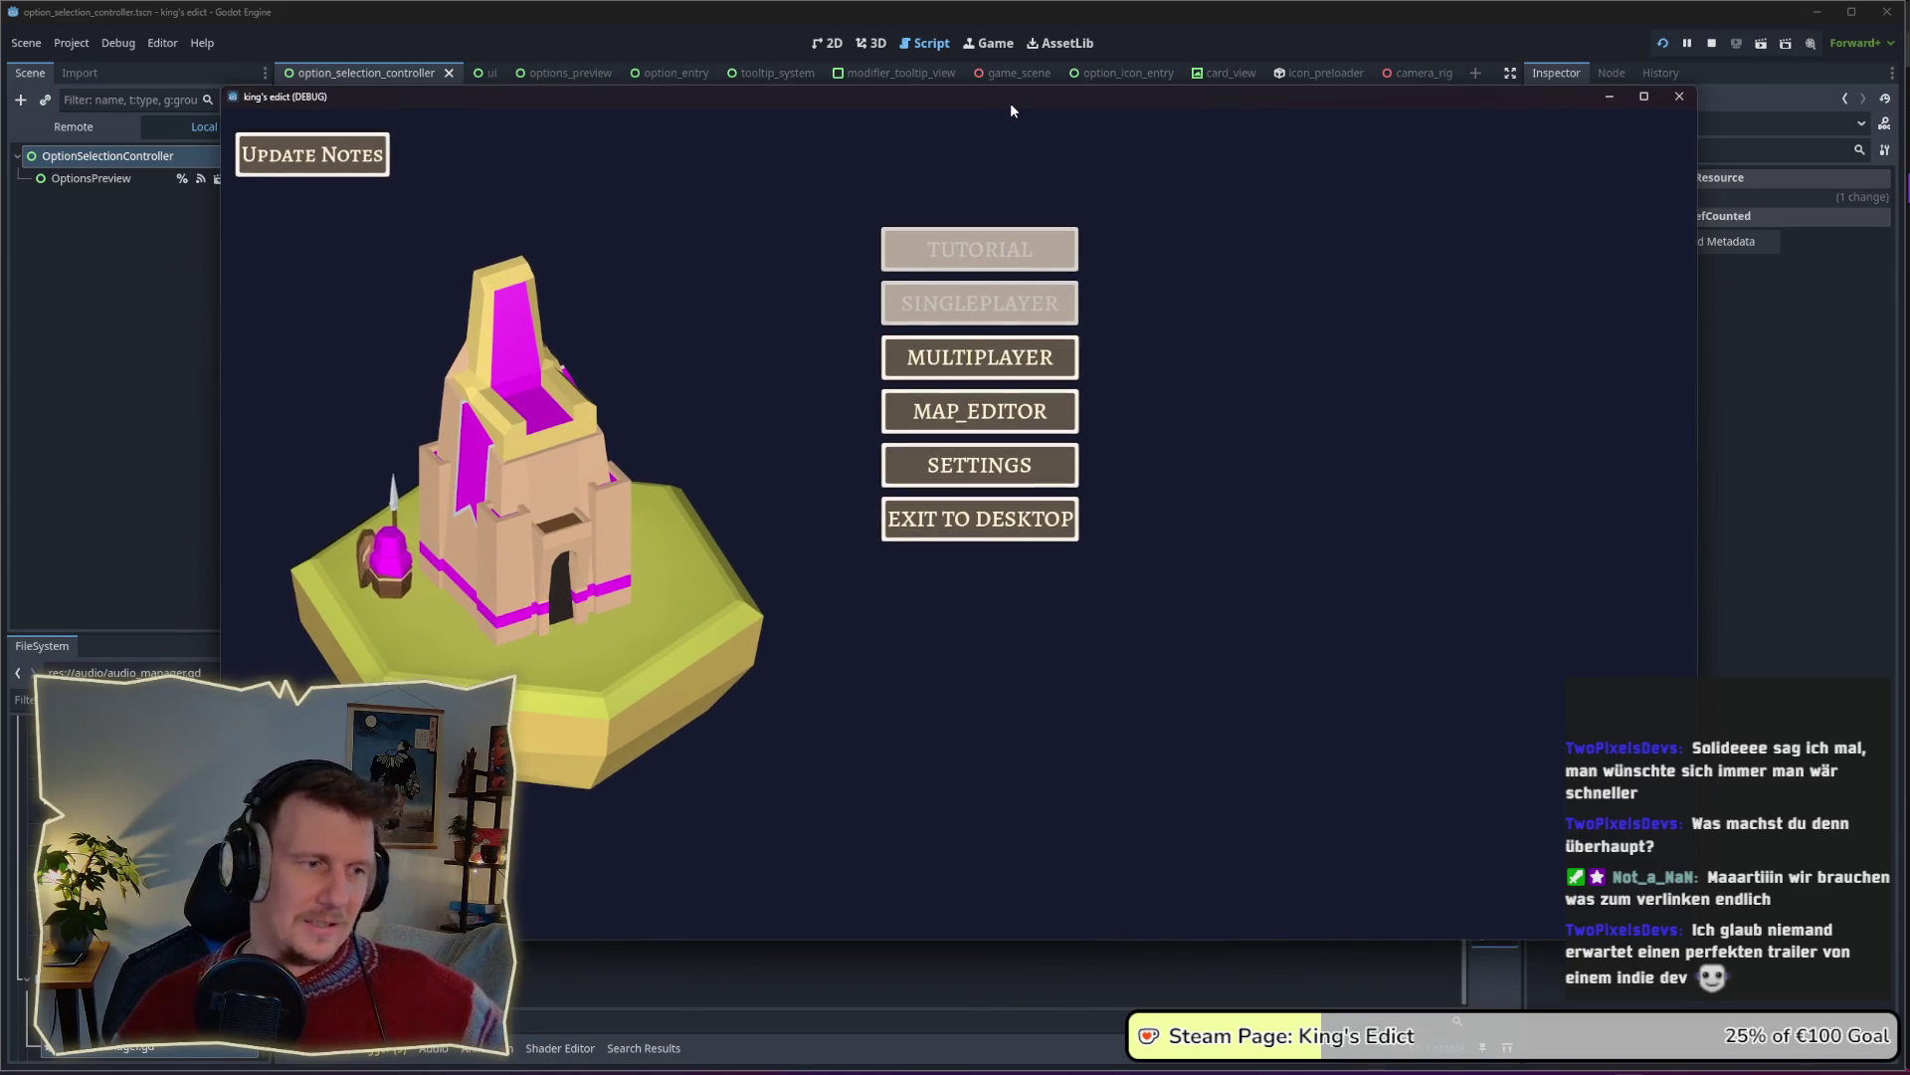
{"action": "left_click", "coordinate": [1035, 359]}
{"action": "left_click", "coordinate": [1072, 384]}
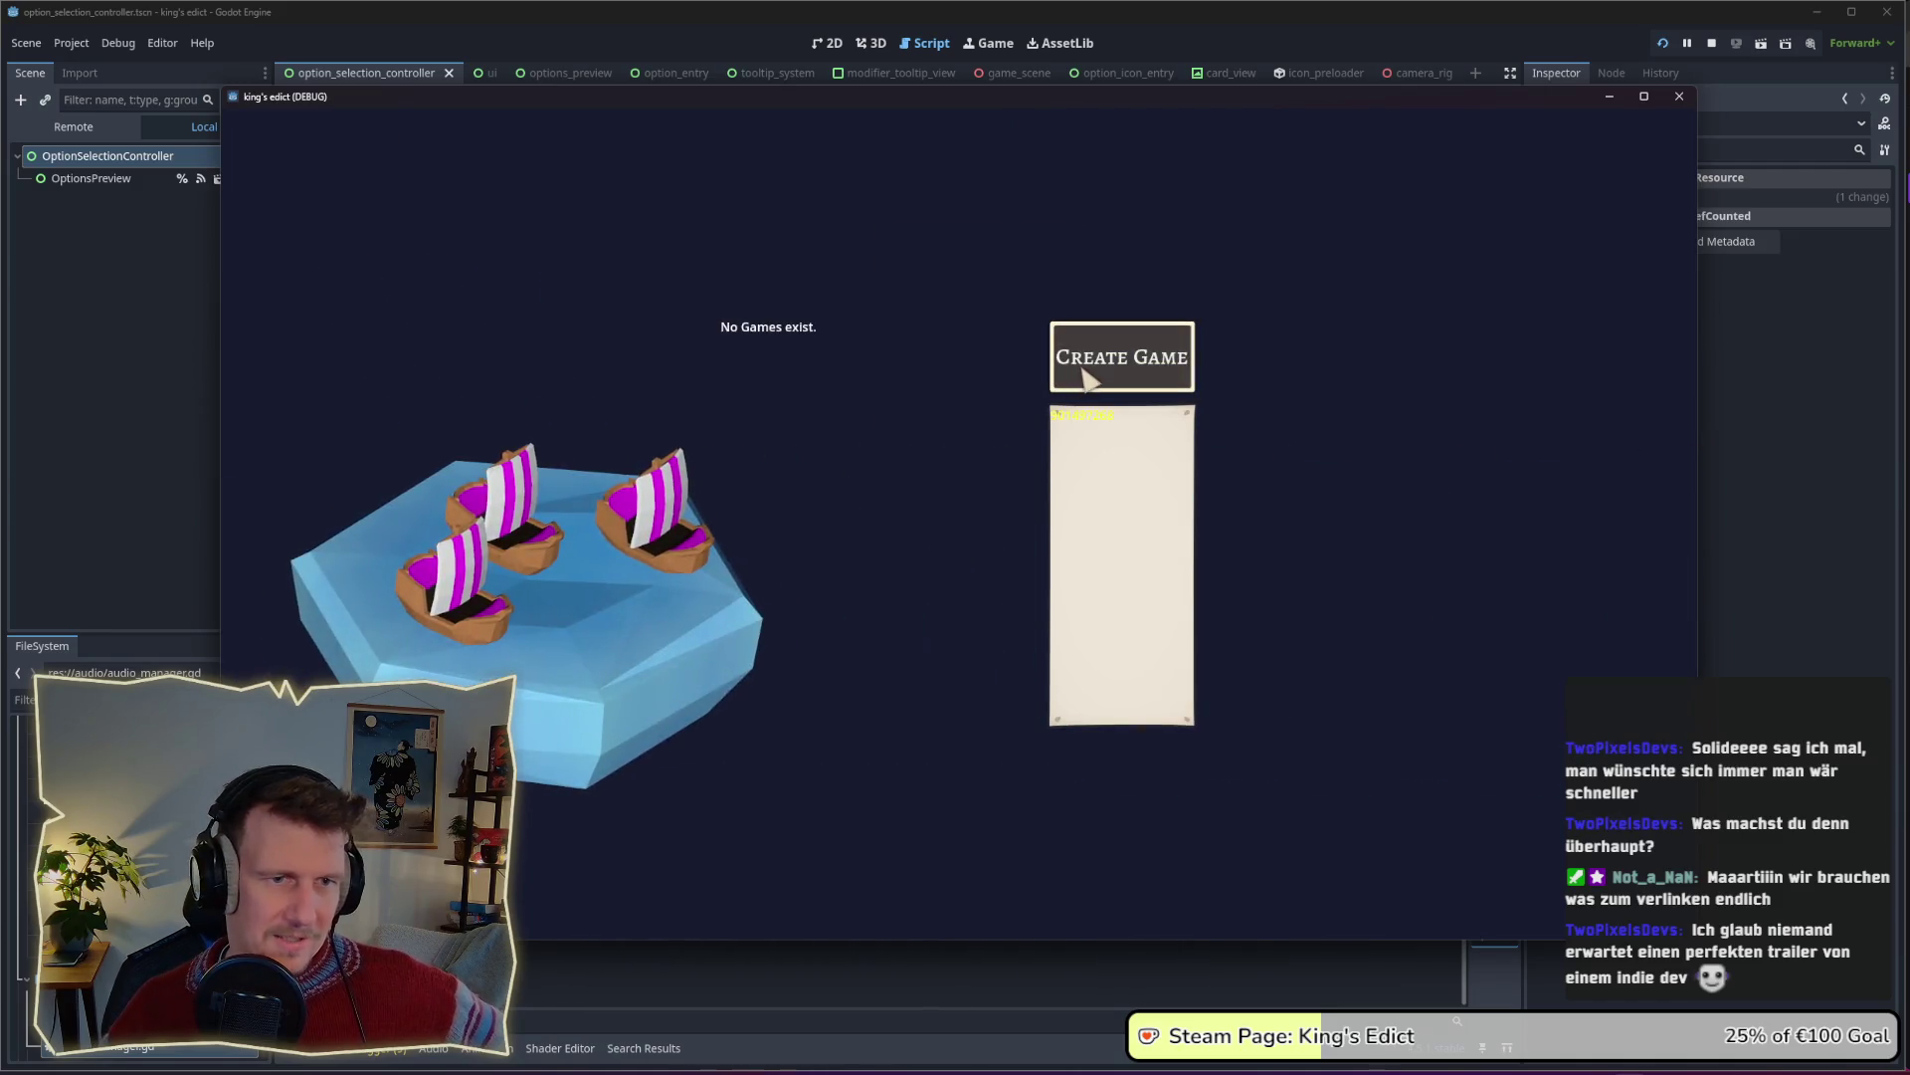
{"action": "left_click", "coordinate": [1139, 195]}
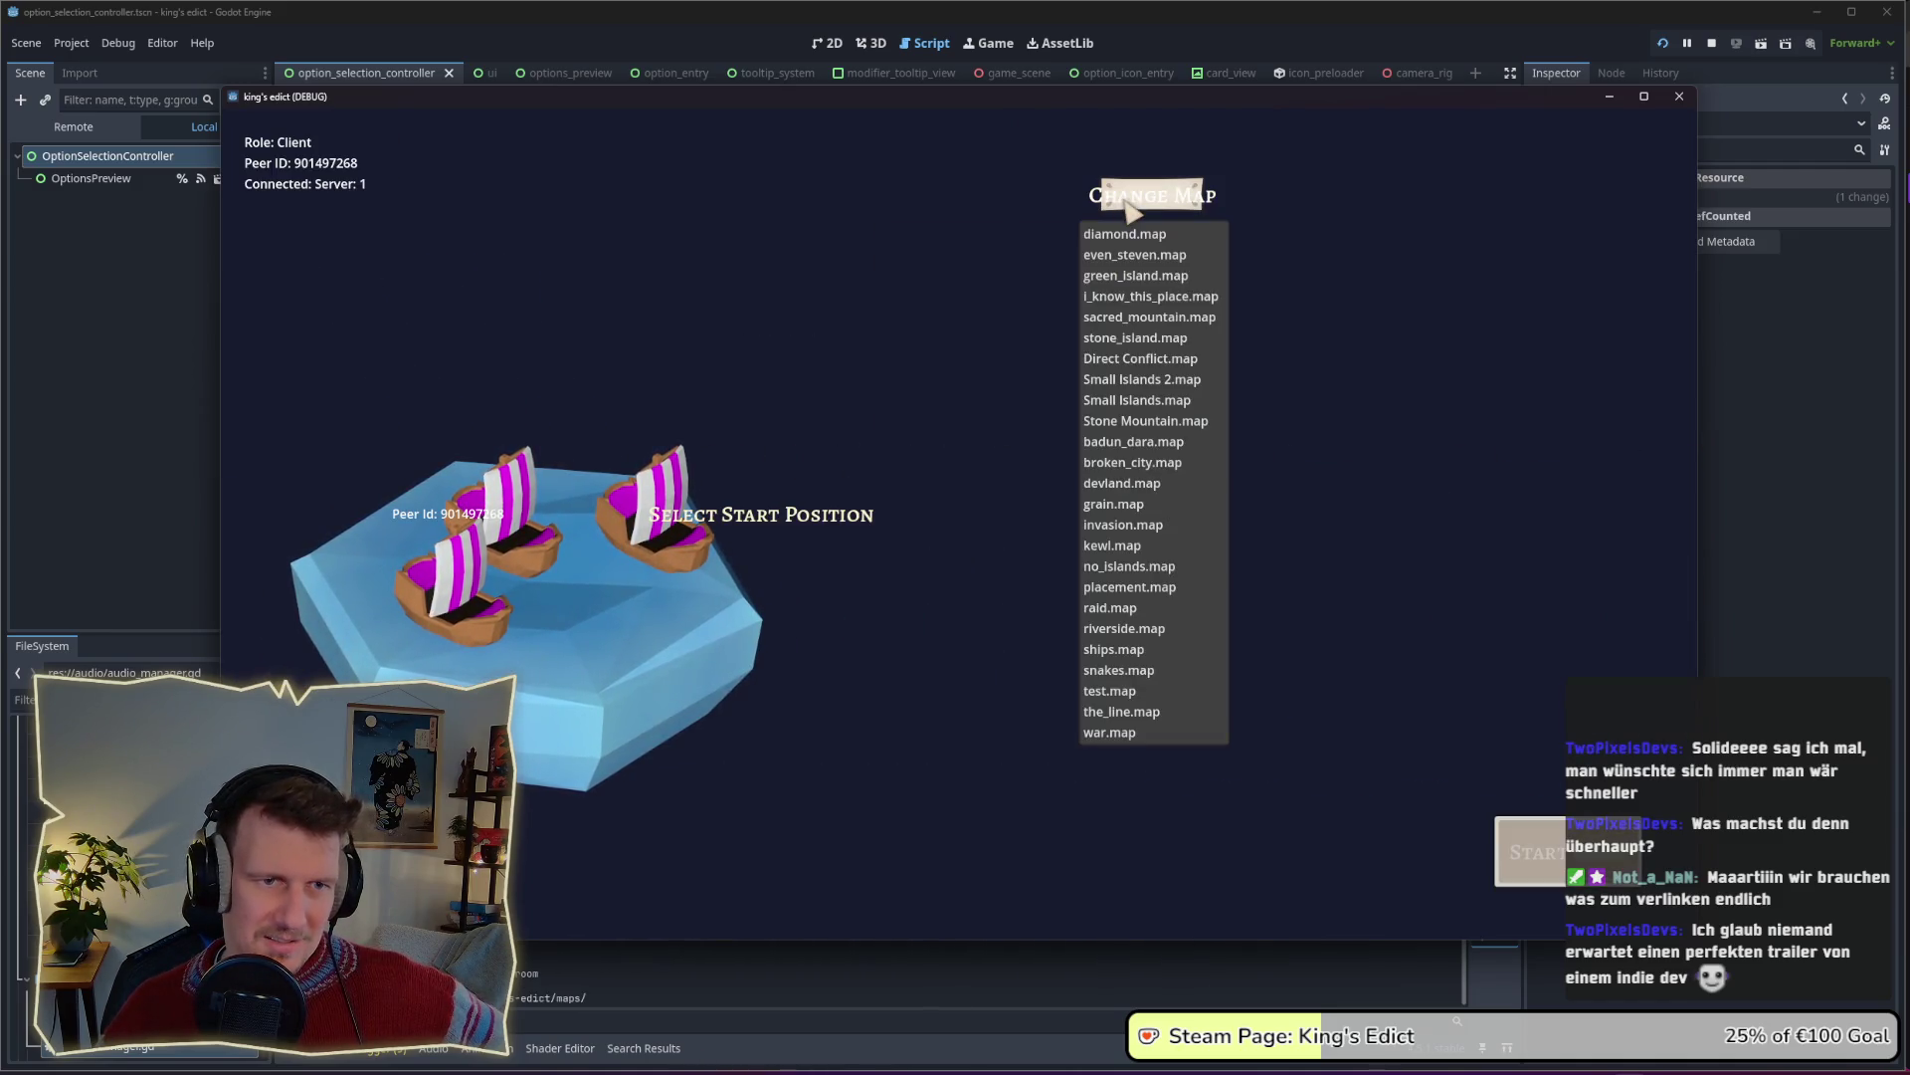
{"action": "left_click", "coordinate": [1134, 297]}
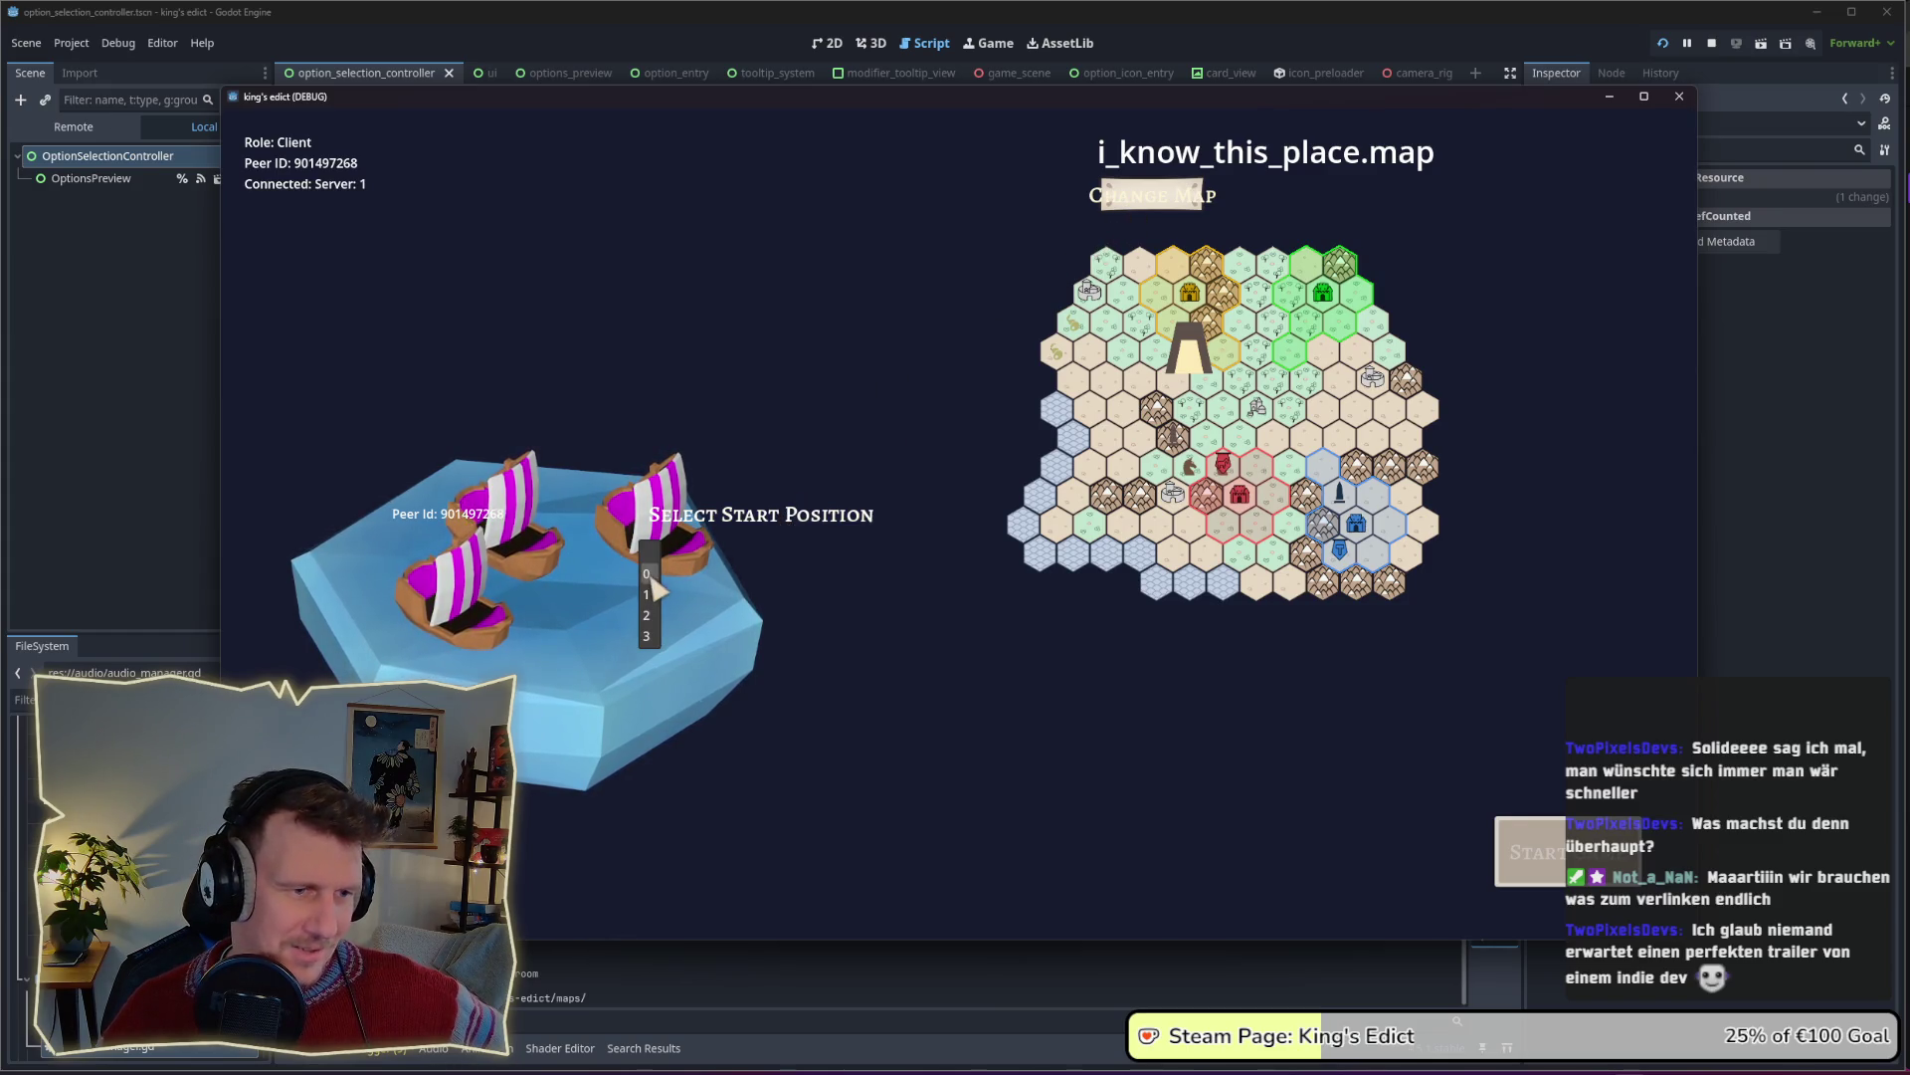
{"action": "left_click", "coordinate": [1529, 852]}
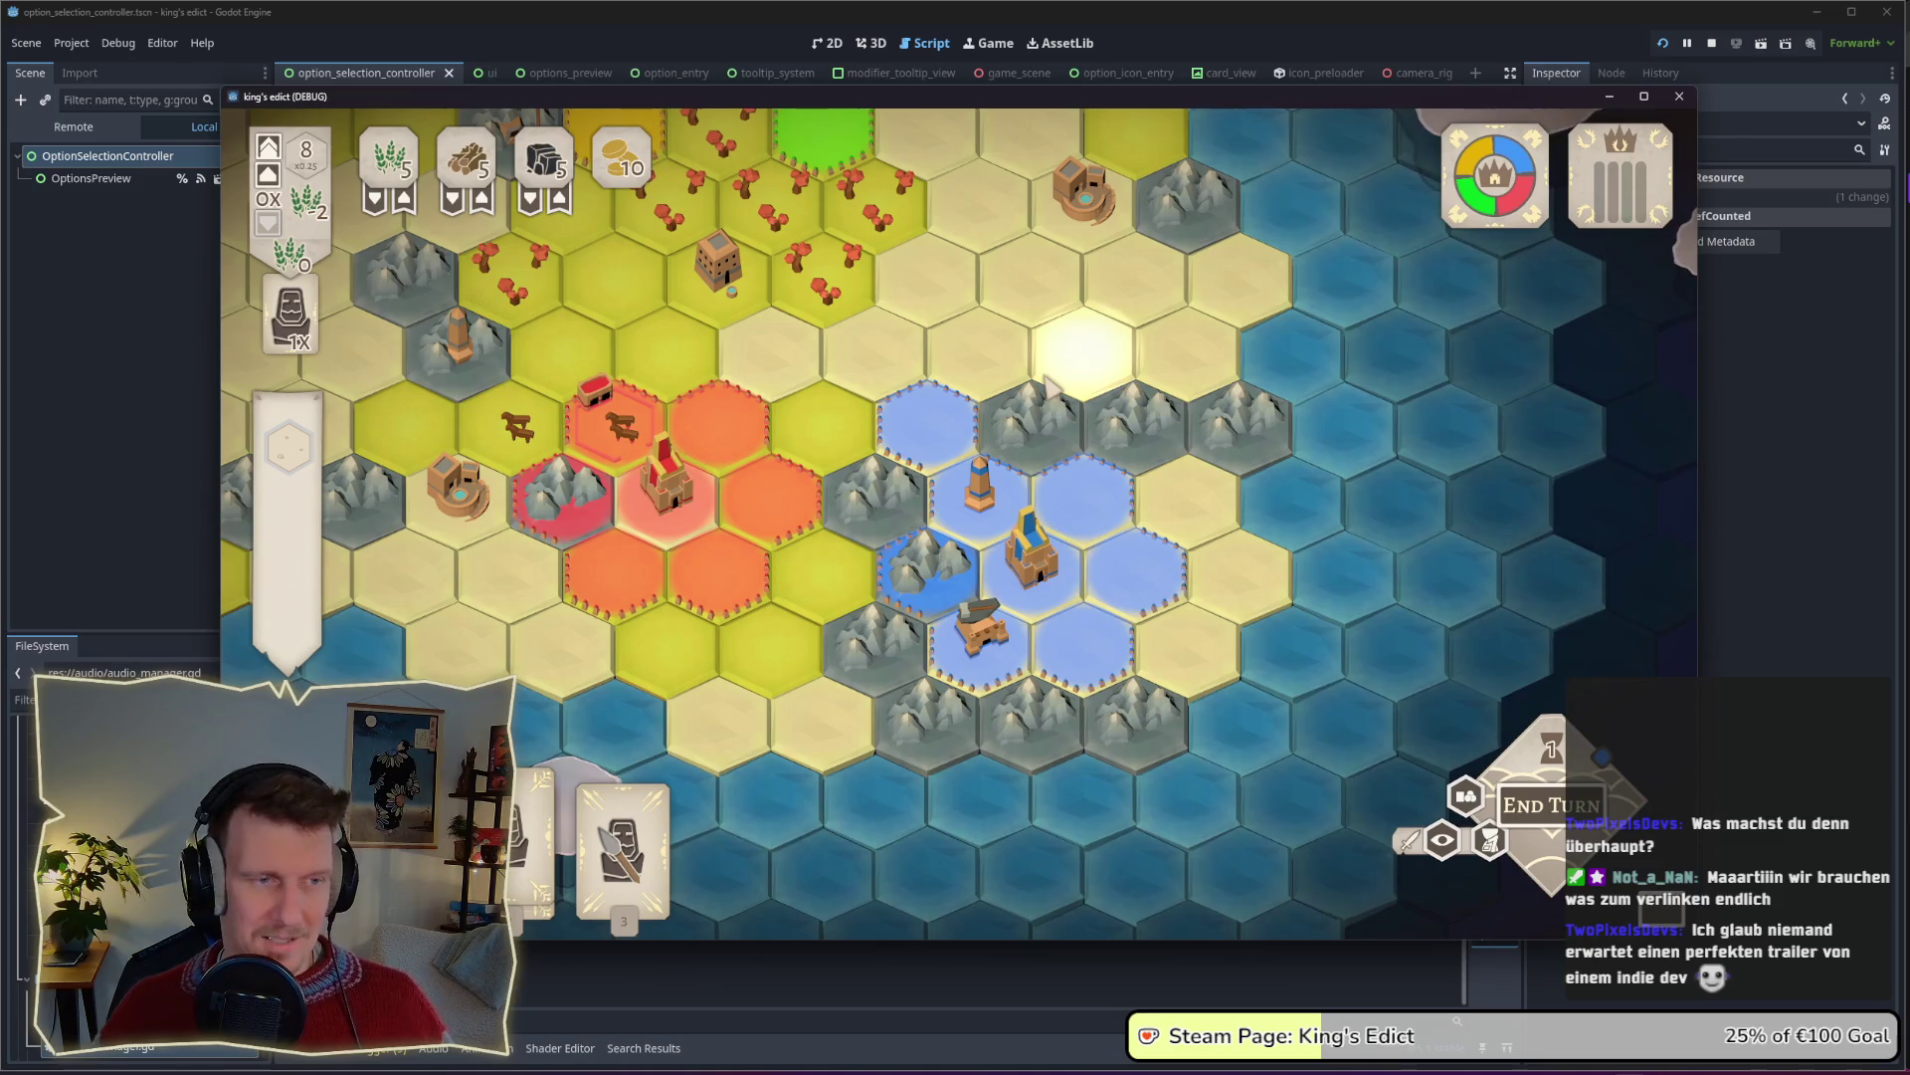
Place a servant on the blue mountain hex, a unit on the yellow hex, and a serf by the castle.
{"action": "left_click_drag", "start_coordinate": [1049, 386], "coordinate": [1078, 455]}
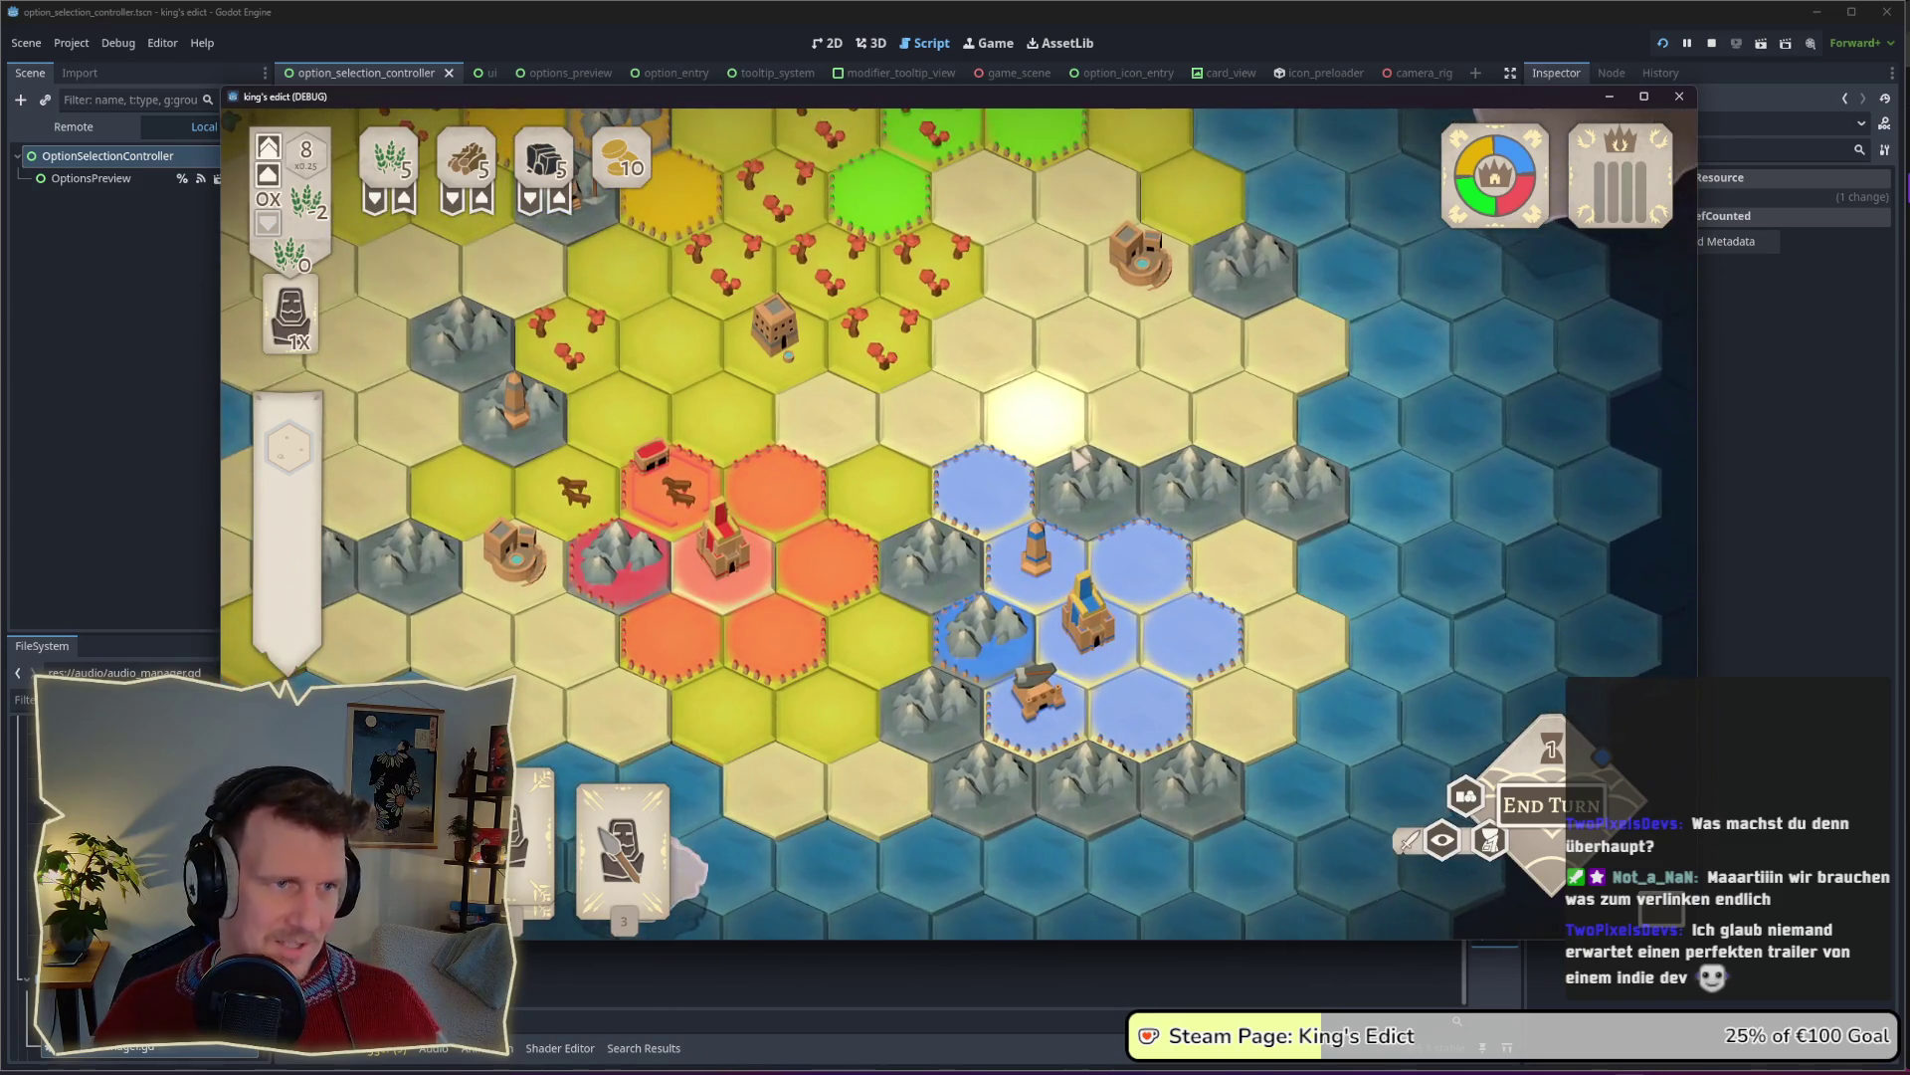
{"action": "scroll", "coordinate": [1073, 449], "scroll_direction": "down", "scroll_amount": 3}
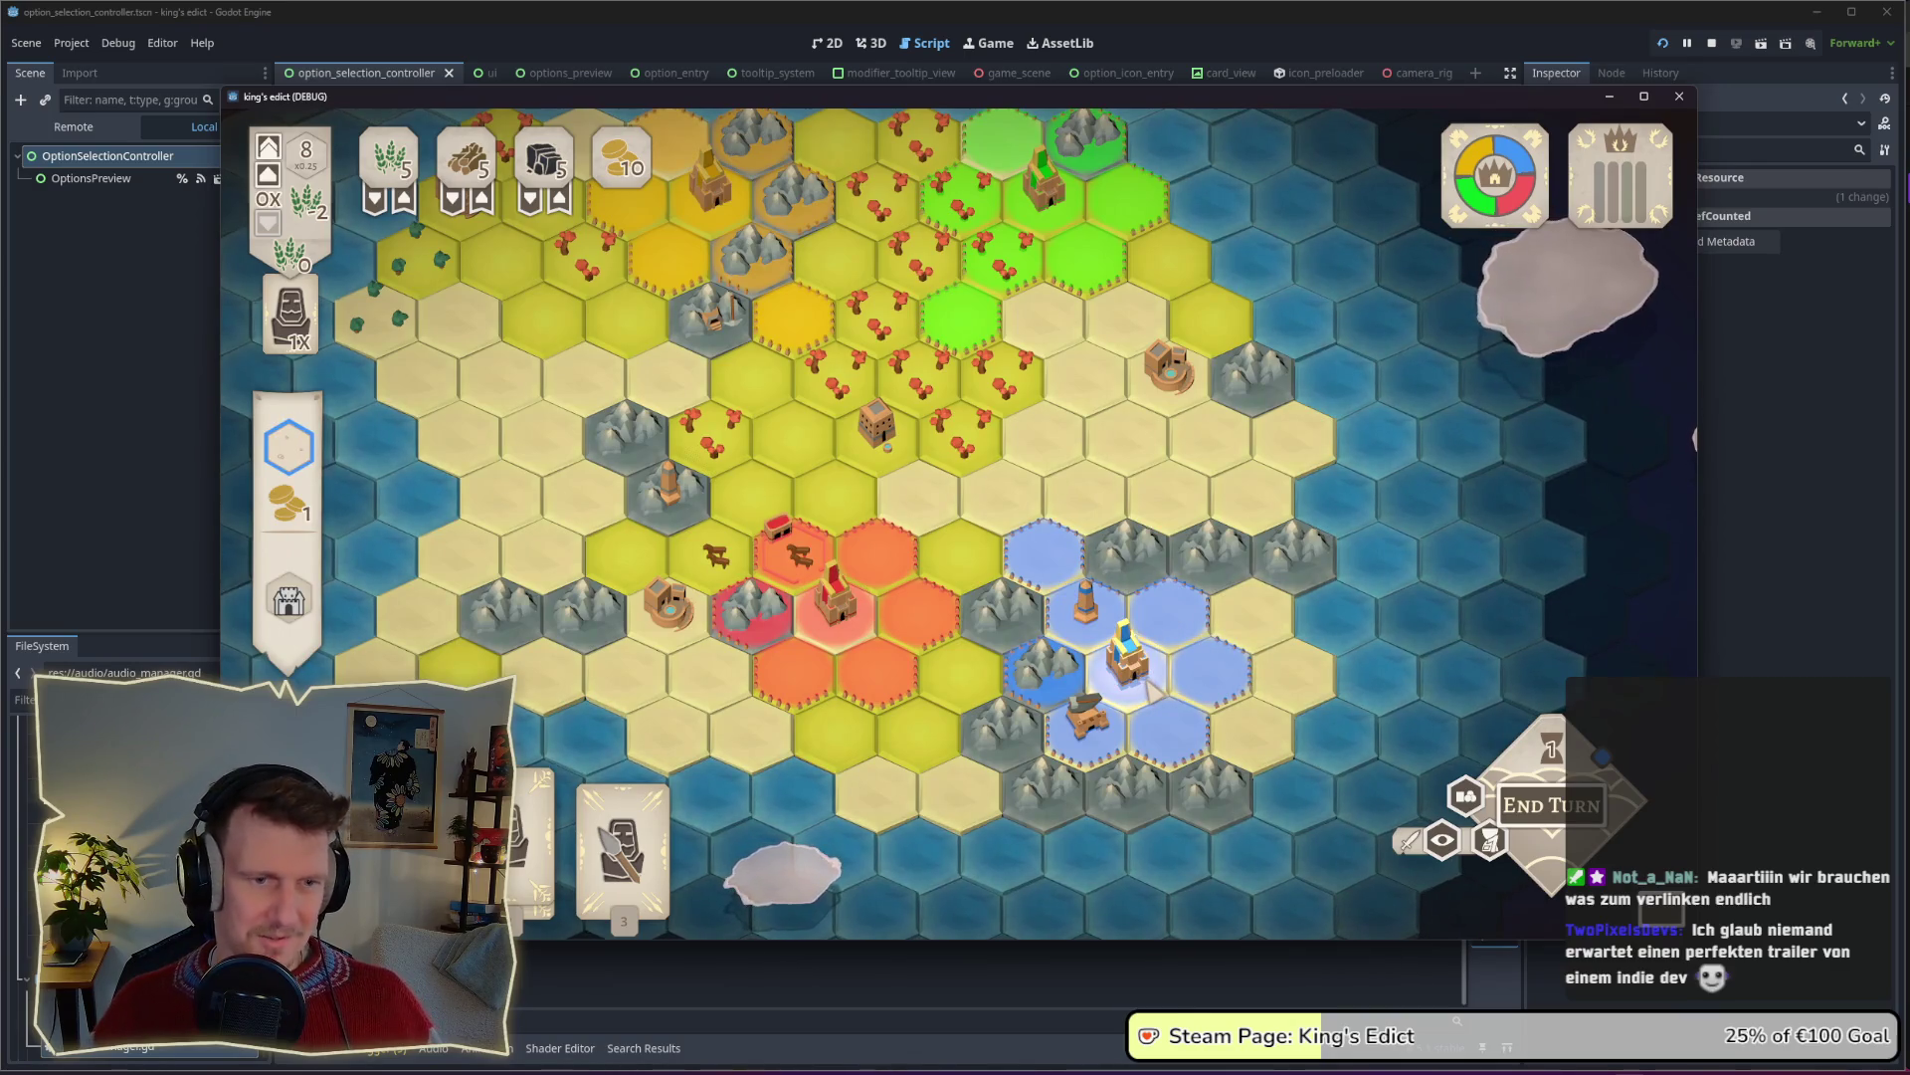
{"action": "scroll", "coordinate": [1149, 687], "scroll_direction": "up", "scroll_amount": 2}
{"action": "scroll", "coordinate": [950, 388], "scroll_direction": "up", "scroll_amount": 2}
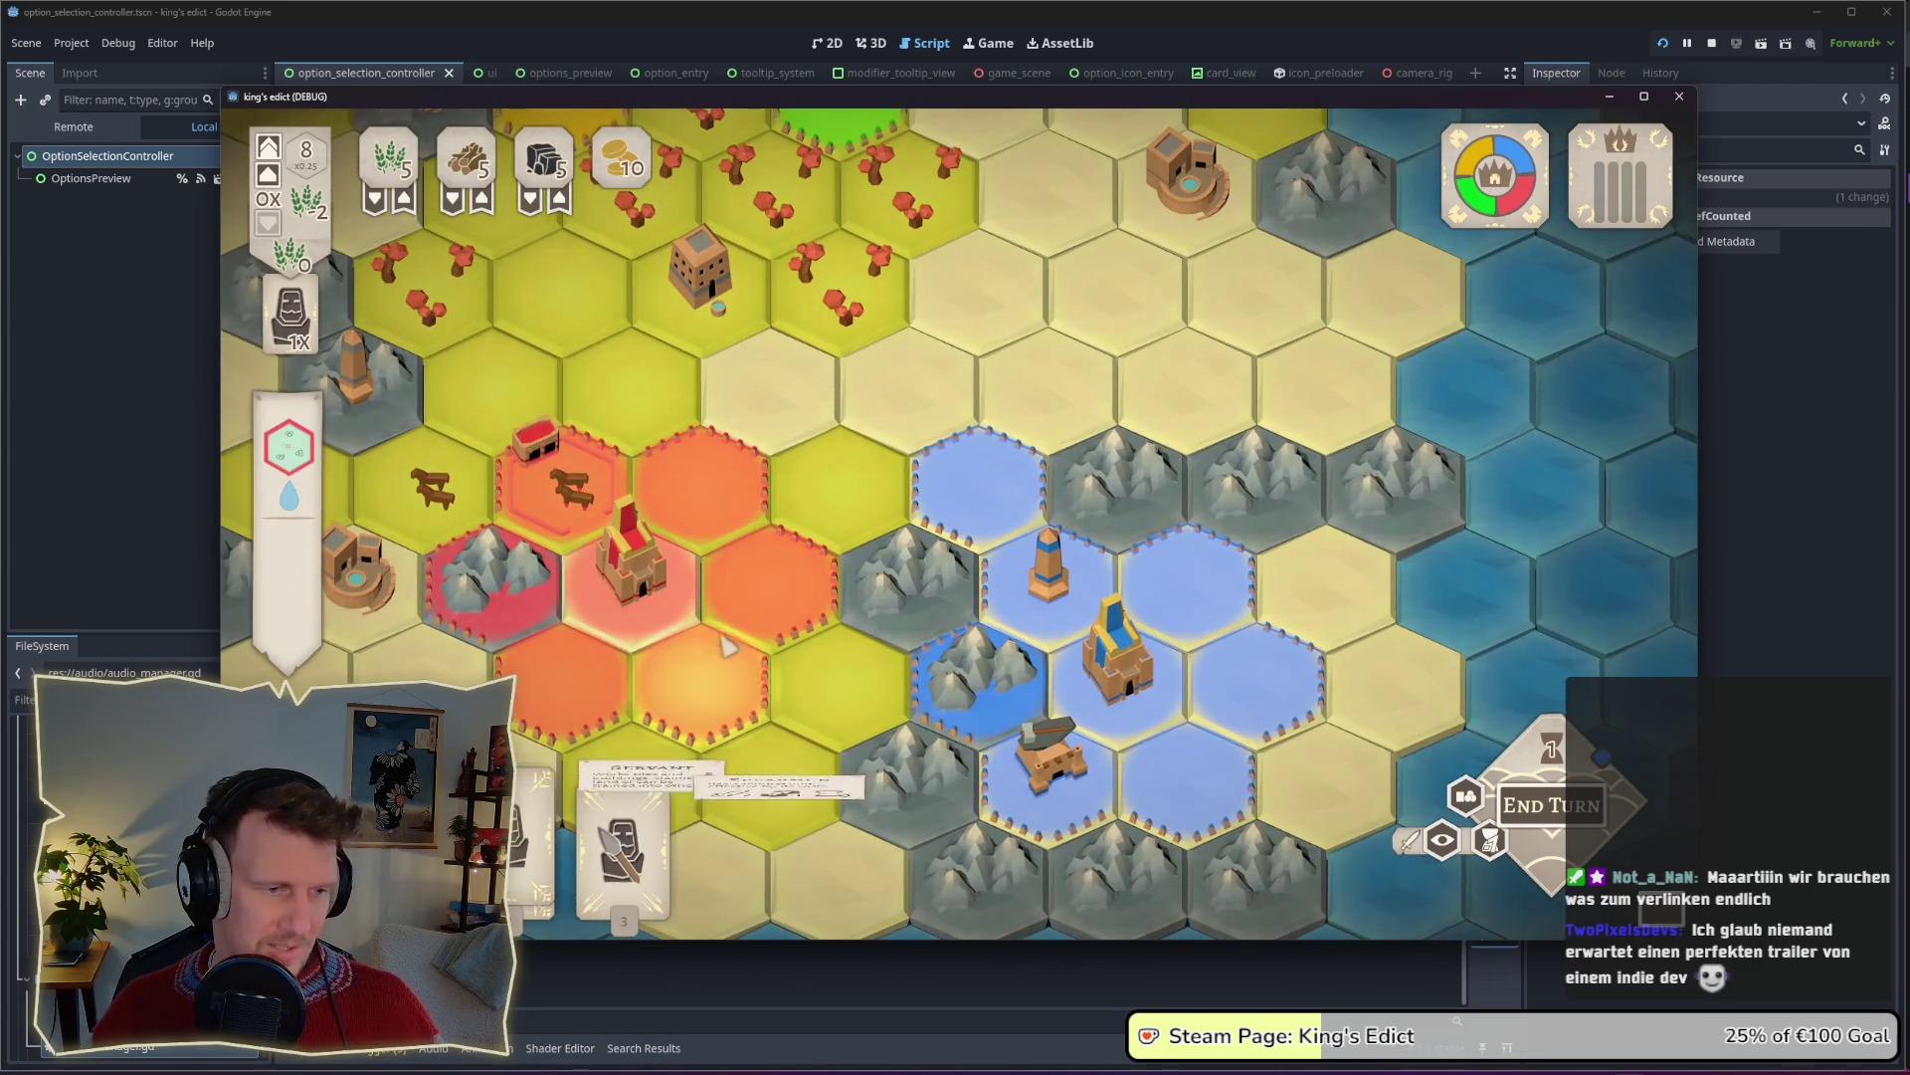
{"action": "key", "text": "1"}
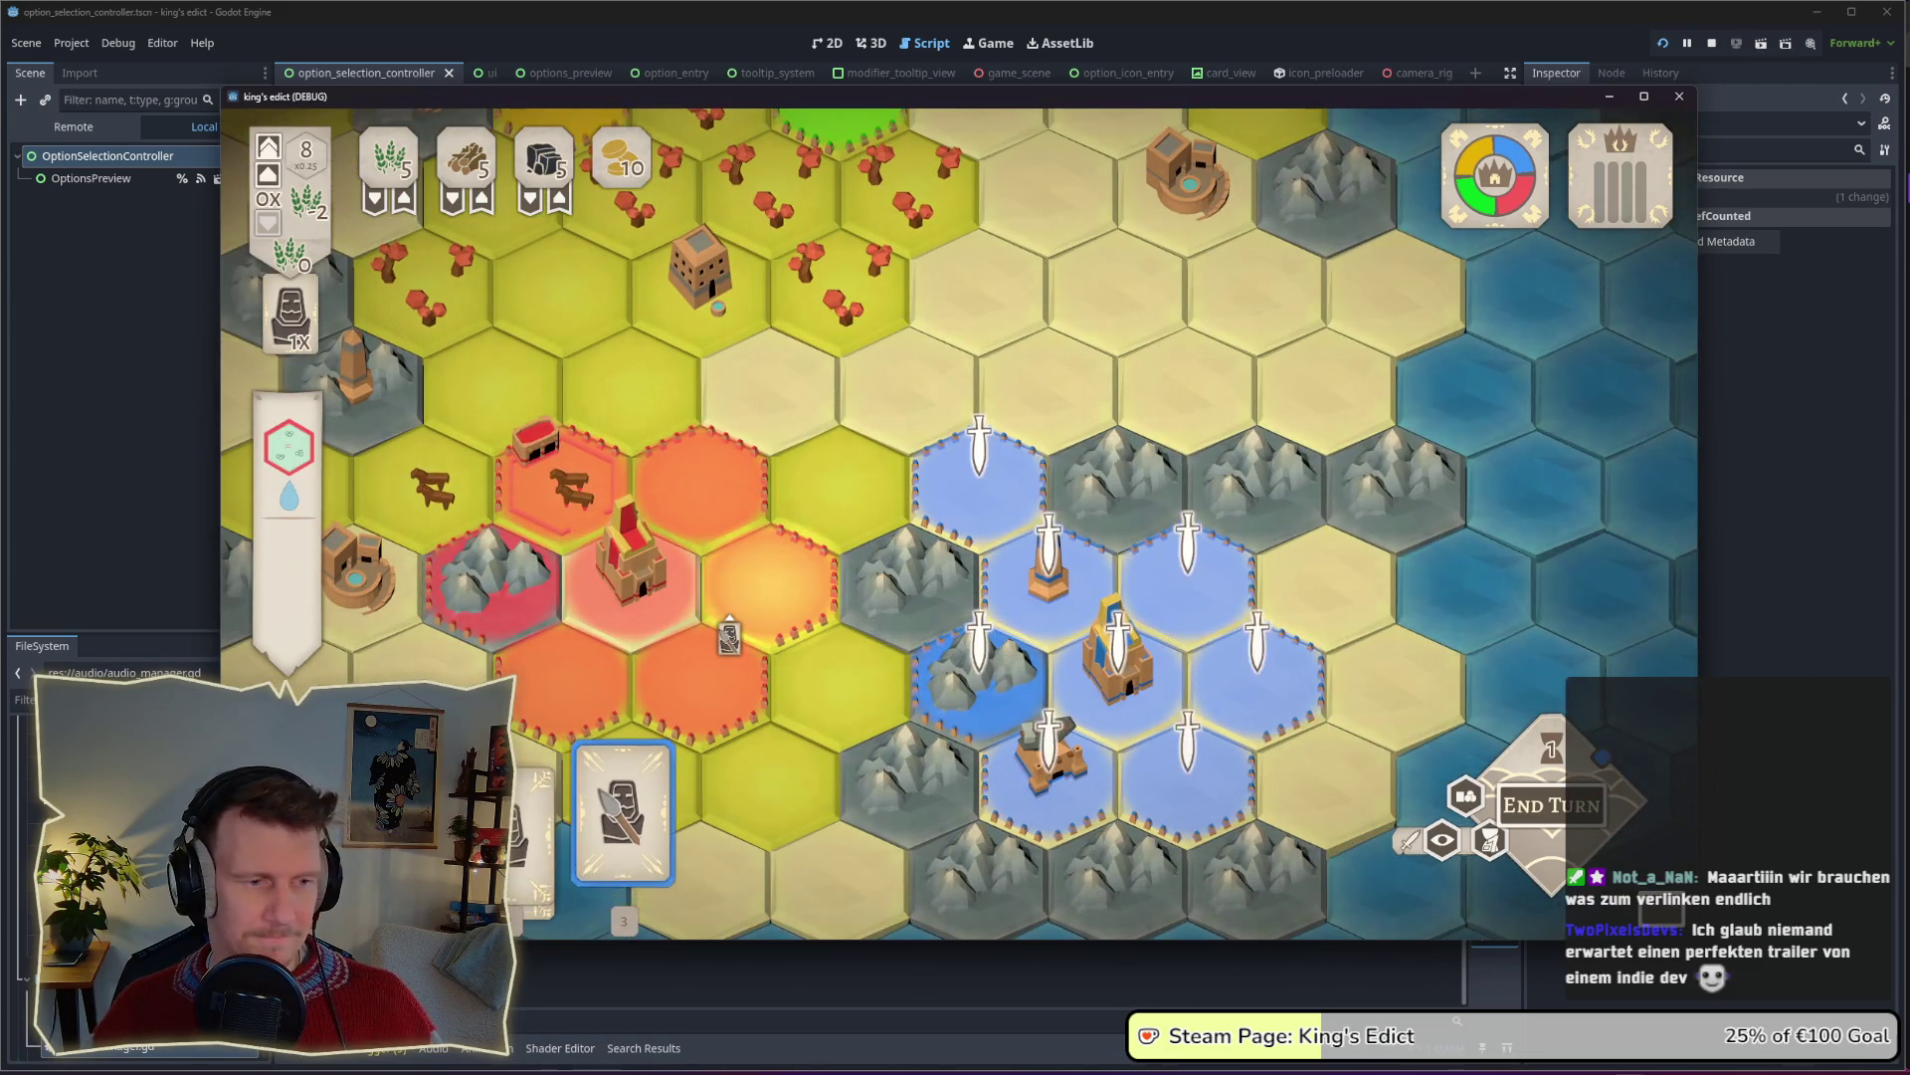
{"action": "key", "text": "2"}
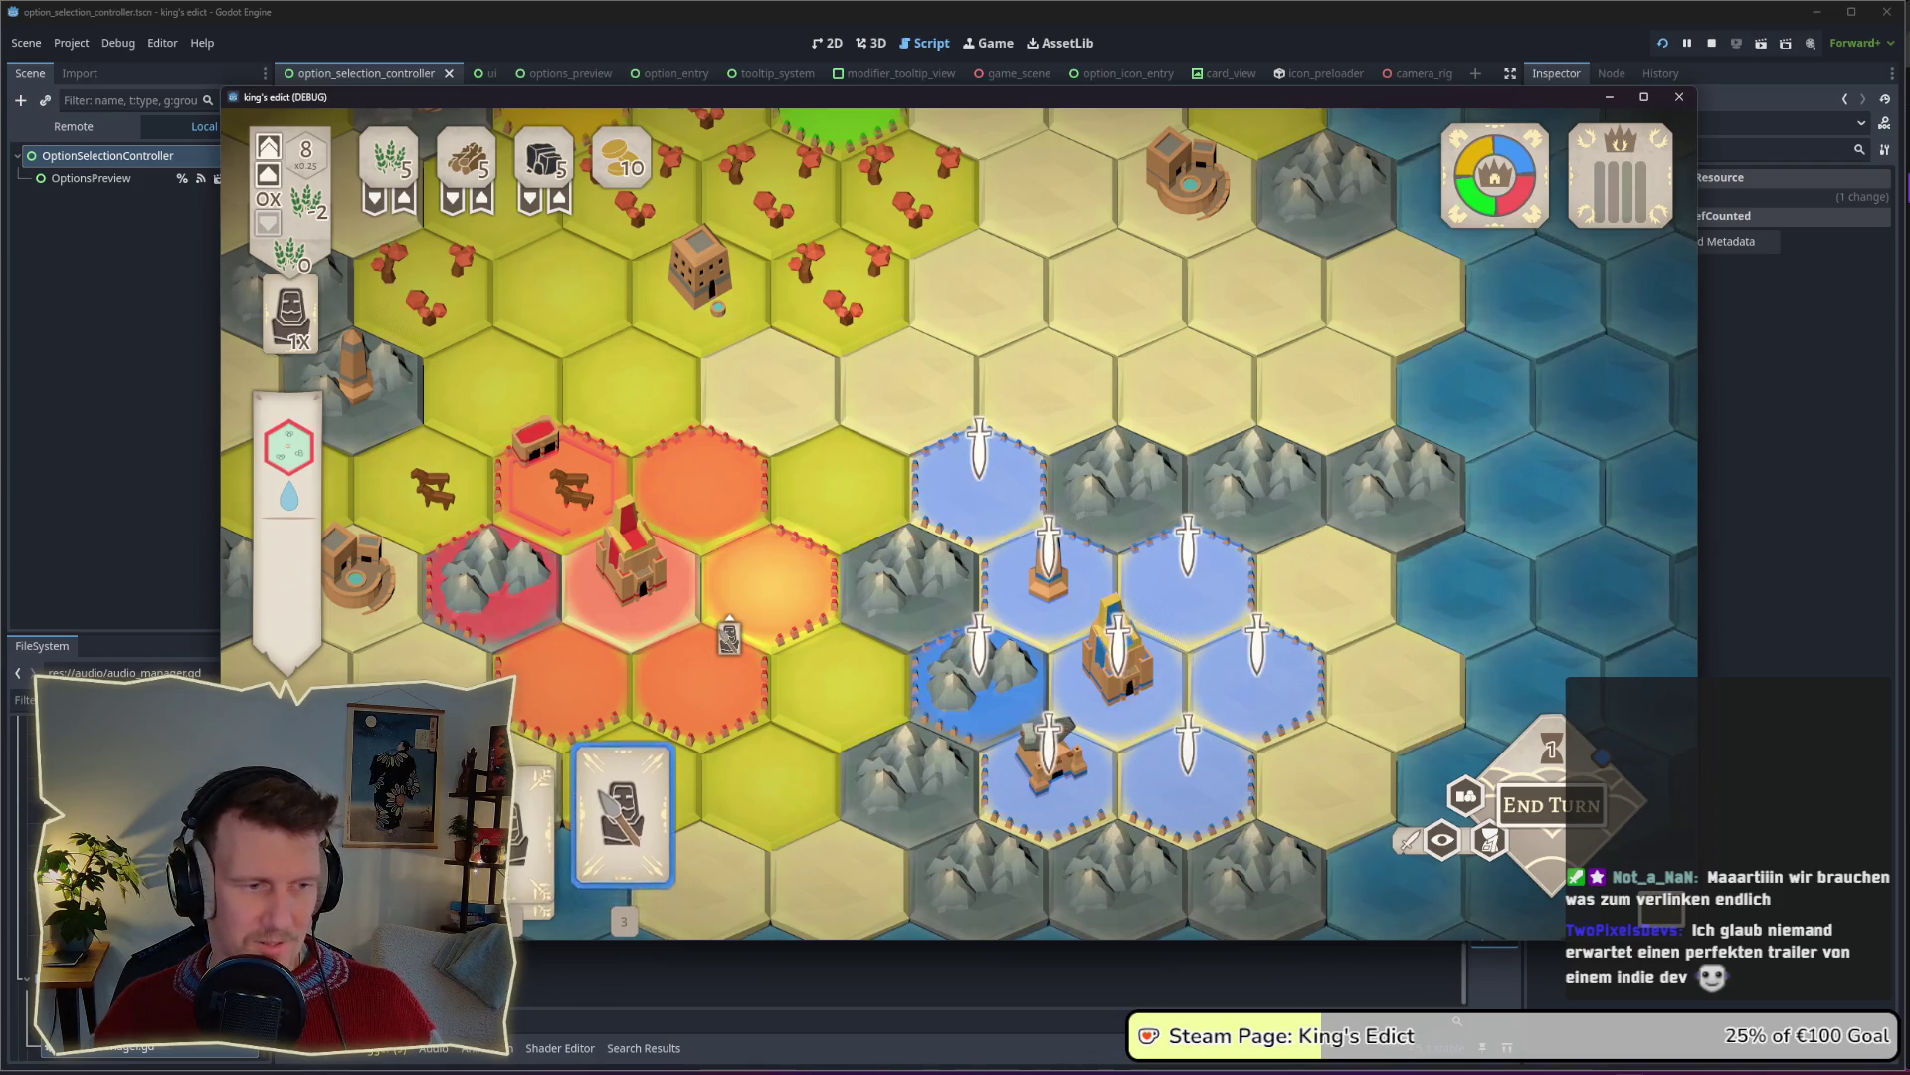
{"action": "left_click", "coordinate": [960, 662]}
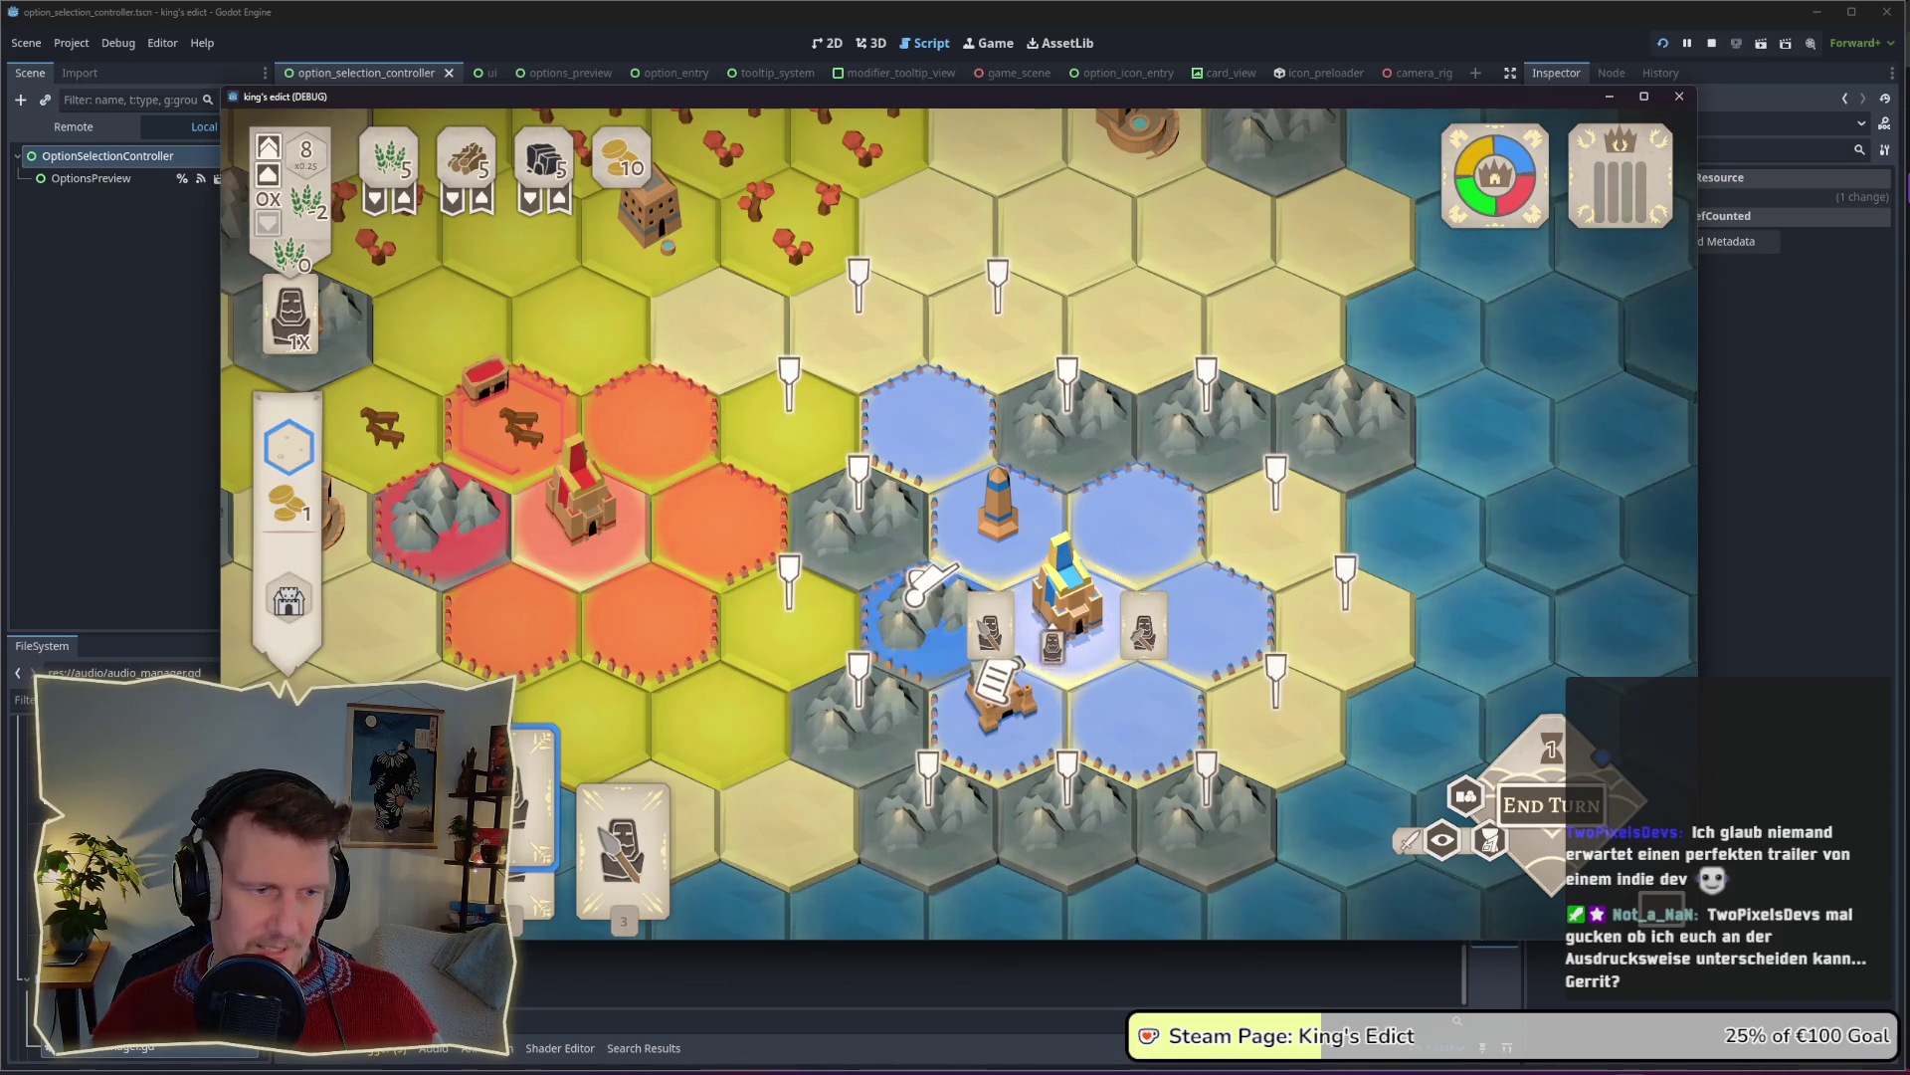
{"action": "left_click", "coordinate": [811, 429]}
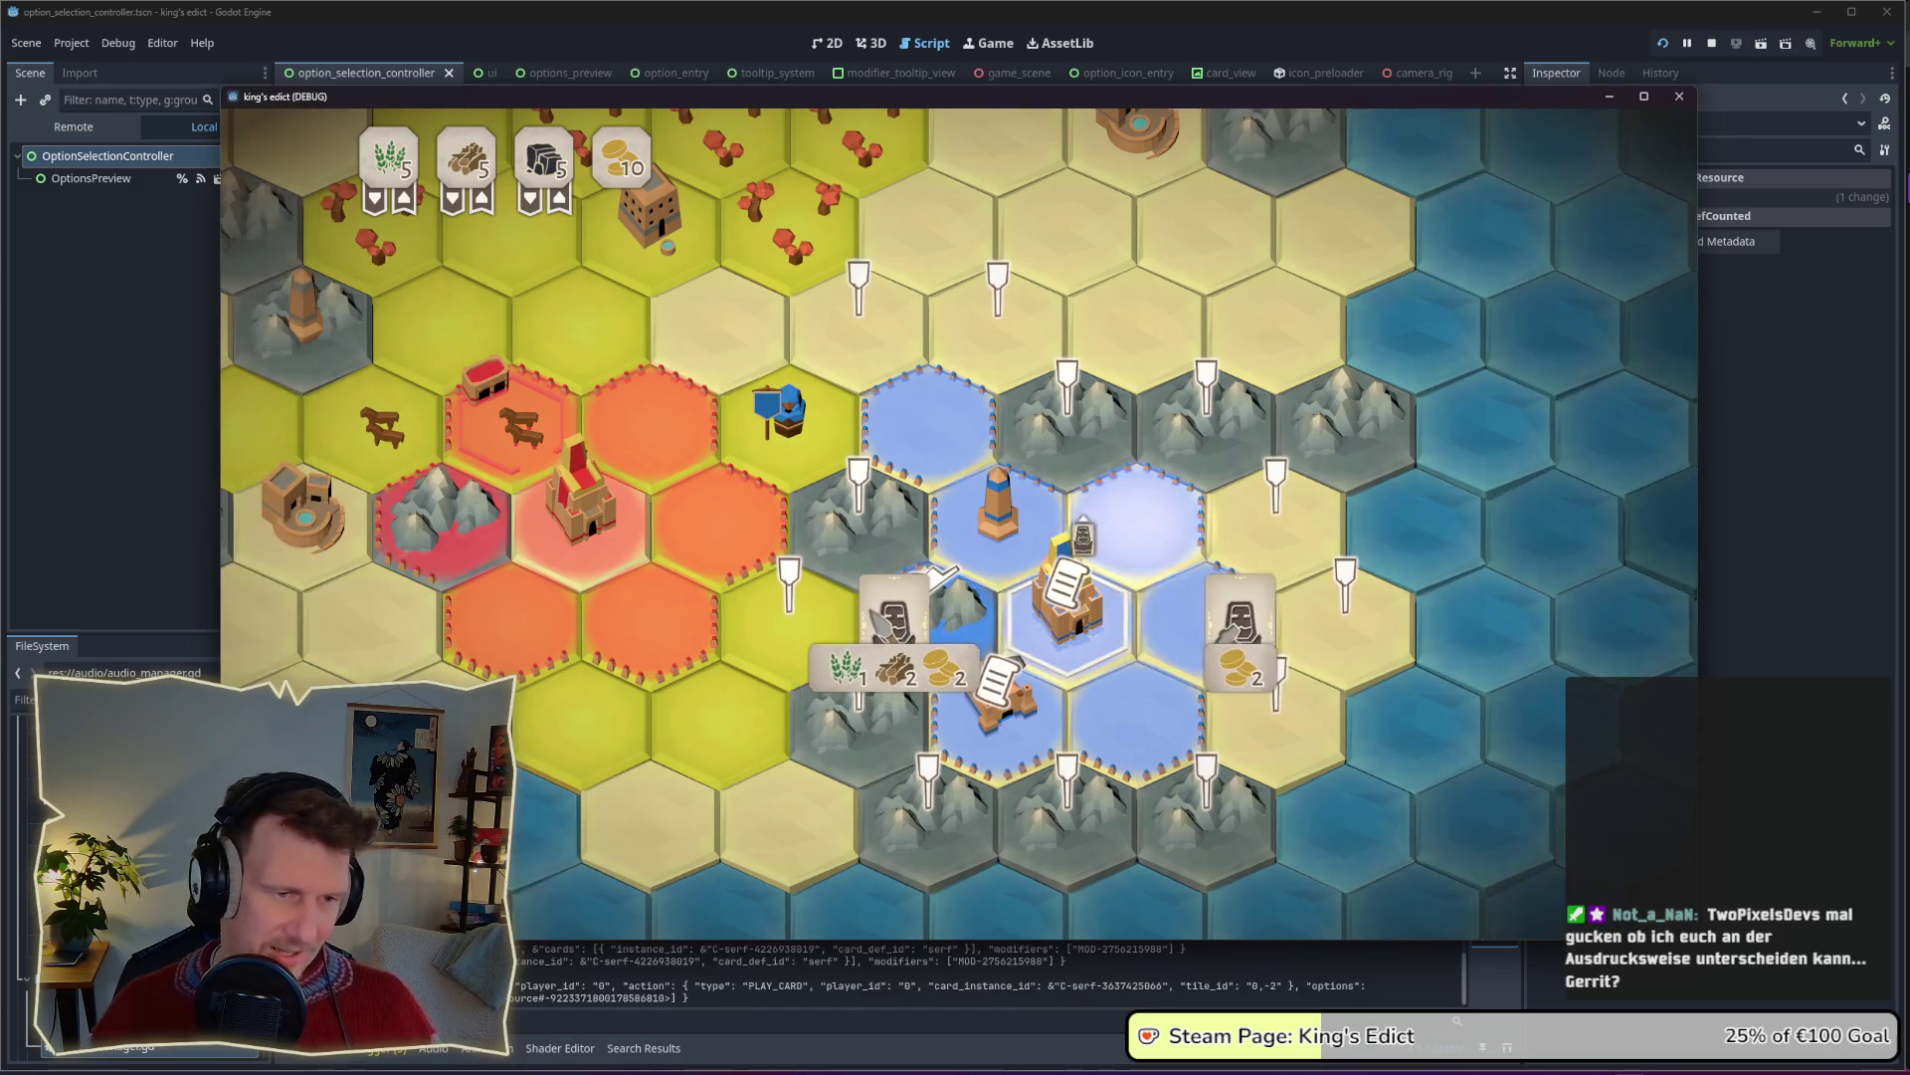
{"action": "left_click", "coordinate": [1233, 621]}
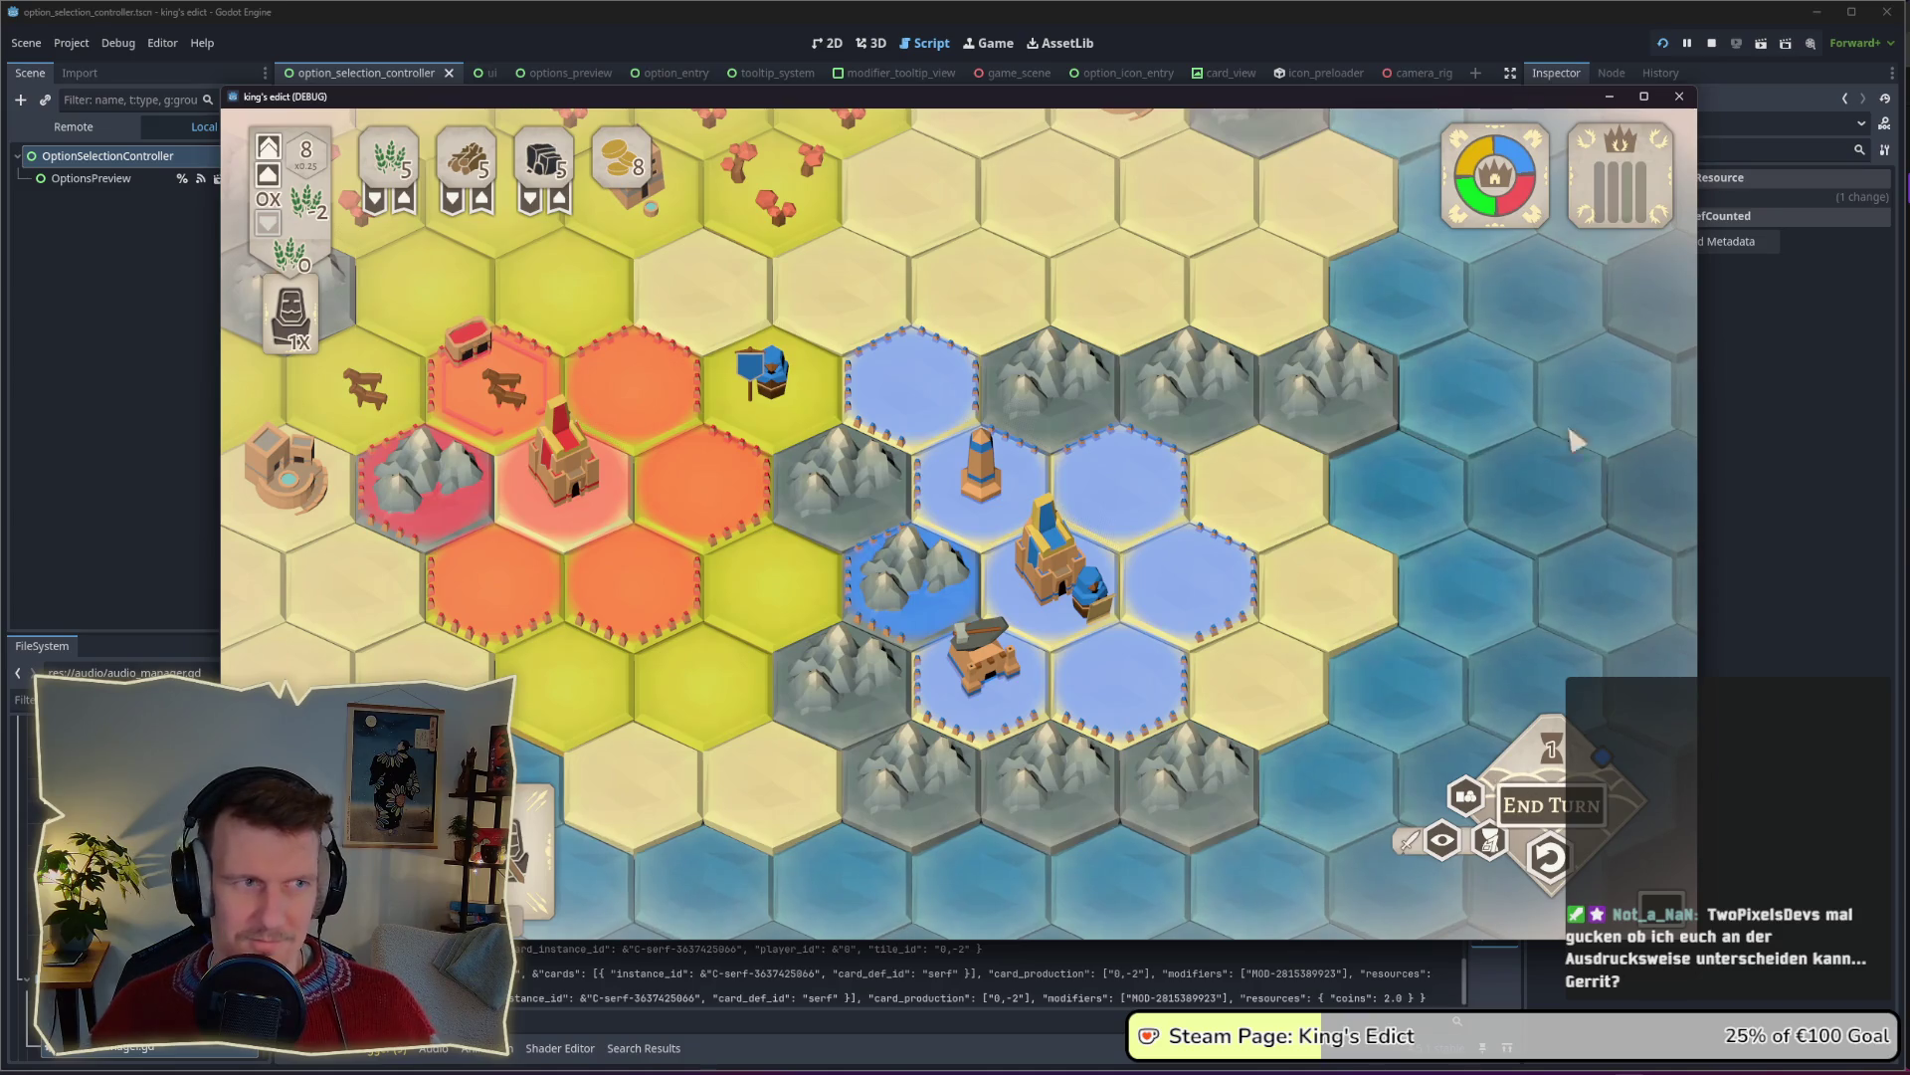
Use the builder to build a mine on the blue mountain tile, then end the turn.
{"action": "mouse_move", "coordinate": [527, 846]}
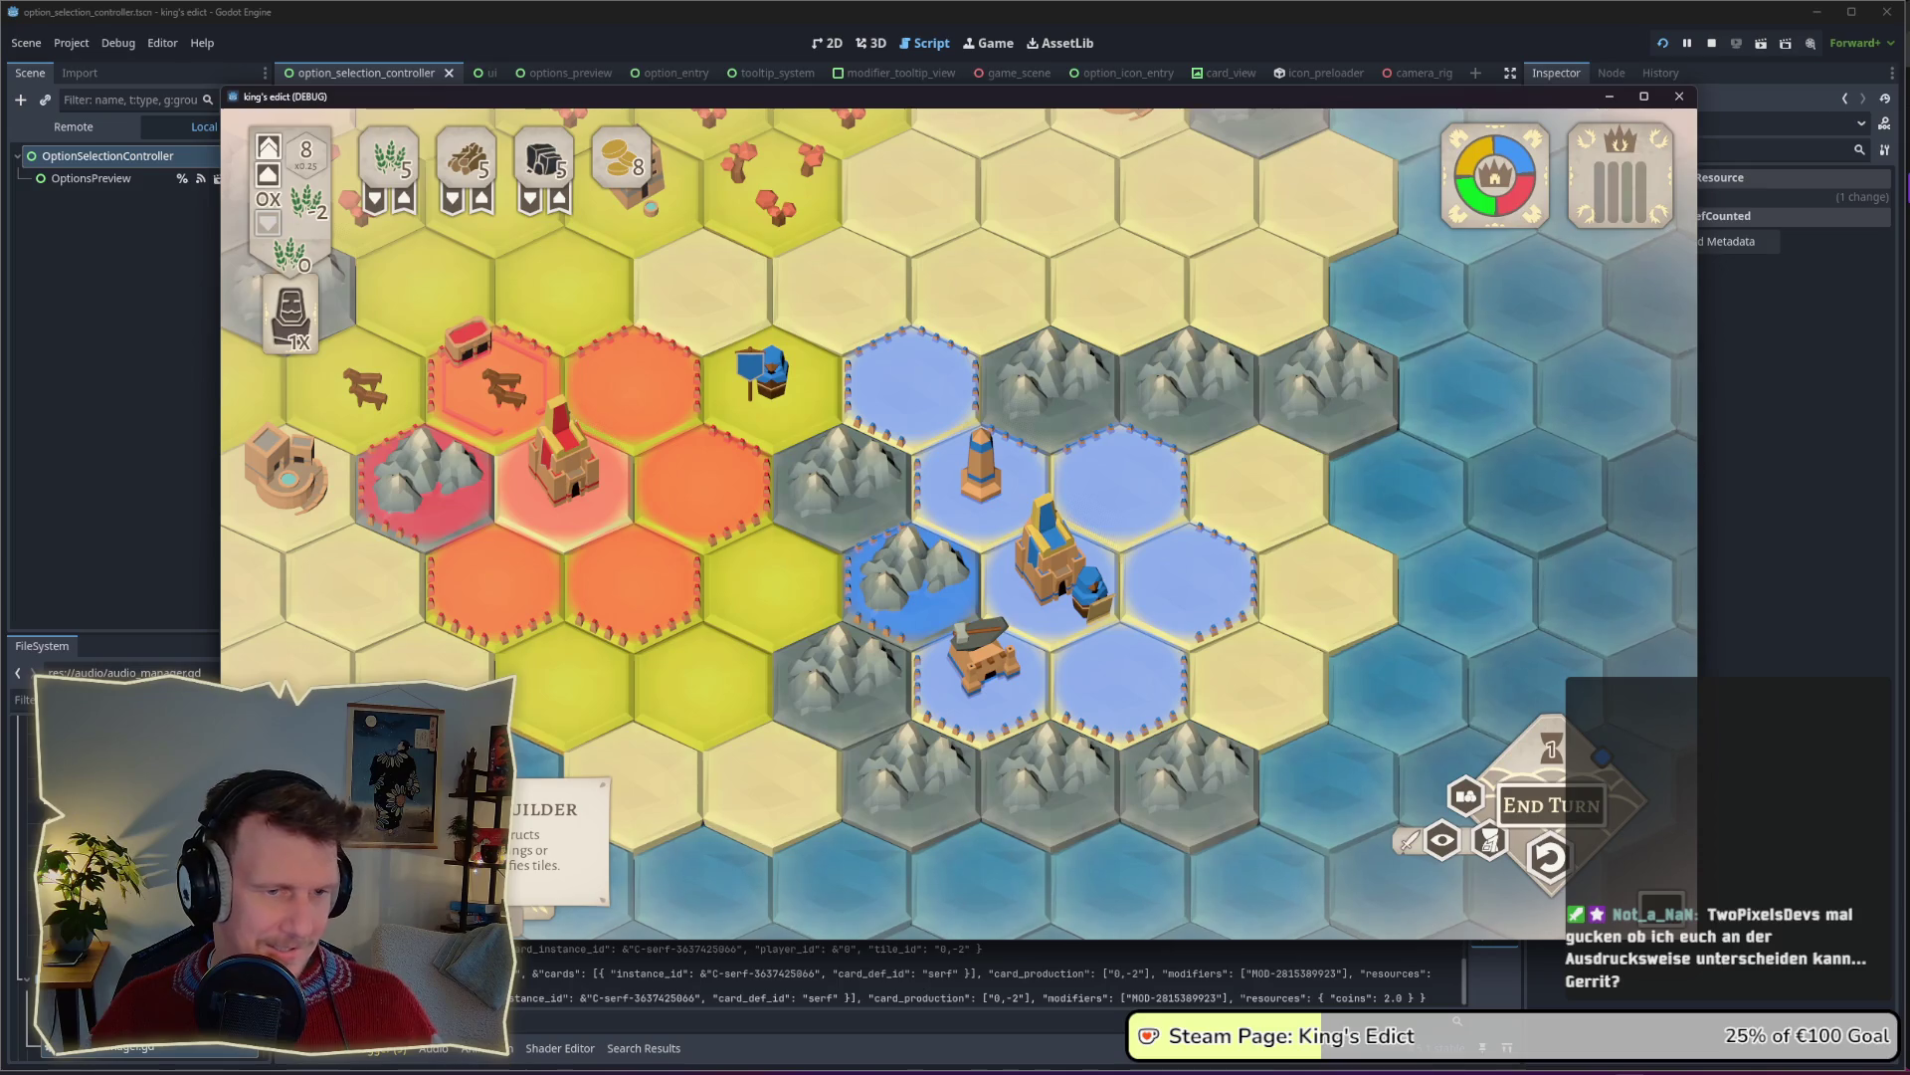
{"action": "left_click", "coordinate": [557, 845]}
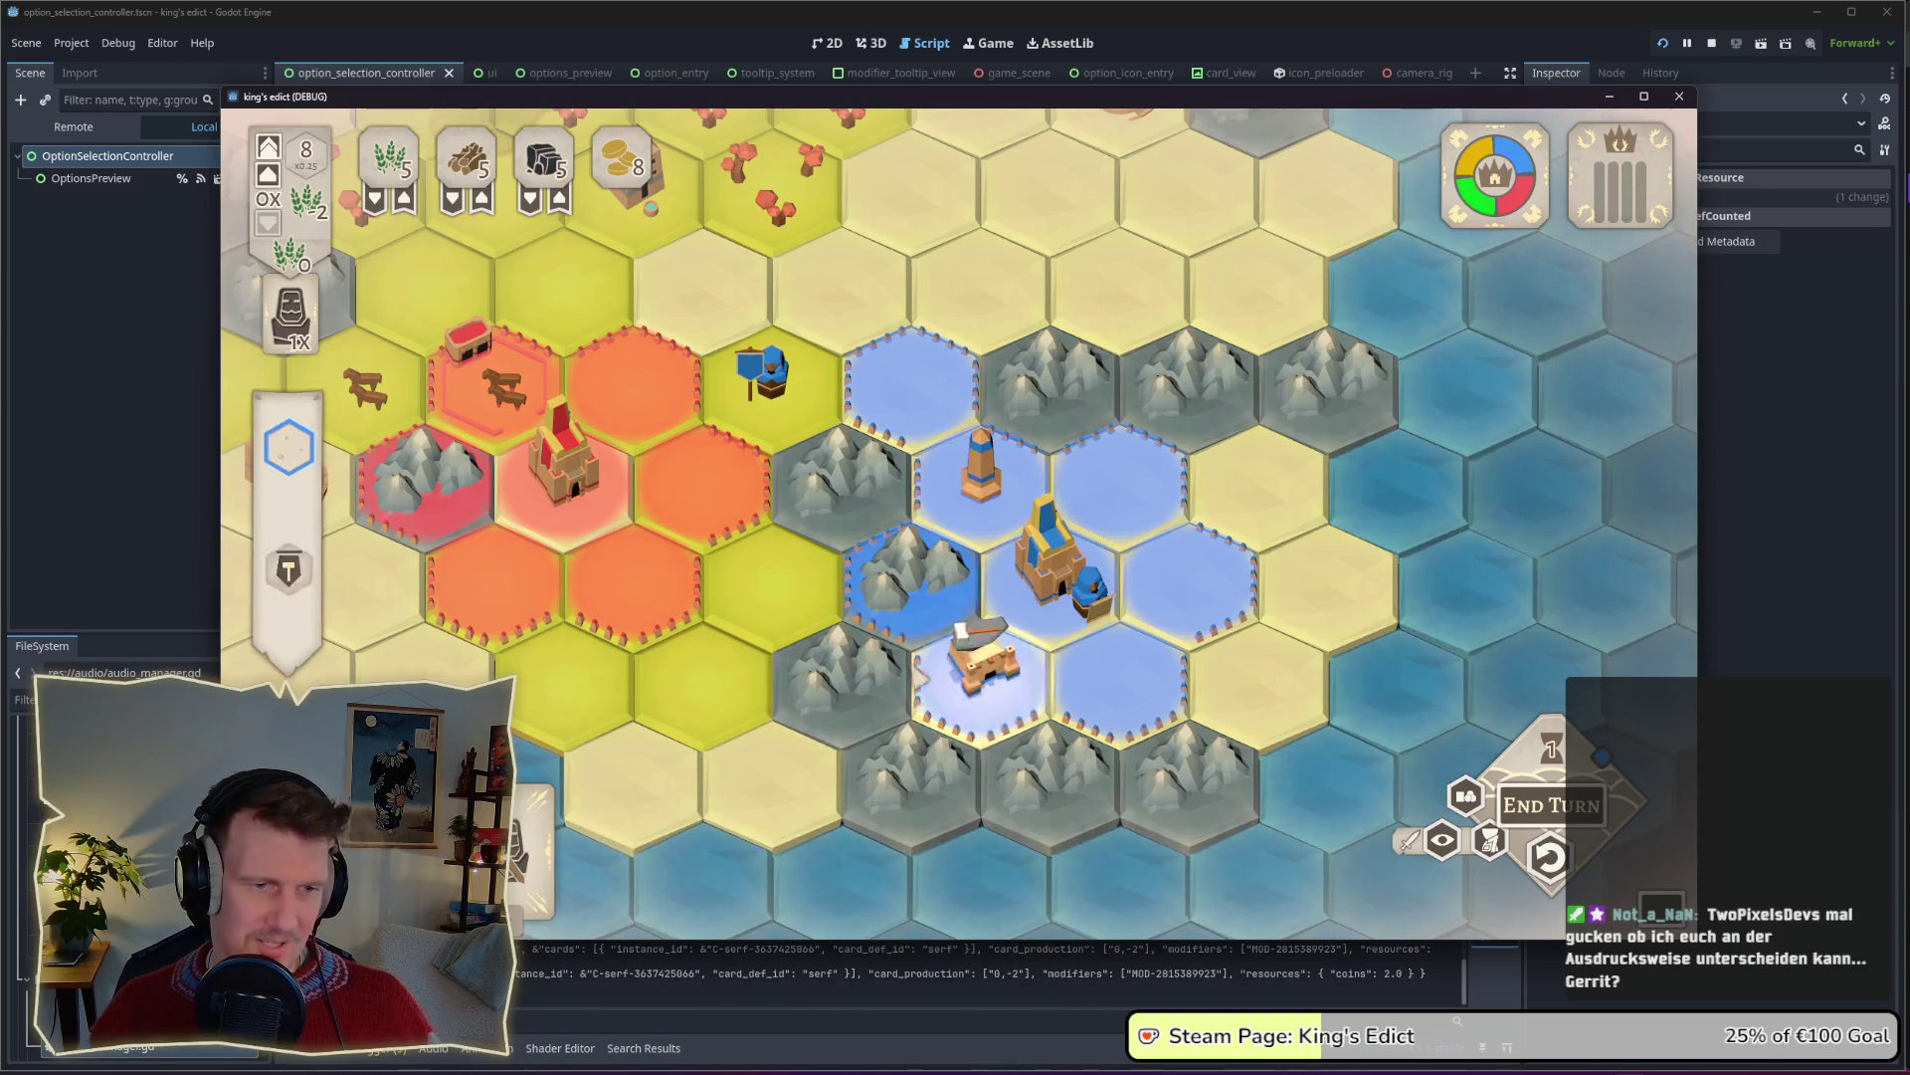
{"action": "left_click", "coordinate": [288, 447]}
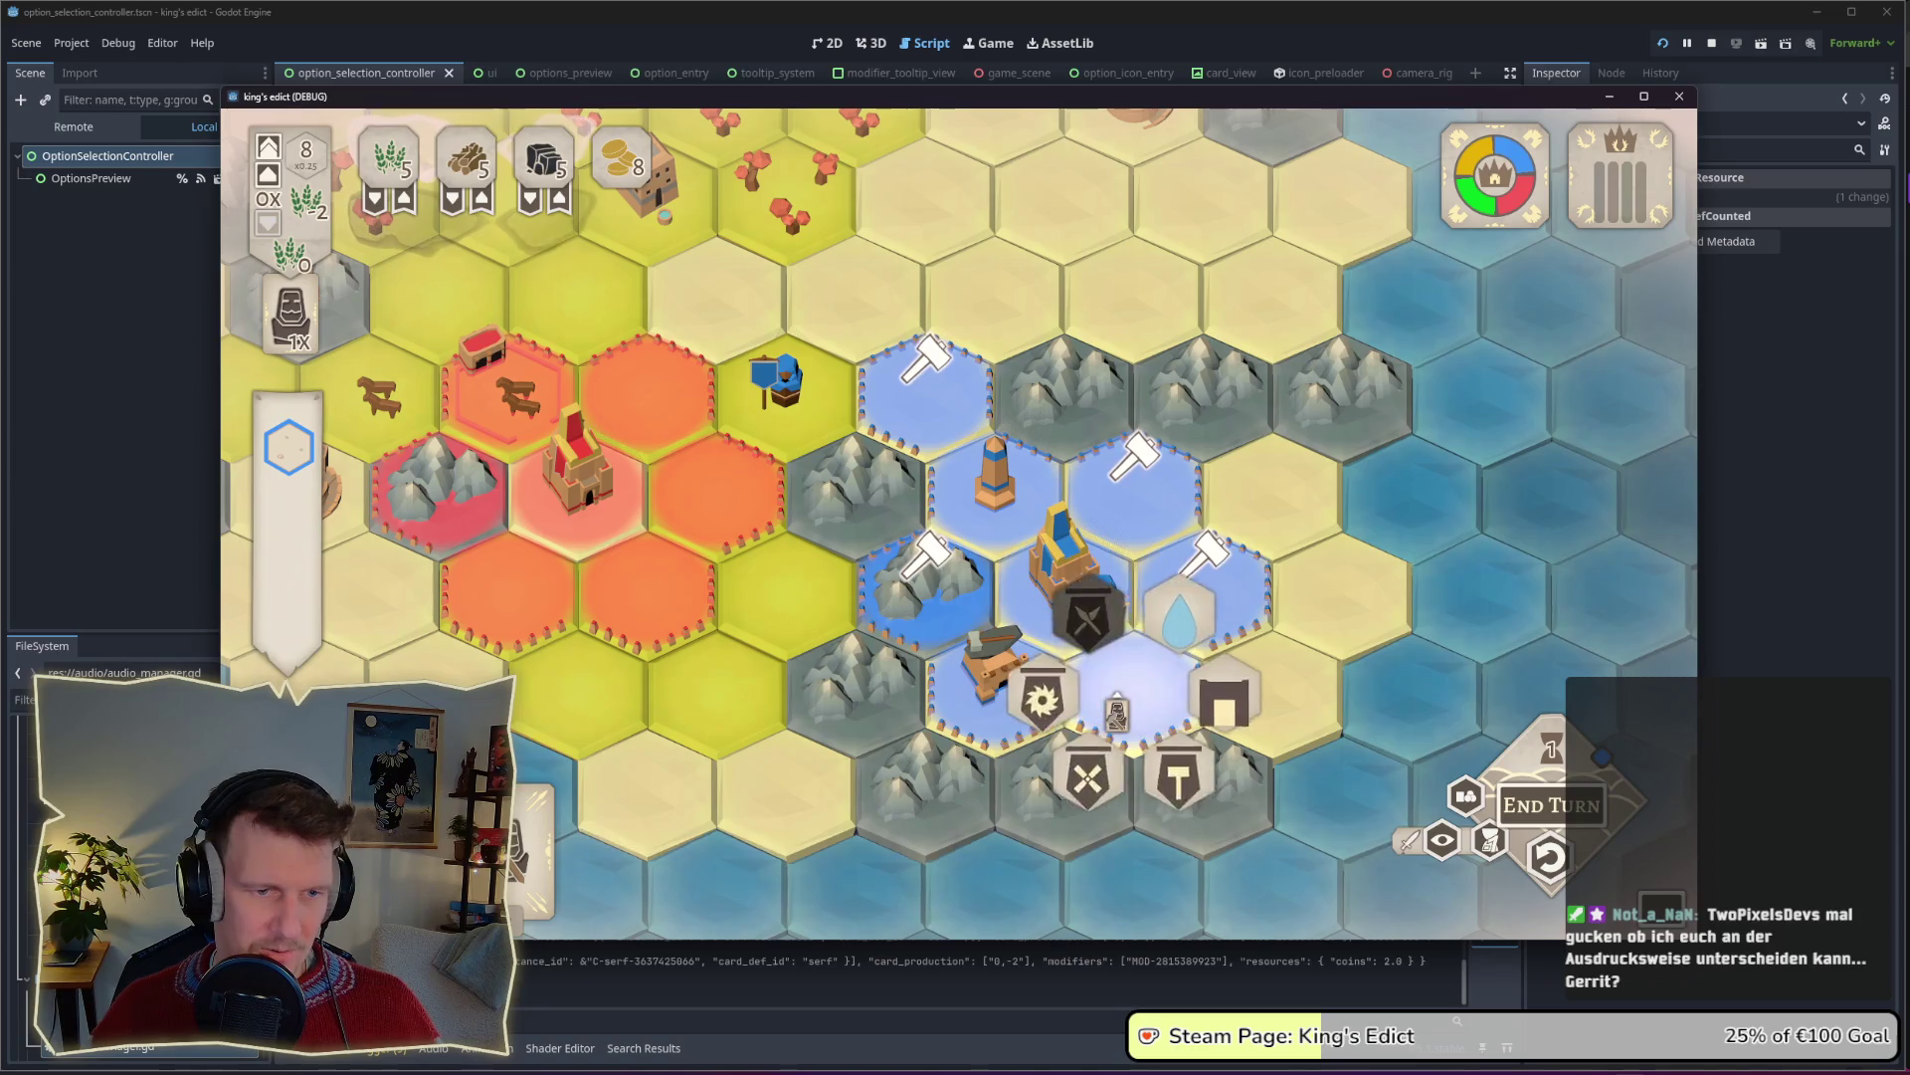
{"action": "left_click", "coordinate": [932, 629]}
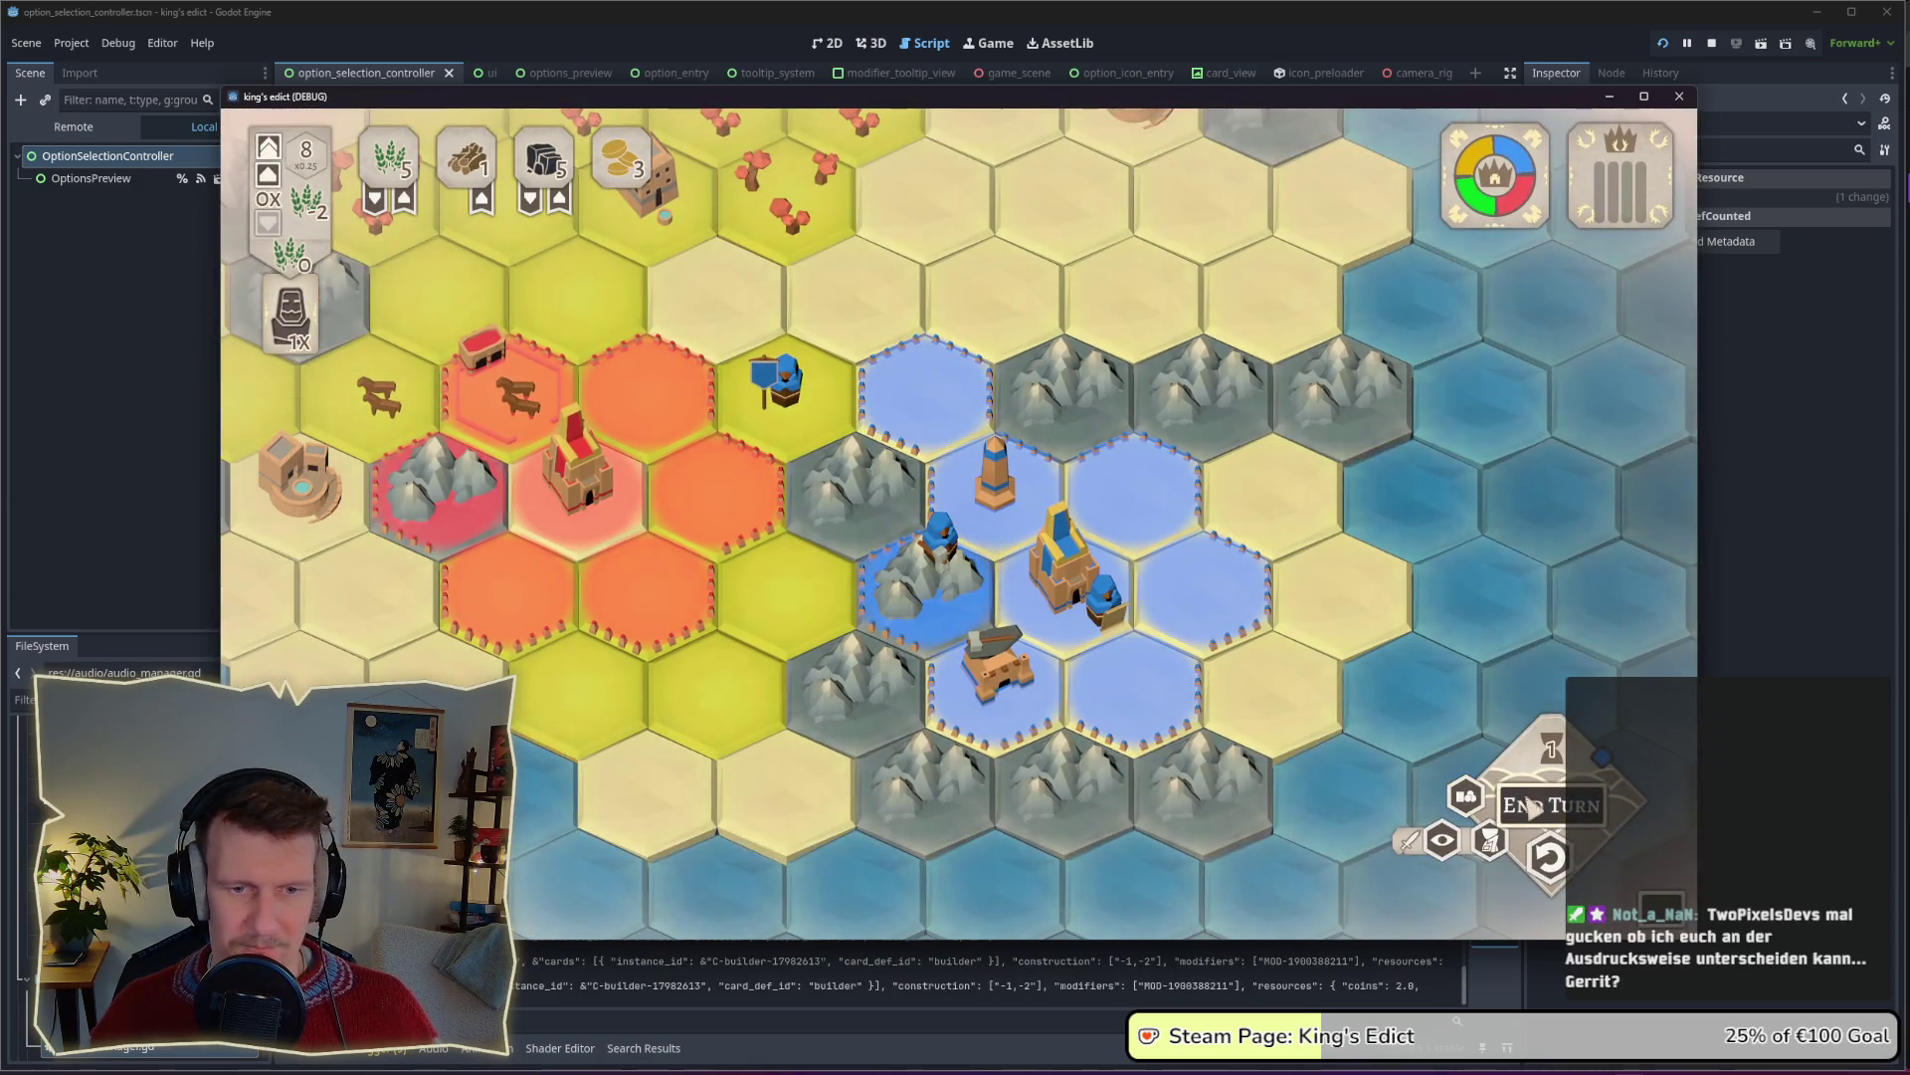
{"action": "left_click", "coordinate": [1540, 808]}
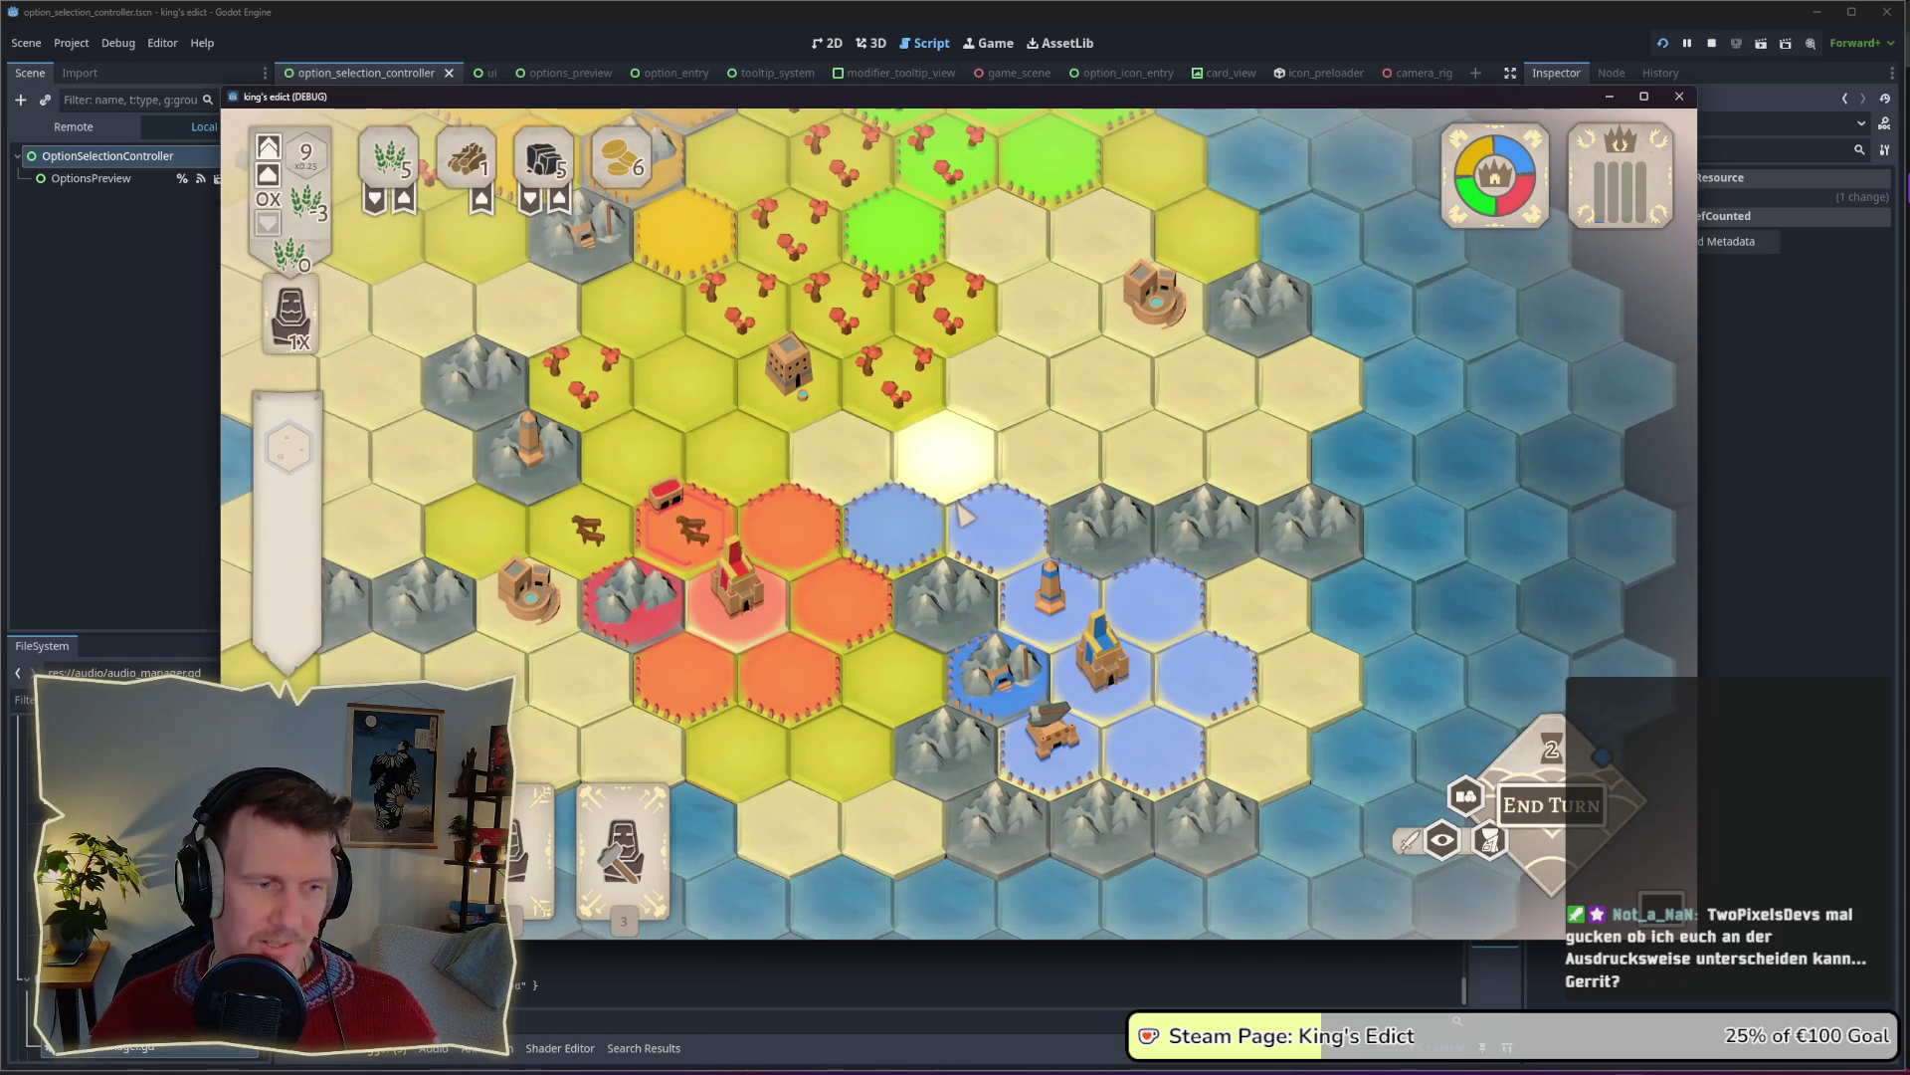
Move a unit onto the blue hex above-left to expand blue territory.
{"action": "scroll", "coordinate": [958, 474], "scroll_direction": "up", "scroll_amount": 3}
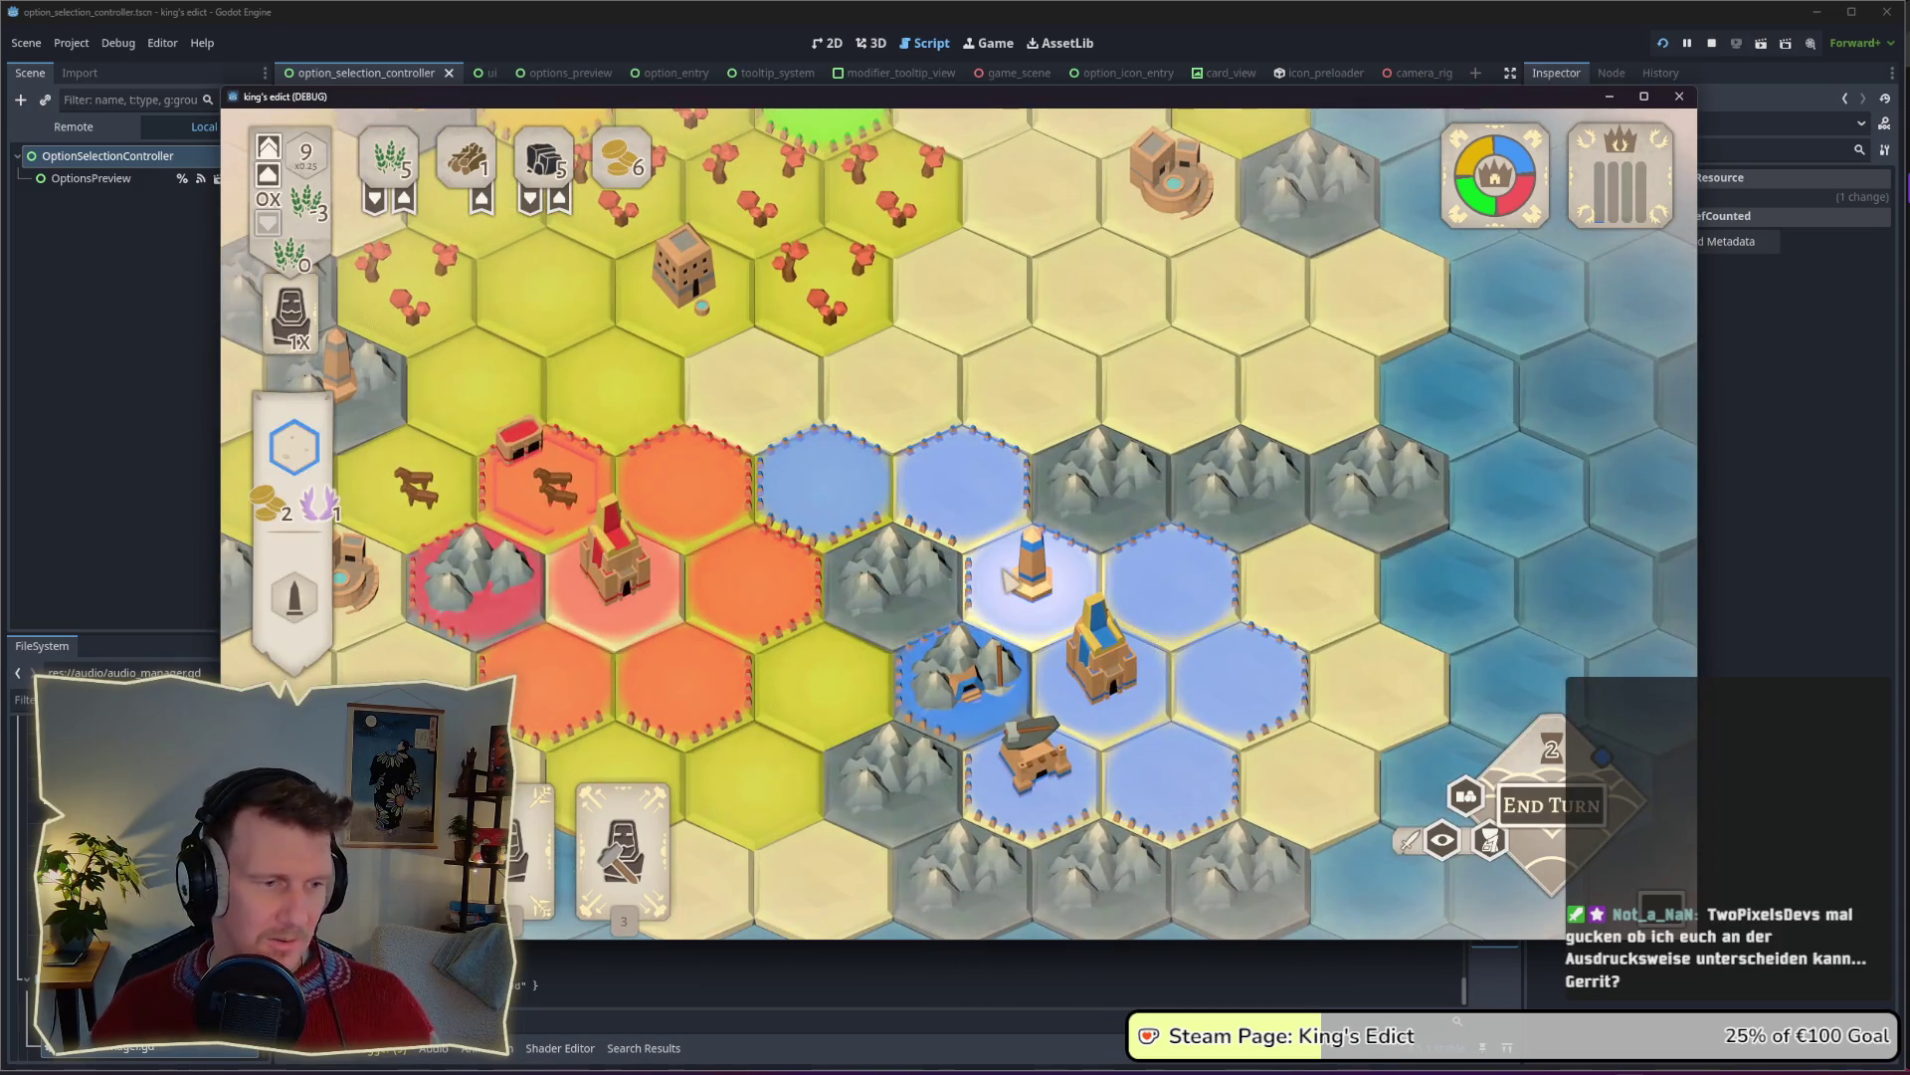
{"action": "key", "text": "s"}
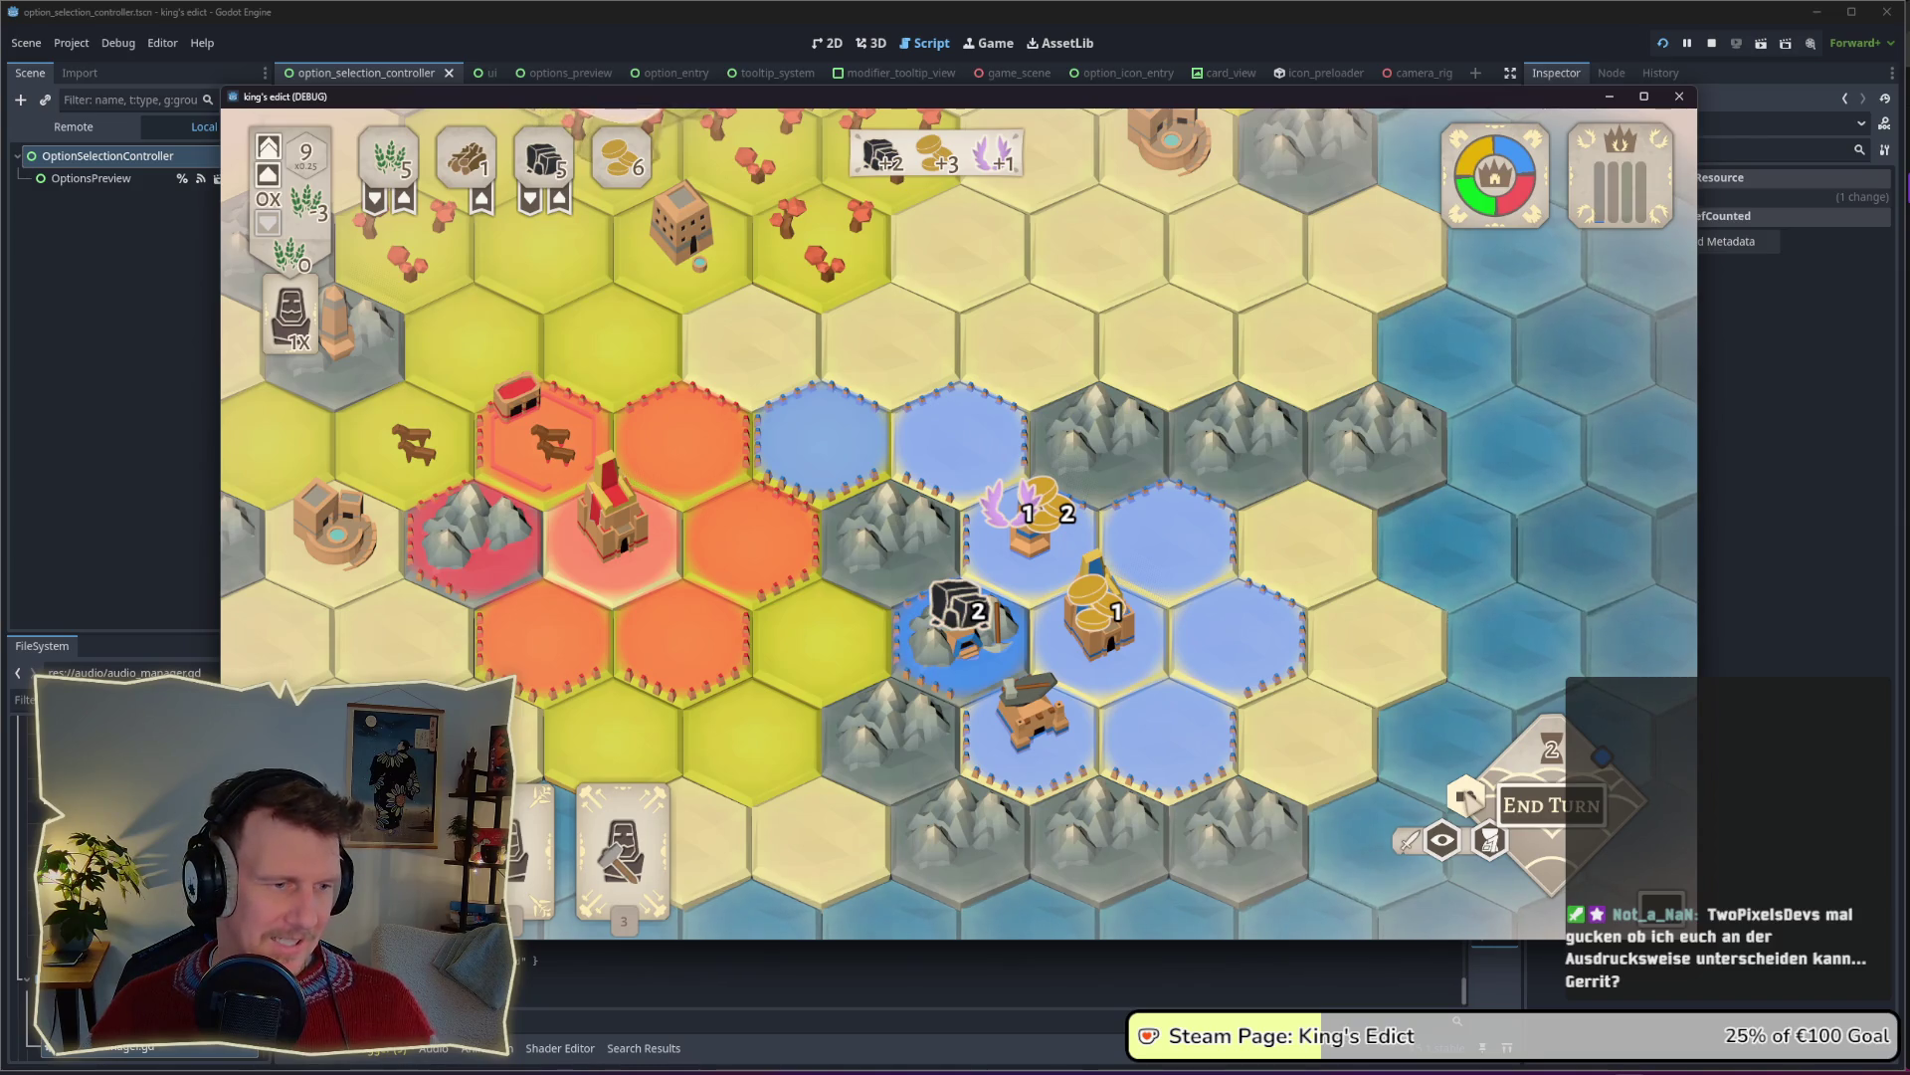
{"action": "left_click", "coordinate": [1466, 796]}
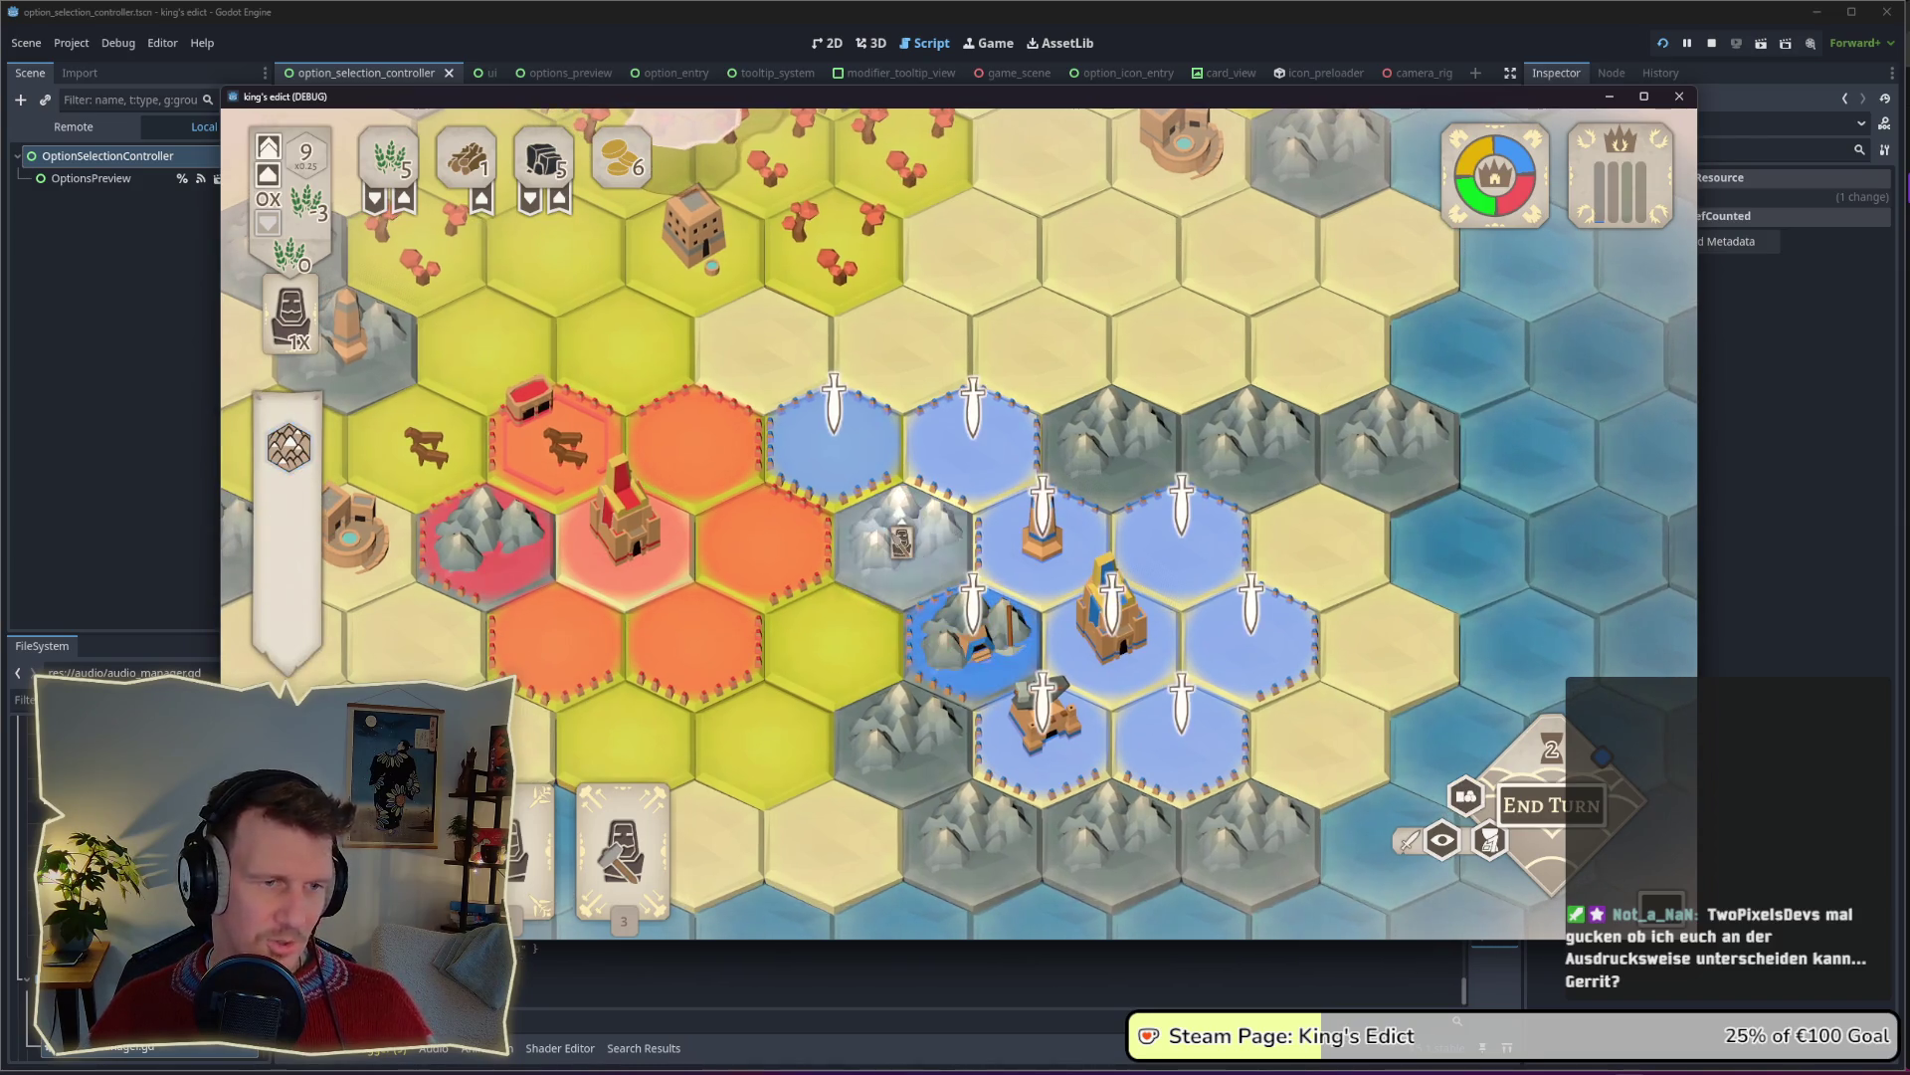
{"action": "left_click_drag", "start_coordinate": [902, 540], "coordinate": [833, 485]}
{"action": "left_click", "coordinate": [841, 484]}
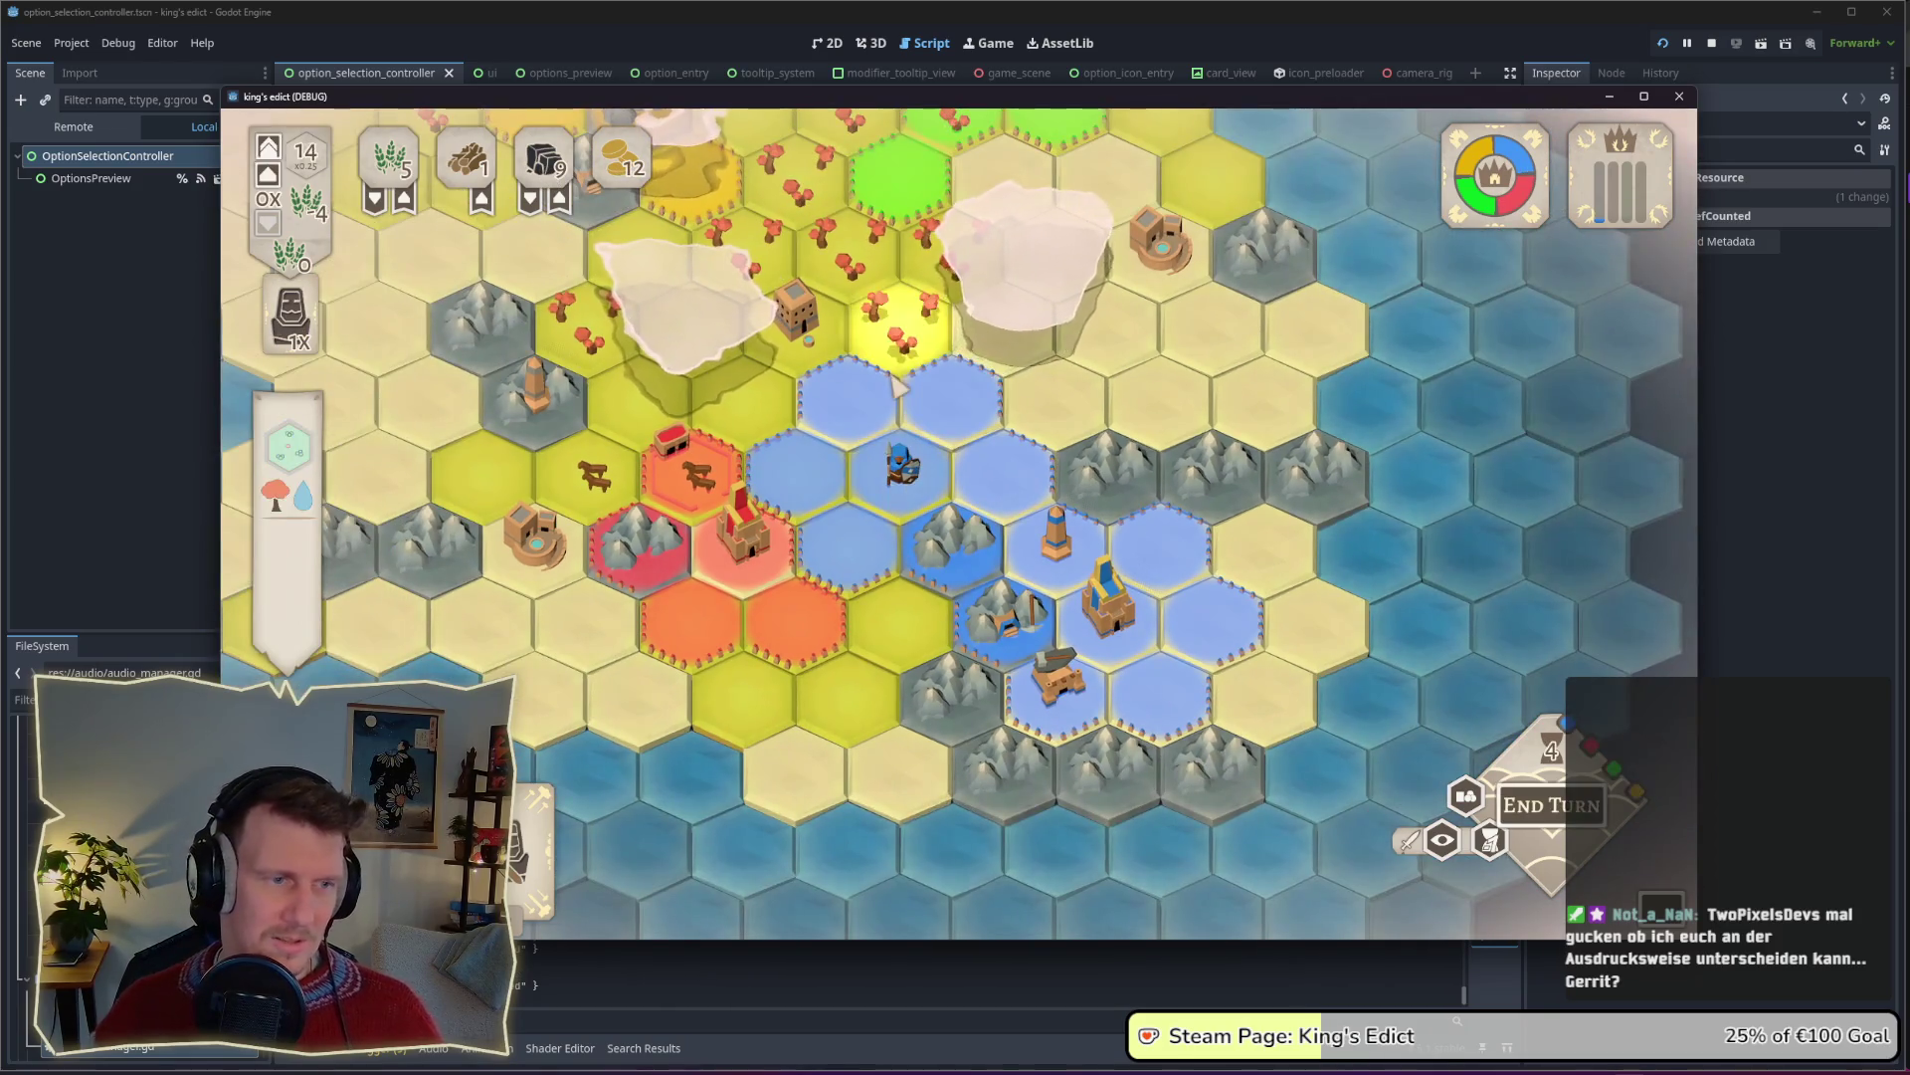
Place a serf on the upper yellow hex and build a Lumber Camp with the builder.
{"action": "left_click", "coordinate": [901, 426]}
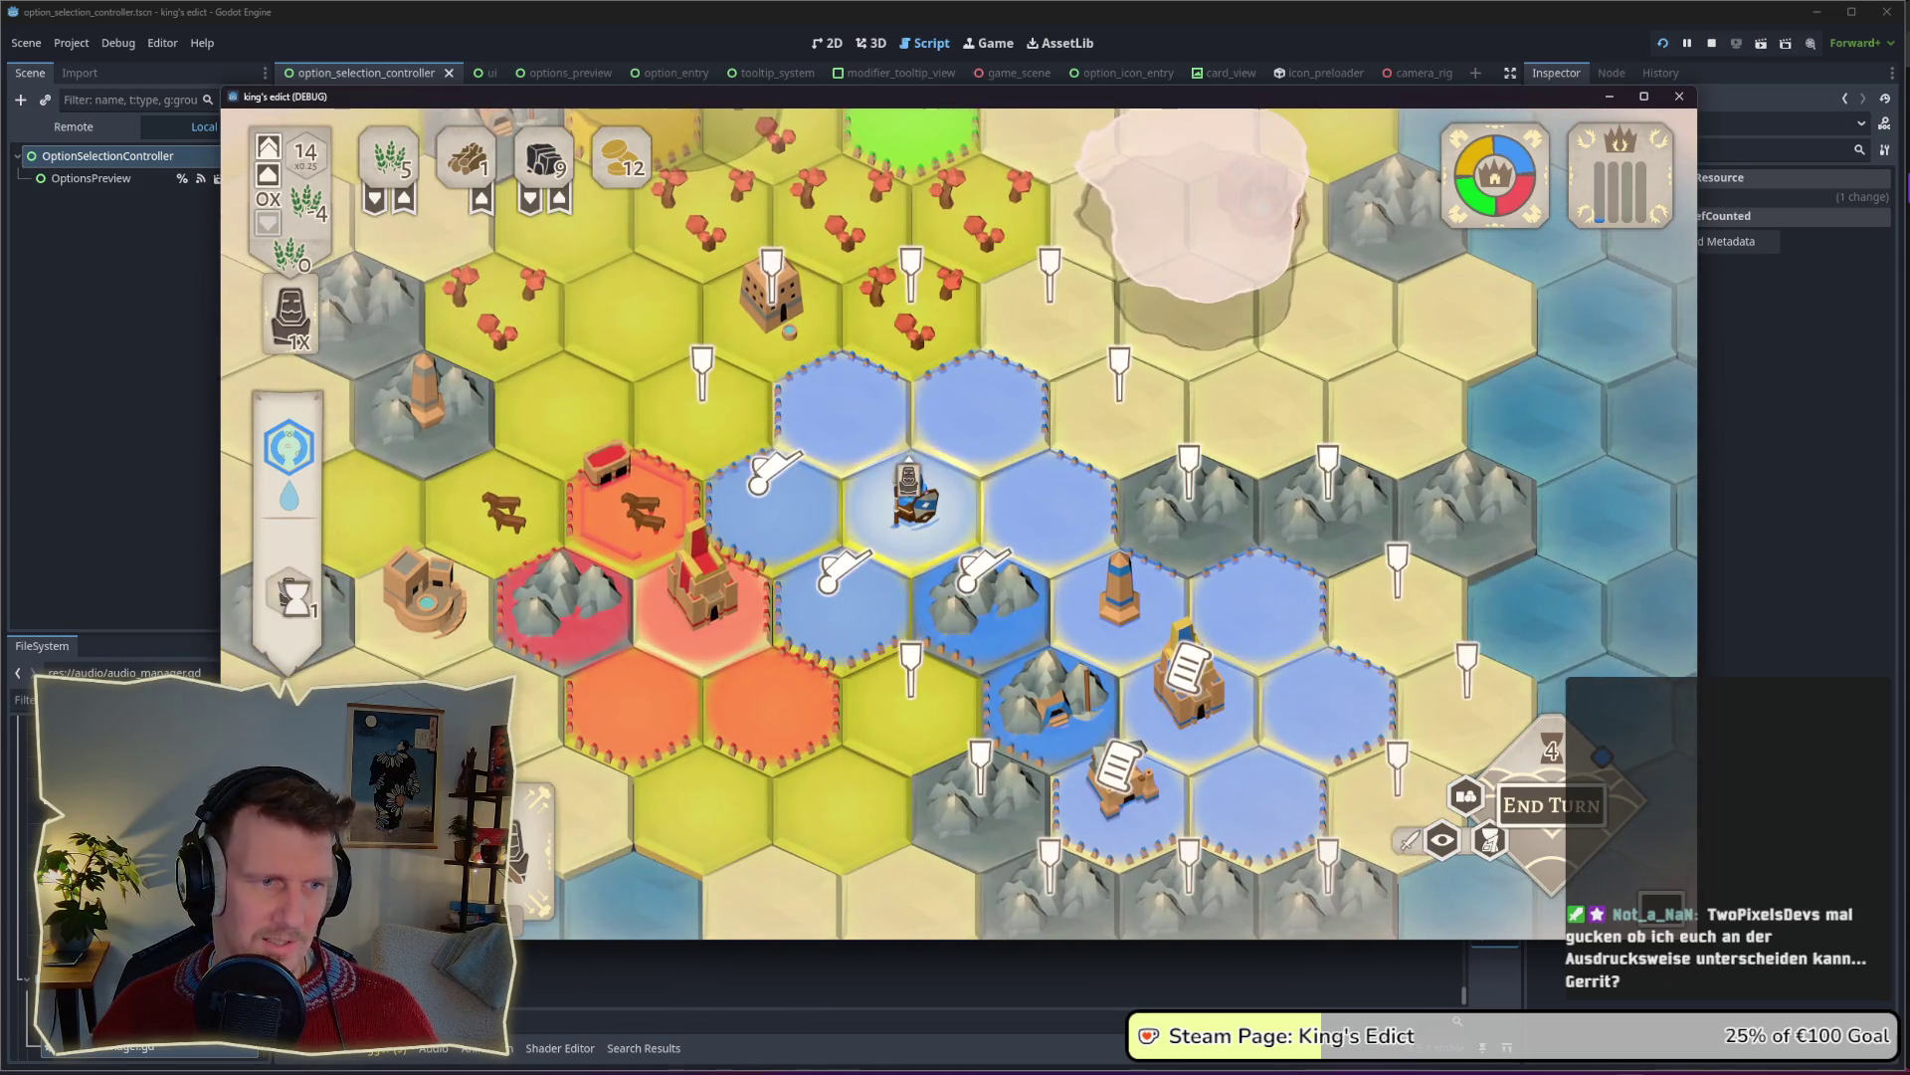
{"action": "left_click", "coordinate": [911, 288]}
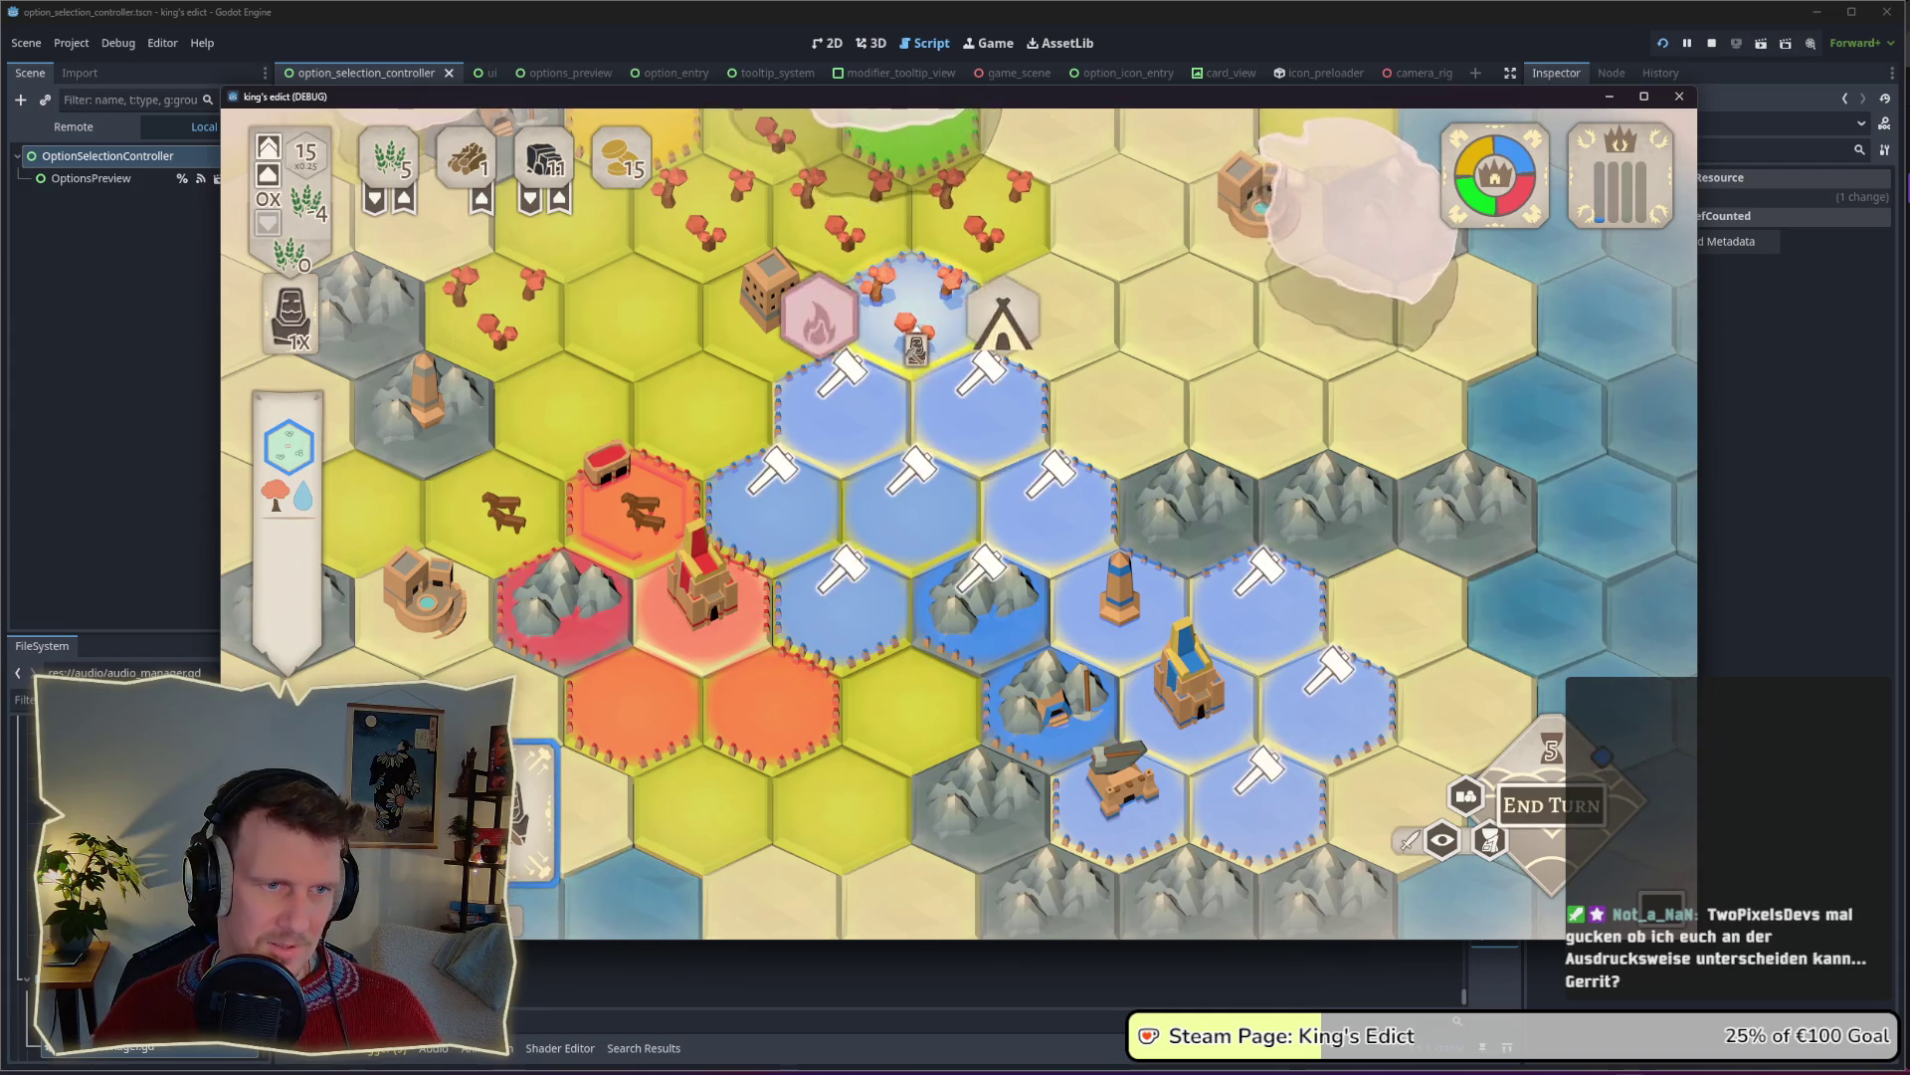
{"action": "left_click", "coordinate": [1104, 353]}
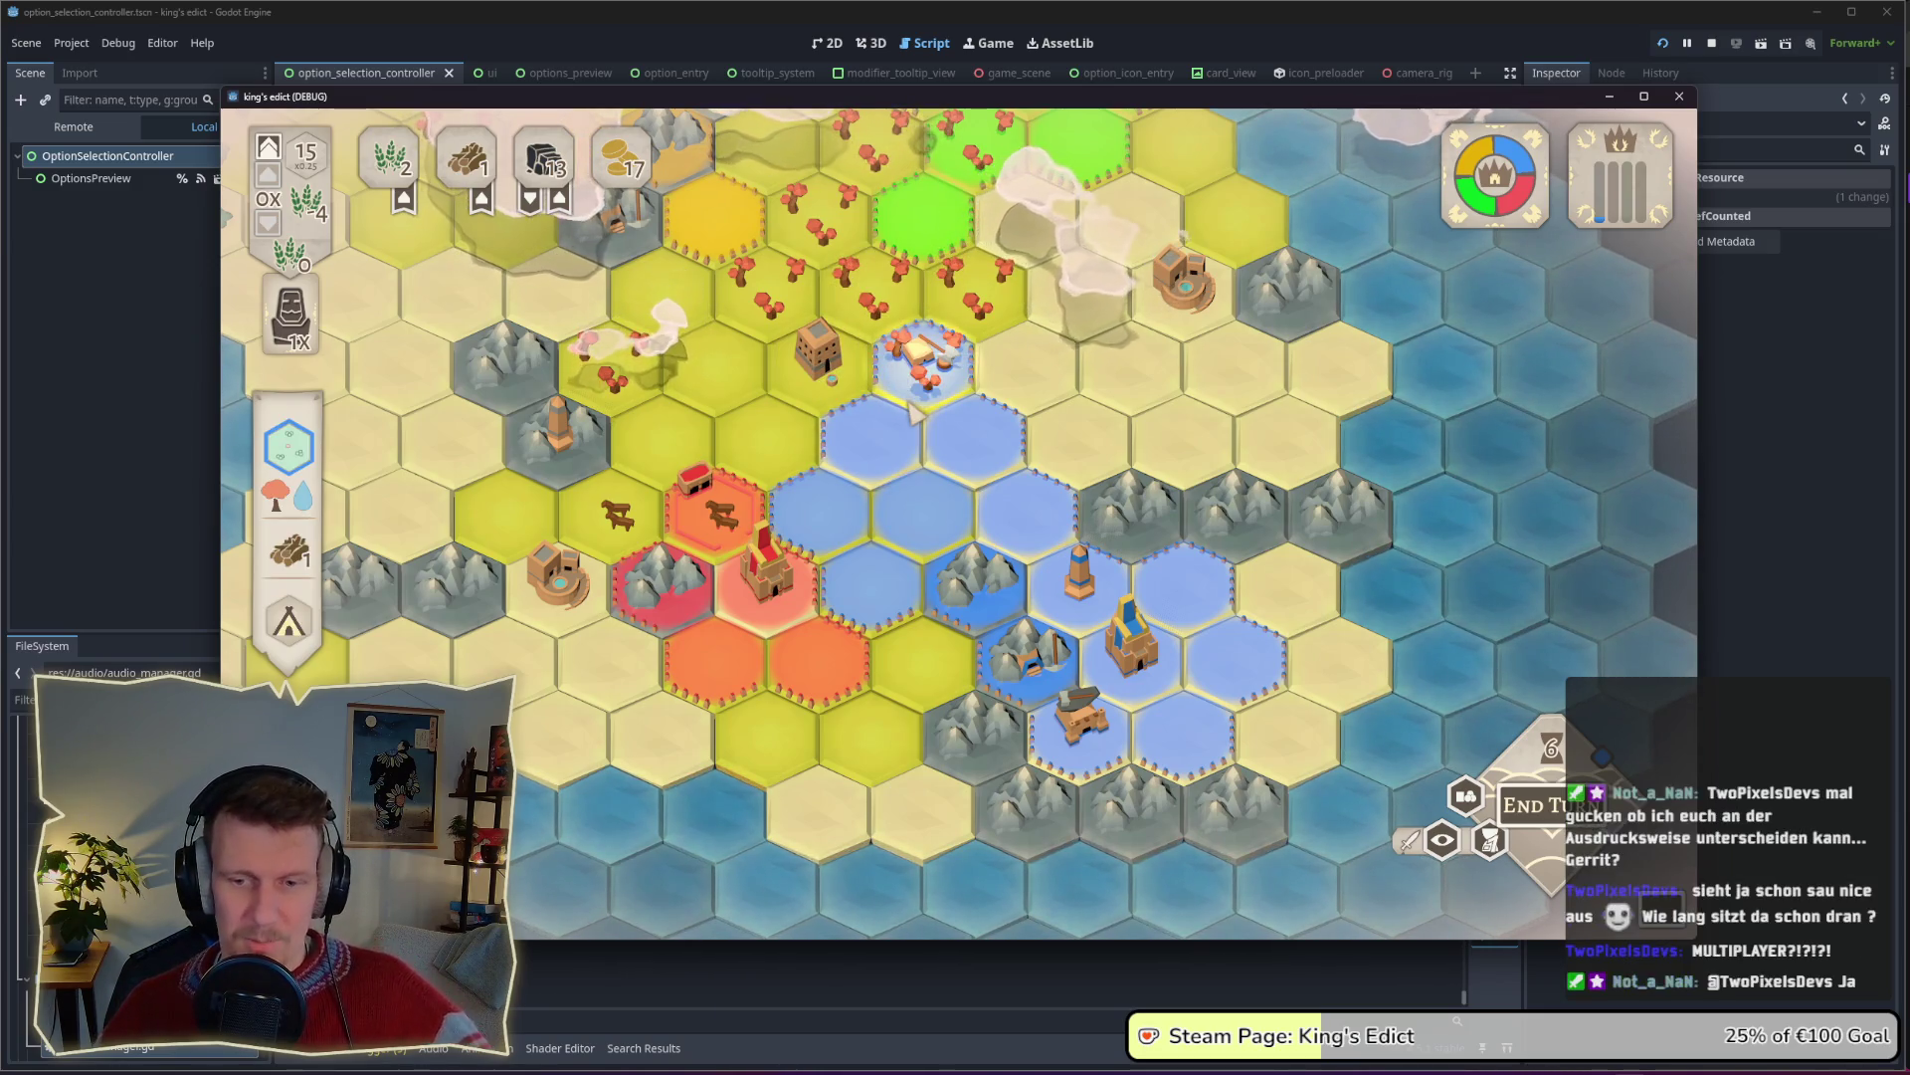
Pan and zoom around the hex map to survey the blue territory and its surroundings.
{"action": "key", "text": "w"}
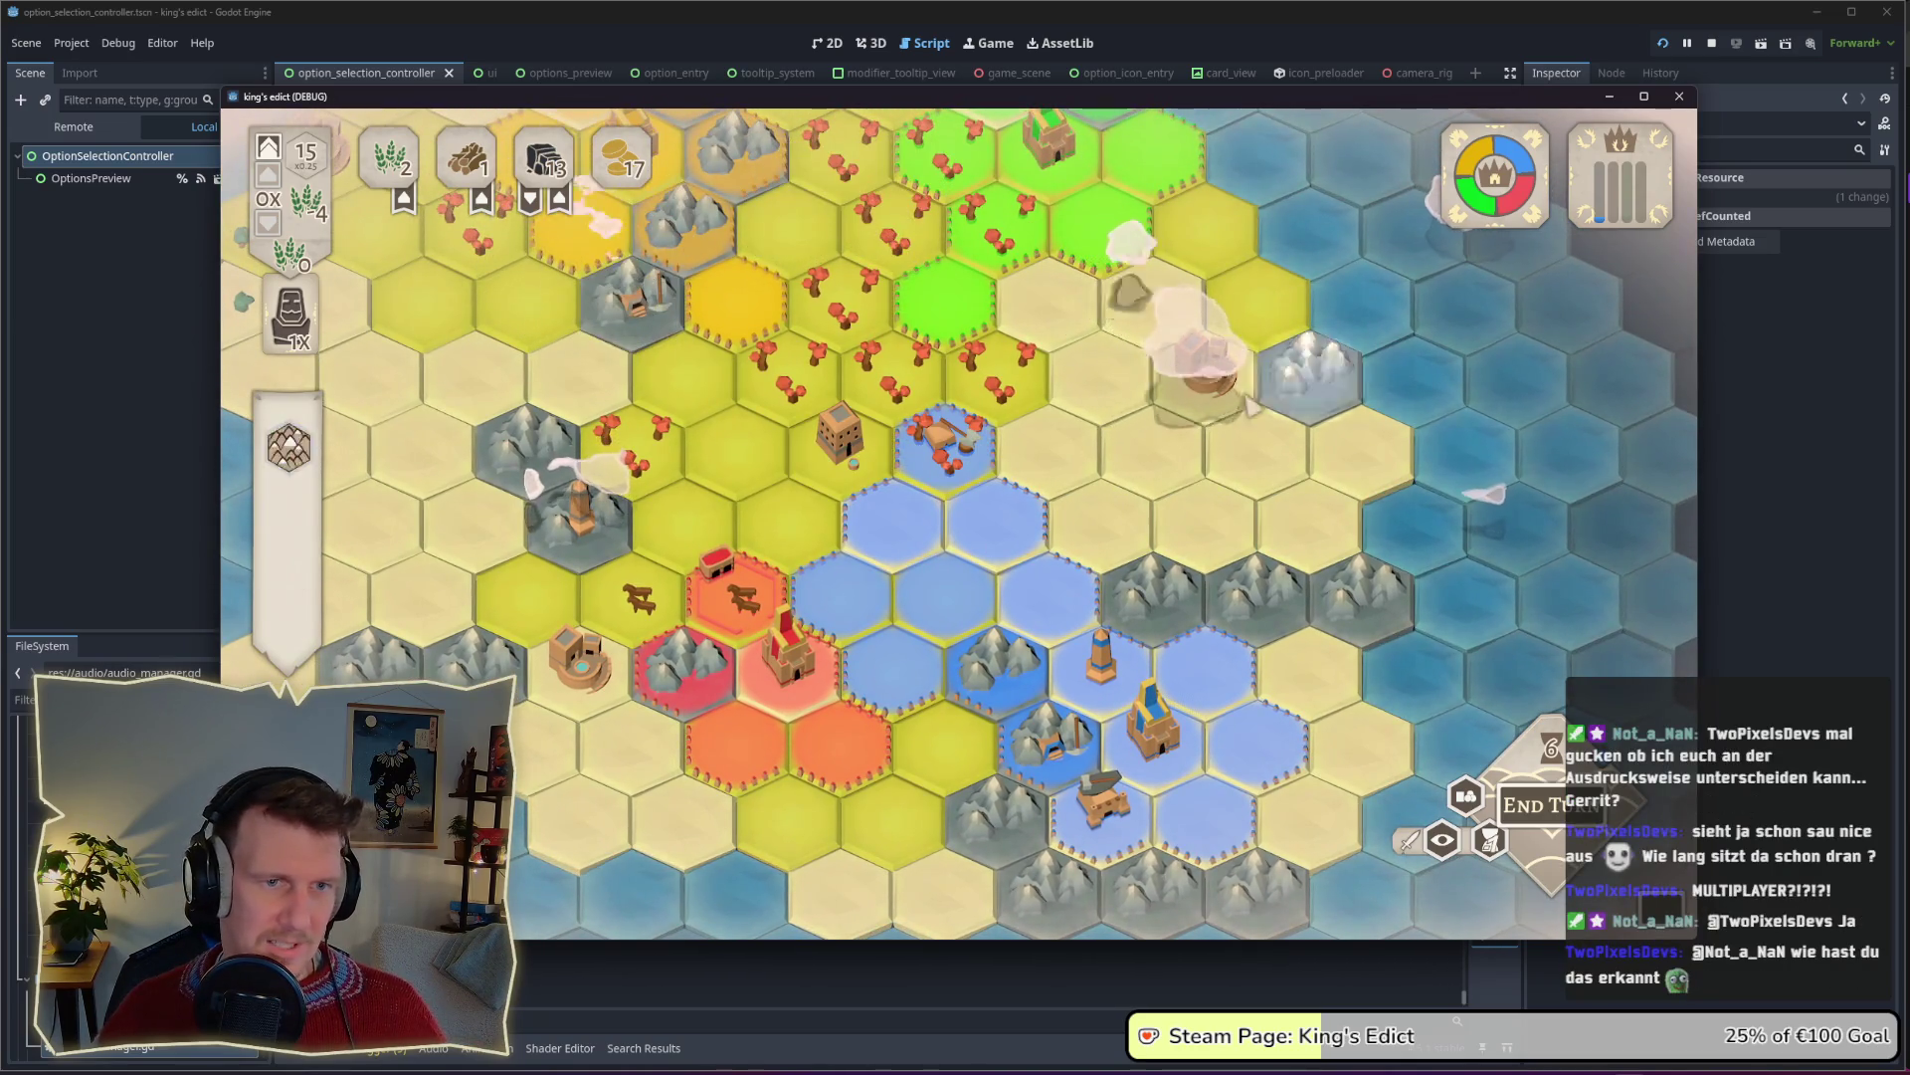
{"action": "key", "text": "w"}
{"action": "key", "text": "a"}
{"action": "scroll", "coordinate": [756, 497], "scroll_direction": "down", "scroll_amount": 1}
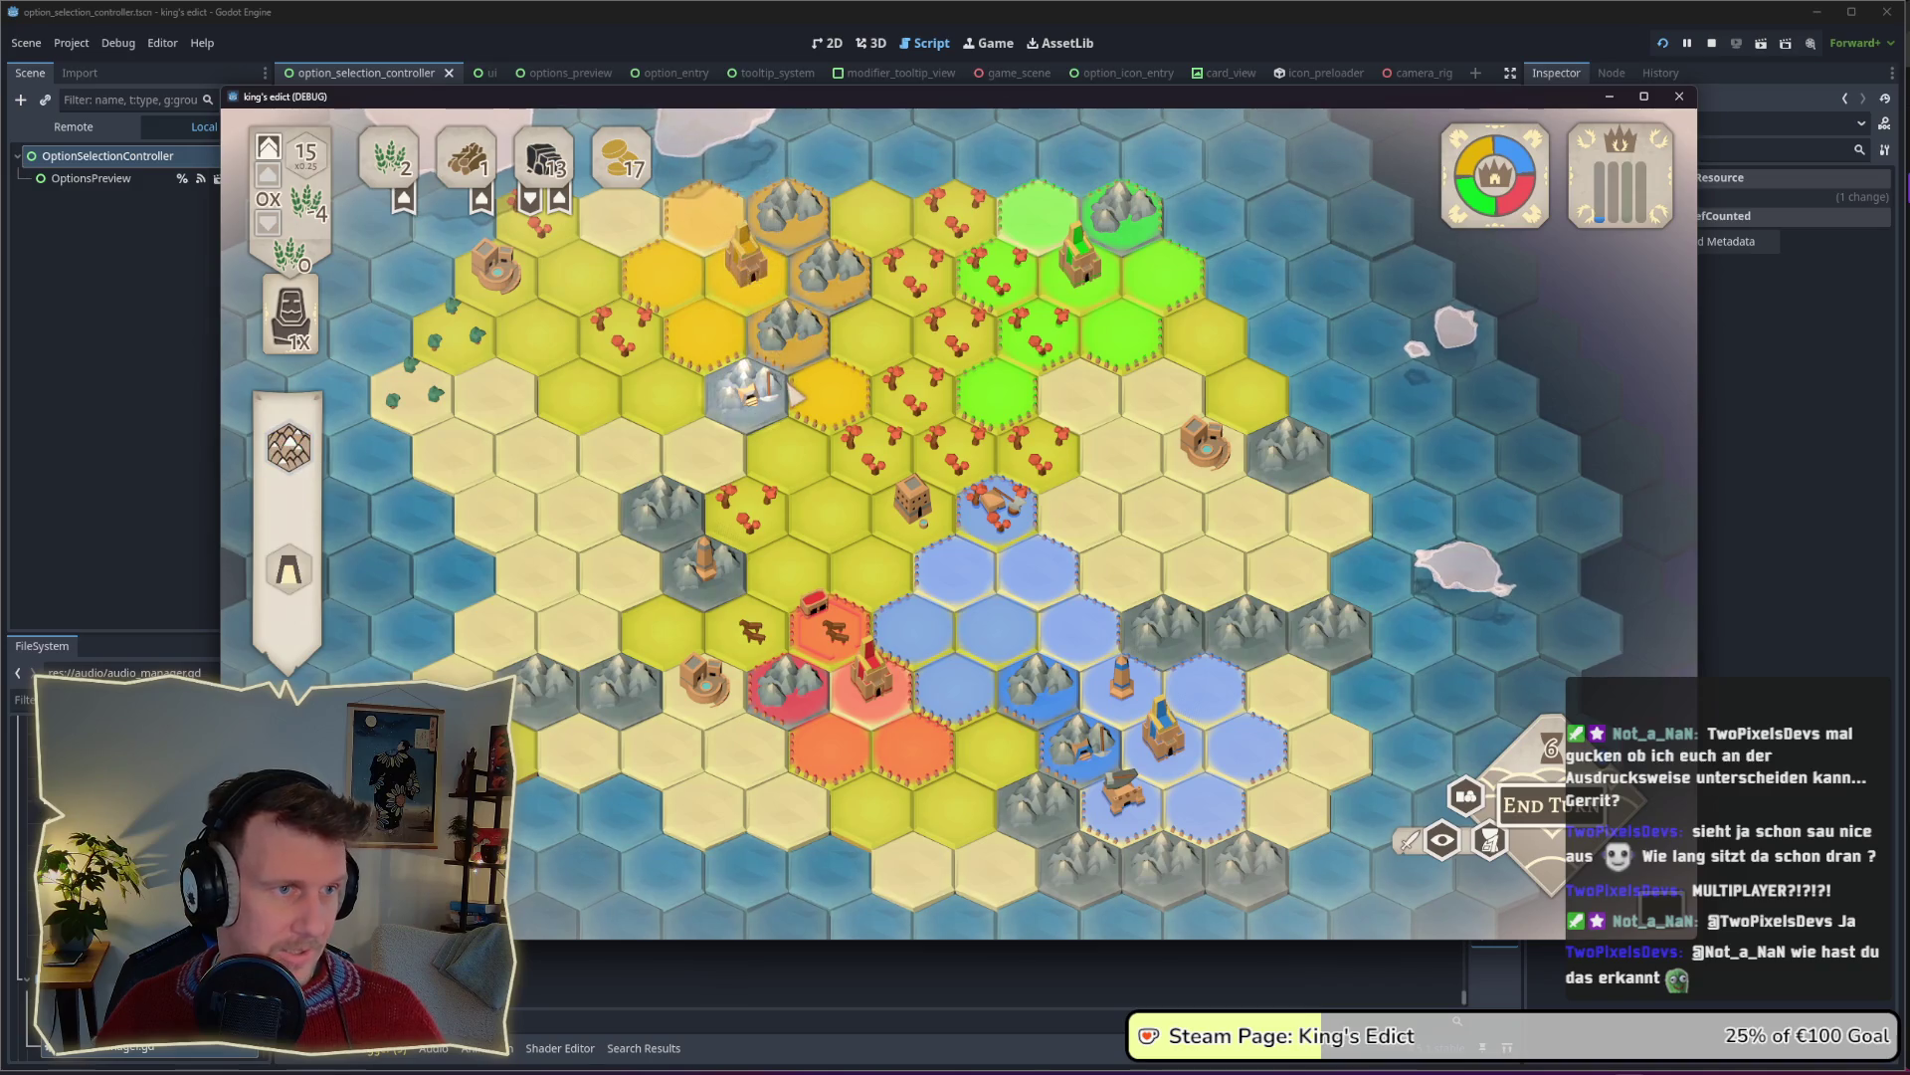
{"action": "key", "text": "s"}
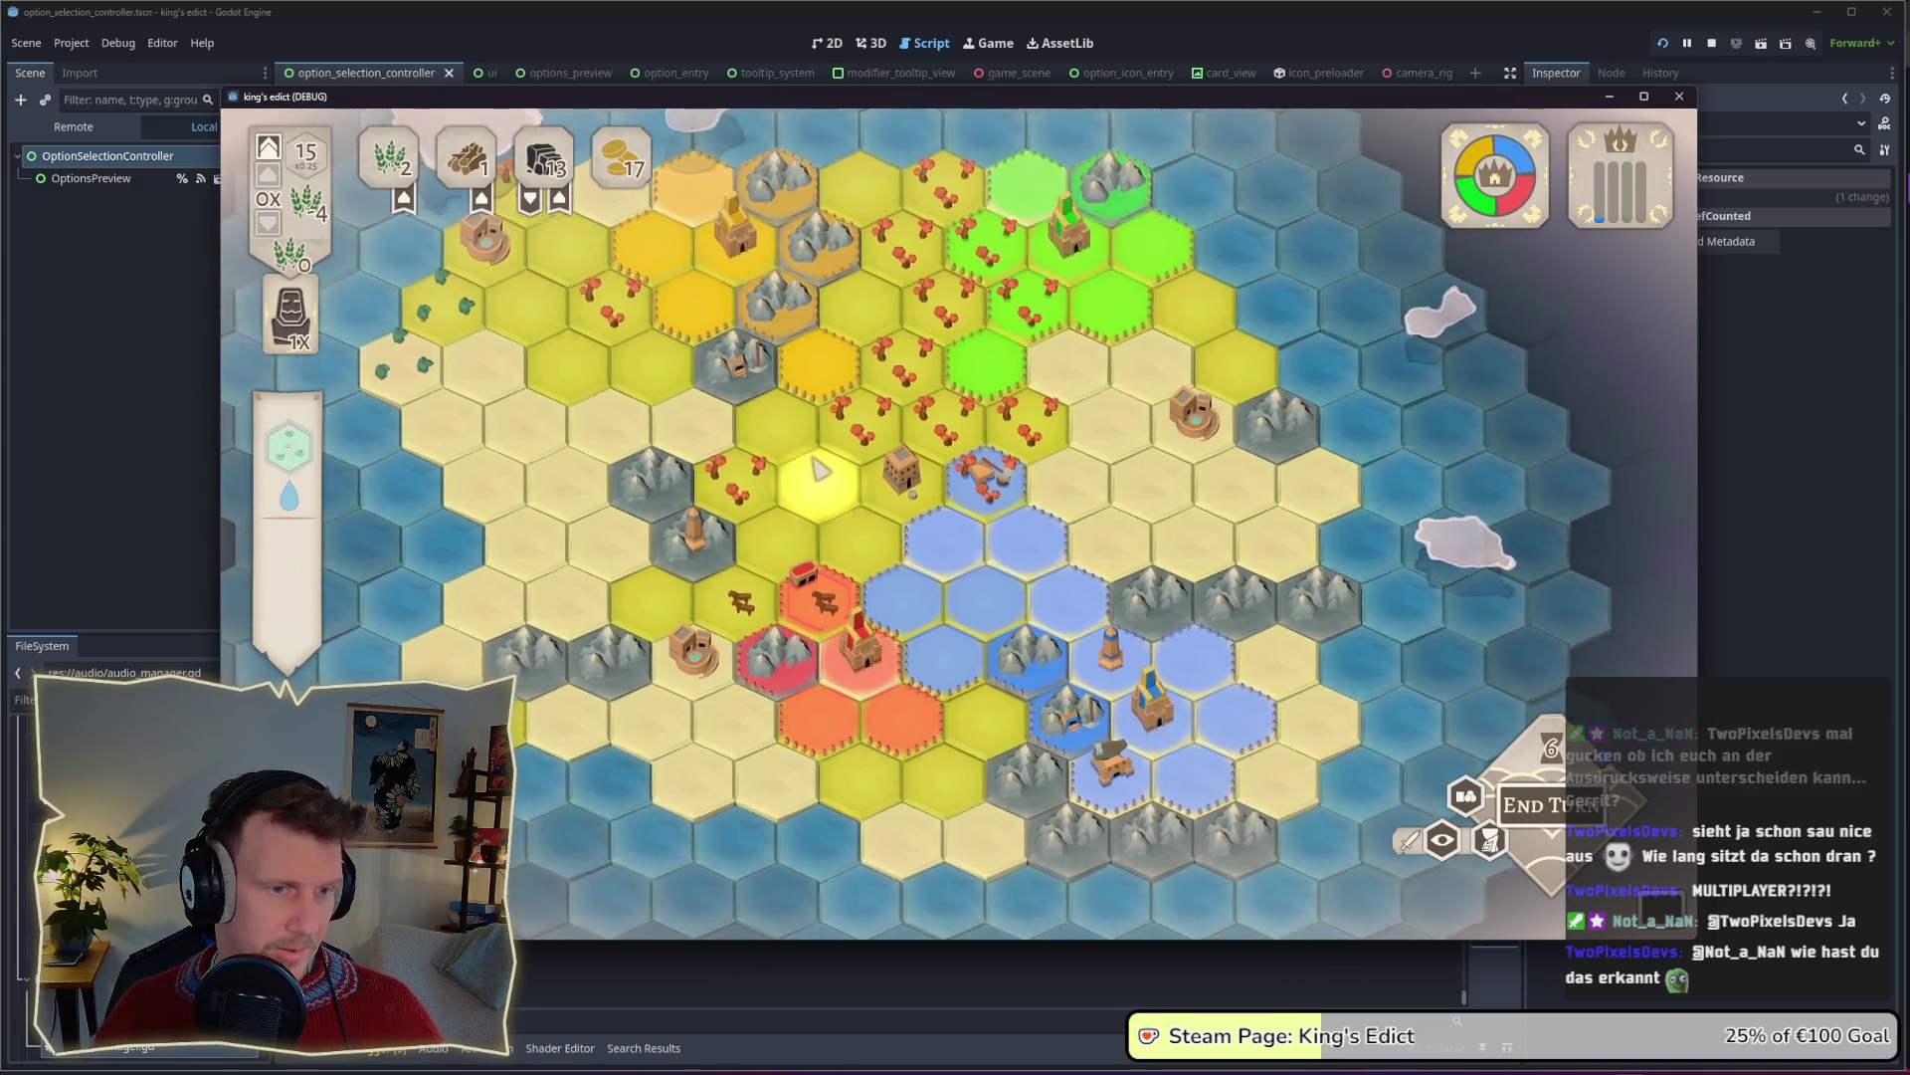
{"action": "scroll", "coordinate": [854, 463], "scroll_direction": "up", "scroll_amount": 2}
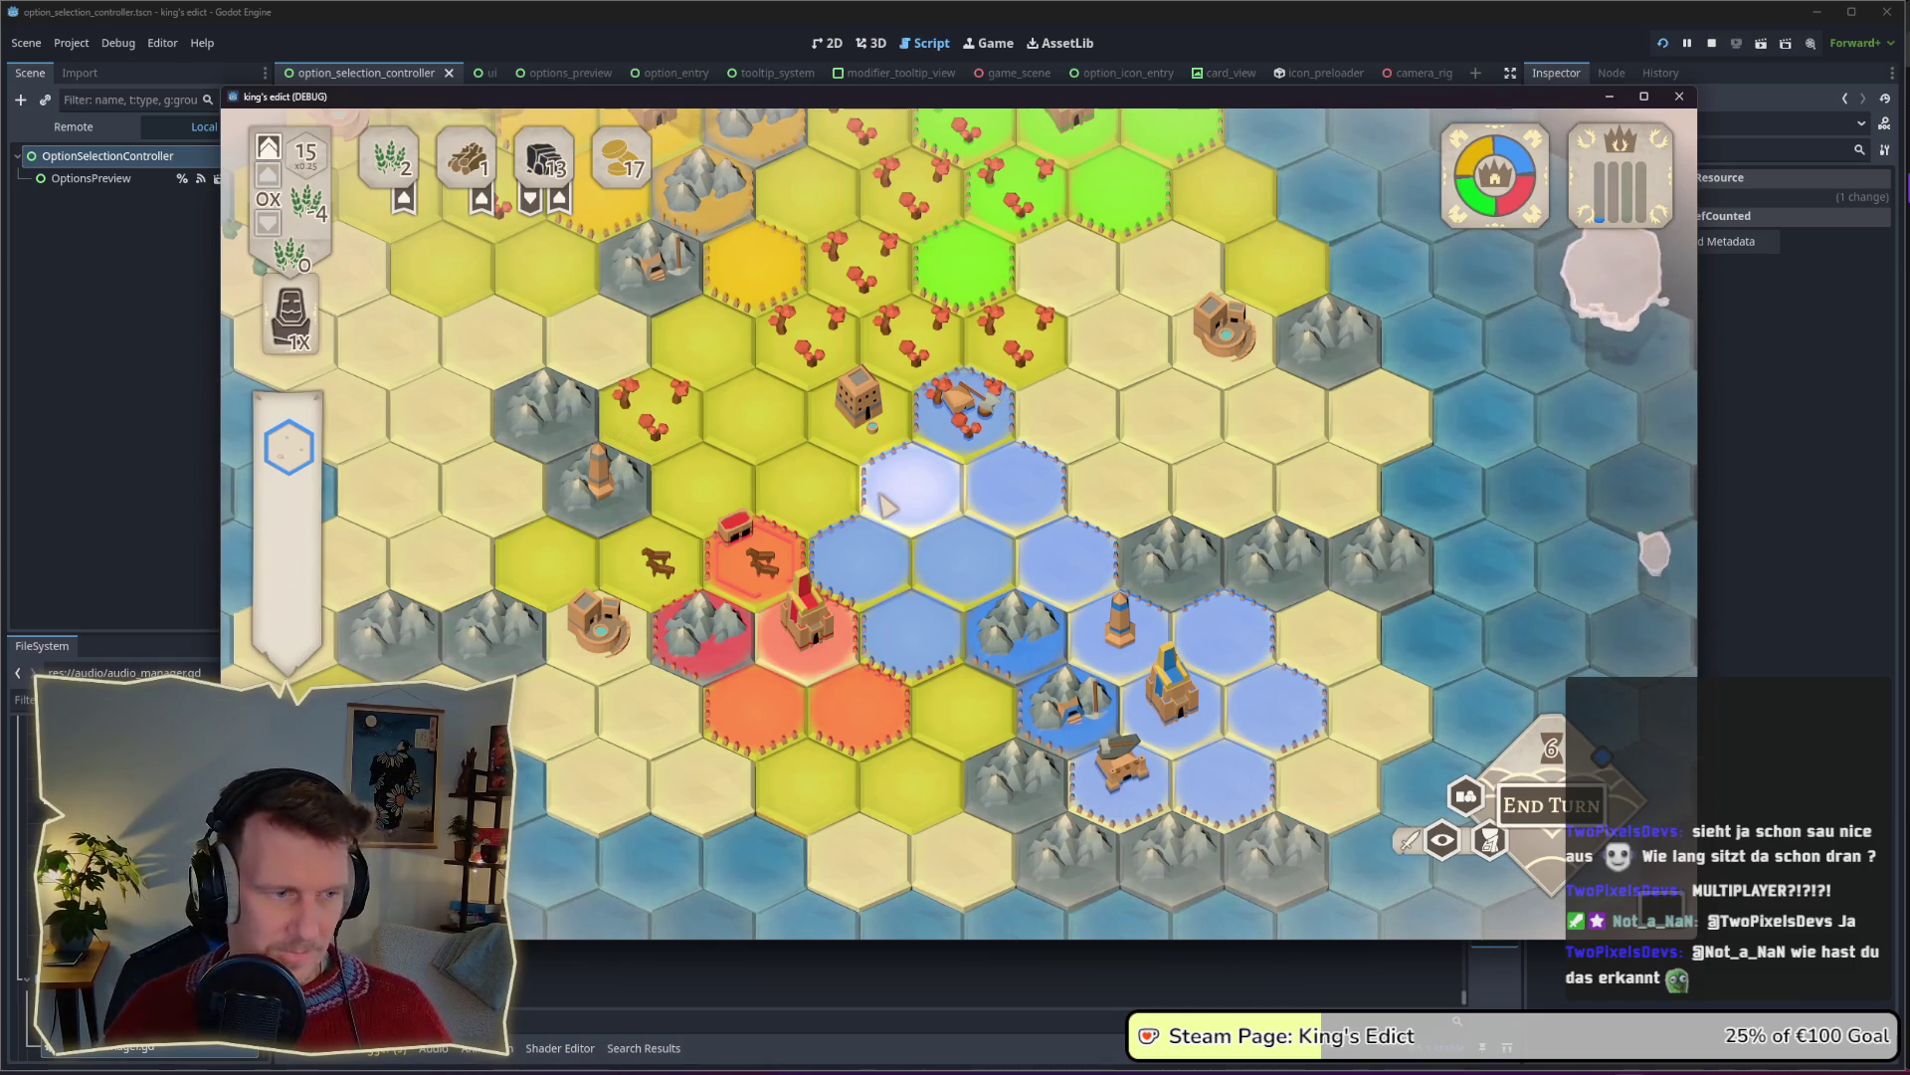
{"action": "left_click_drag", "start_coordinate": [916, 539], "coordinate": [900, 512]}
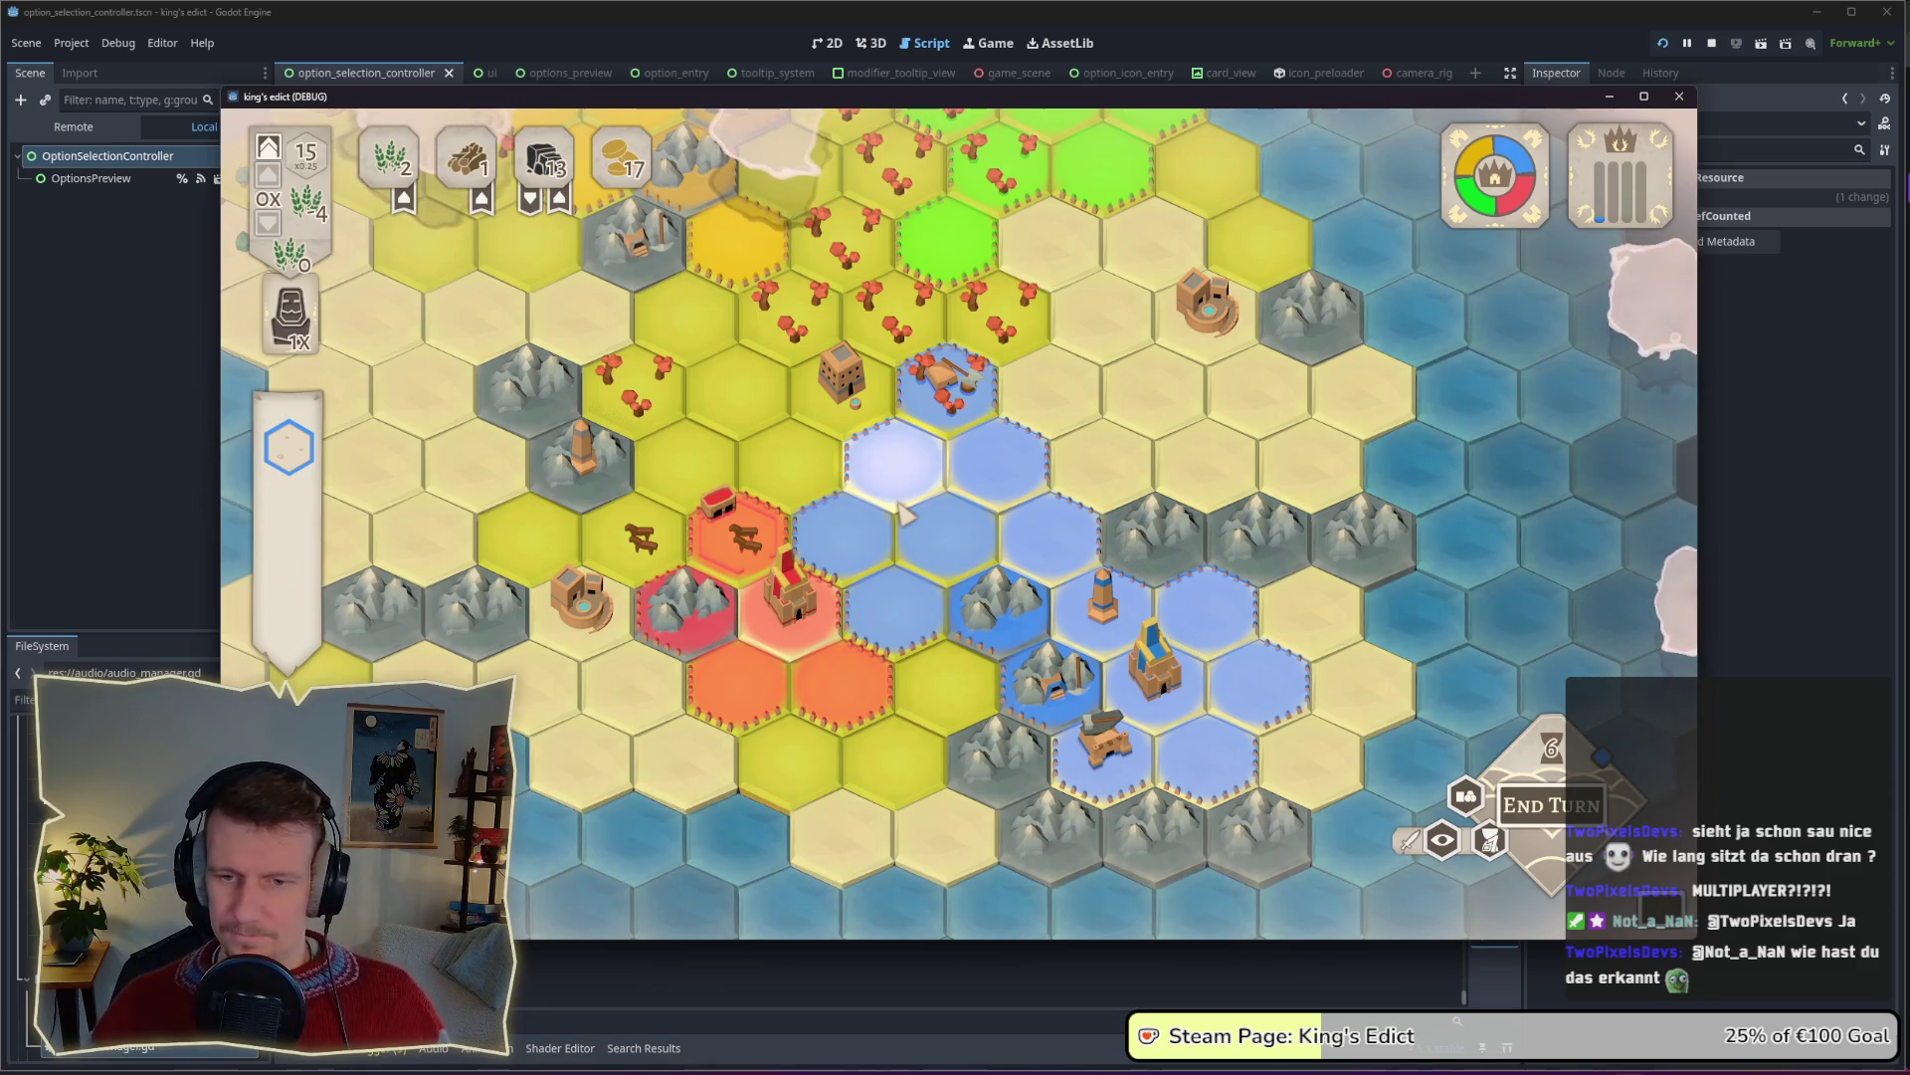
{"action": "left_click_drag", "start_coordinate": [900, 513], "coordinate": [886, 481]}
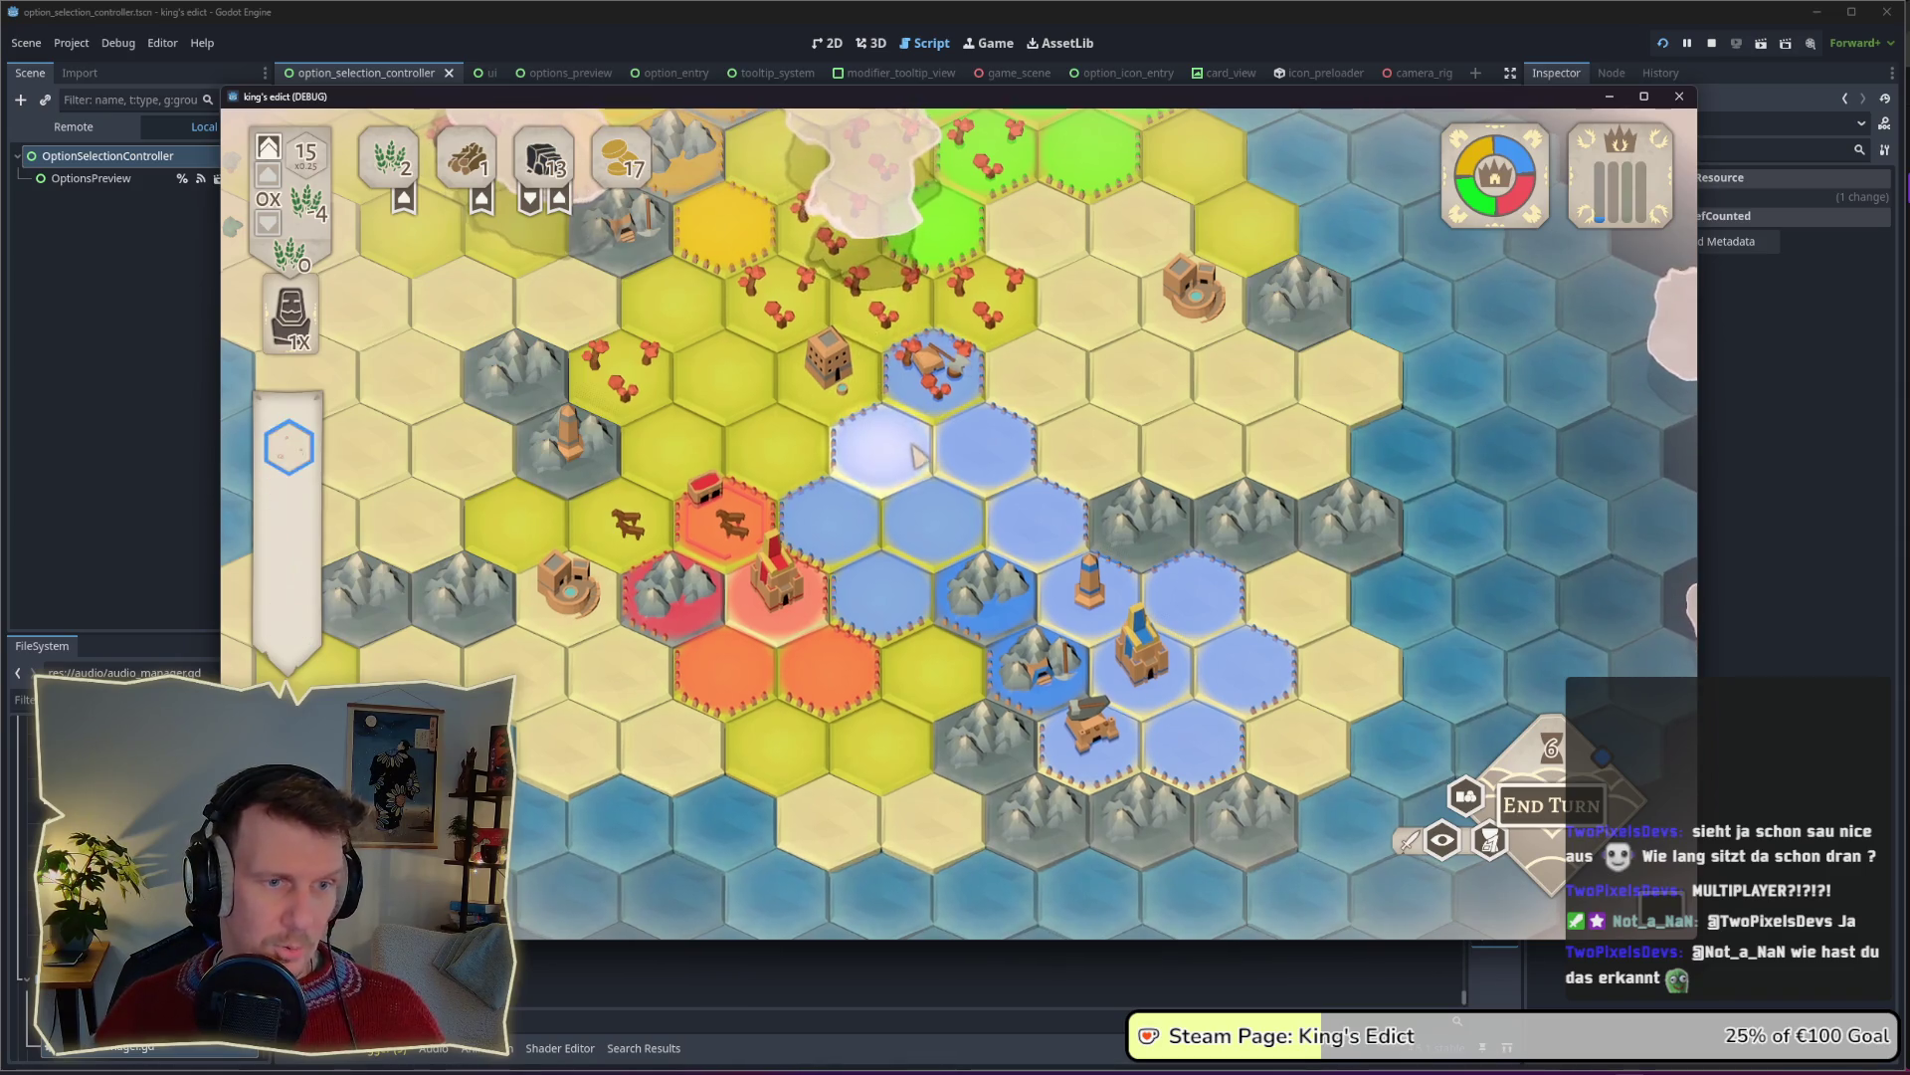
{"action": "left_click_drag", "start_coordinate": [886, 481], "coordinate": [901, 493]}
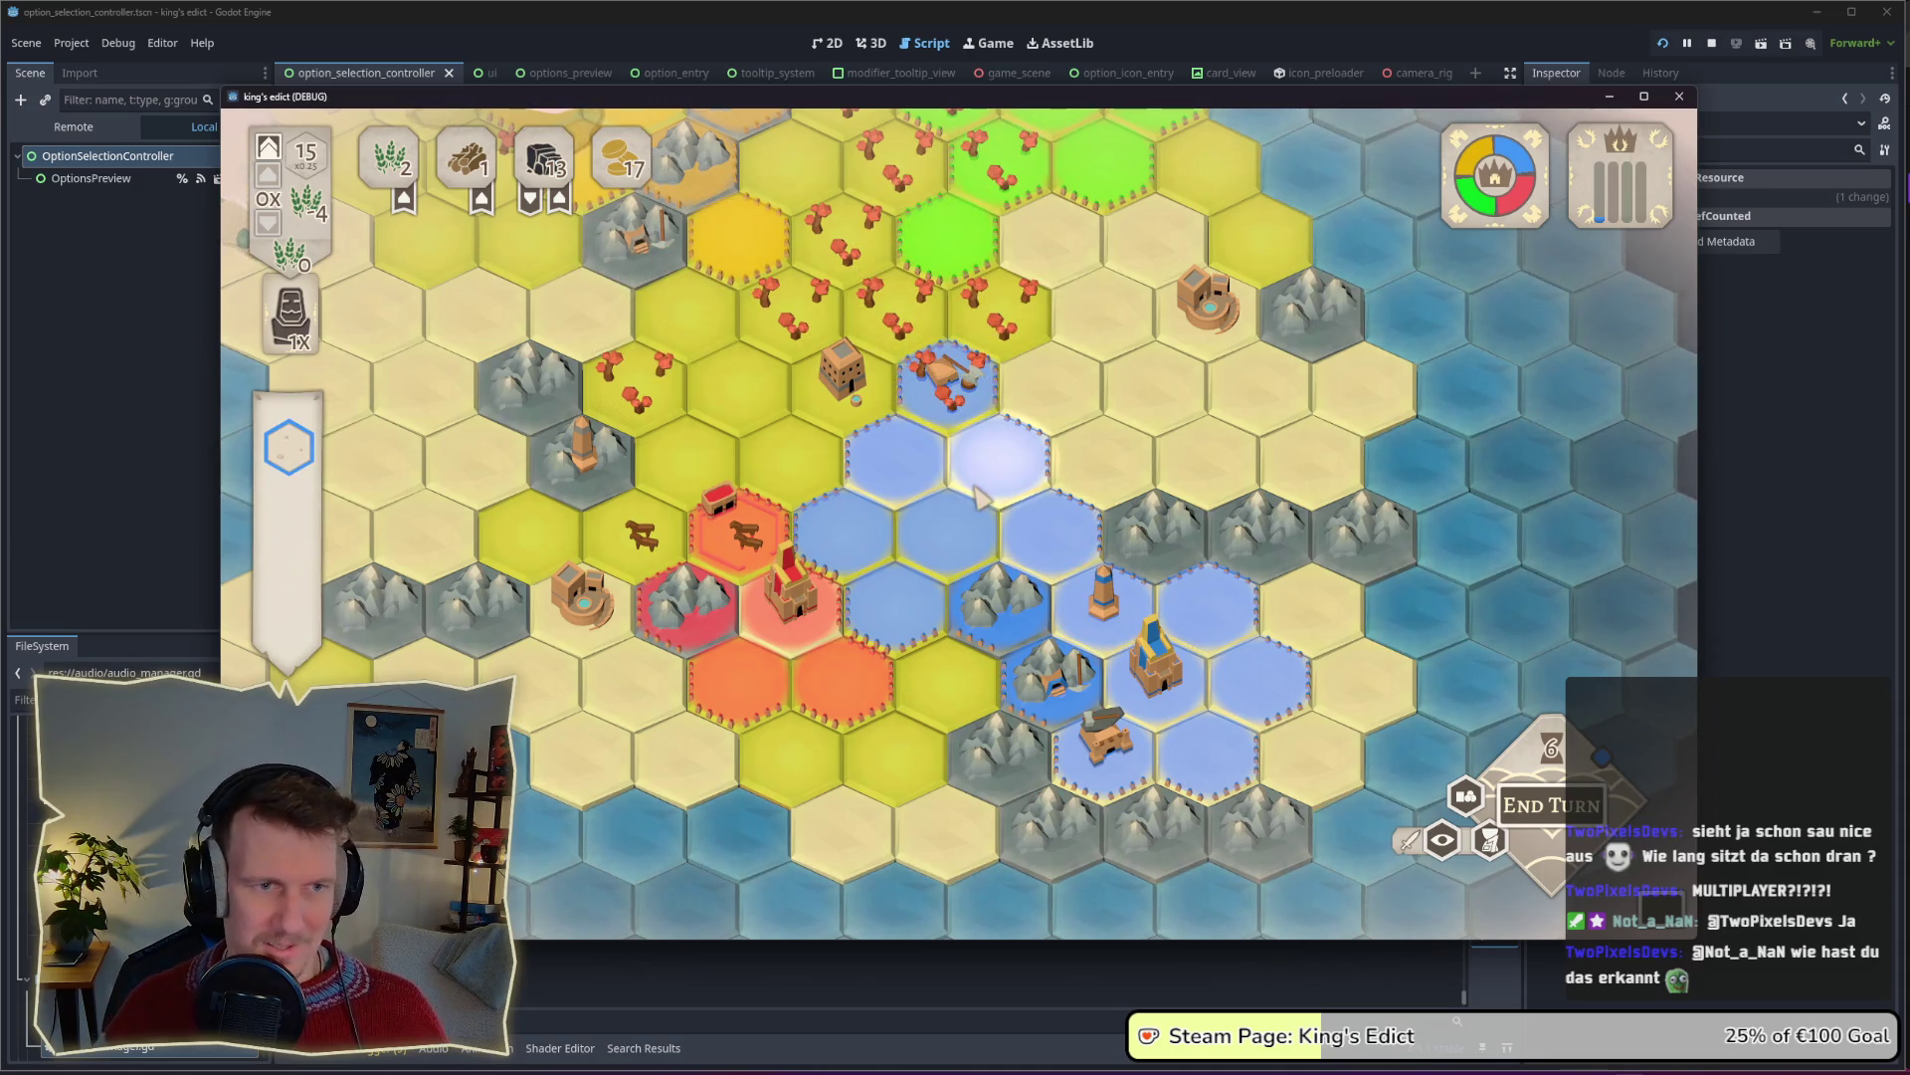
Place a new unit on the chosen hex and end the turn.
{"action": "left_click", "coordinate": [980, 495]}
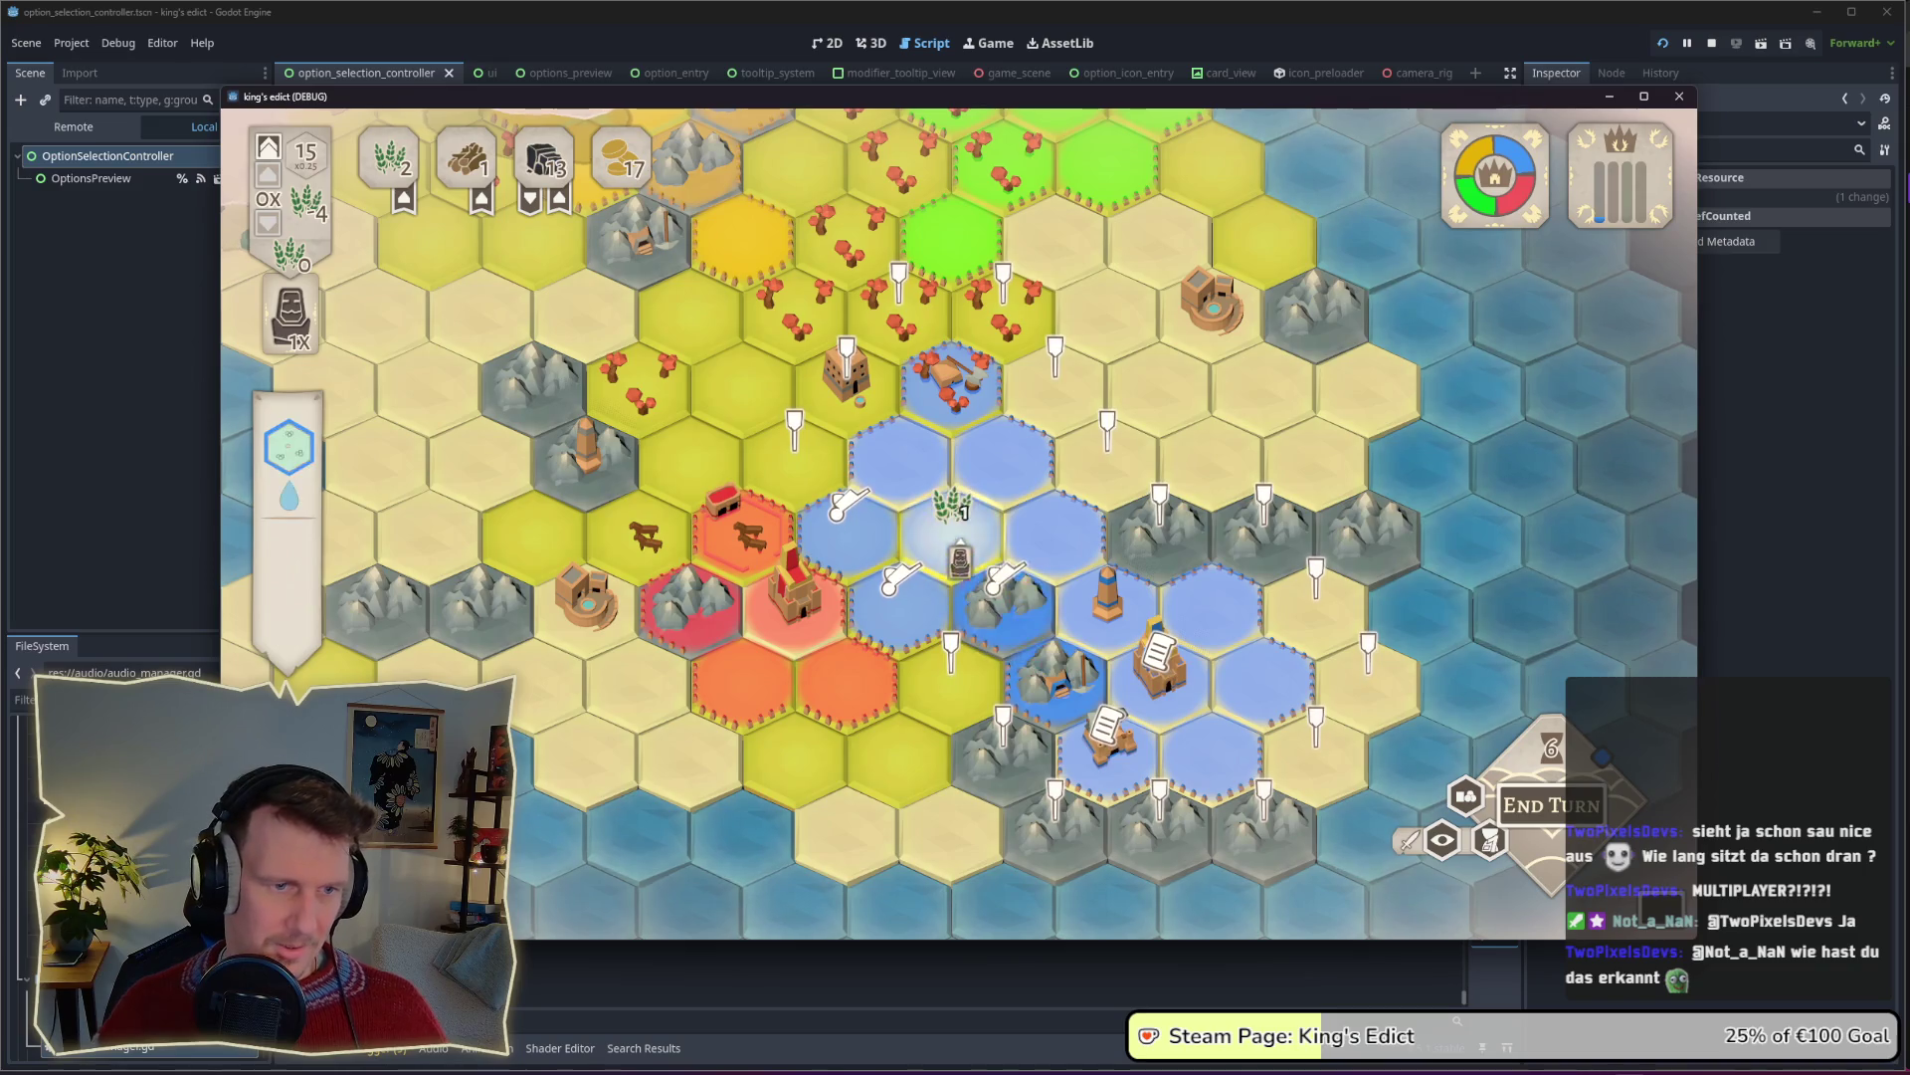
{"action": "left_click", "coordinate": [1015, 642]}
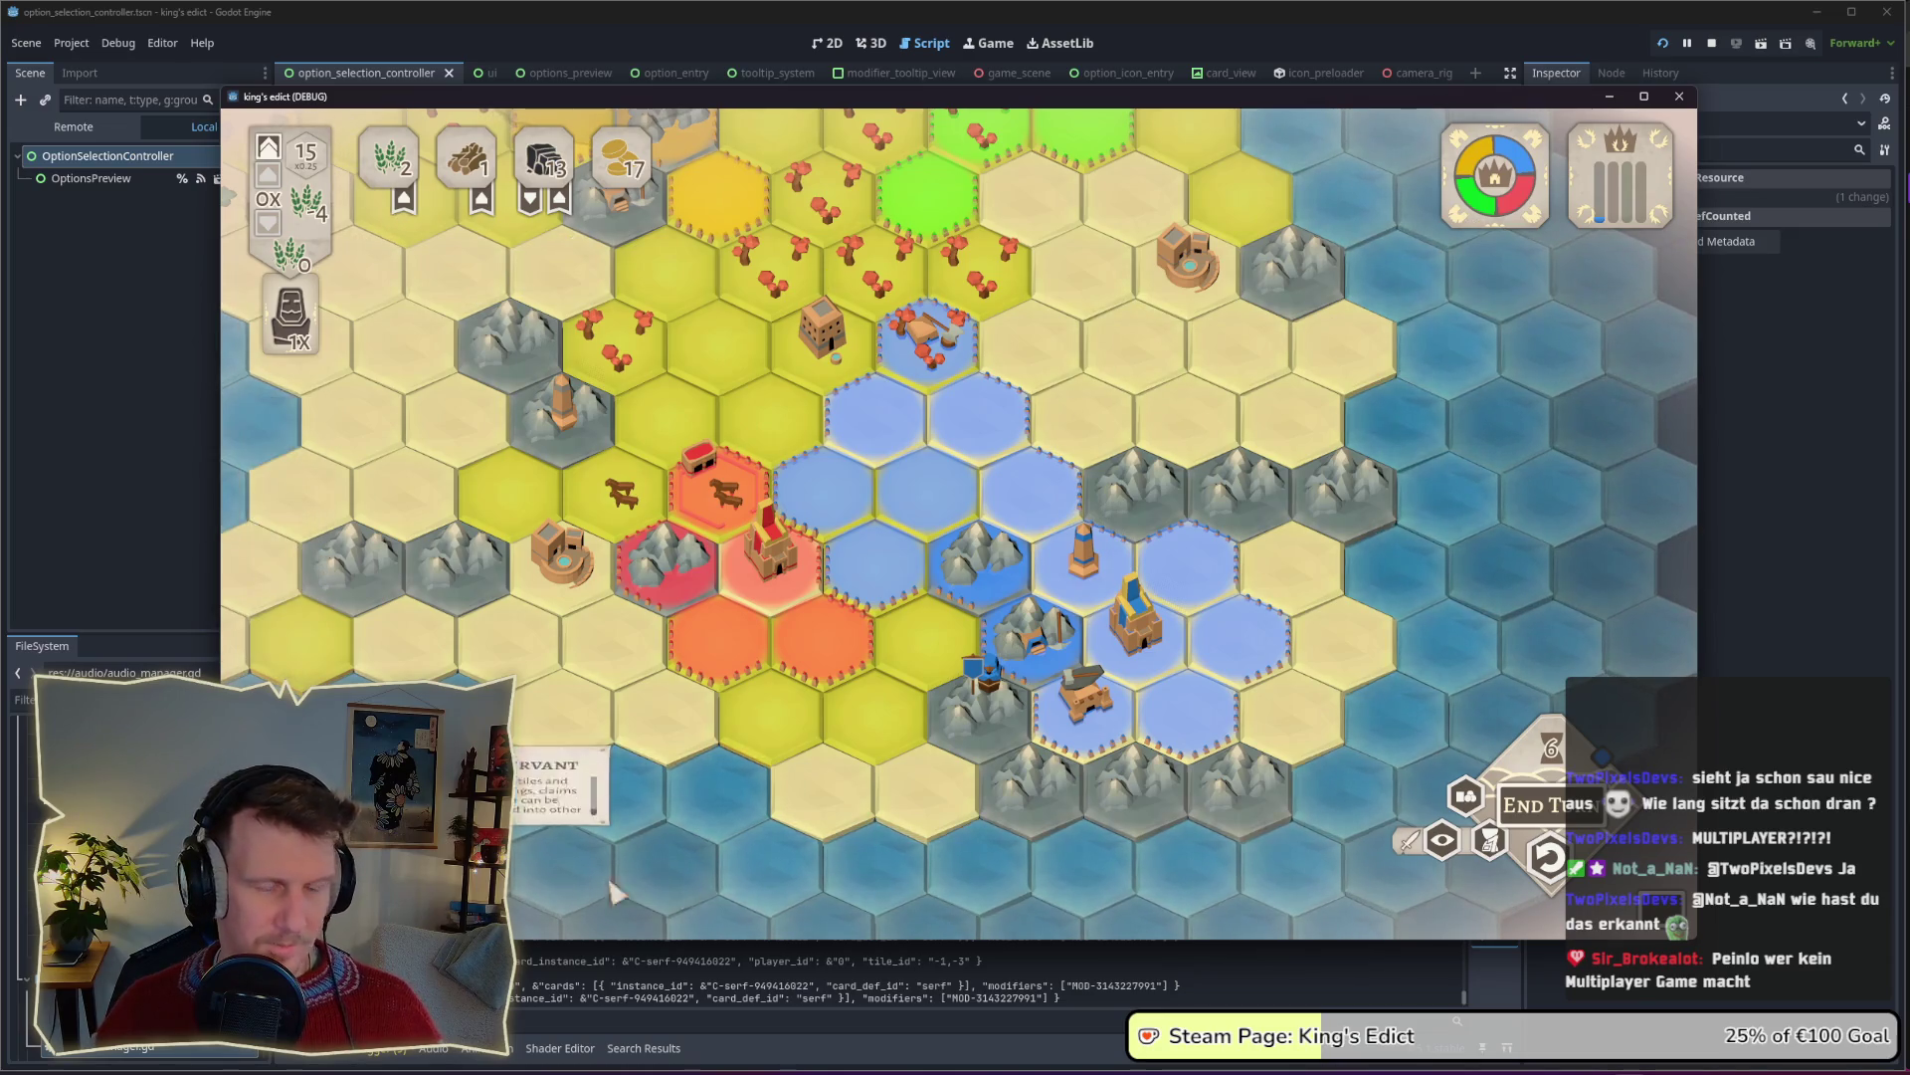
{"action": "left_click", "coordinate": [1548, 805]}
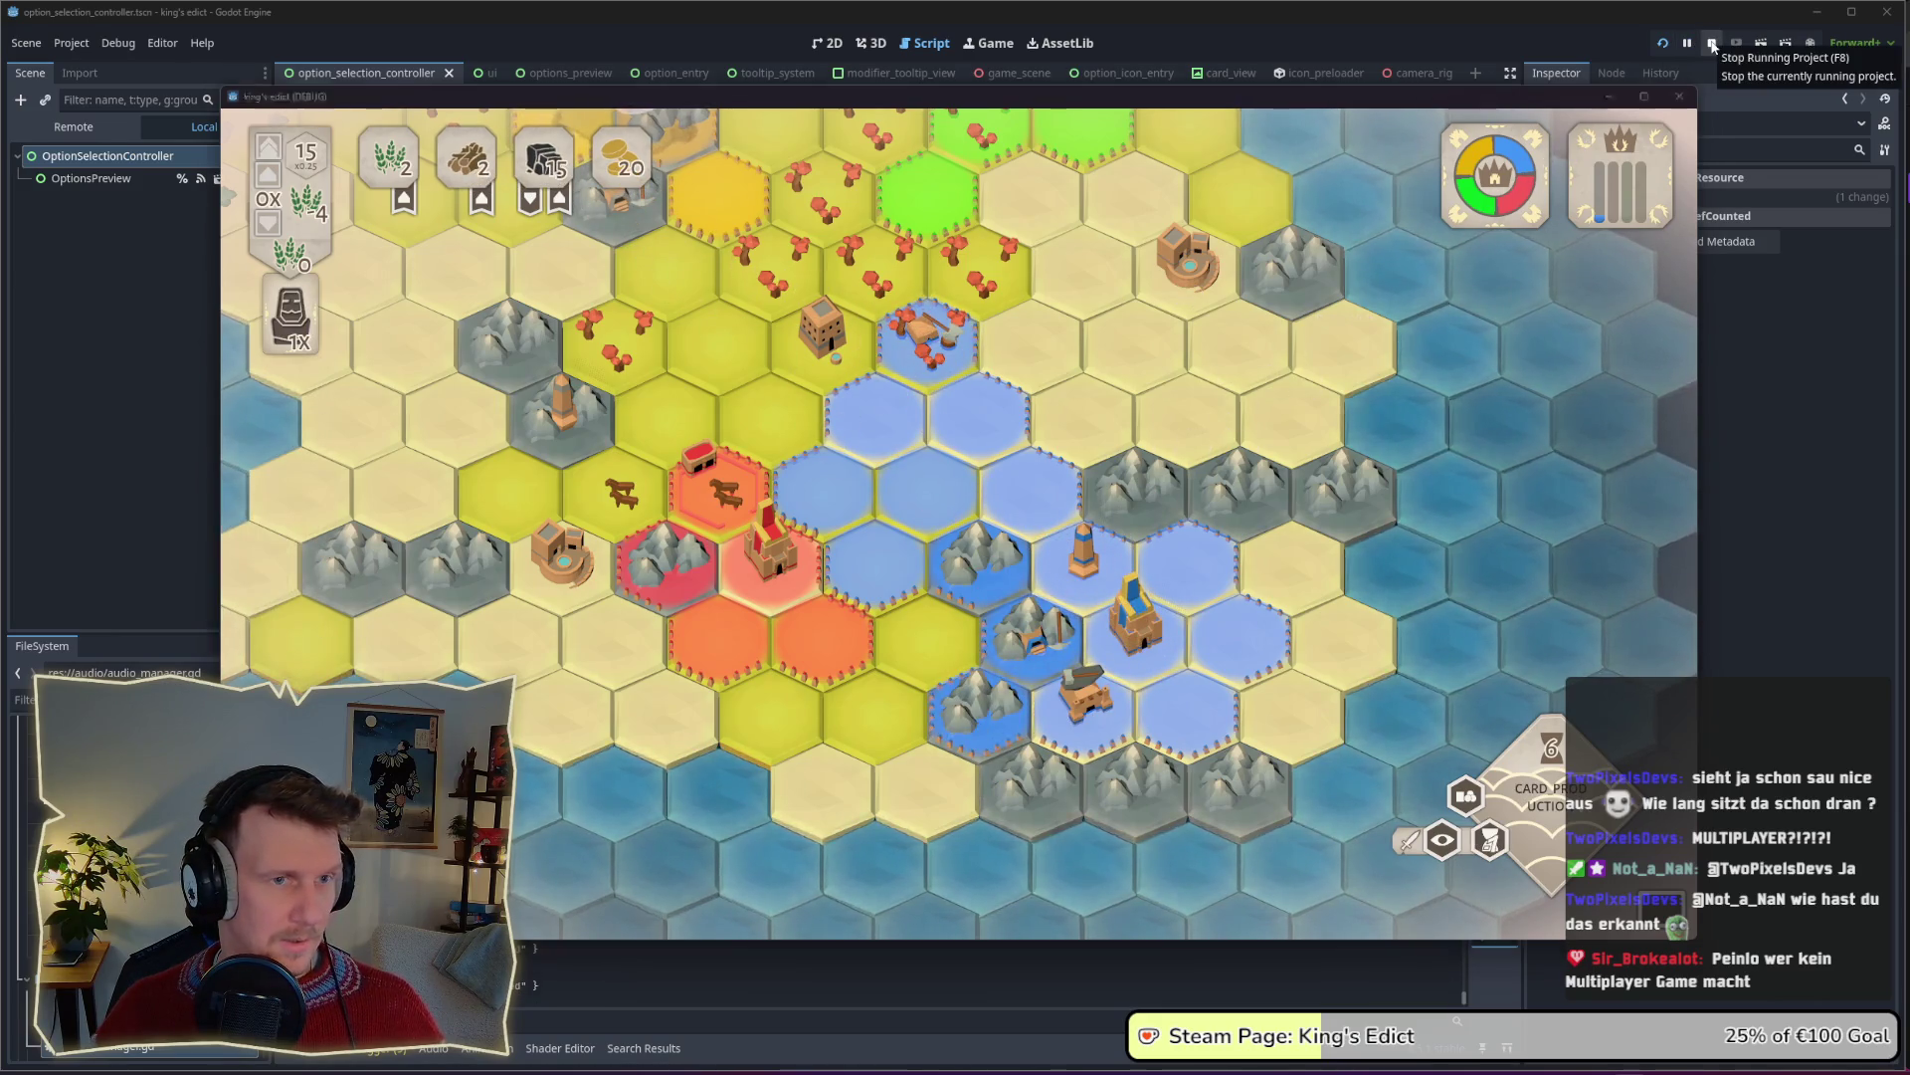
Stop the debug game and run the project again with two game instances.
{"action": "left_click", "coordinate": [1713, 46]}
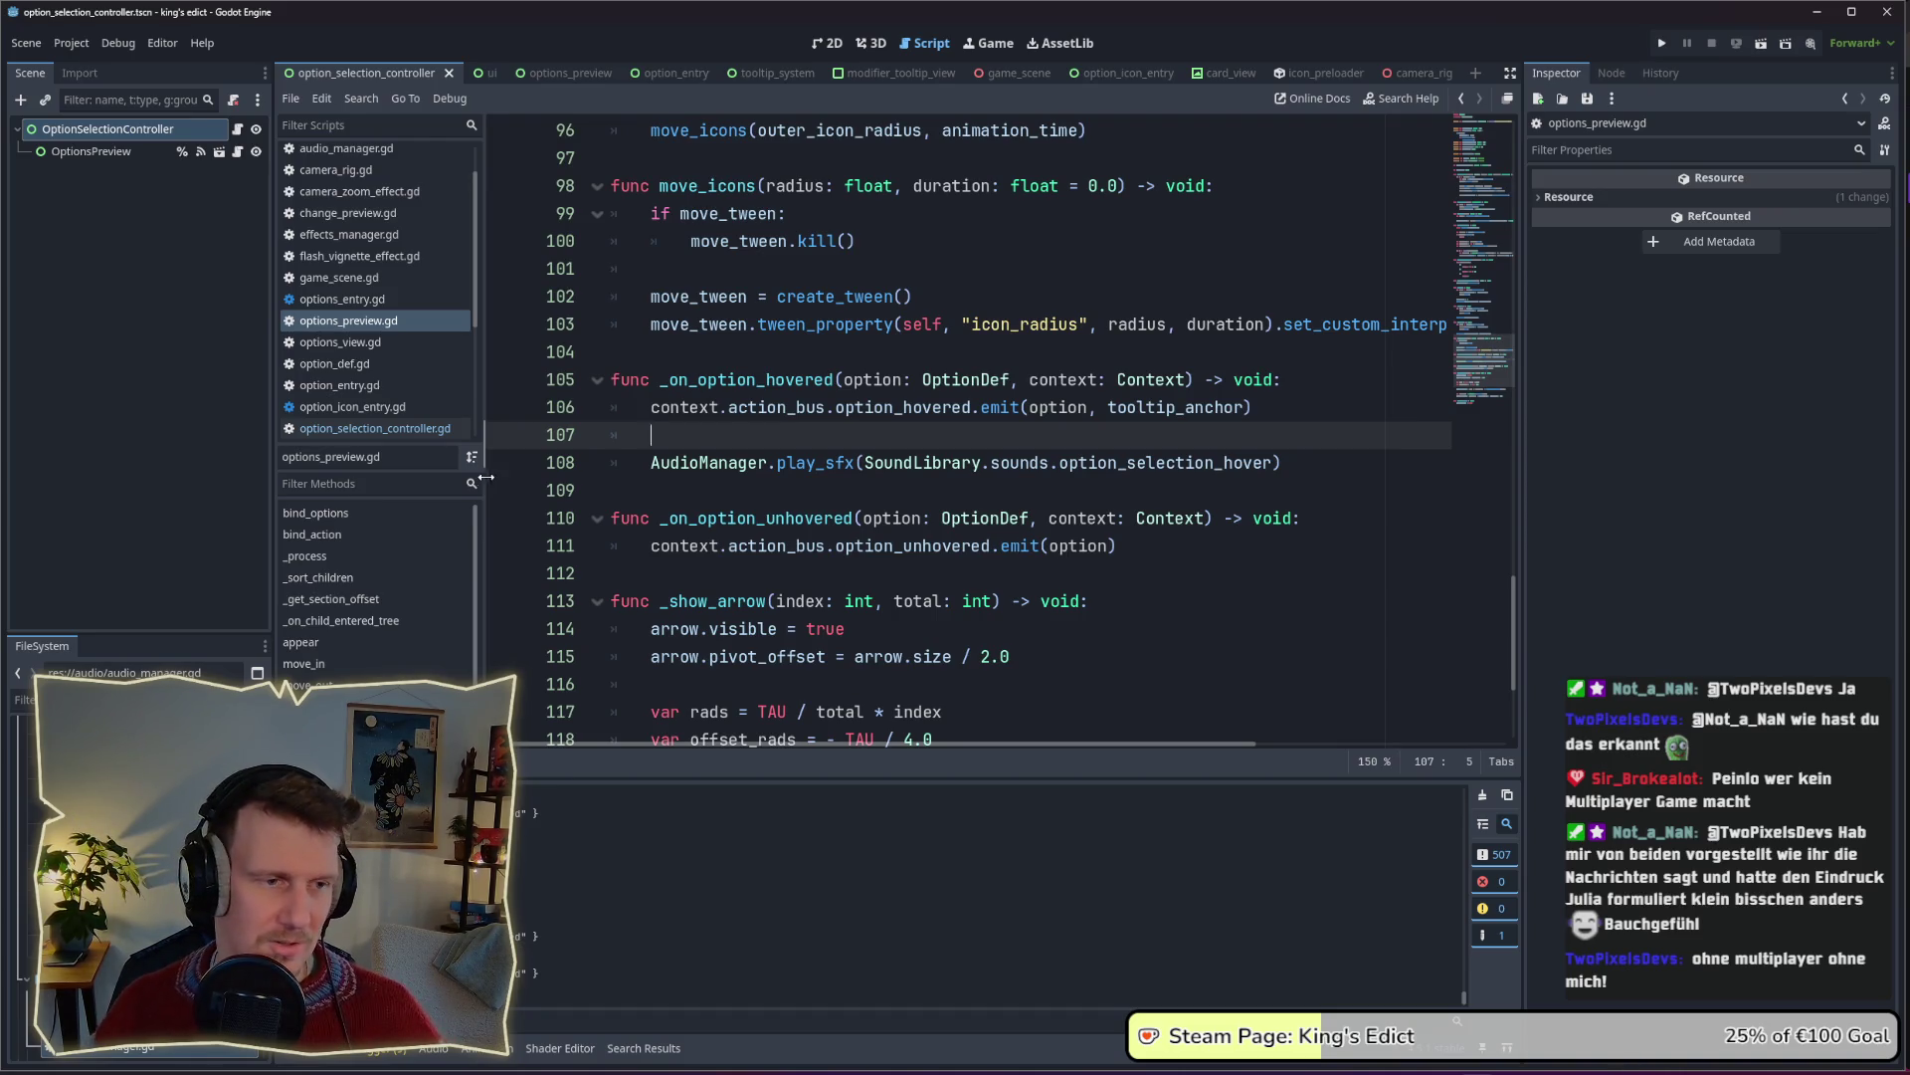
{"action": "left_click", "coordinate": [1662, 42]}
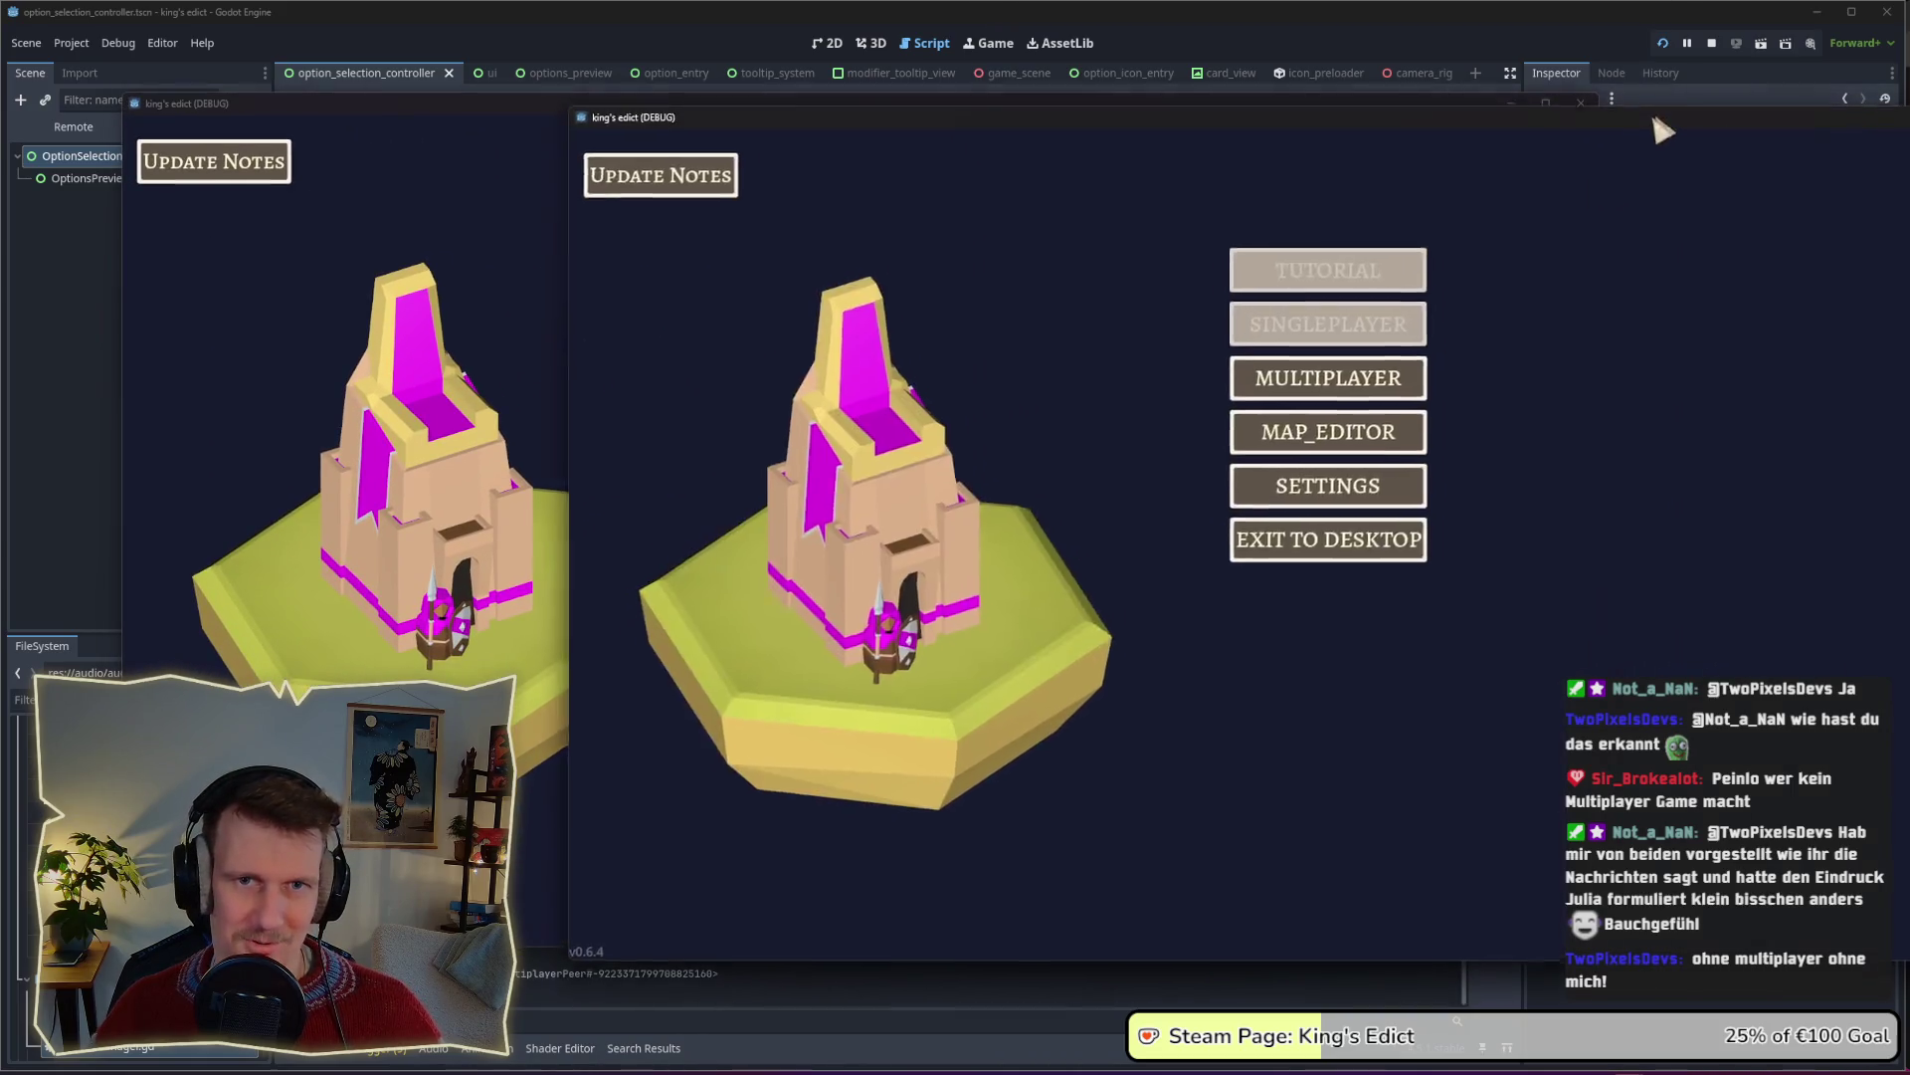
In the first window, create a multiplayer game on i_know_this_place.map.
{"action": "left_click", "coordinate": [1157, 119]}
{"action": "left_click", "coordinate": [881, 329]}
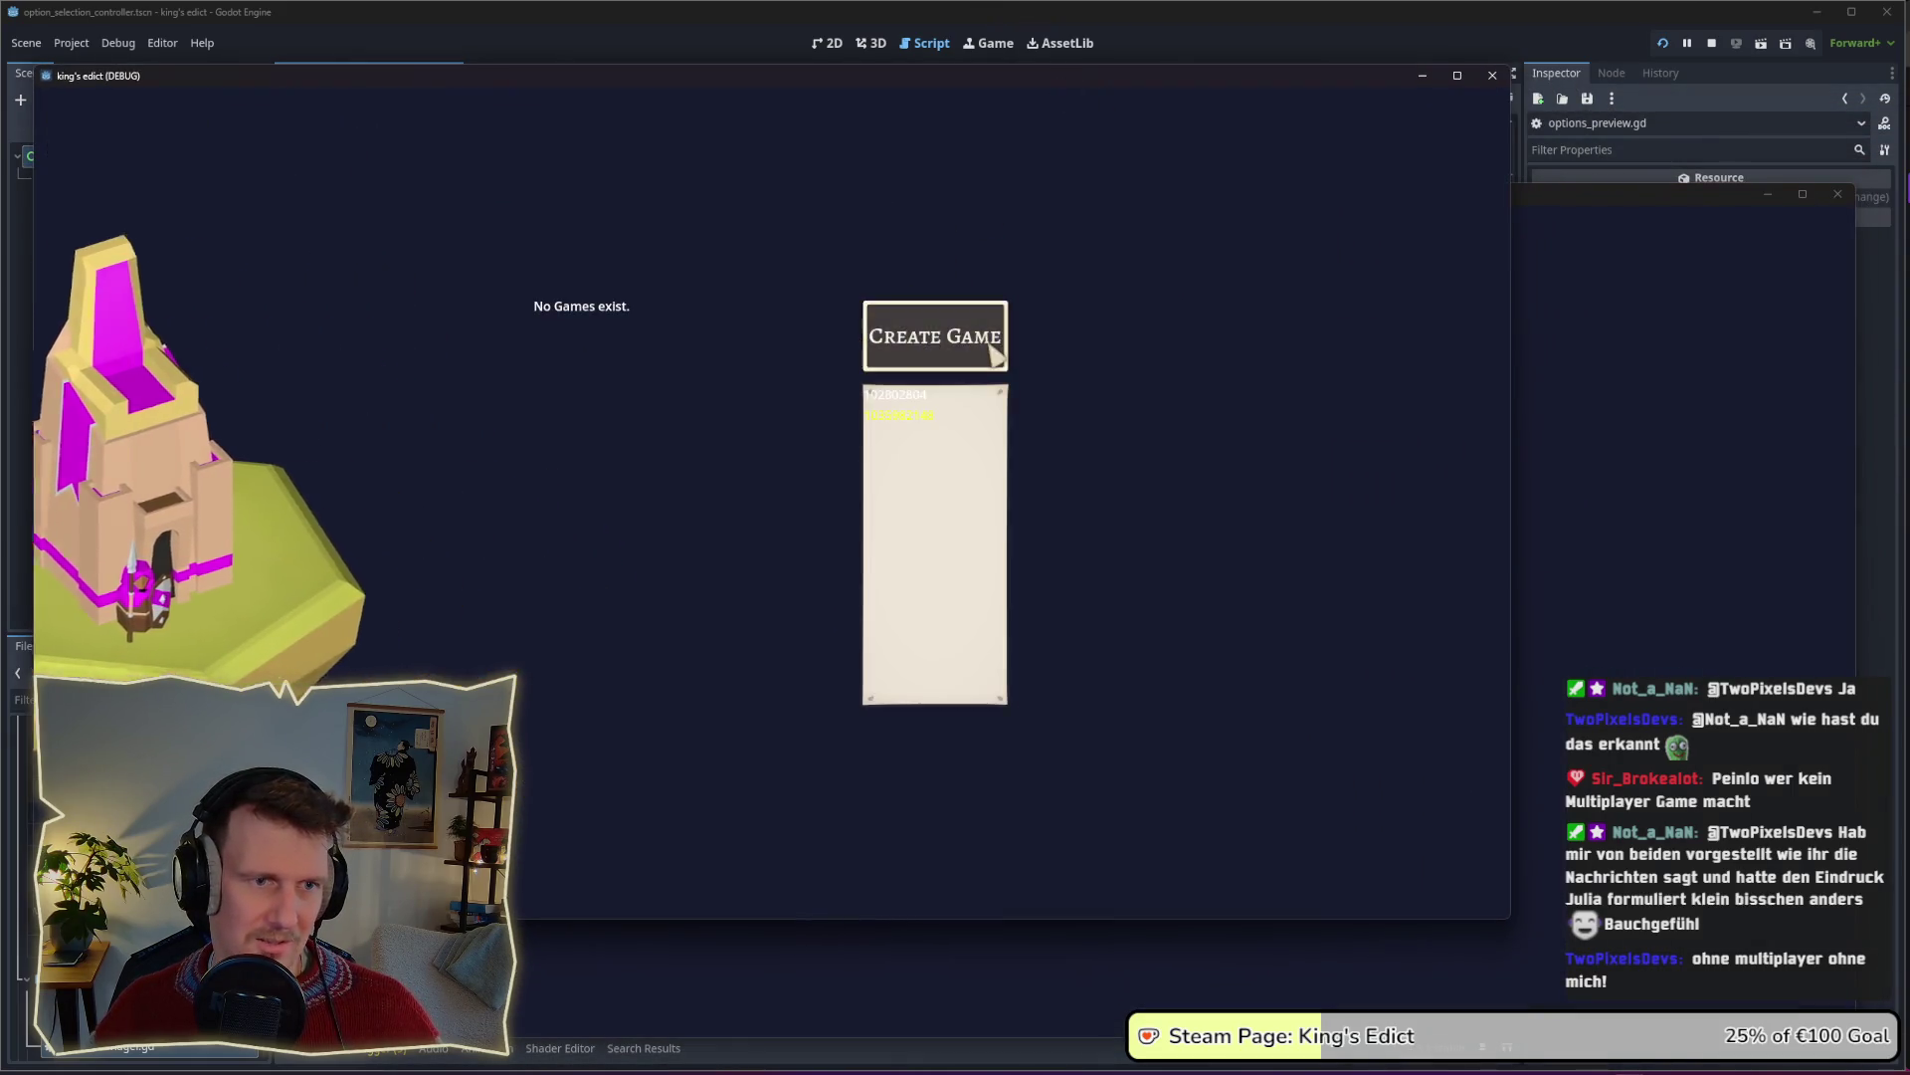
{"action": "left_click", "coordinate": [985, 338]}
{"action": "left_click", "coordinate": [963, 174]}
{"action": "left_click", "coordinate": [957, 275]}
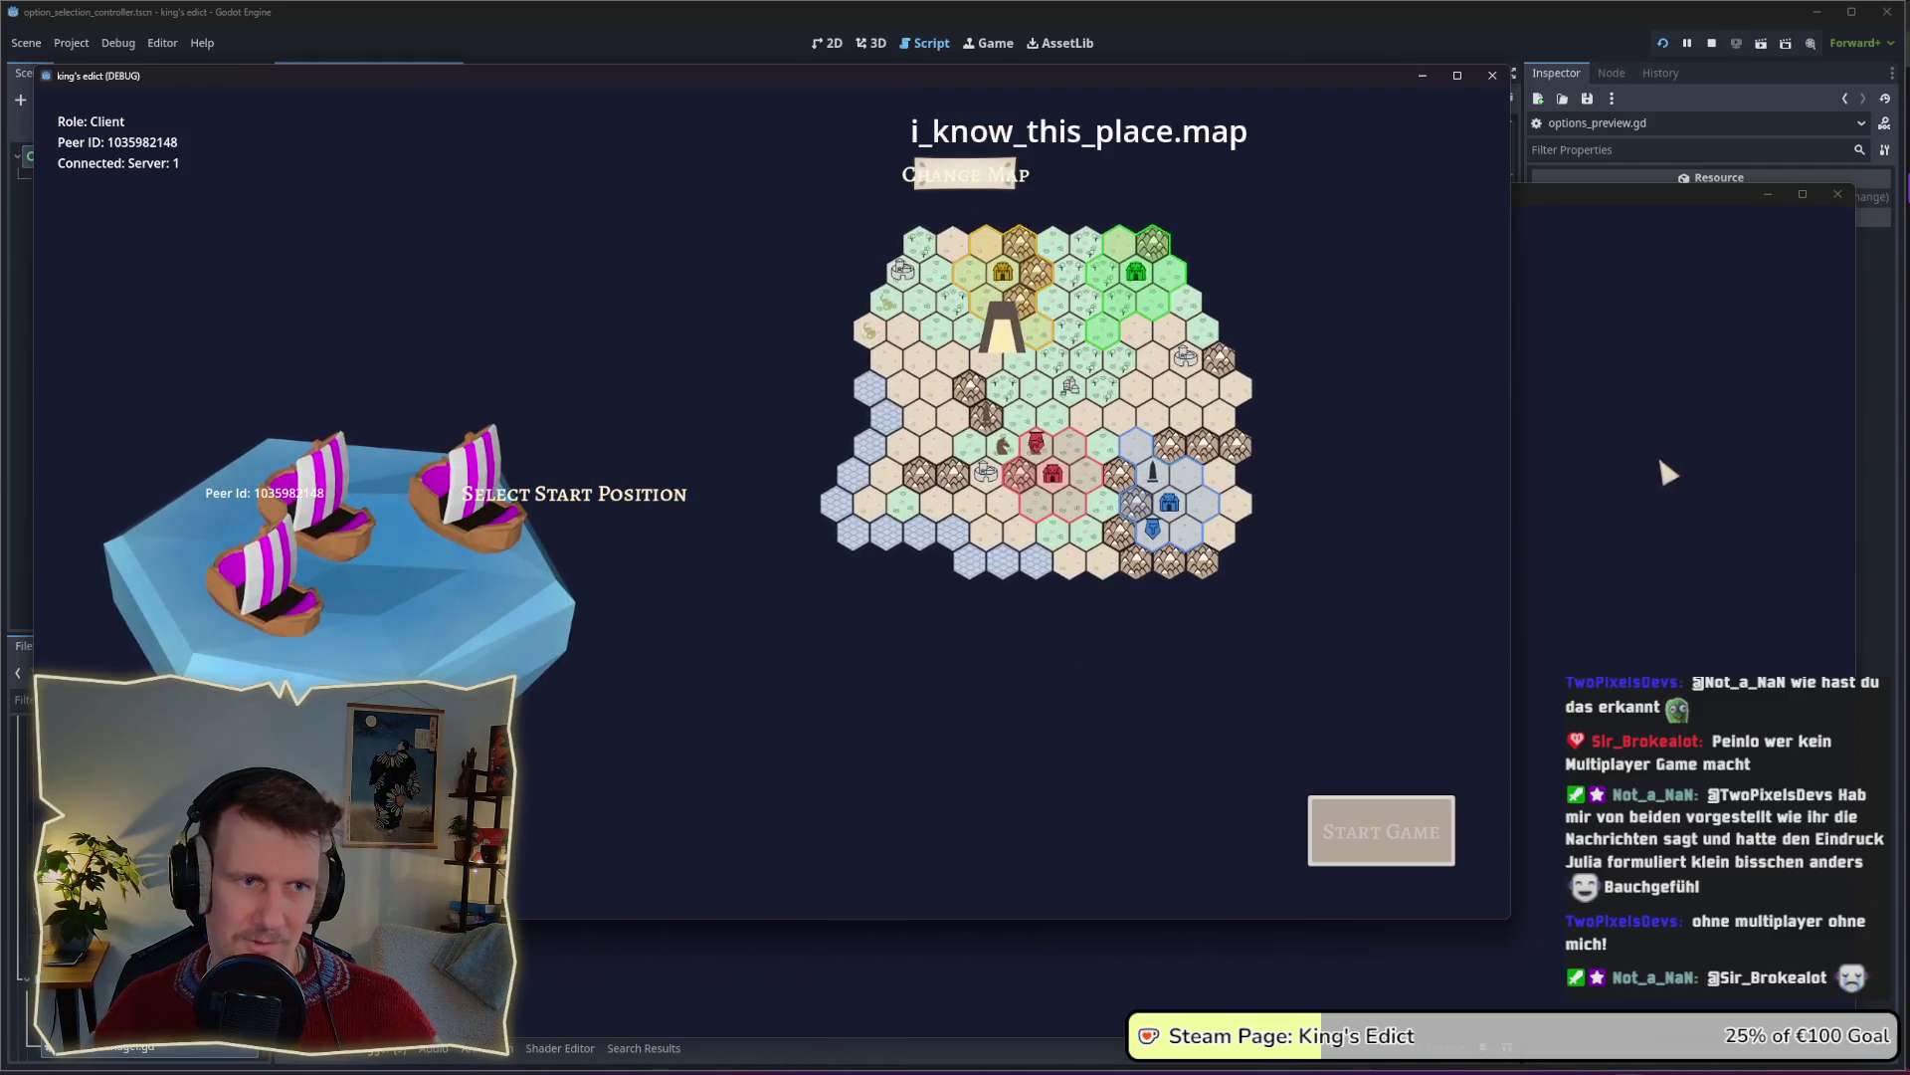
Join from the second window, set its start position to 1, and start the game.
{"action": "left_click", "coordinate": [1669, 530]}
{"action": "left_click", "coordinate": [1139, 453]}
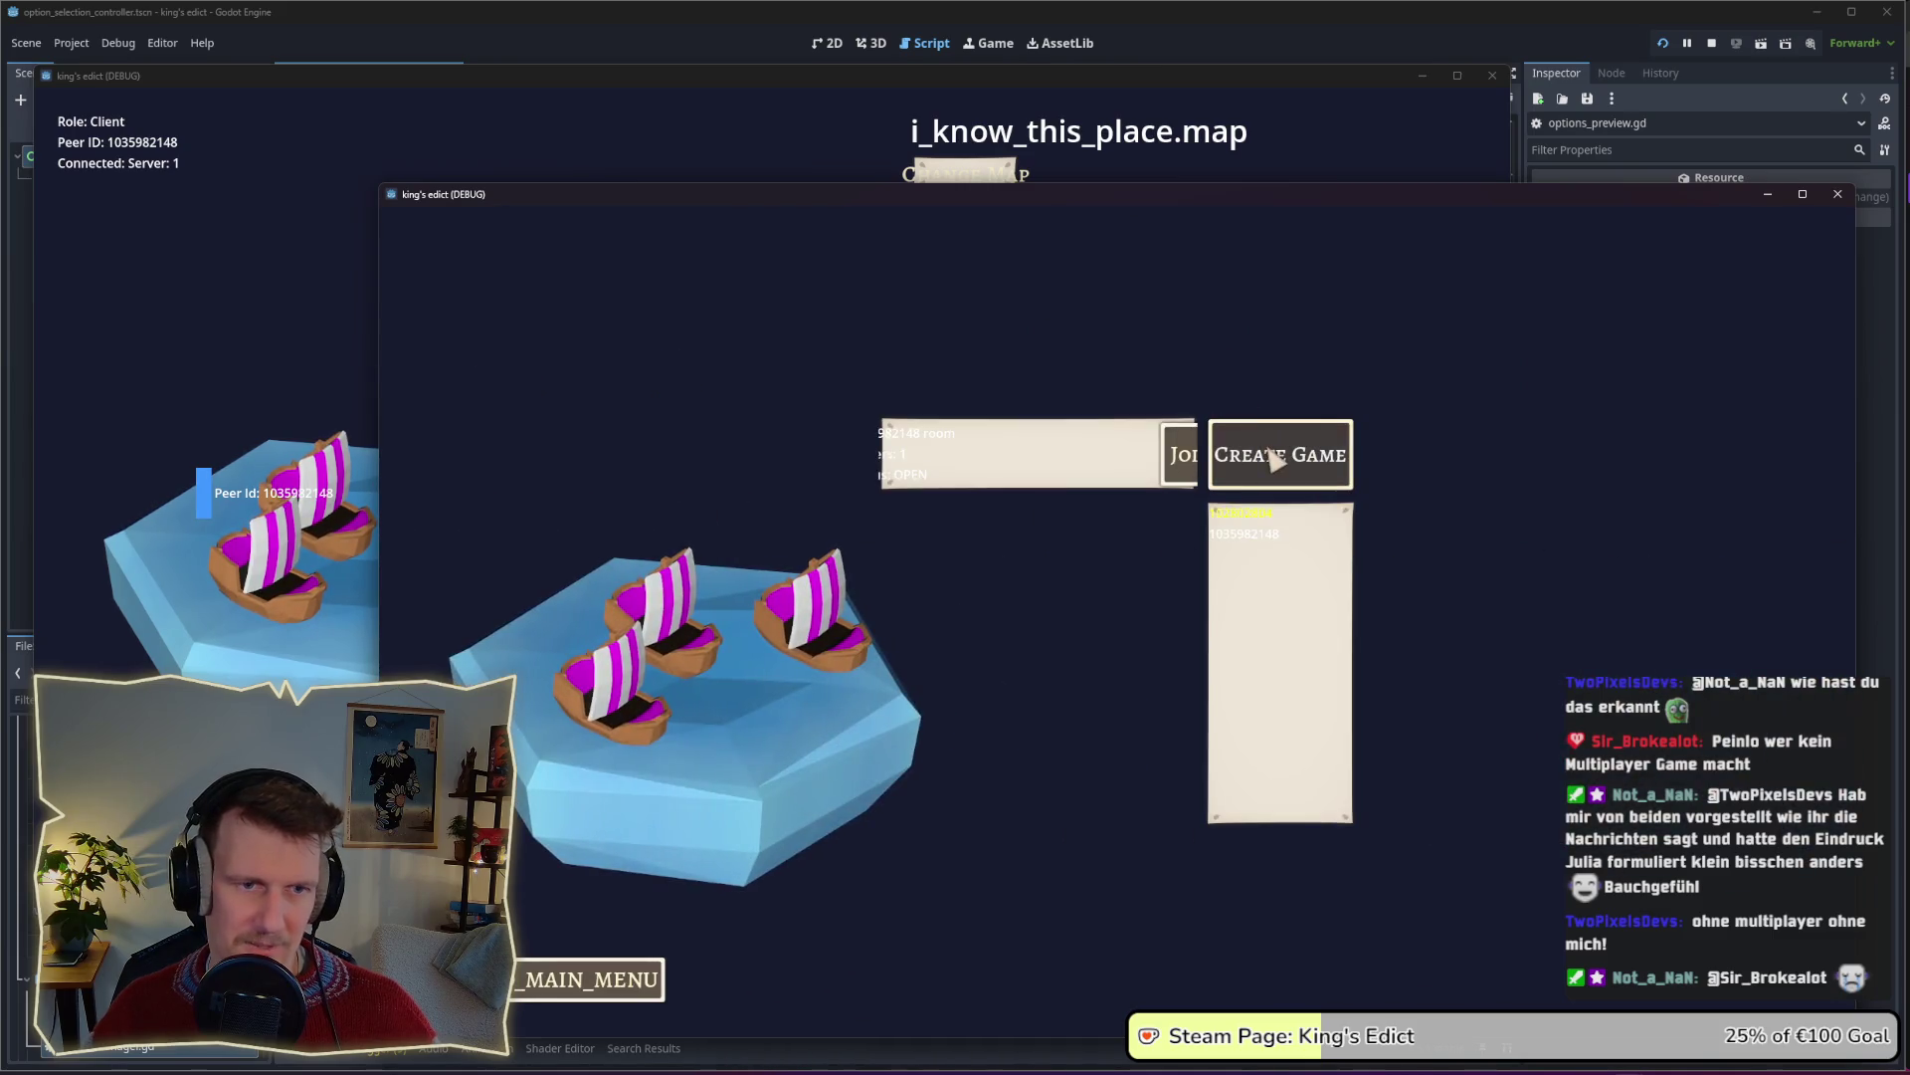
{"action": "left_click", "coordinate": [1181, 458]}
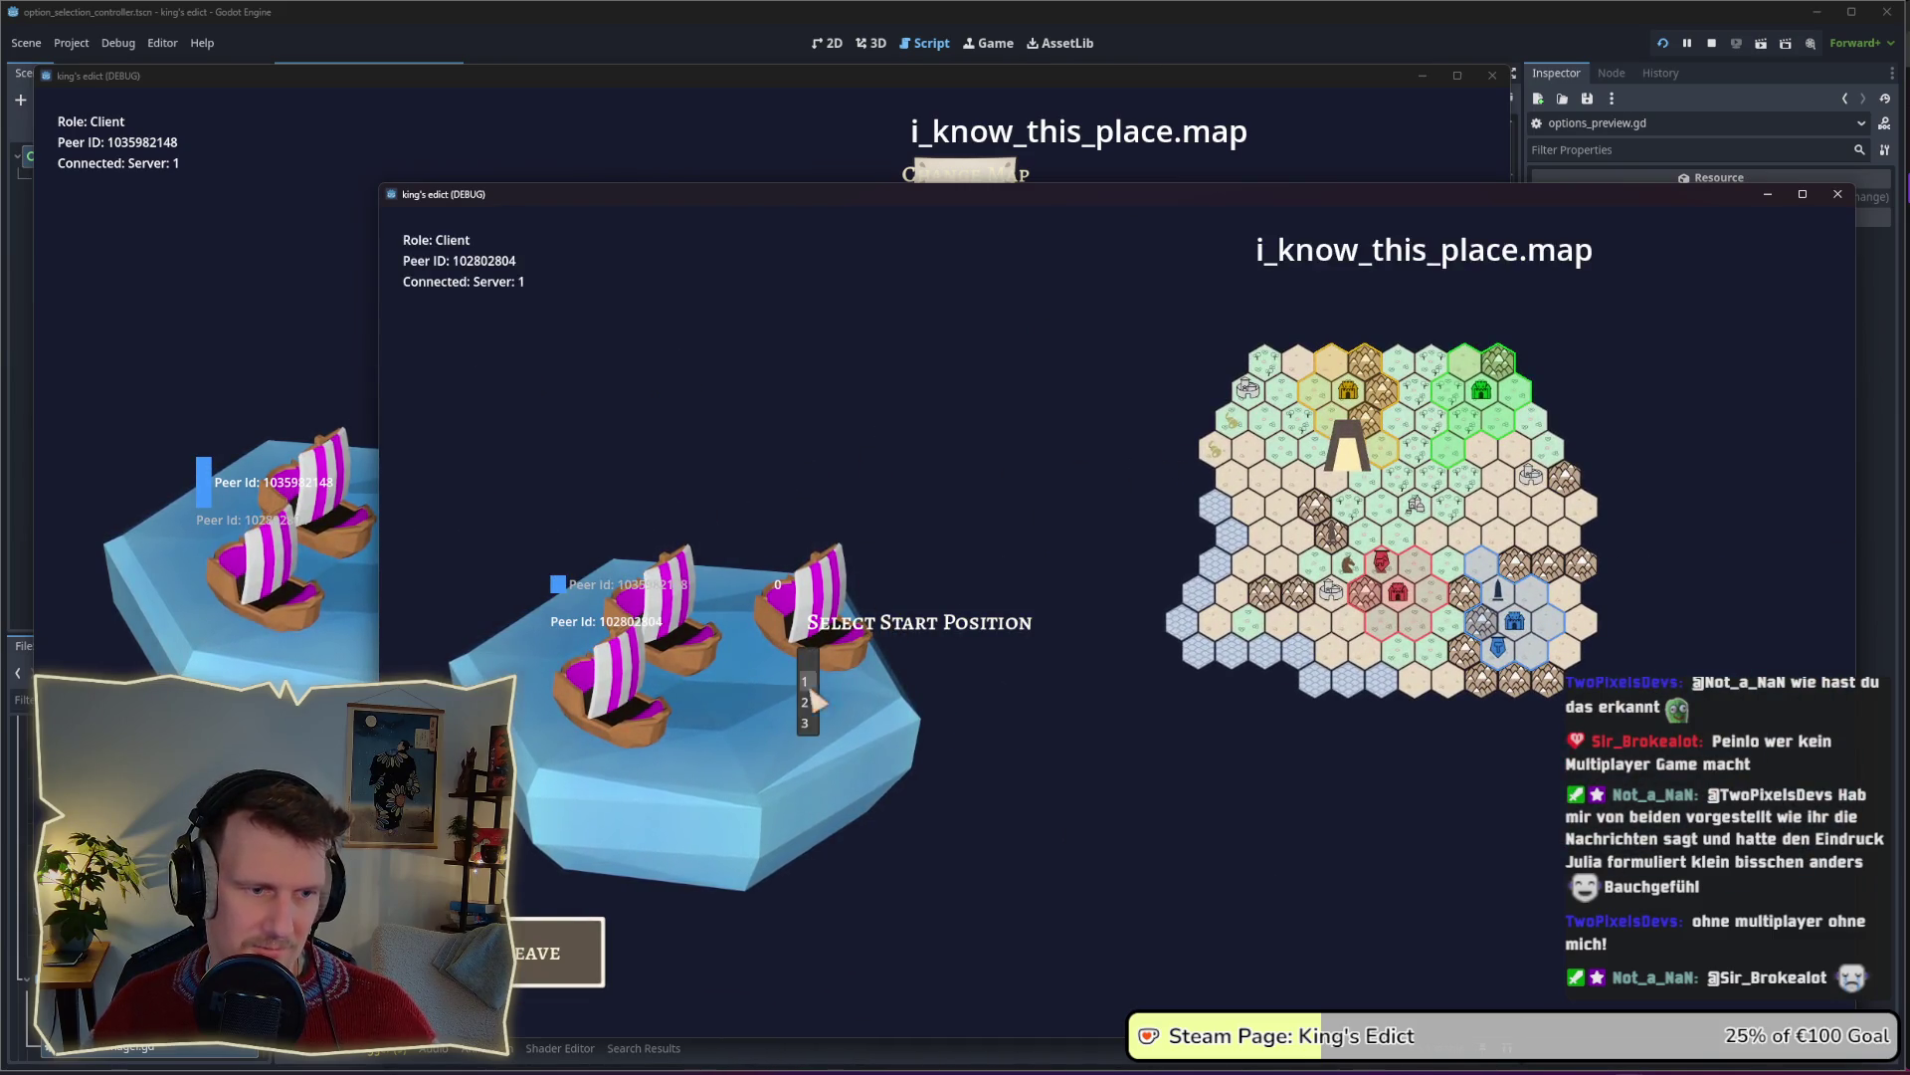
{"action": "left_click", "coordinate": [808, 701]}
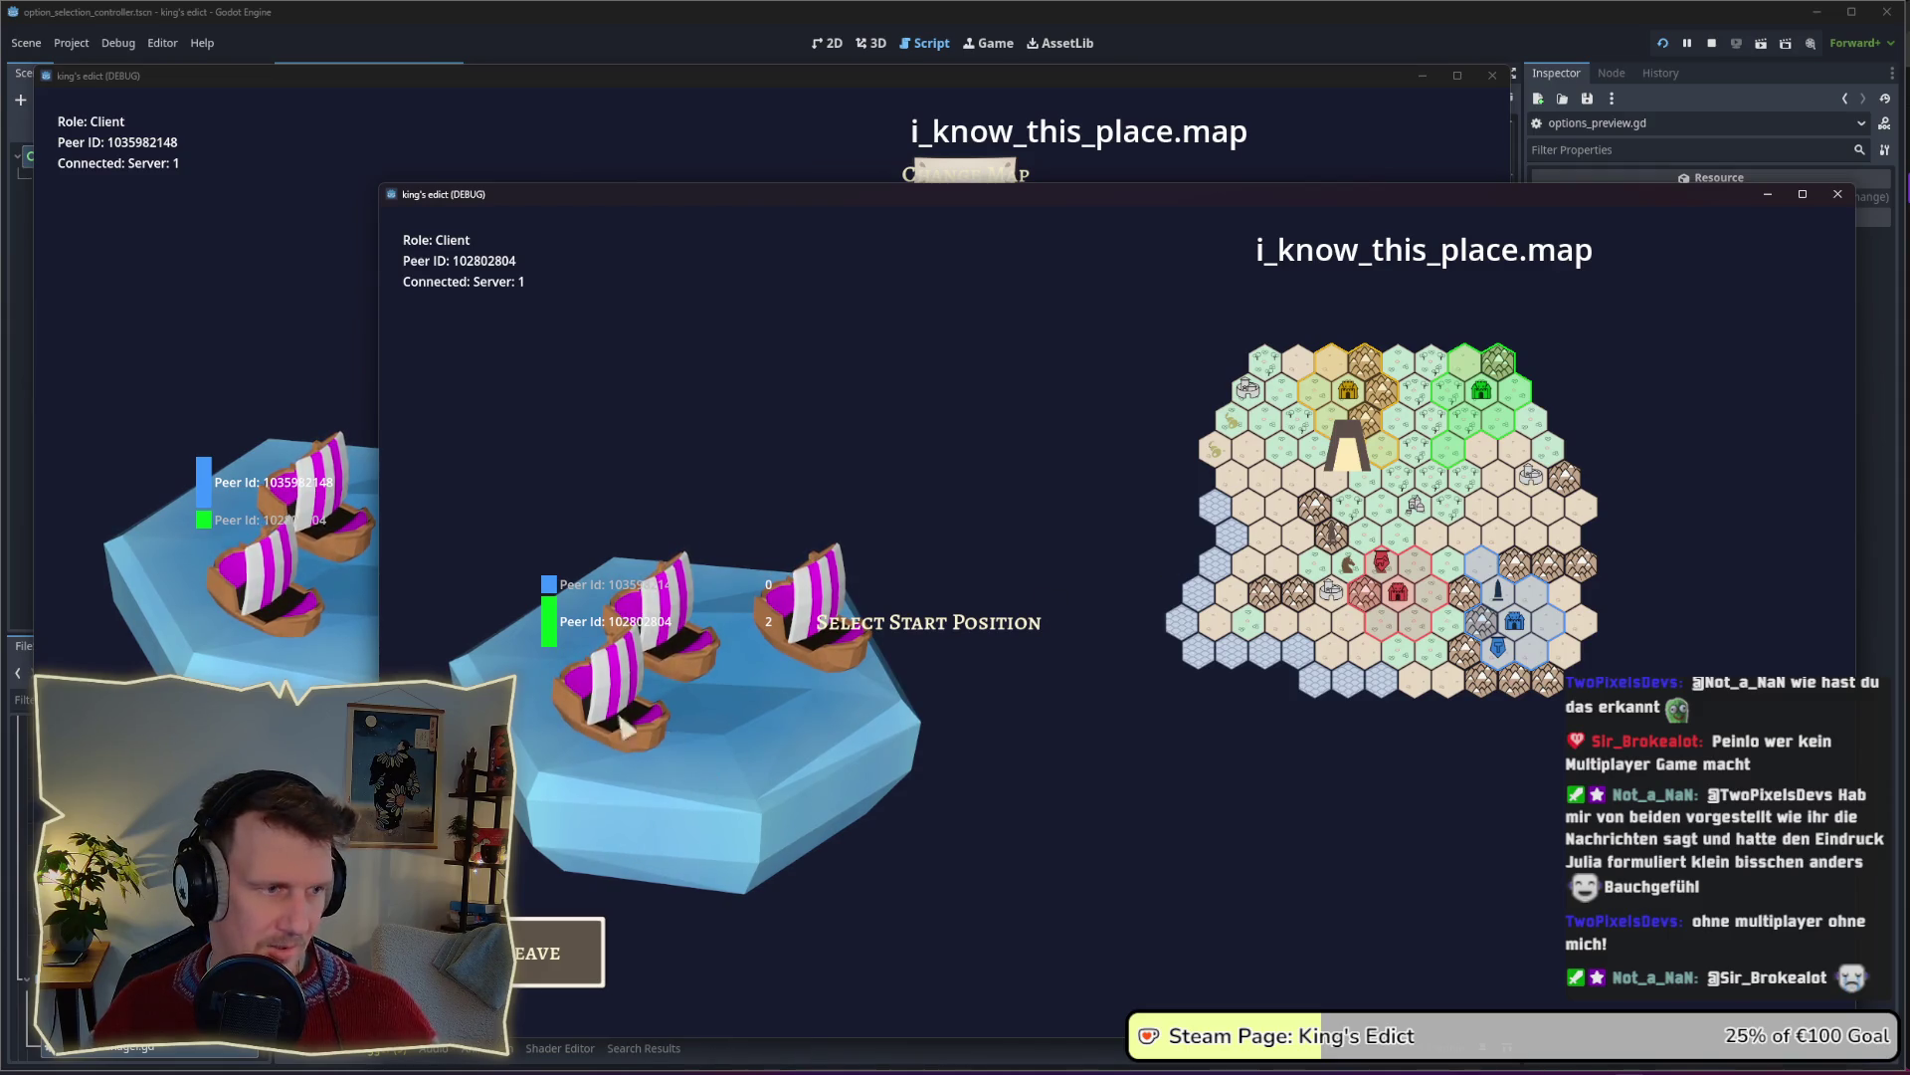
{"action": "left_click", "coordinate": [816, 701]}
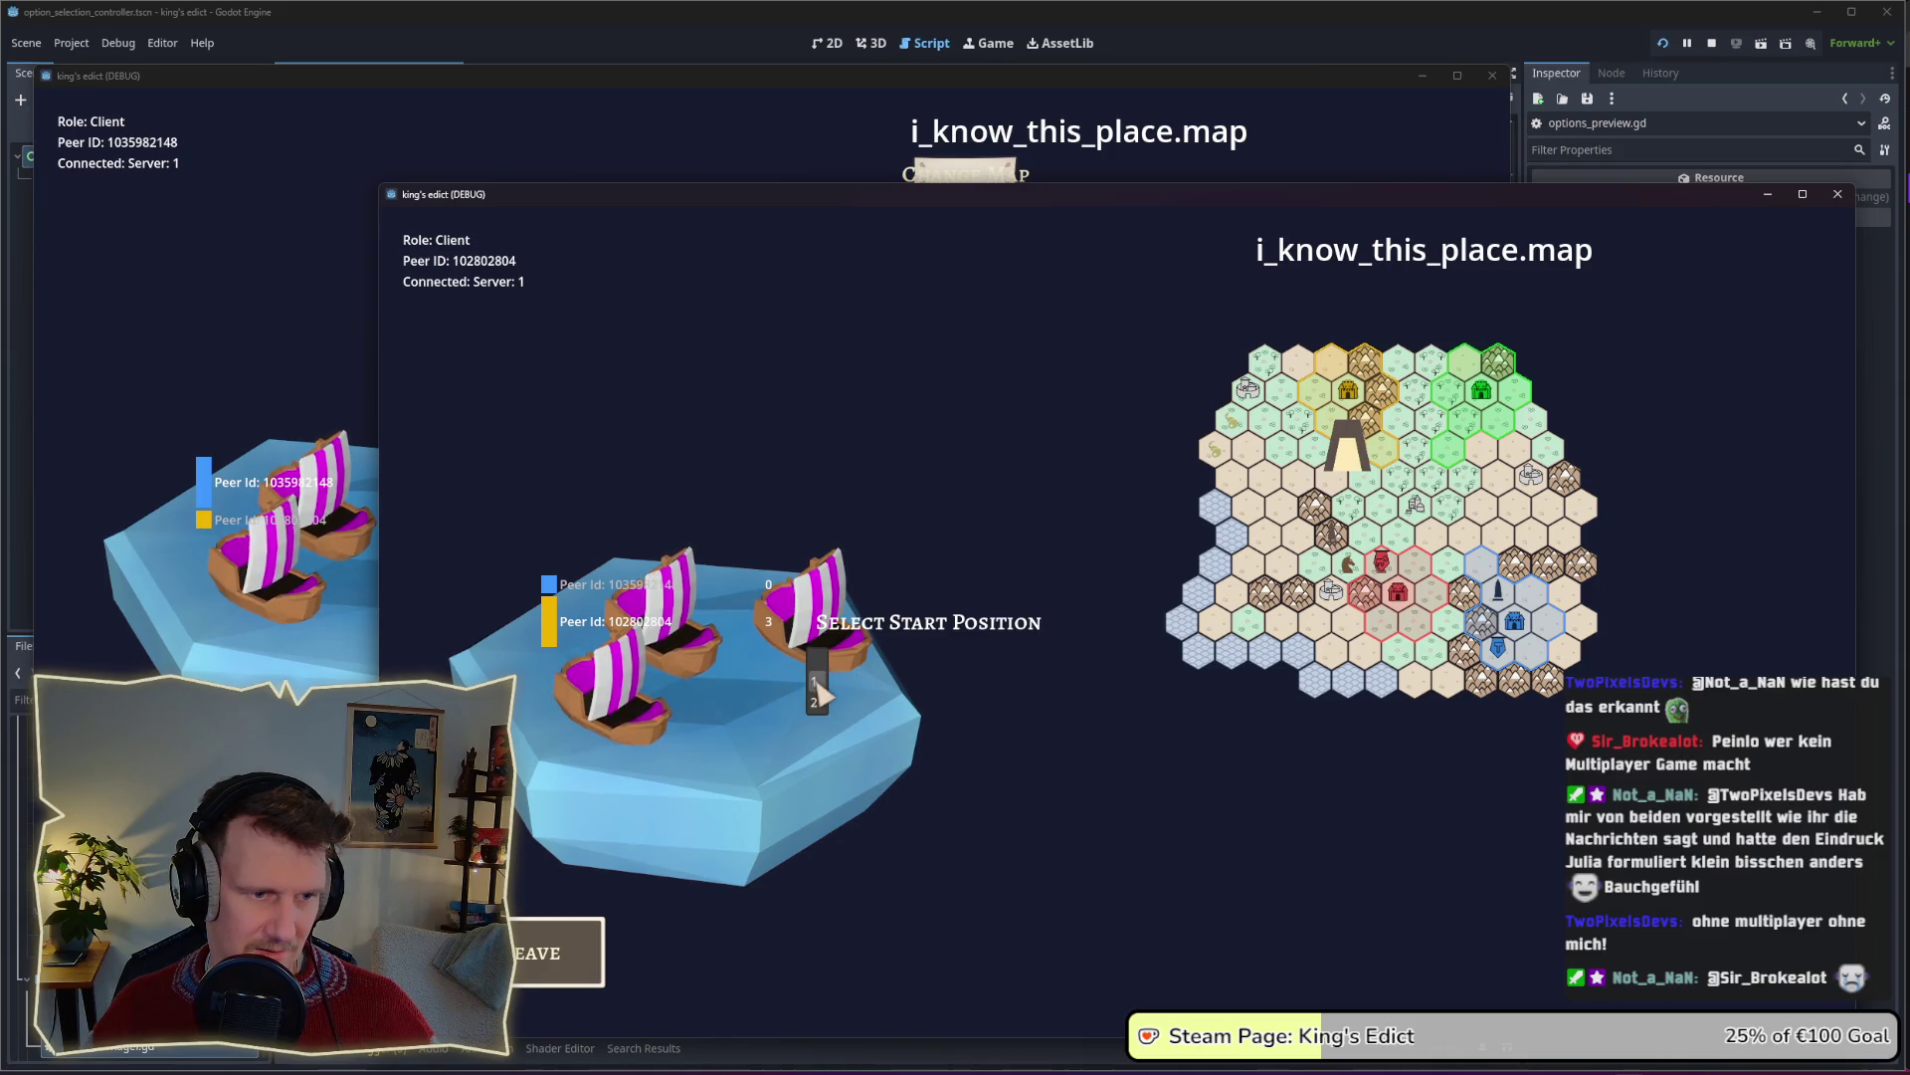
{"action": "left_click", "coordinate": [818, 683]}
{"action": "key", "text": "alt+Tab"}
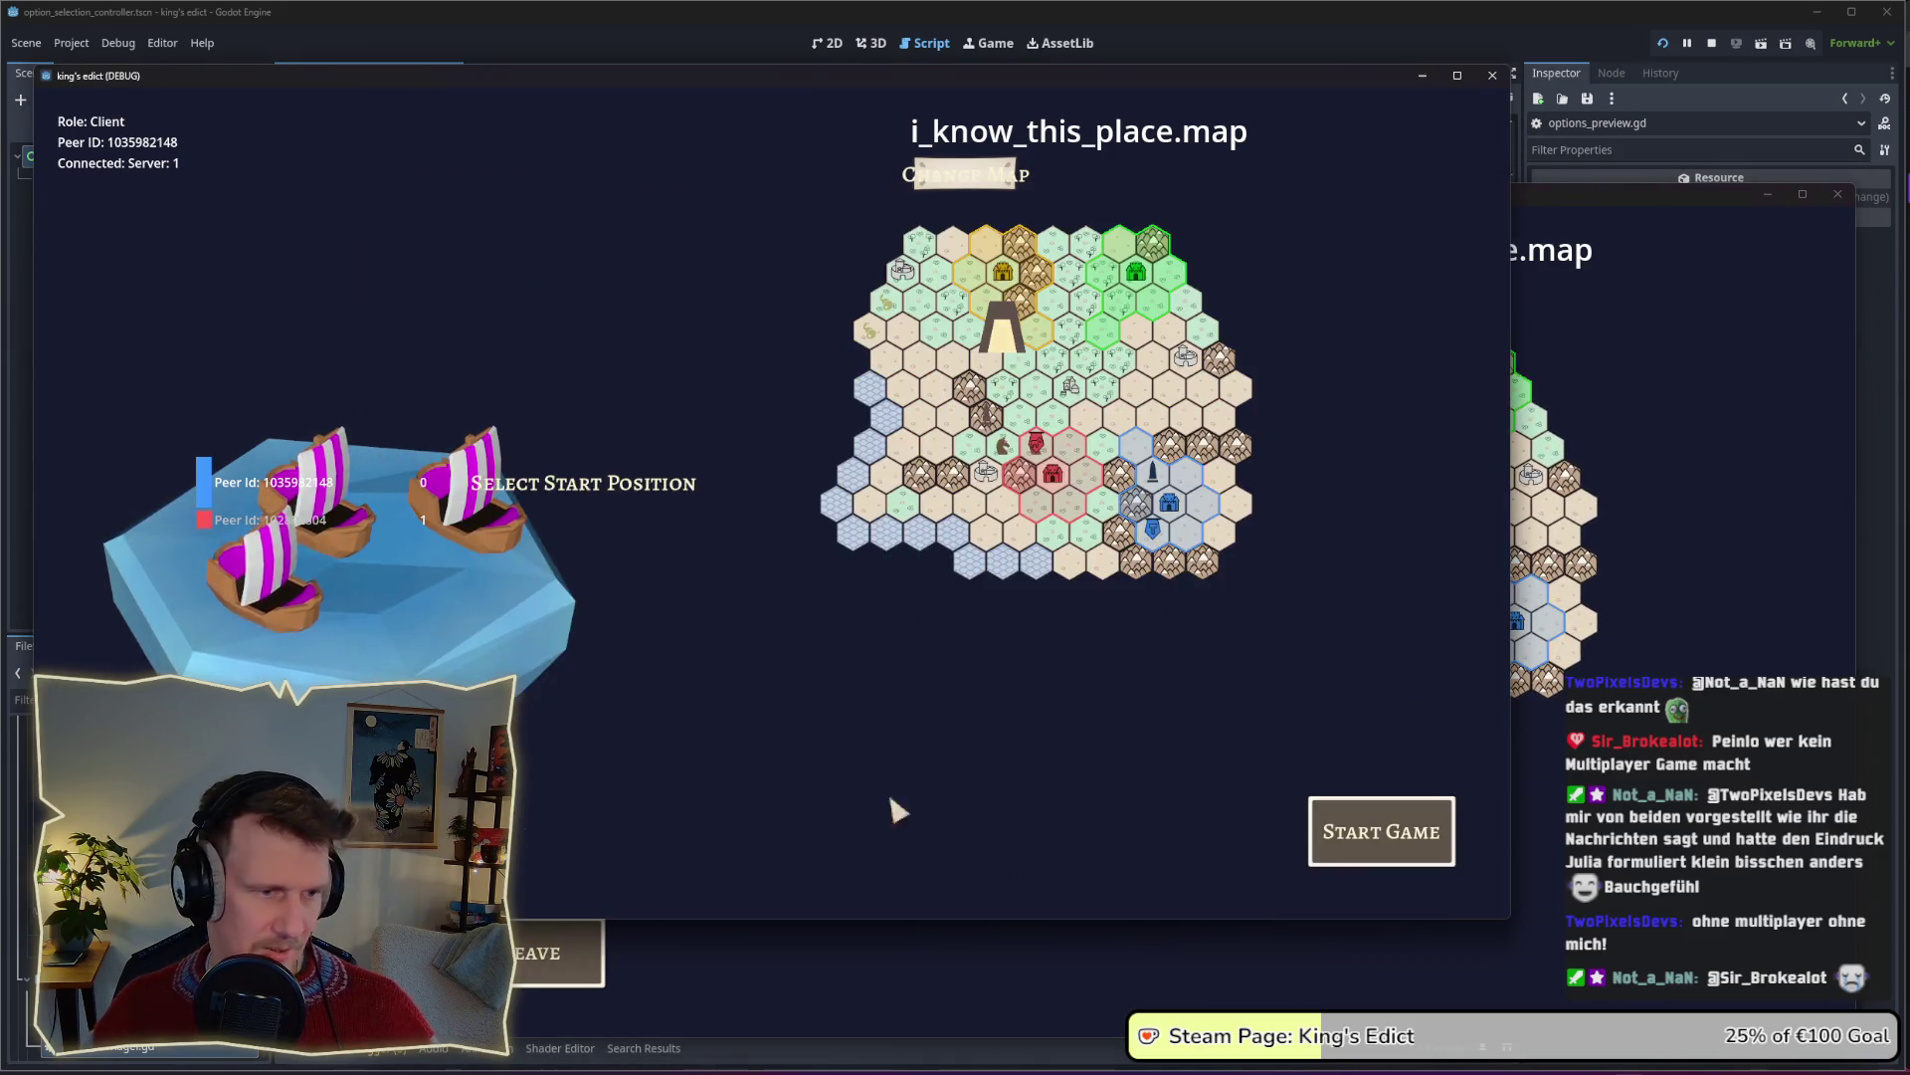
{"action": "left_click", "coordinate": [1308, 830]}
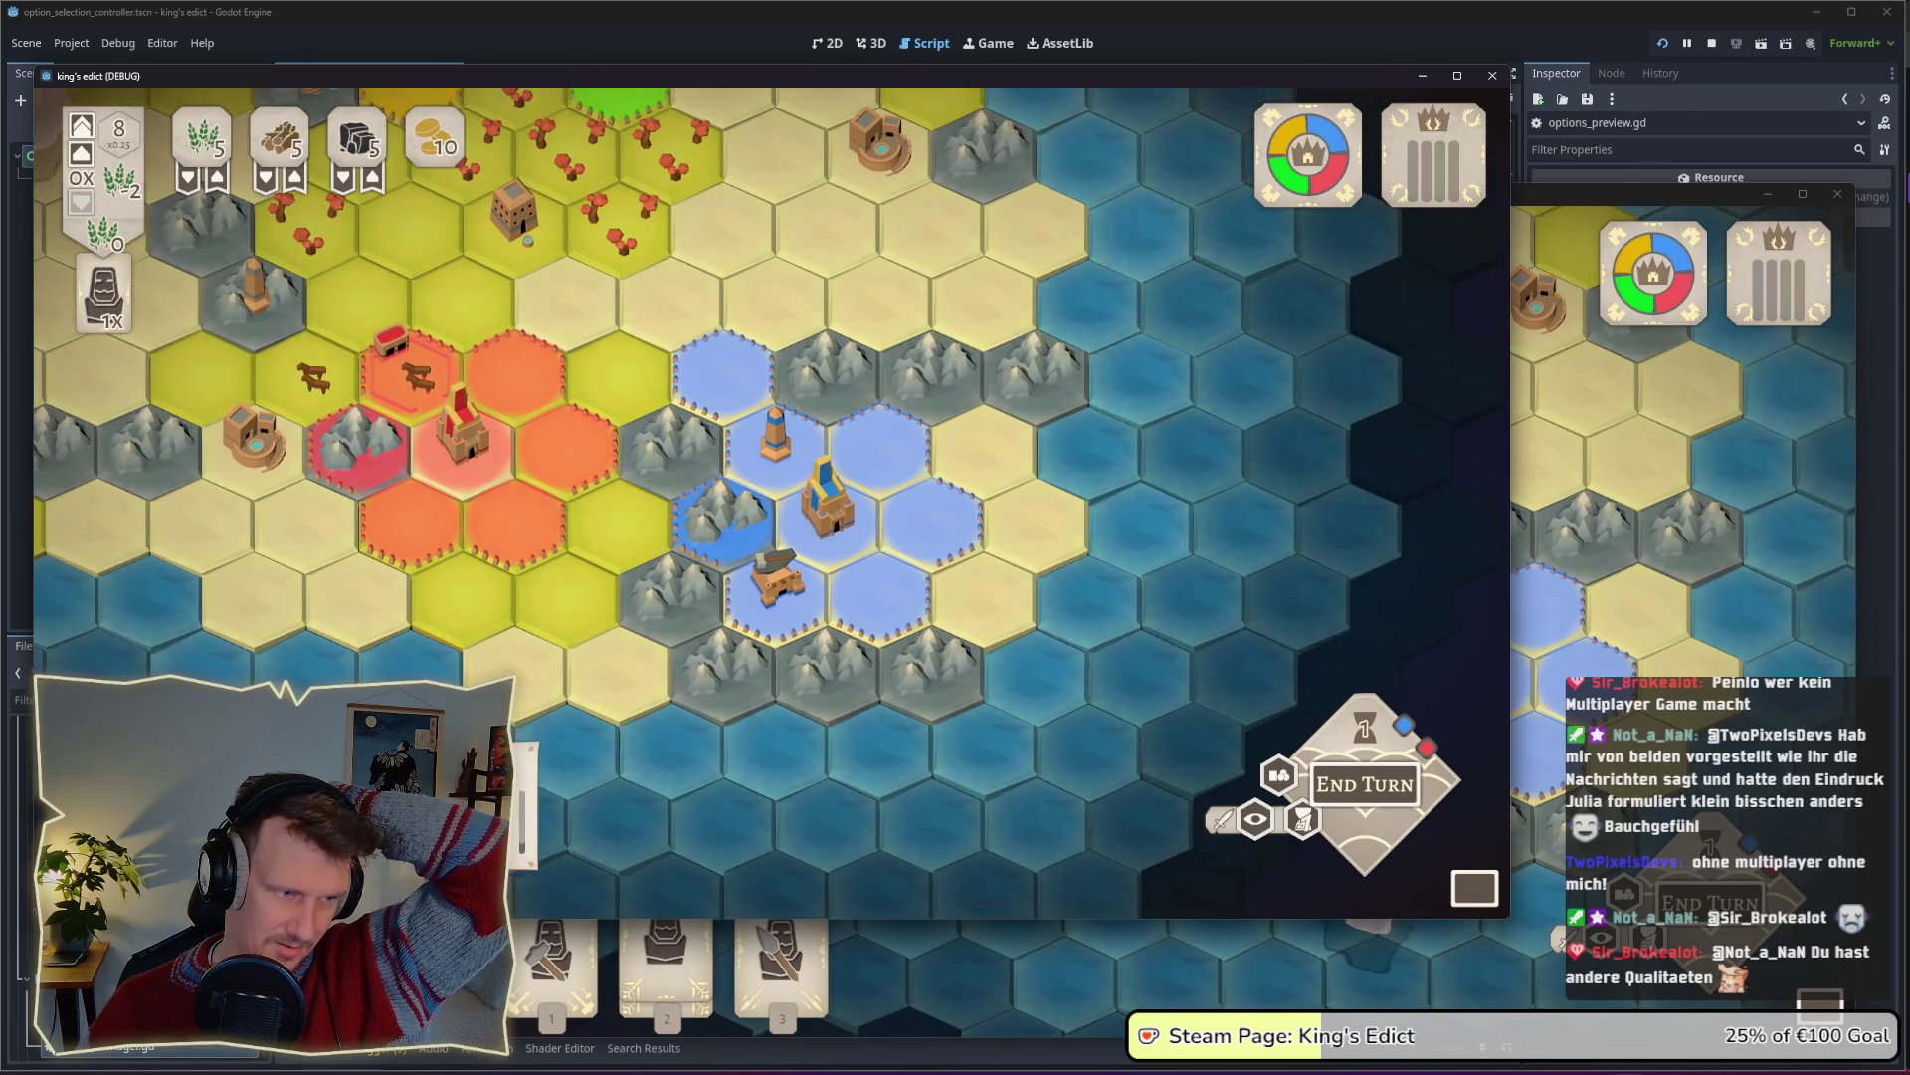
Select a card in the second window and conquer a hex bordering the first player's territory.
{"action": "left_click", "coordinate": [1680, 565]}
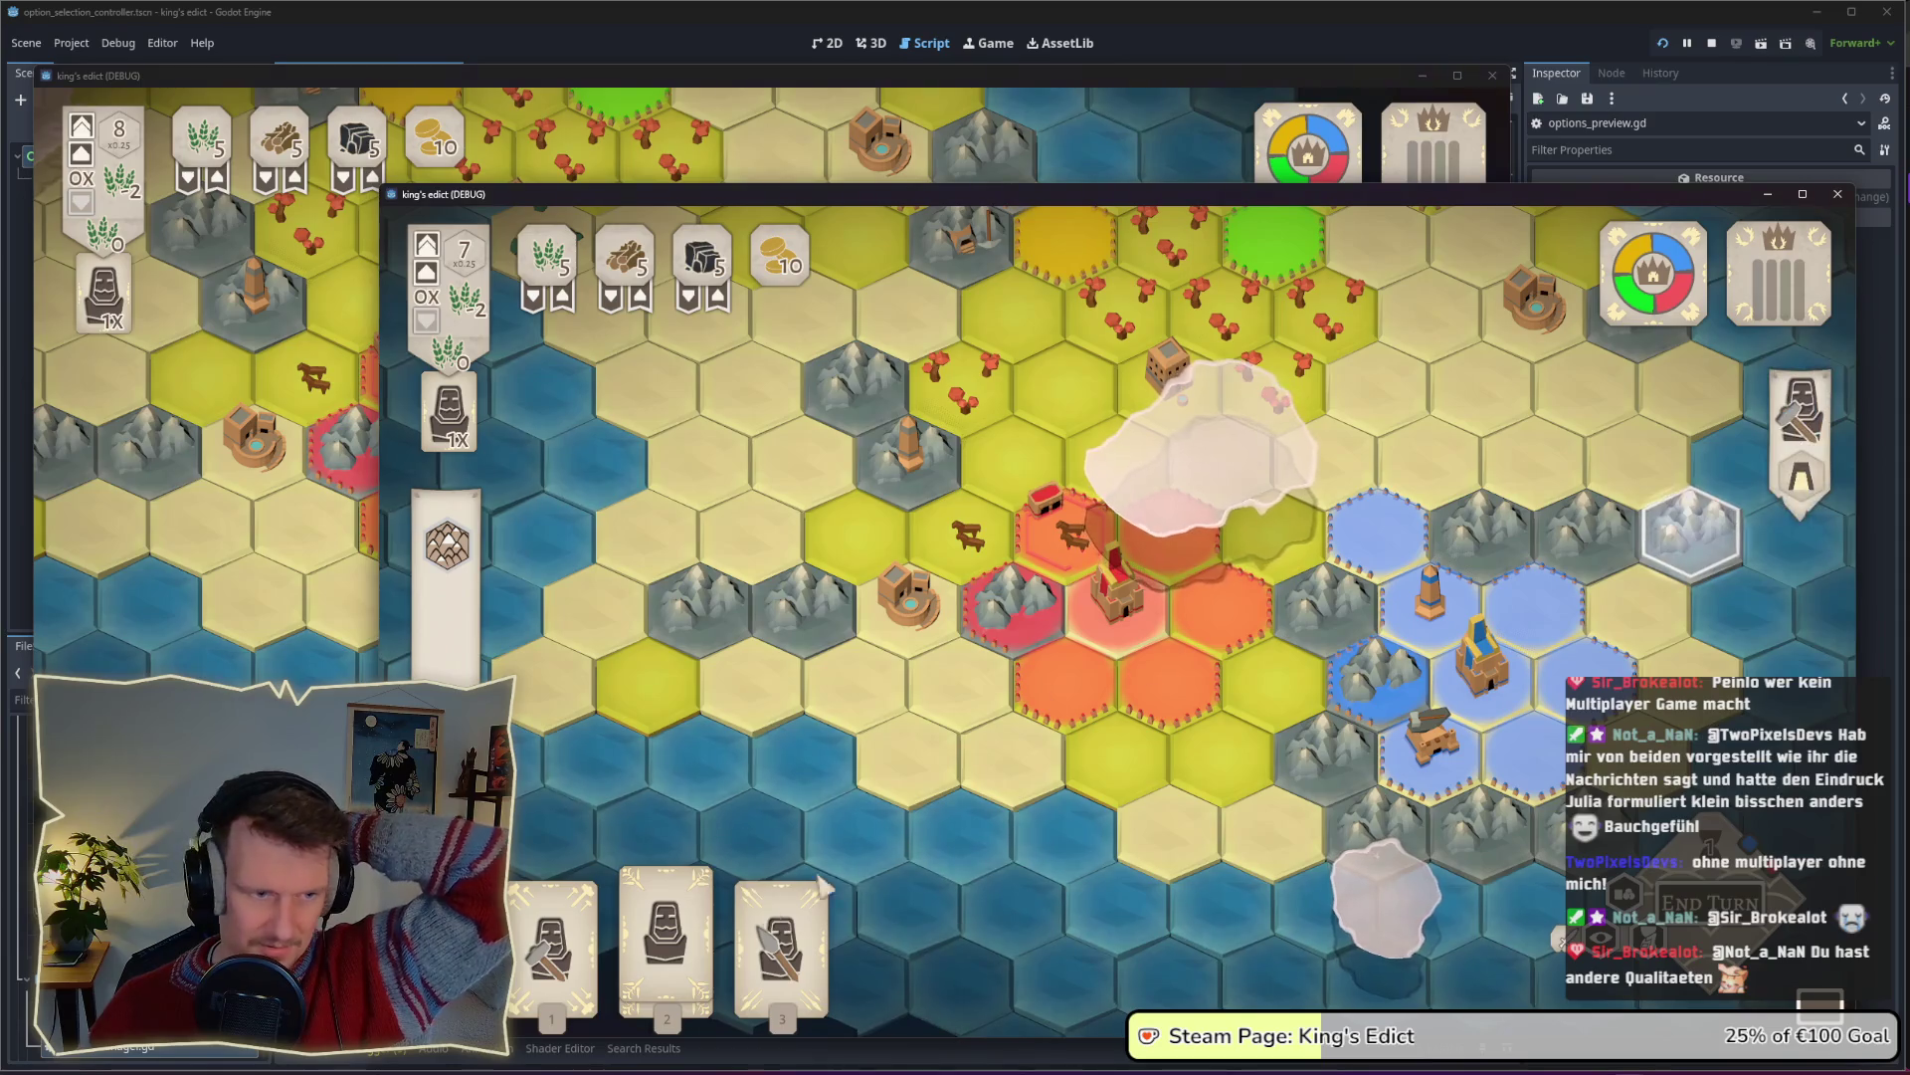
{"action": "left_click", "coordinate": [666, 925]}
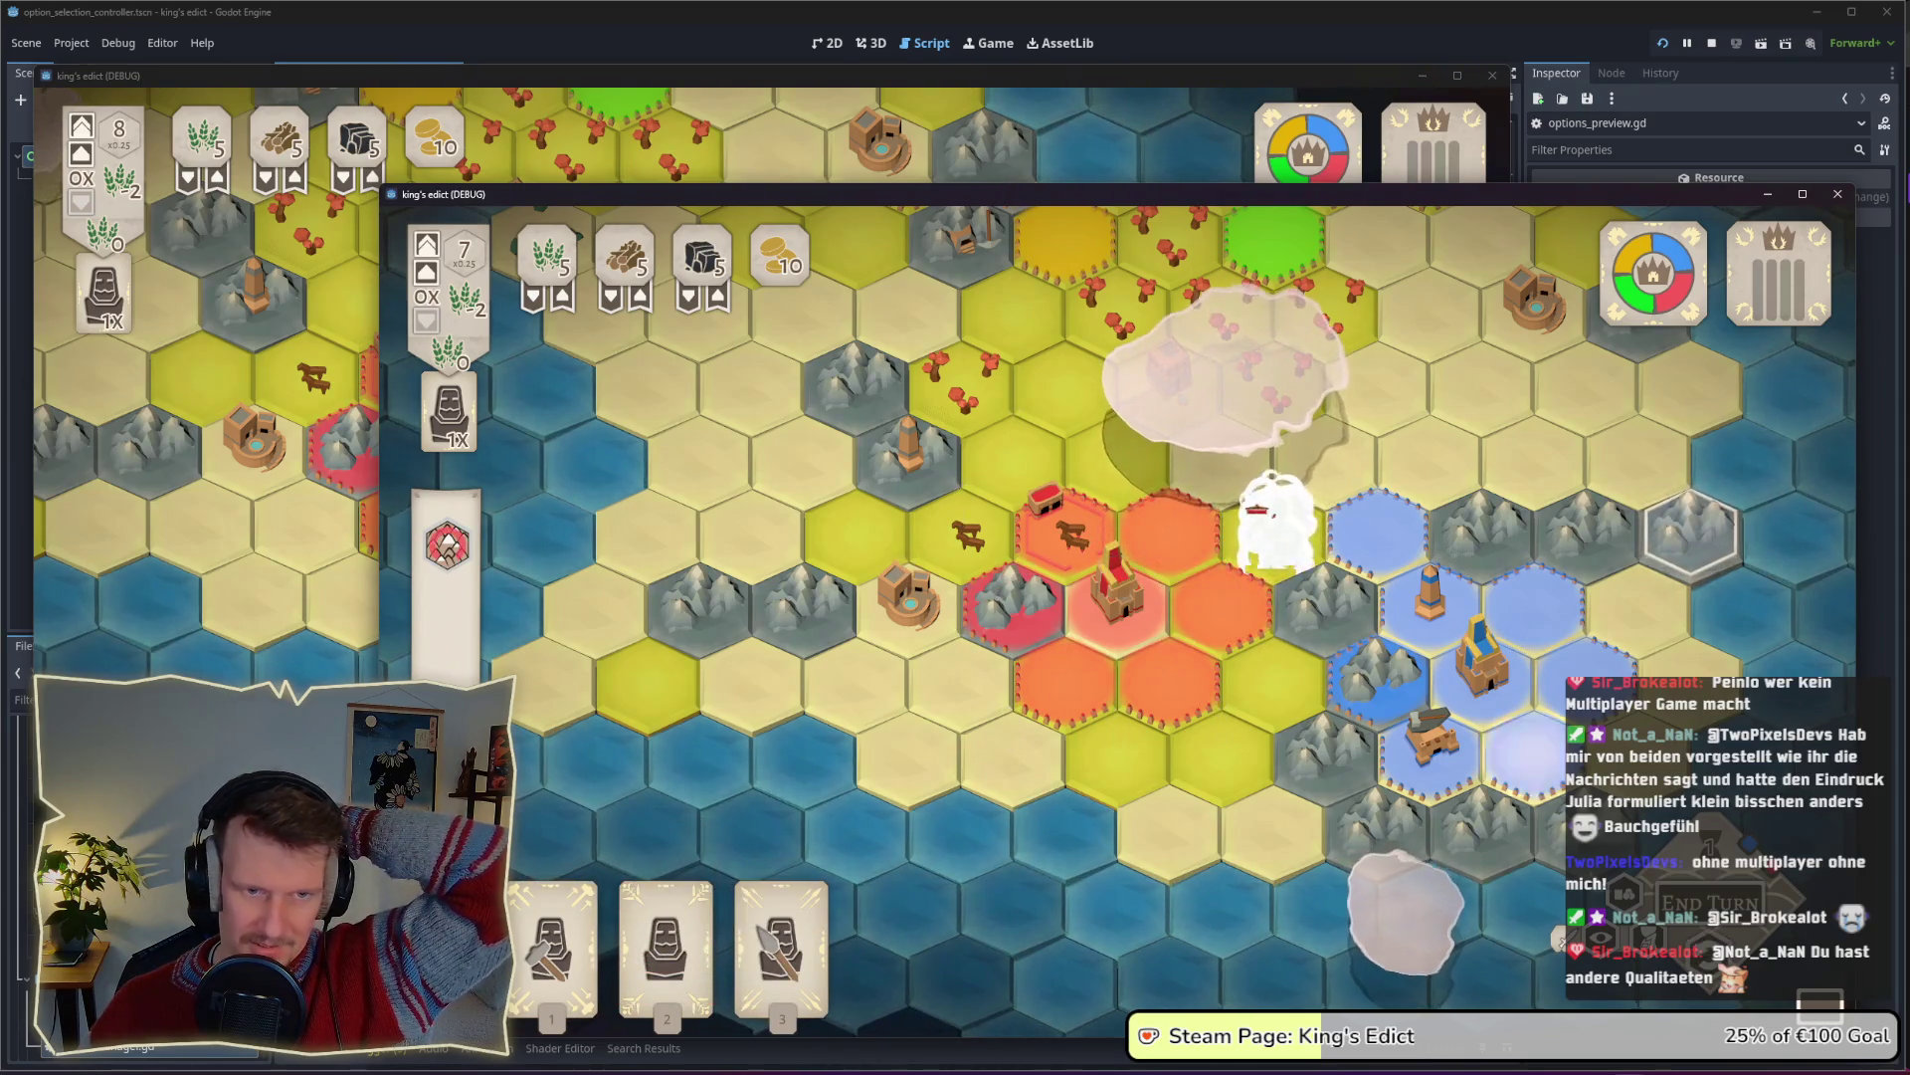
{"action": "left_click", "coordinate": [253, 595]}
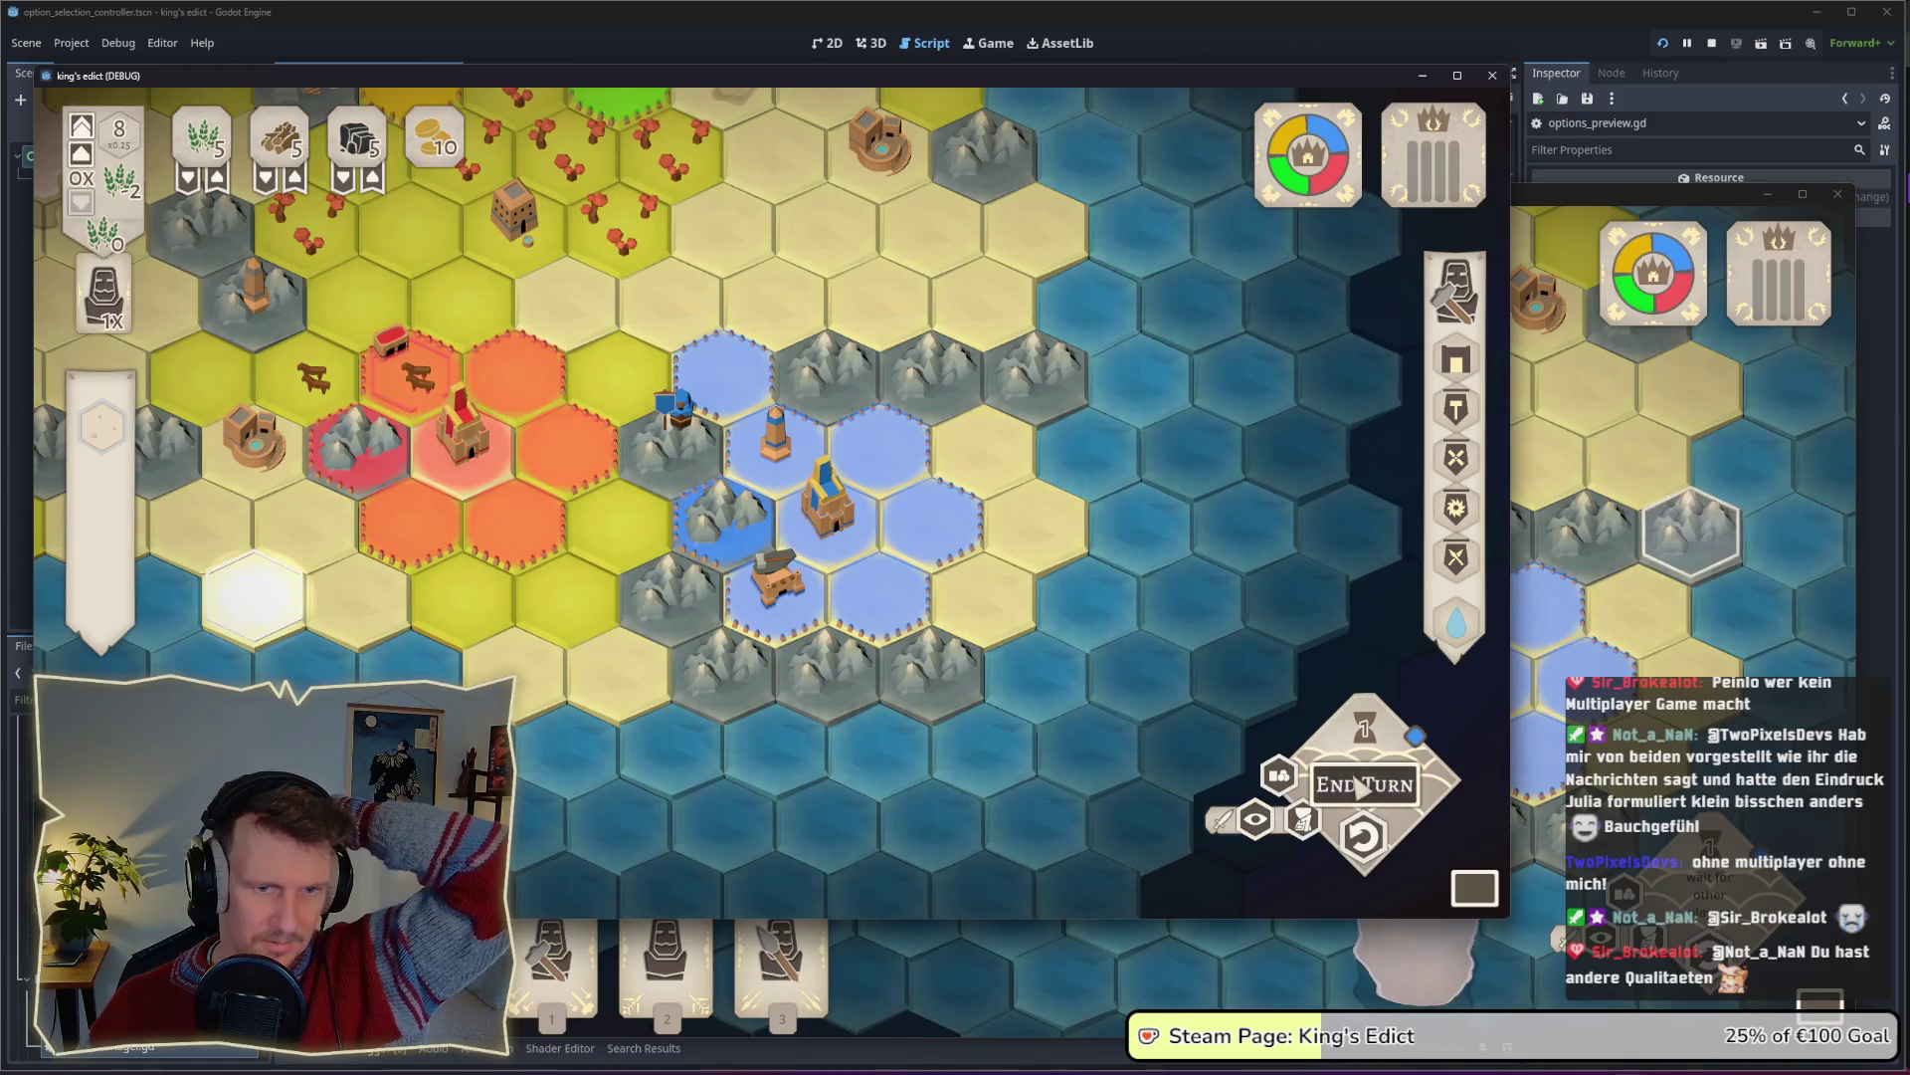
{"action": "left_click", "coordinate": [634, 388]}
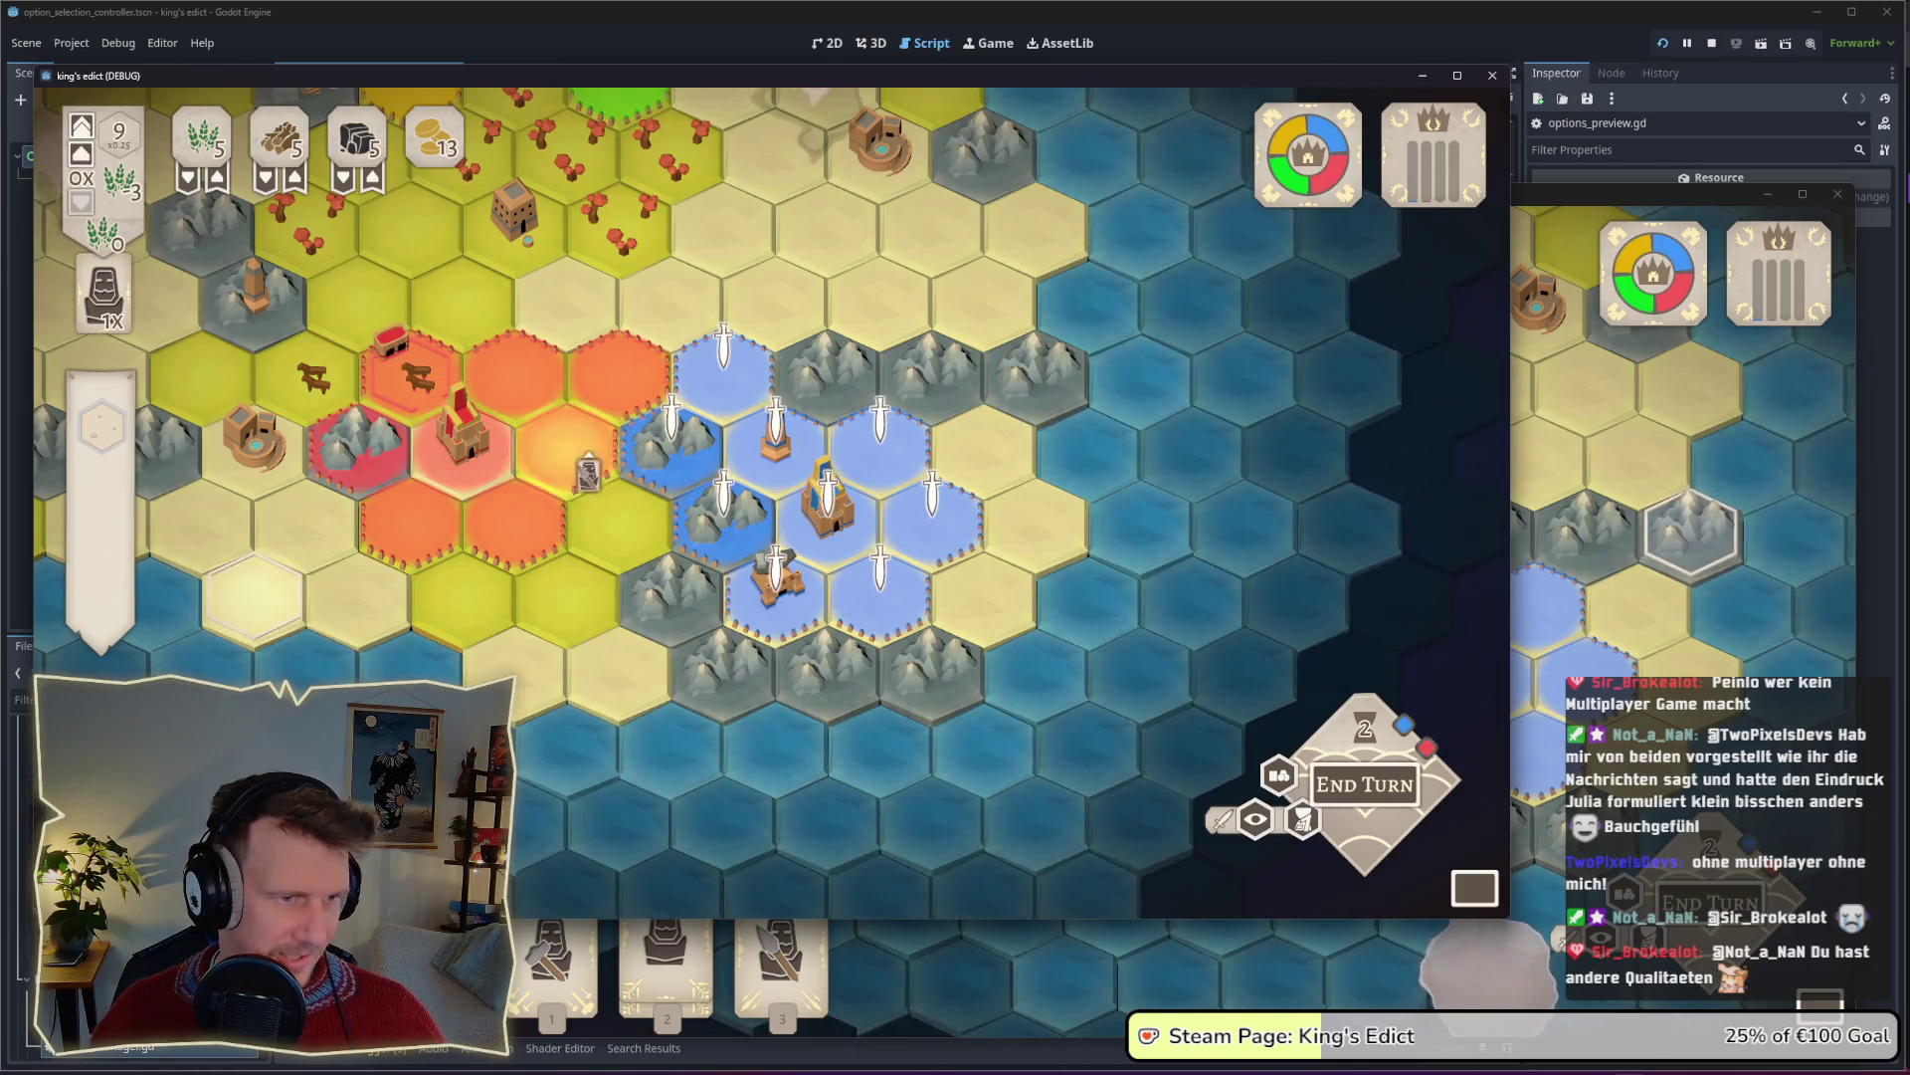
Play a Spearmen onto the orange hex, then select the first player's blue unit for actions.
{"action": "left_click", "coordinate": [844, 965]}
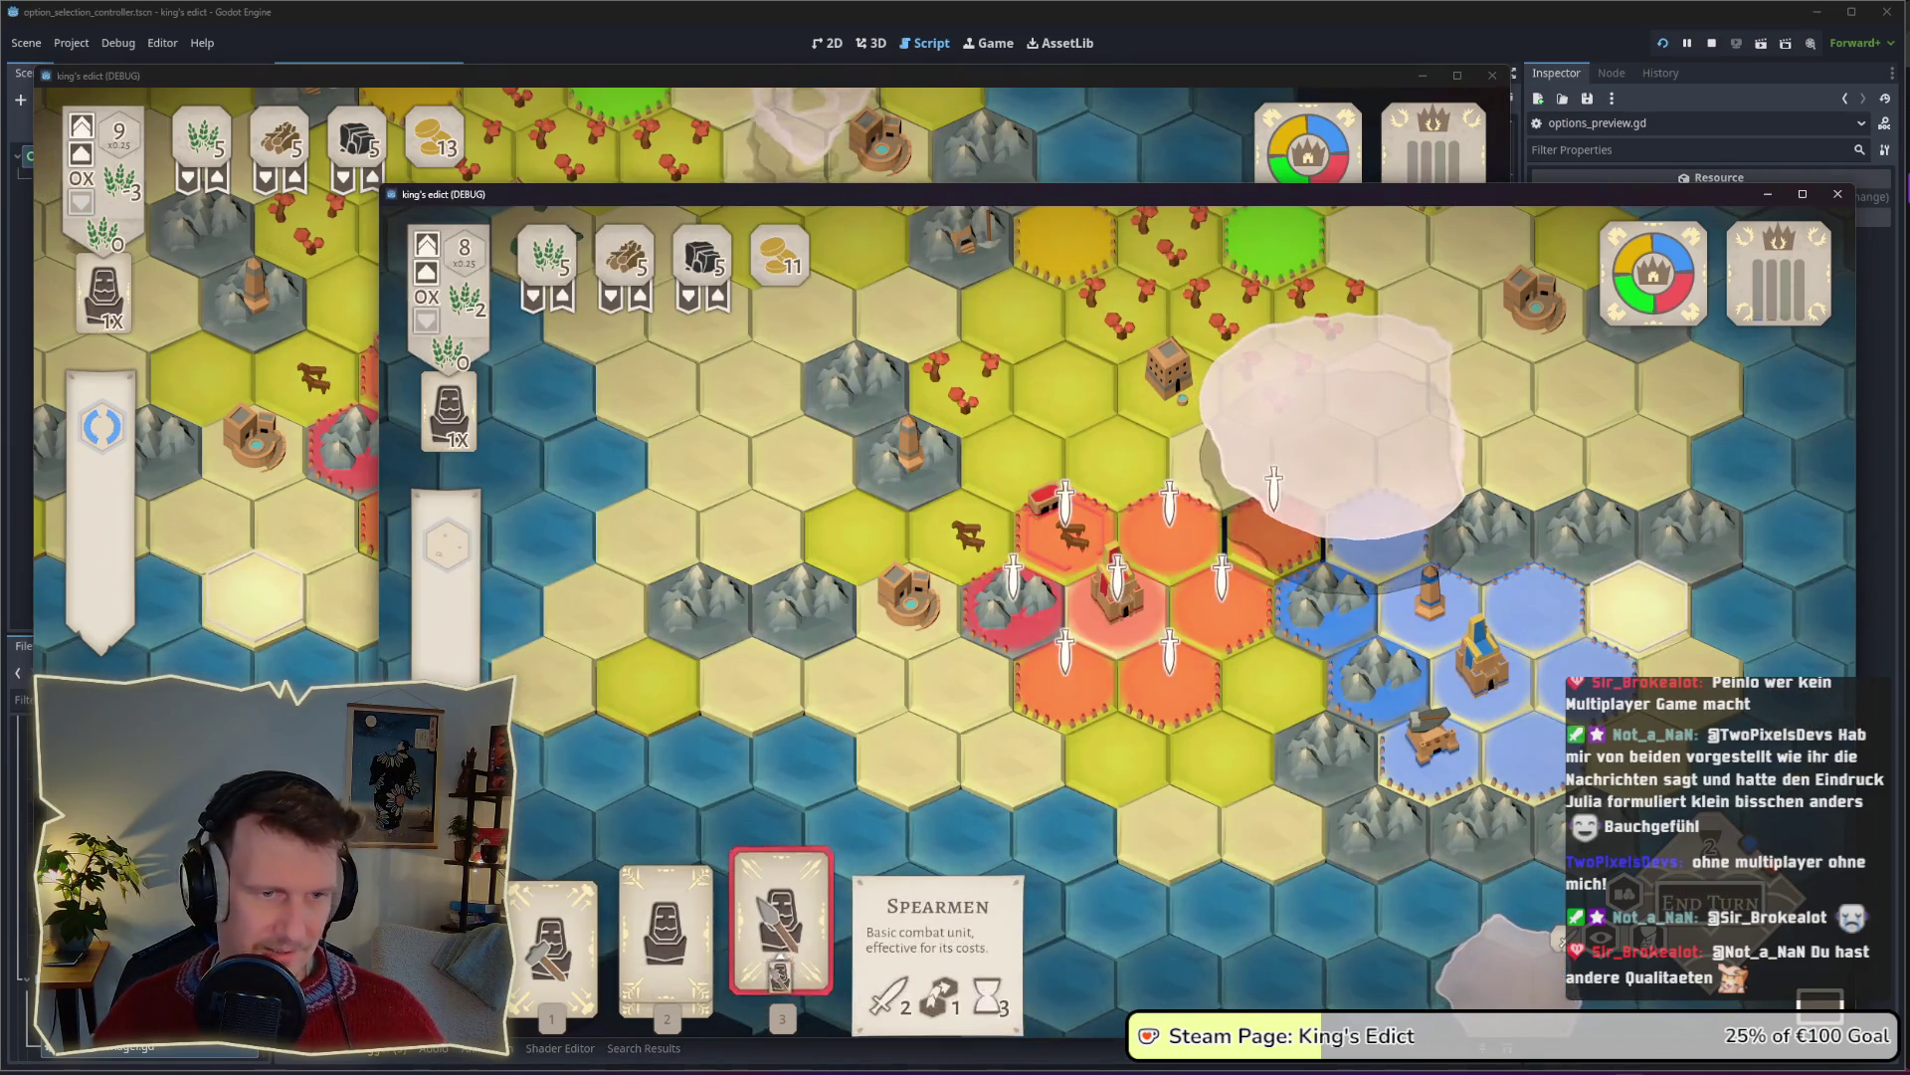
{"action": "left_click", "coordinate": [782, 945]}
{"action": "left_click", "coordinate": [1277, 527]}
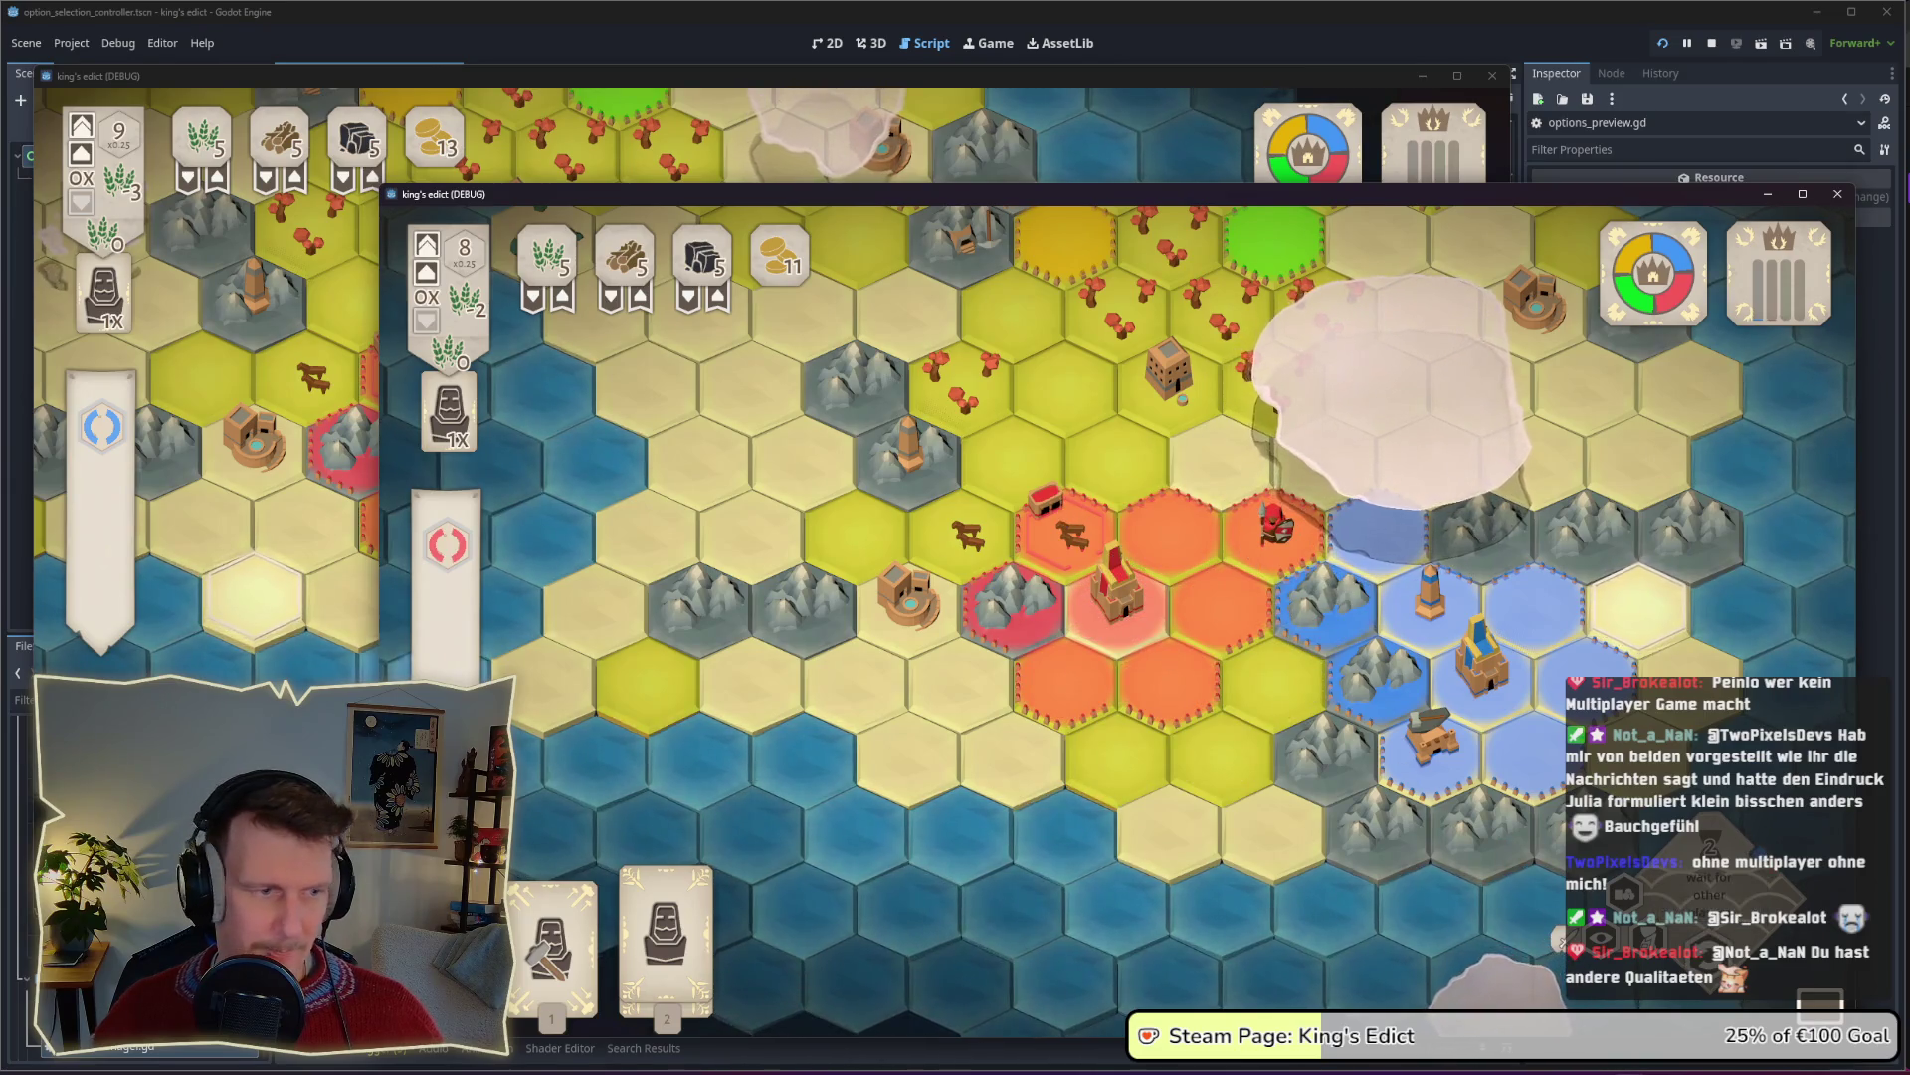
{"action": "key", "text": "alt+Tab"}
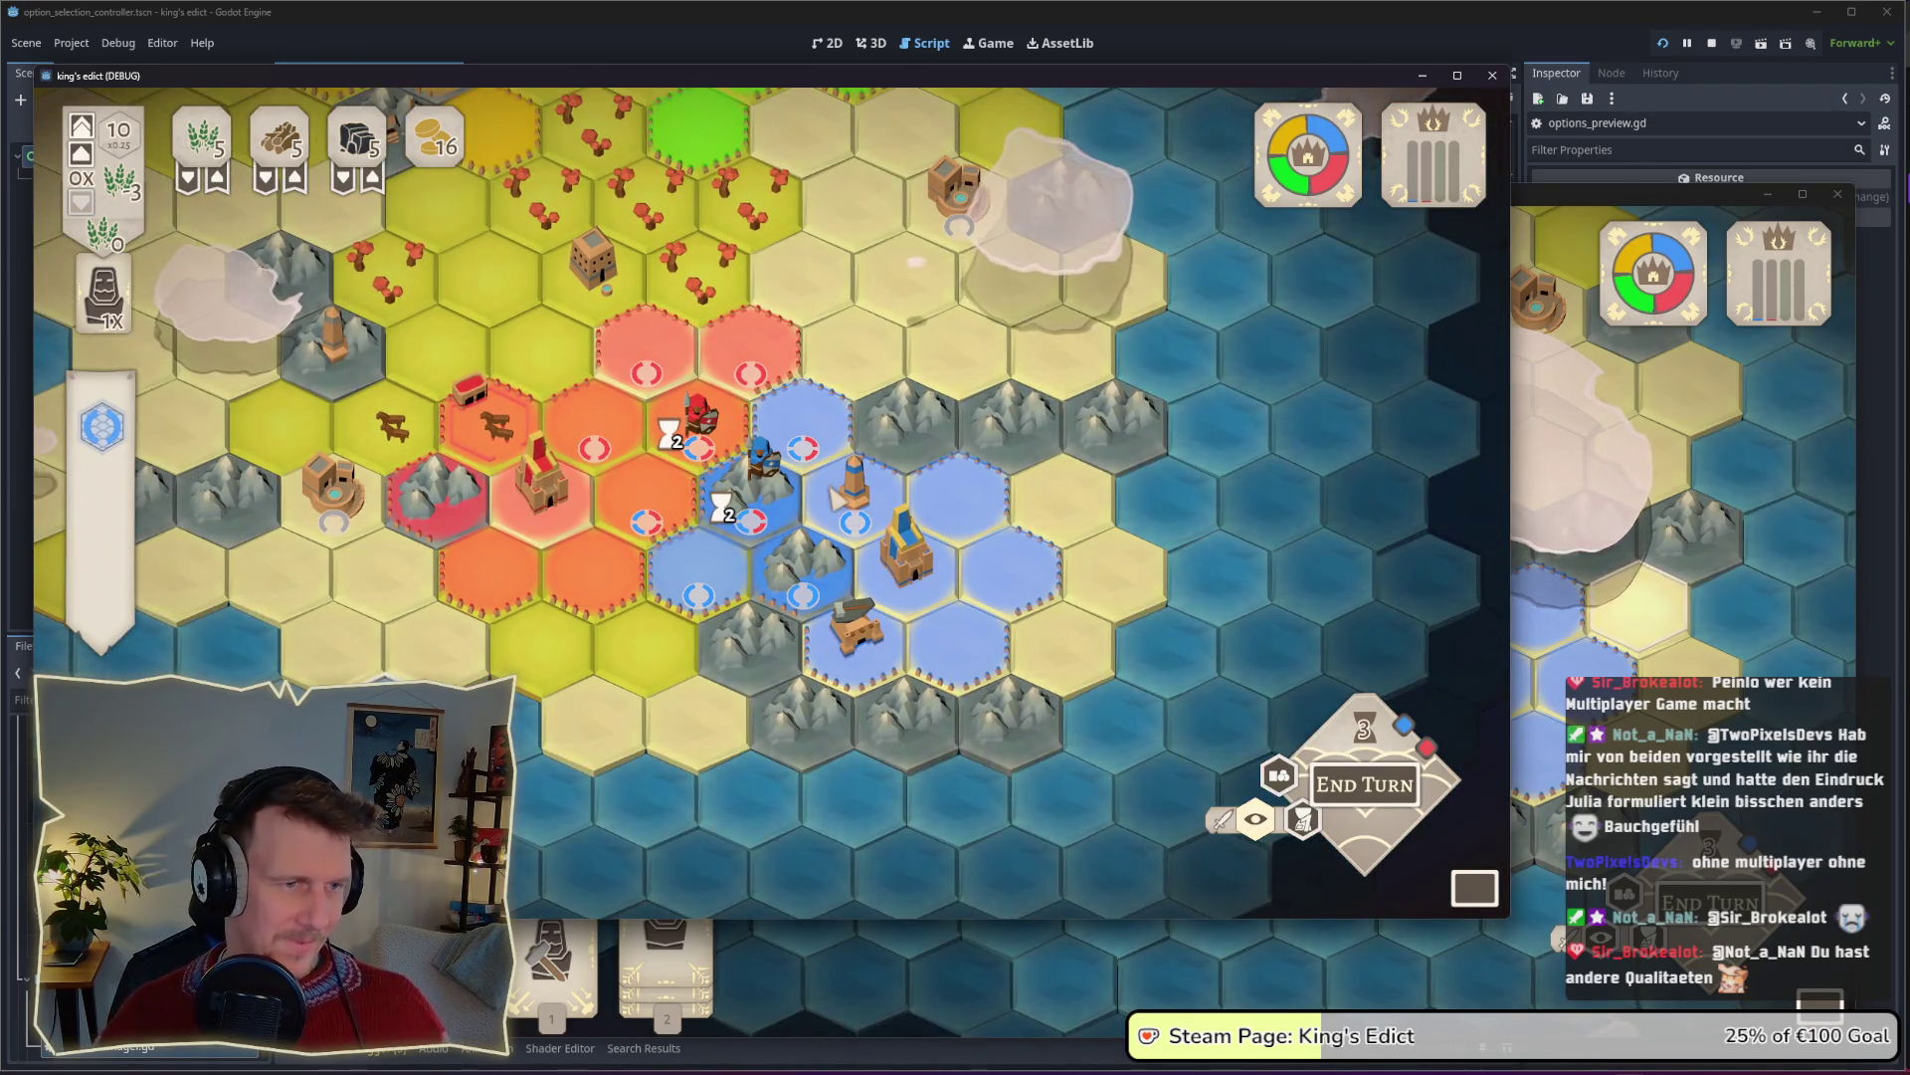
{"action": "left_click", "coordinate": [1259, 825]}
{"action": "left_click", "coordinate": [856, 617]}
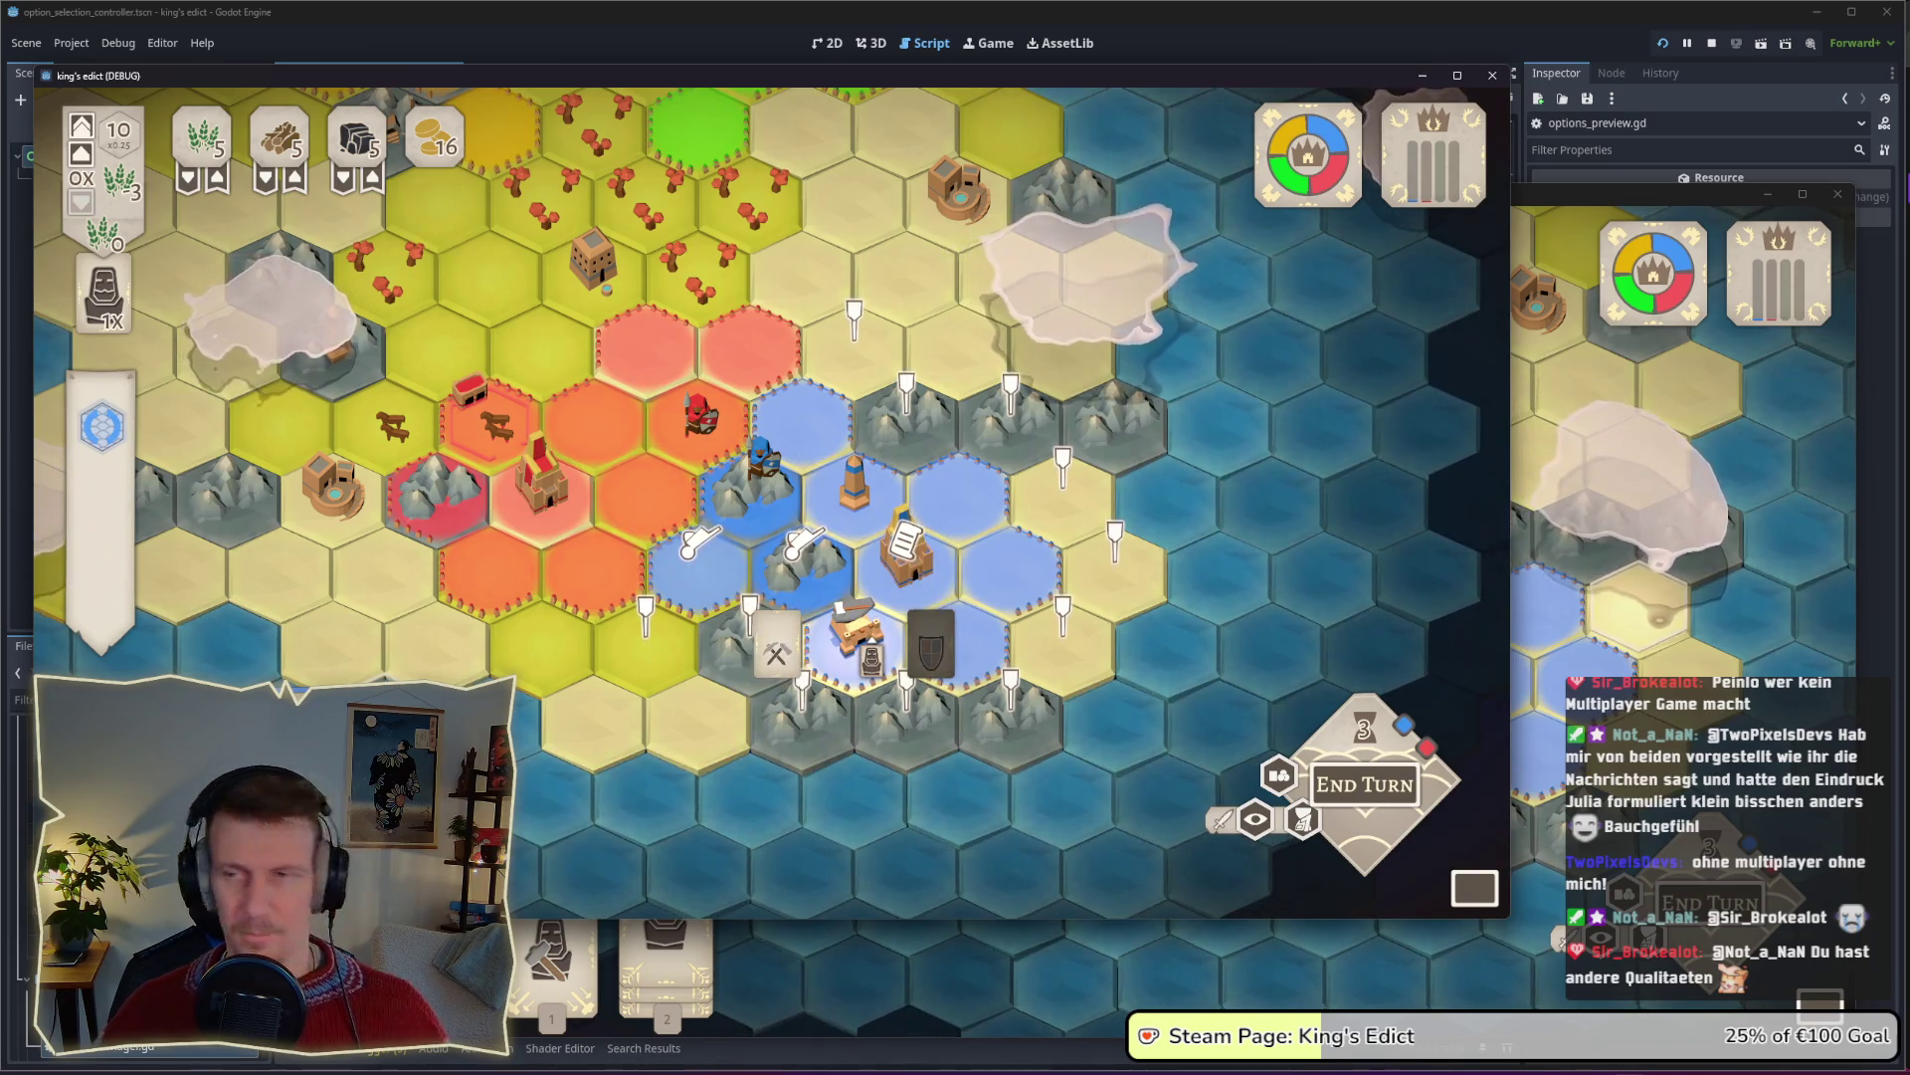
{"action": "left_click", "coordinate": [856, 637]}
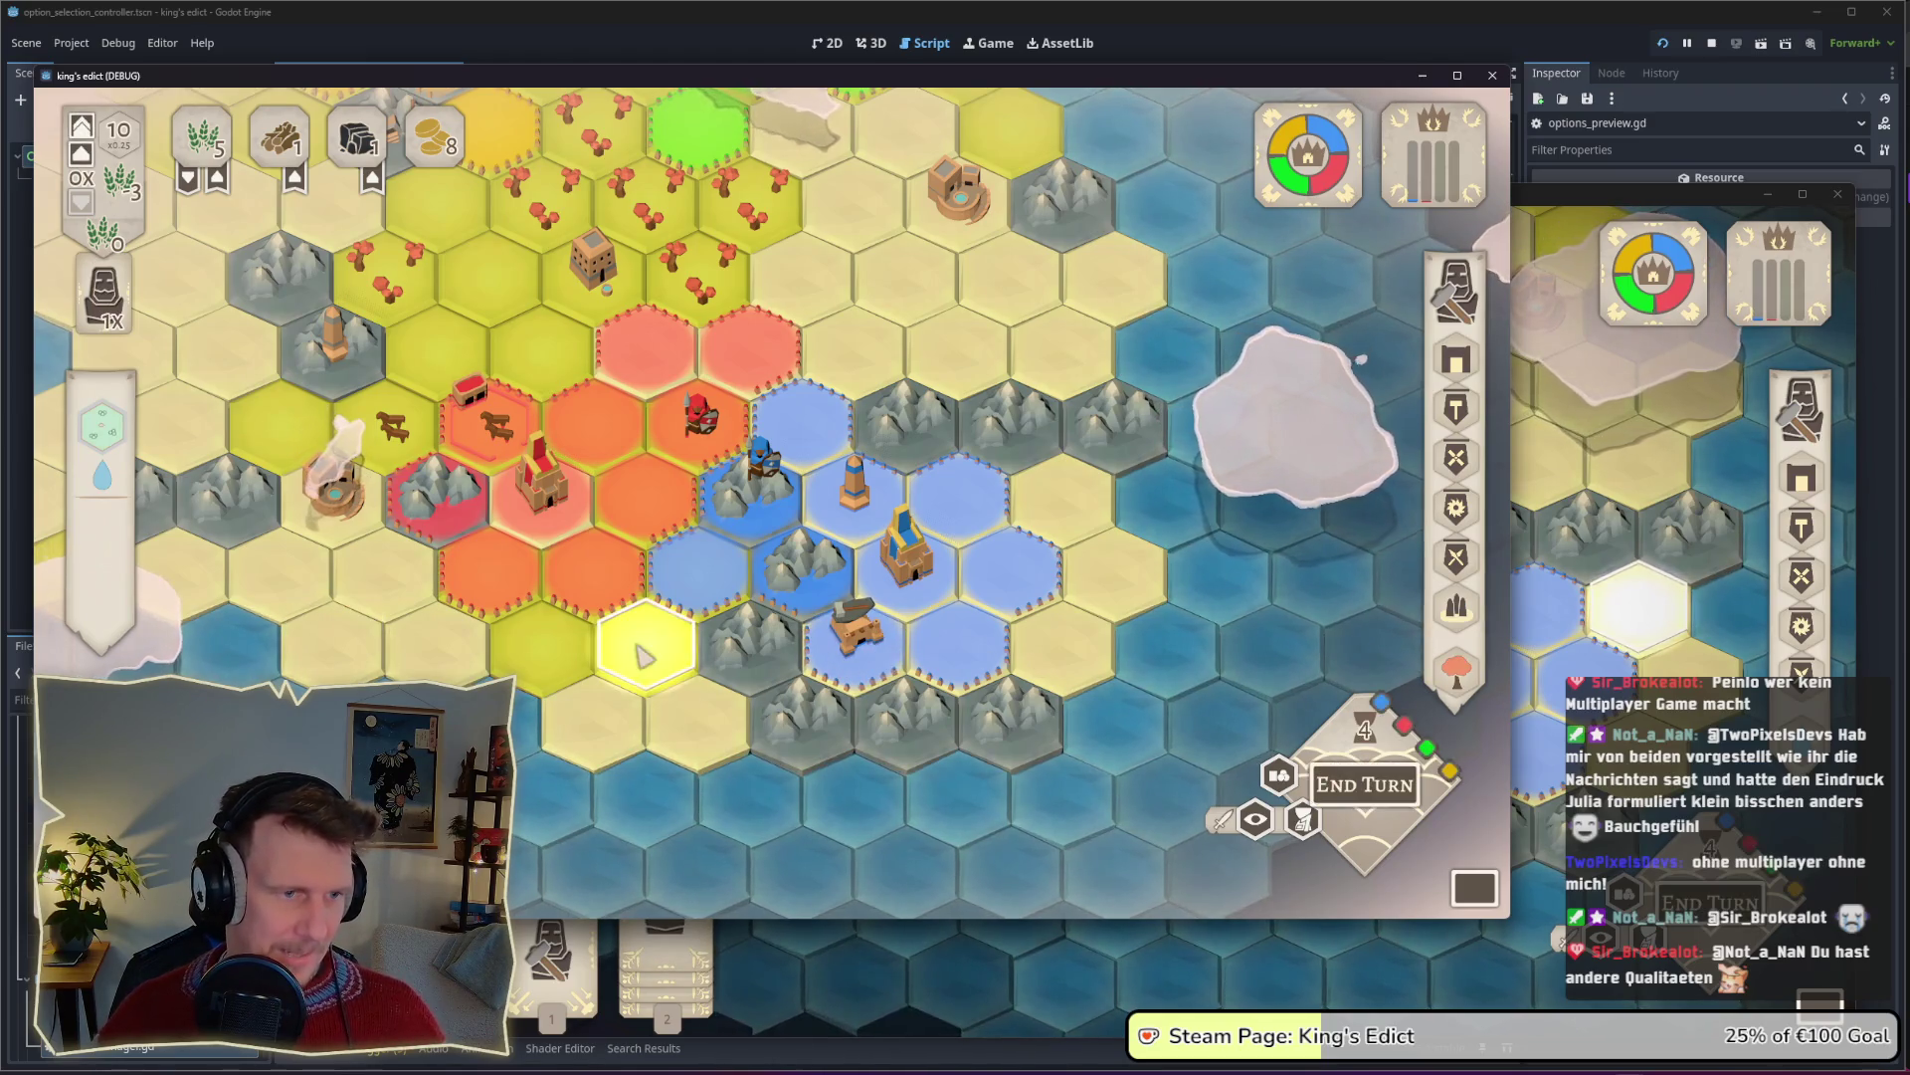
Place a blue soldier beside the red territory, end the turn, and stop the running project.
{"action": "scroll", "coordinate": [675, 645], "scroll_direction": "up", "scroll_amount": 2}
{"action": "scroll", "coordinate": [742, 449], "scroll_direction": "up", "scroll_amount": 1}
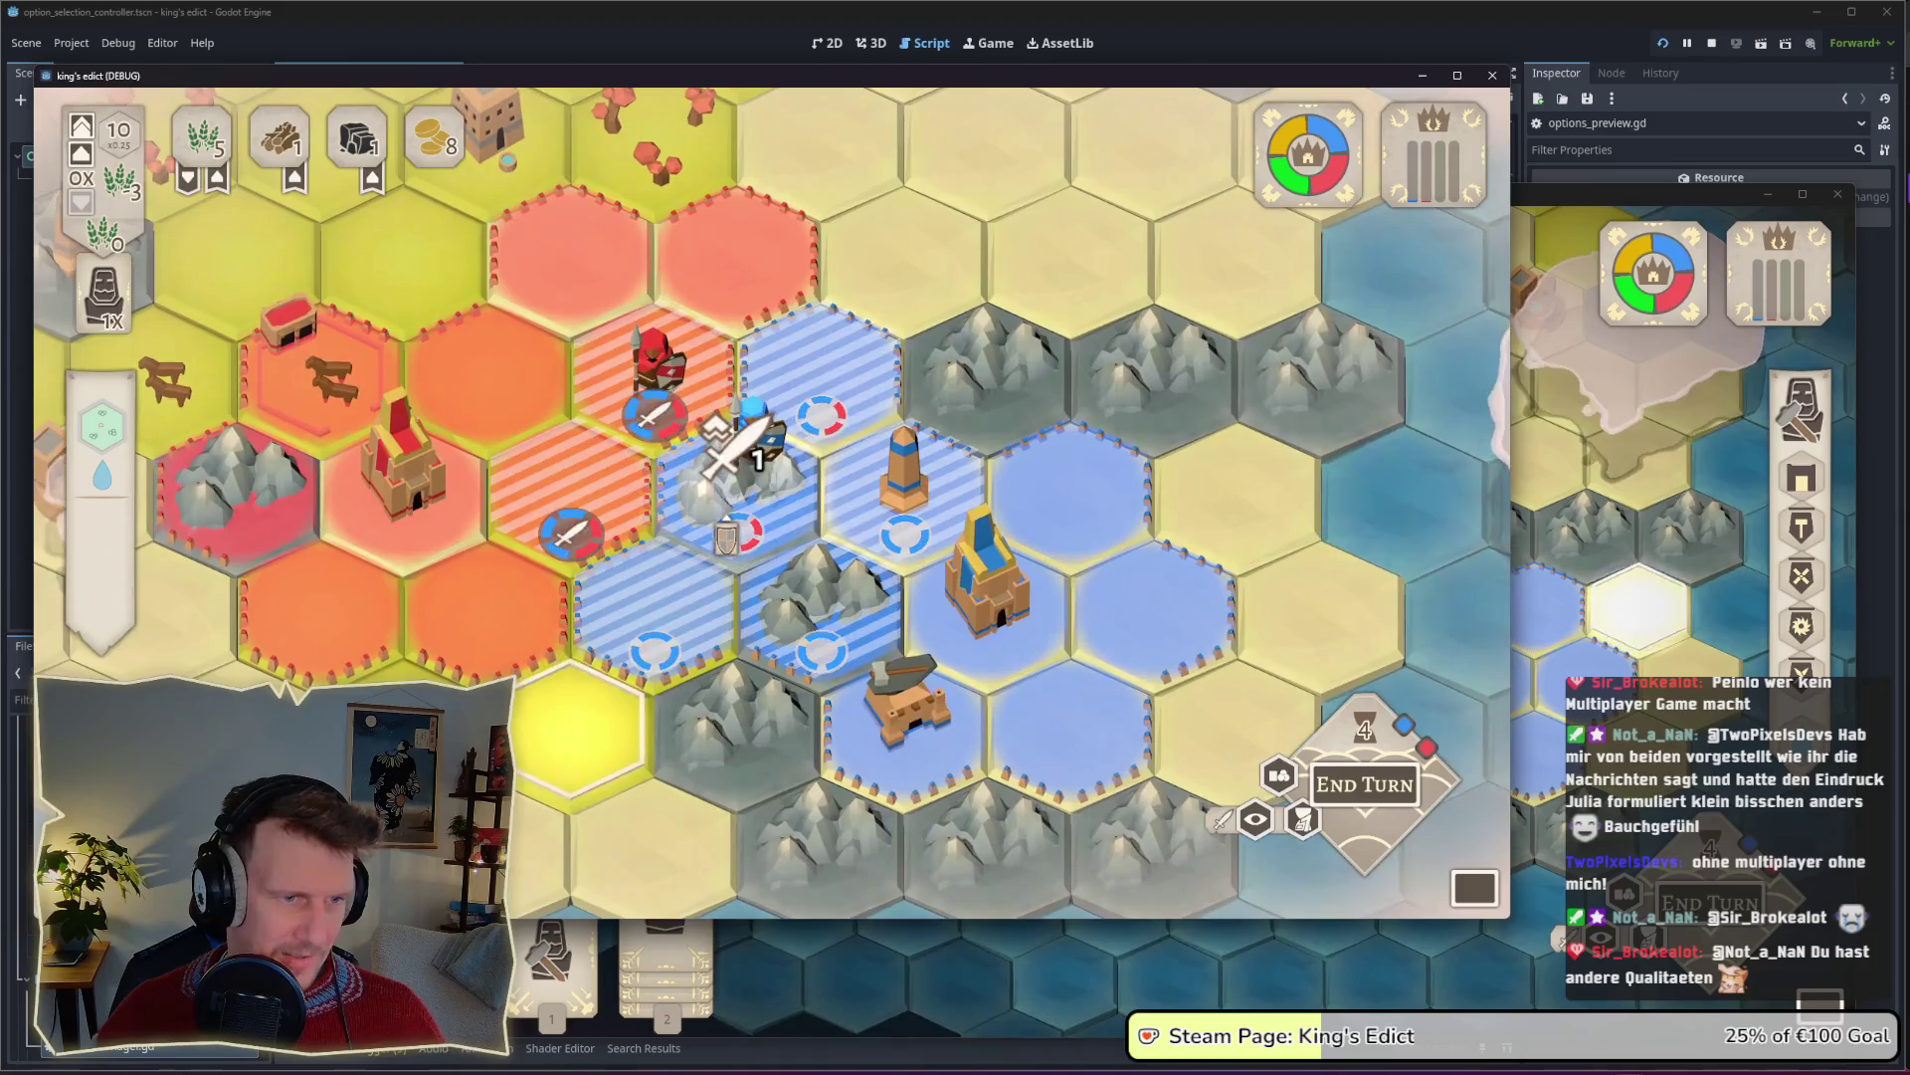
{"action": "left_click", "coordinate": [748, 468]}
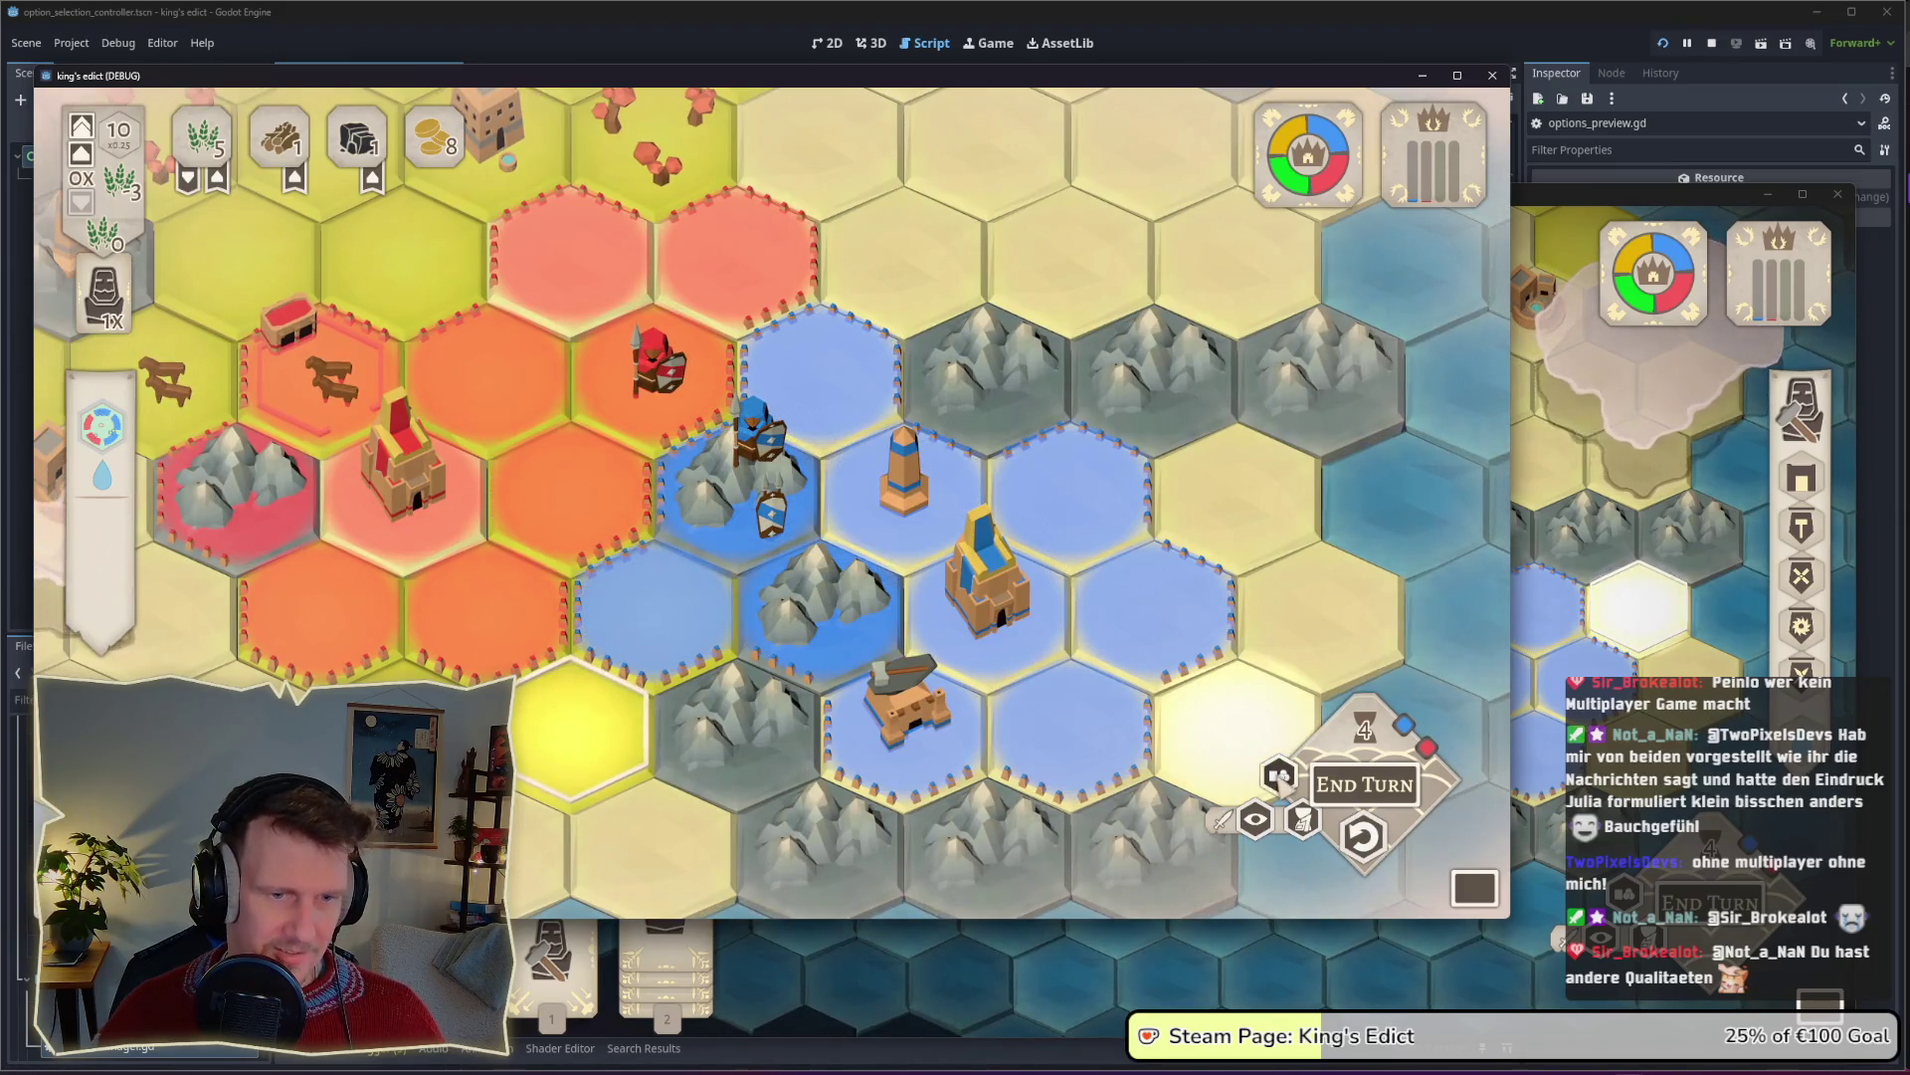
{"action": "left_click", "coordinate": [746, 478]}
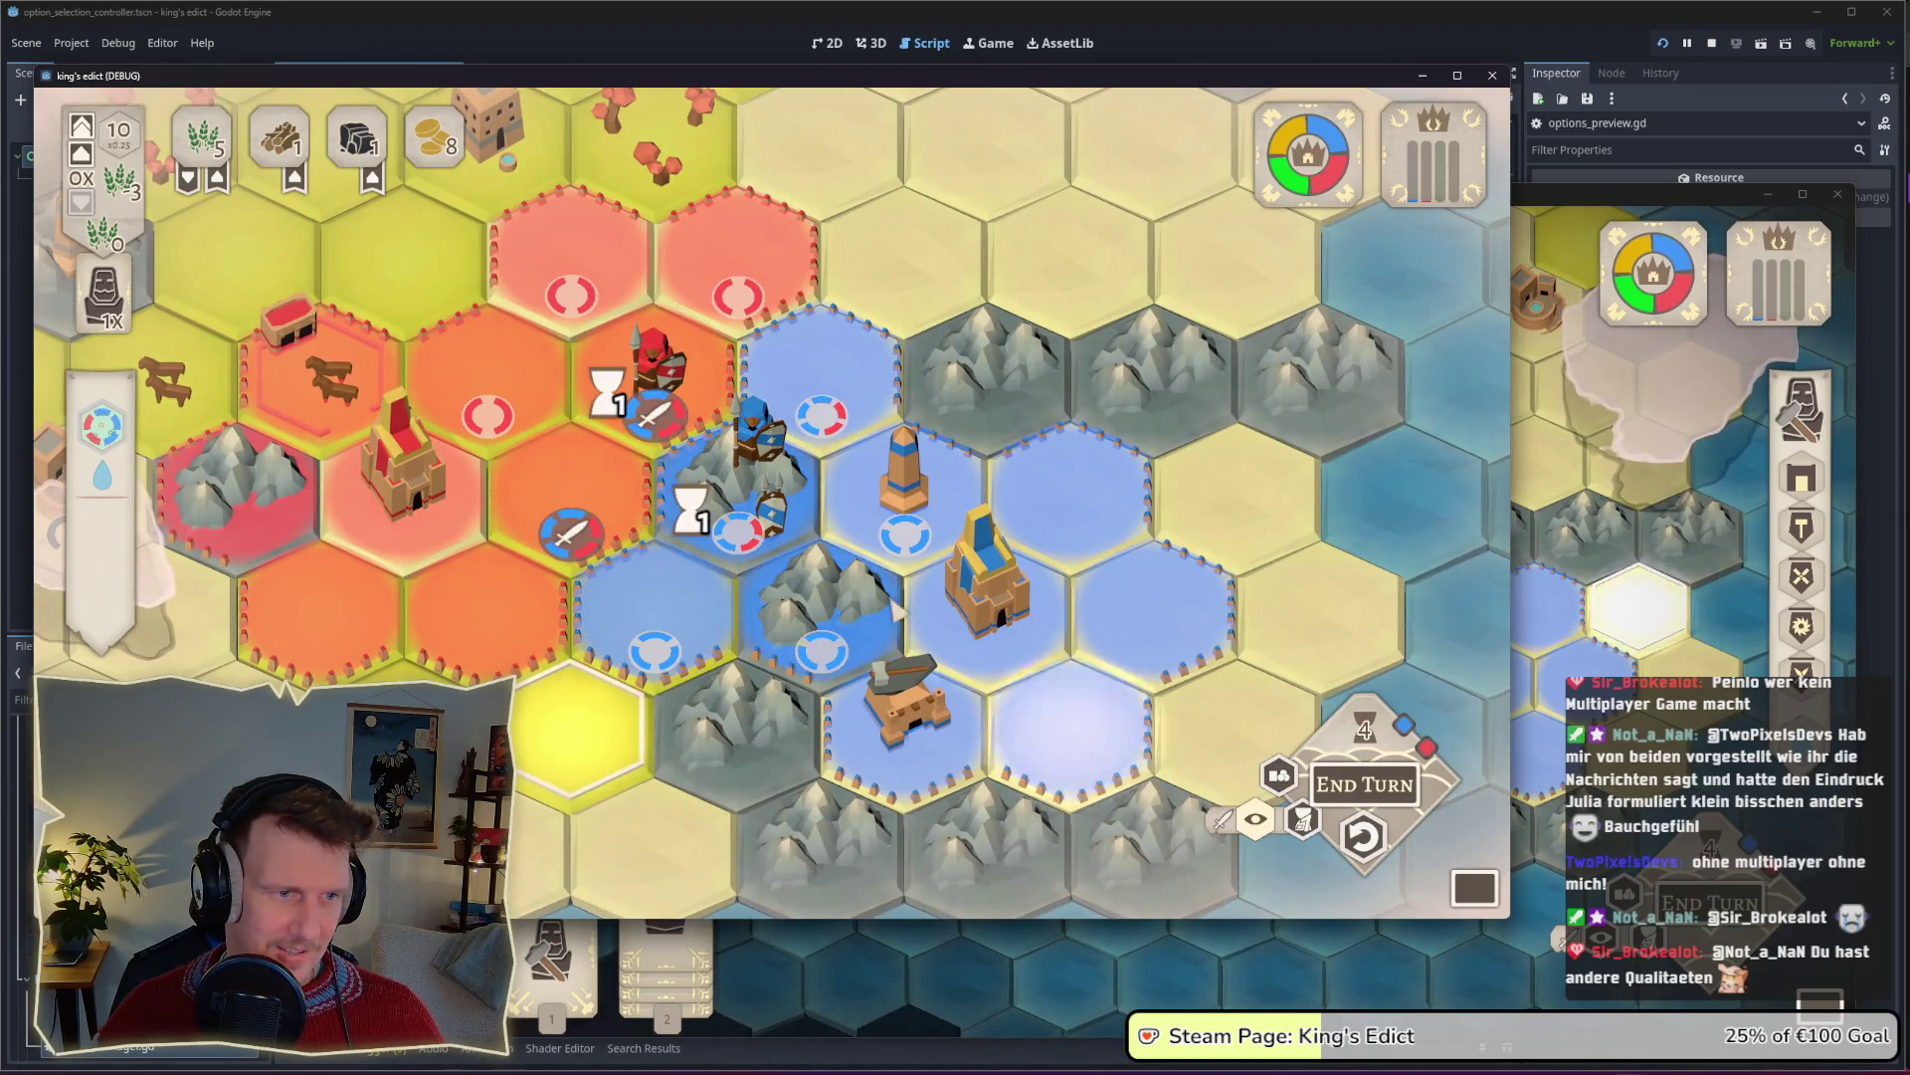
{"action": "mouse_move", "coordinate": [110, 532]}
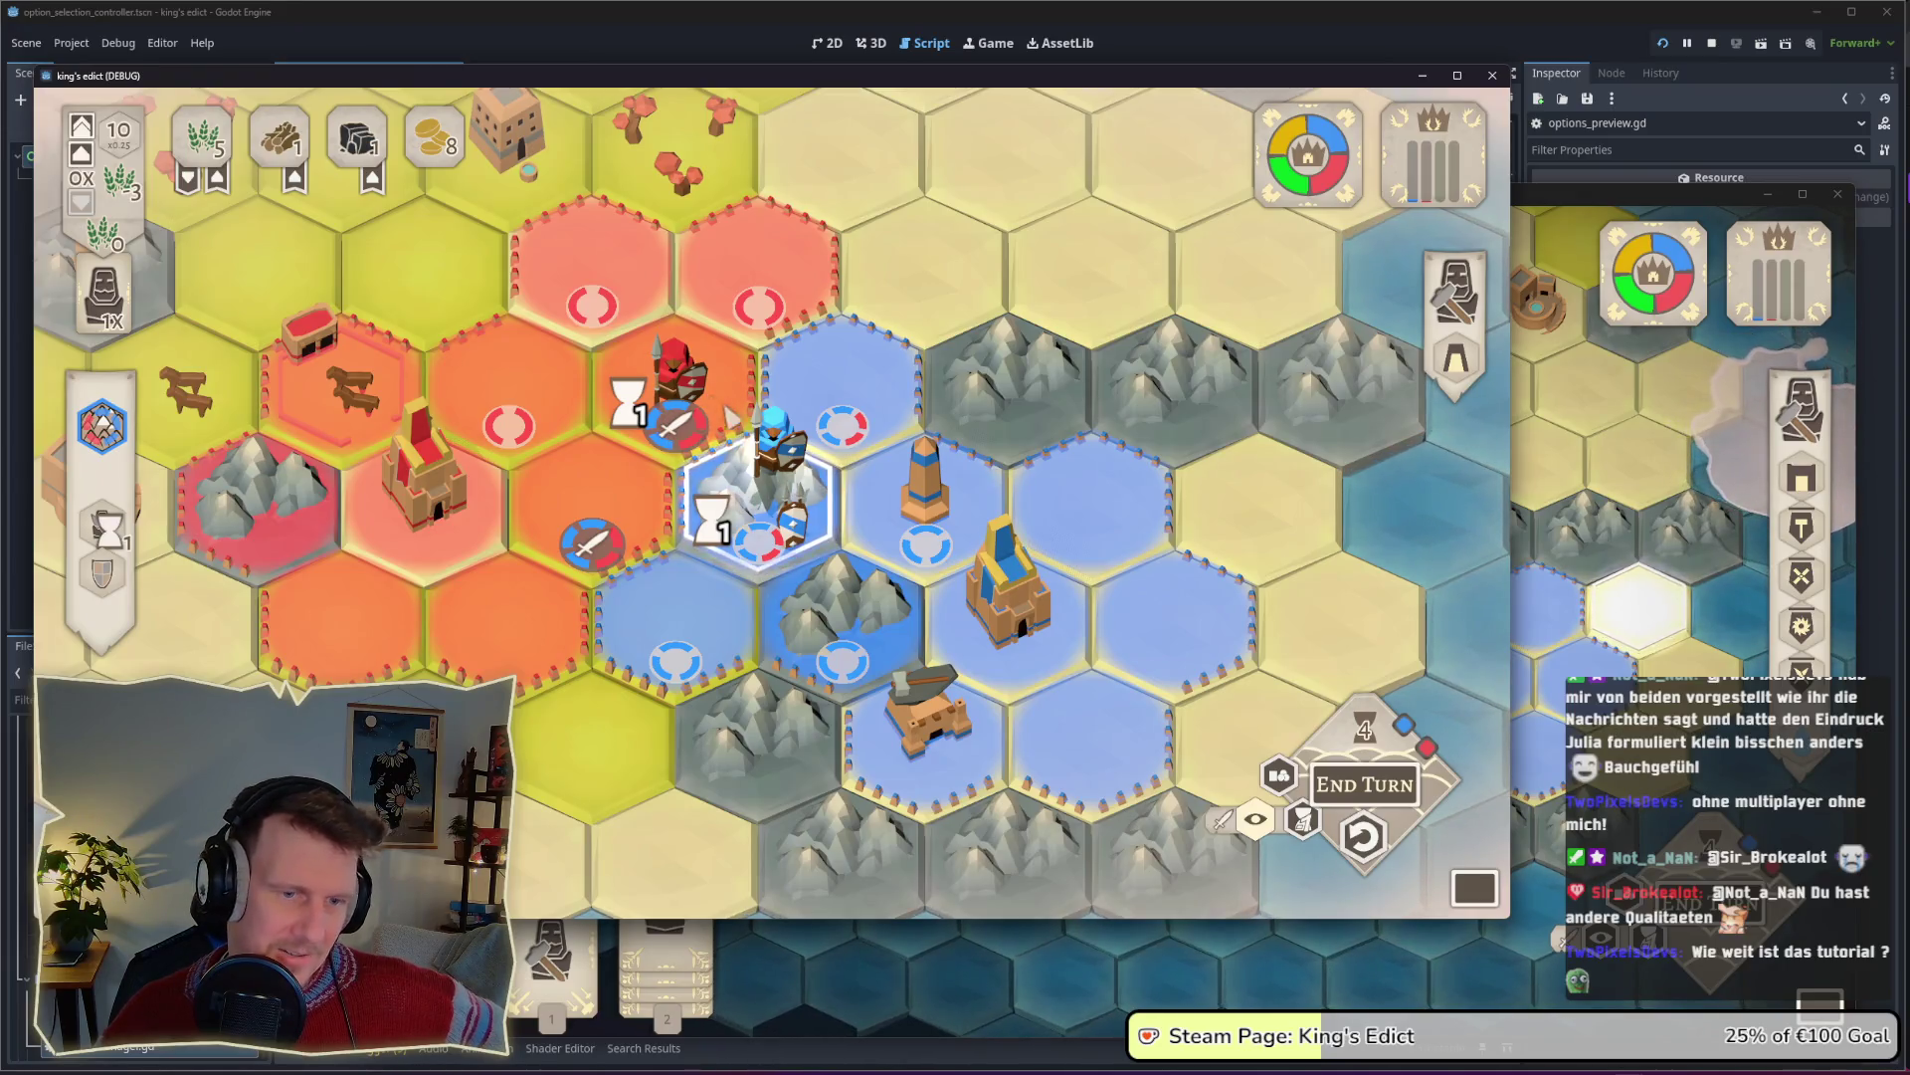
{"action": "left_click", "coordinate": [1325, 761]}
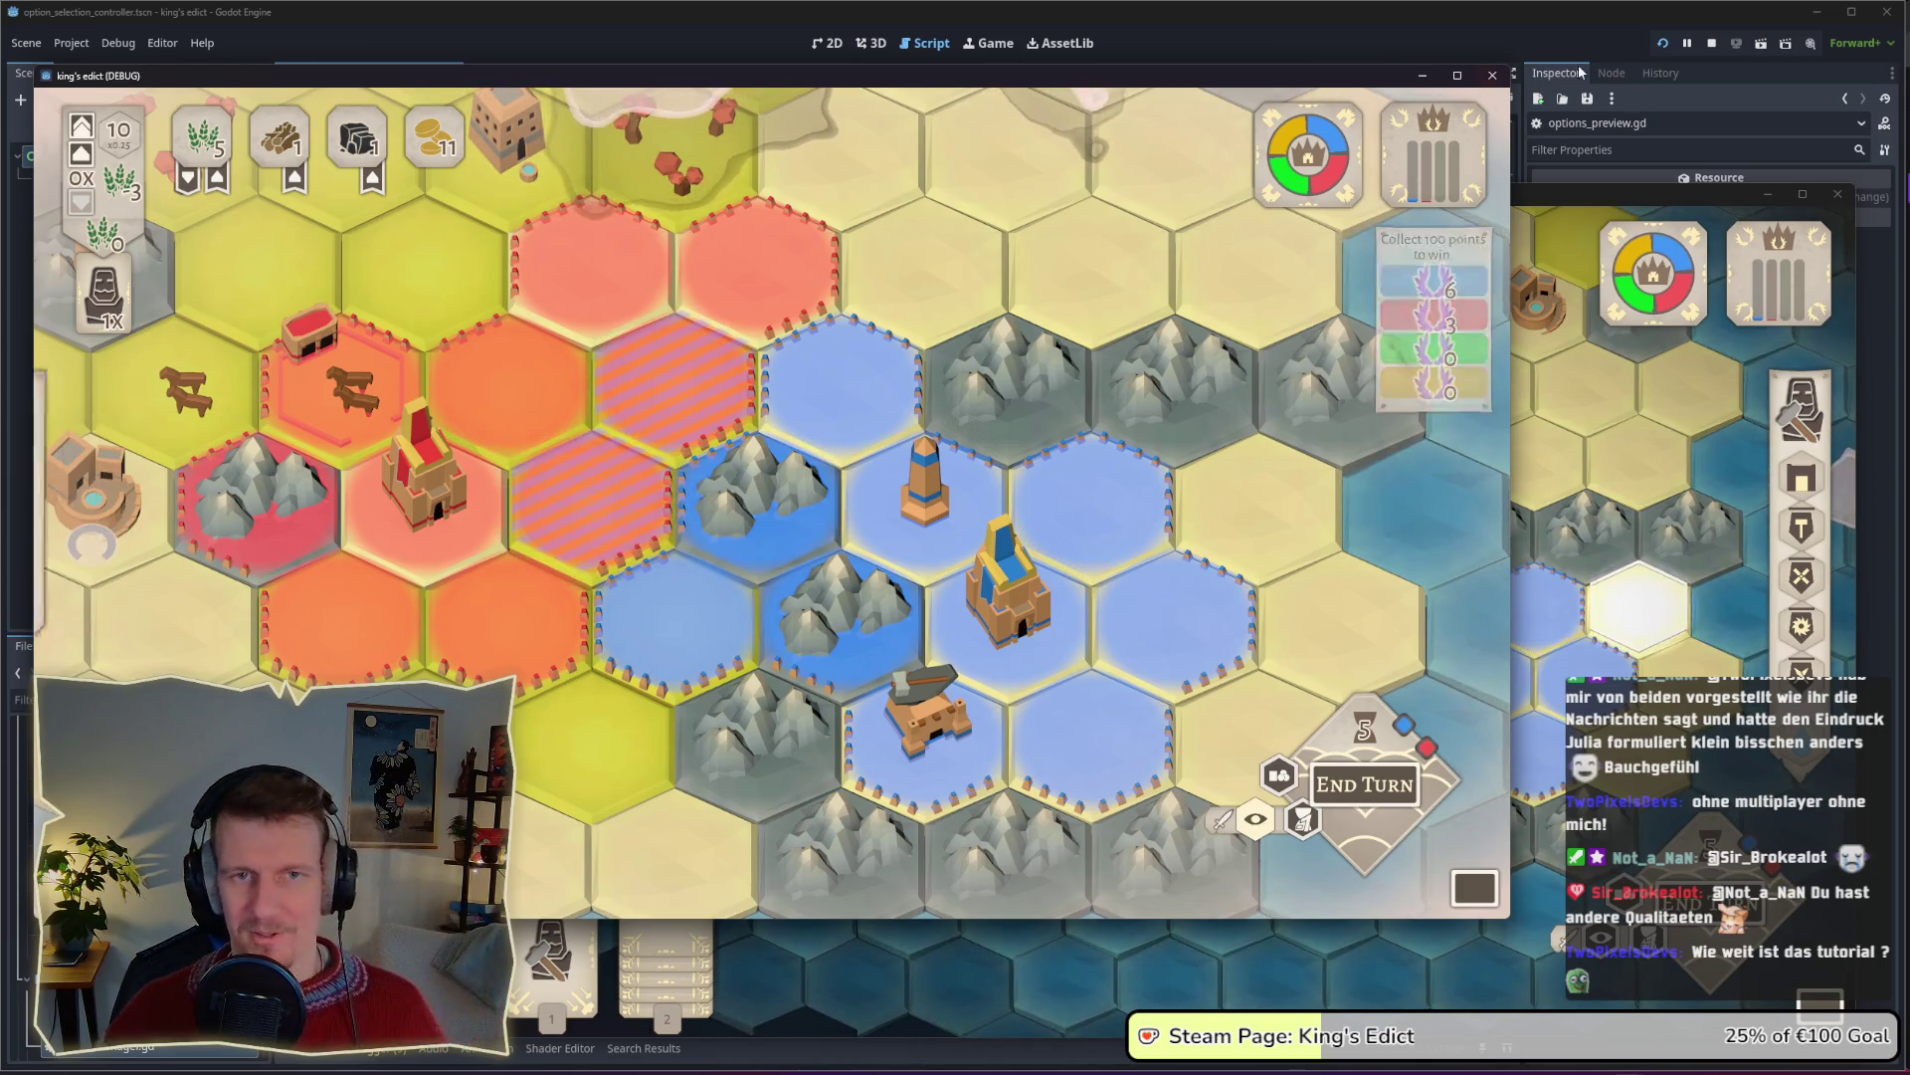
{"action": "left_click", "coordinate": [1493, 75]}
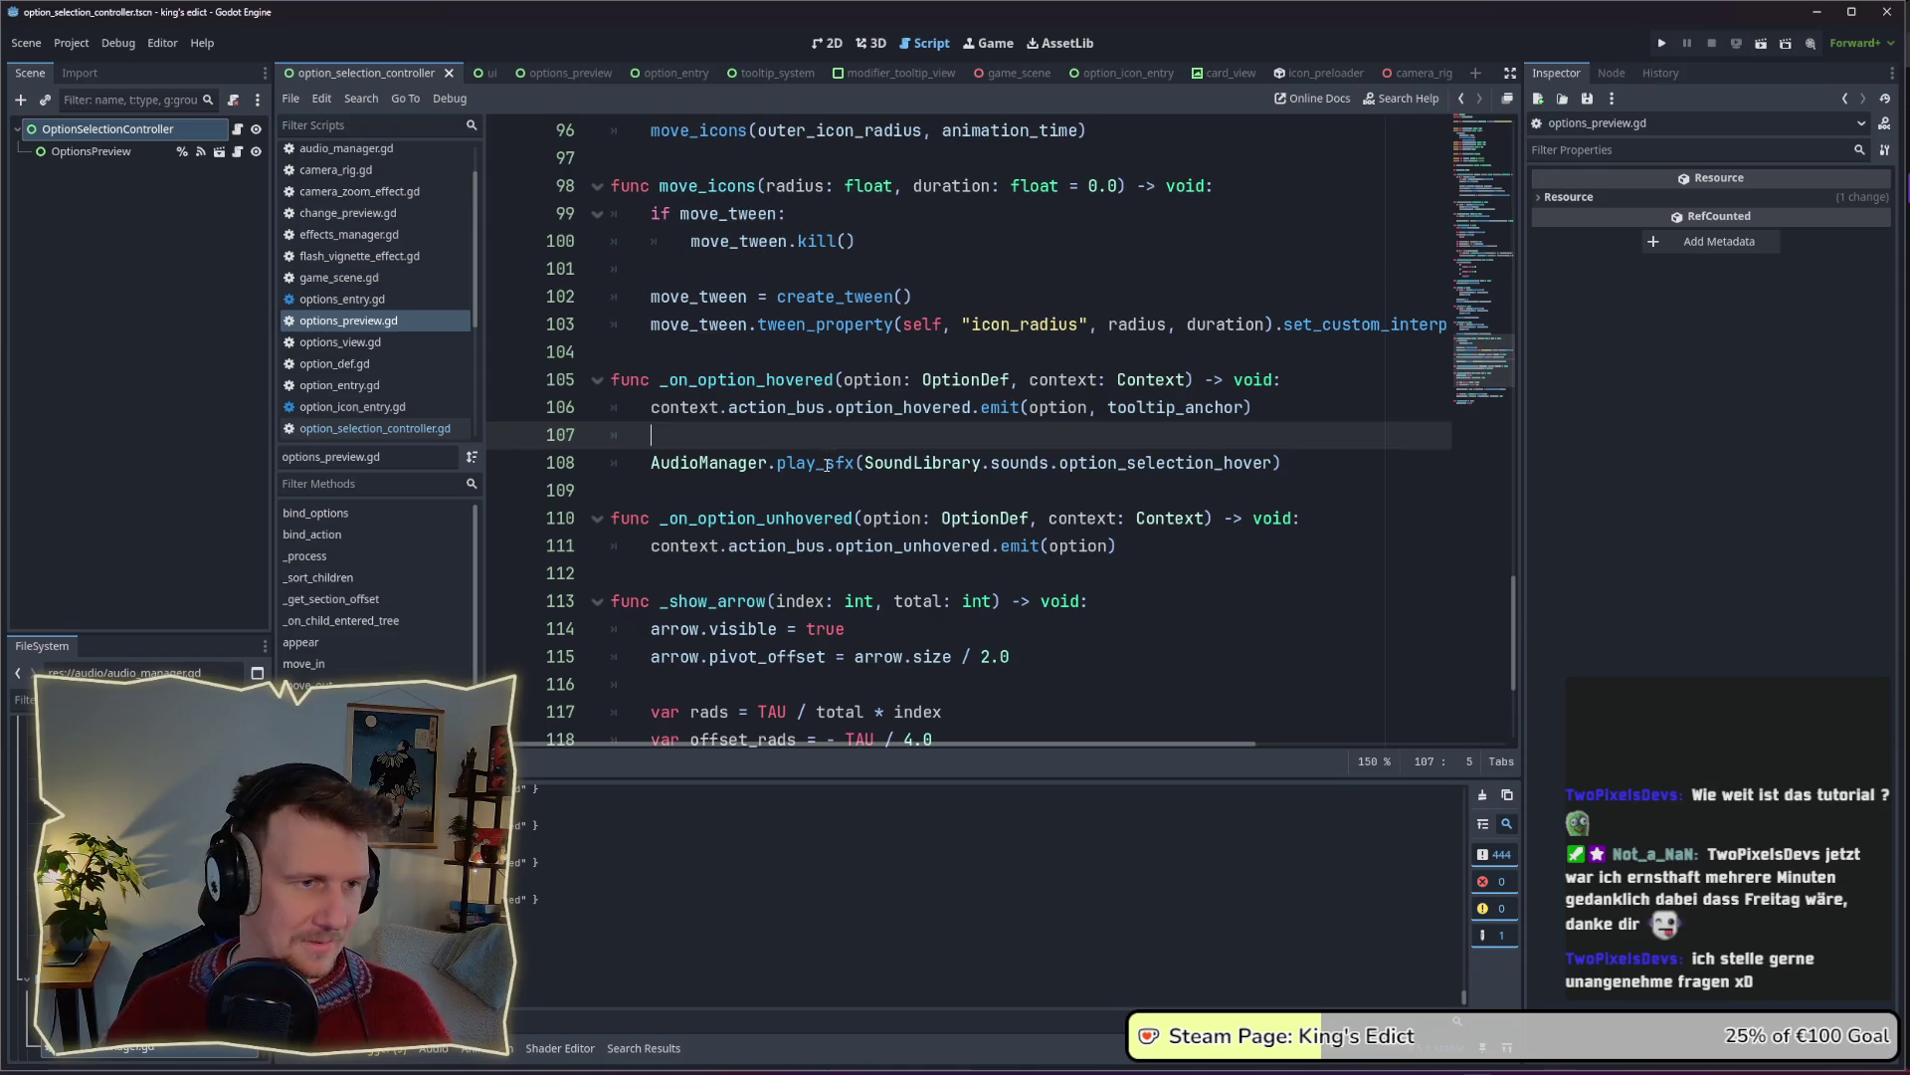
Add the option_selection_hover play_sfx call to _on_option_hovered in options_preview.gd.
{"action": "left_click", "coordinate": [817, 463]}
{"action": "left_click", "coordinate": [800, 436]}
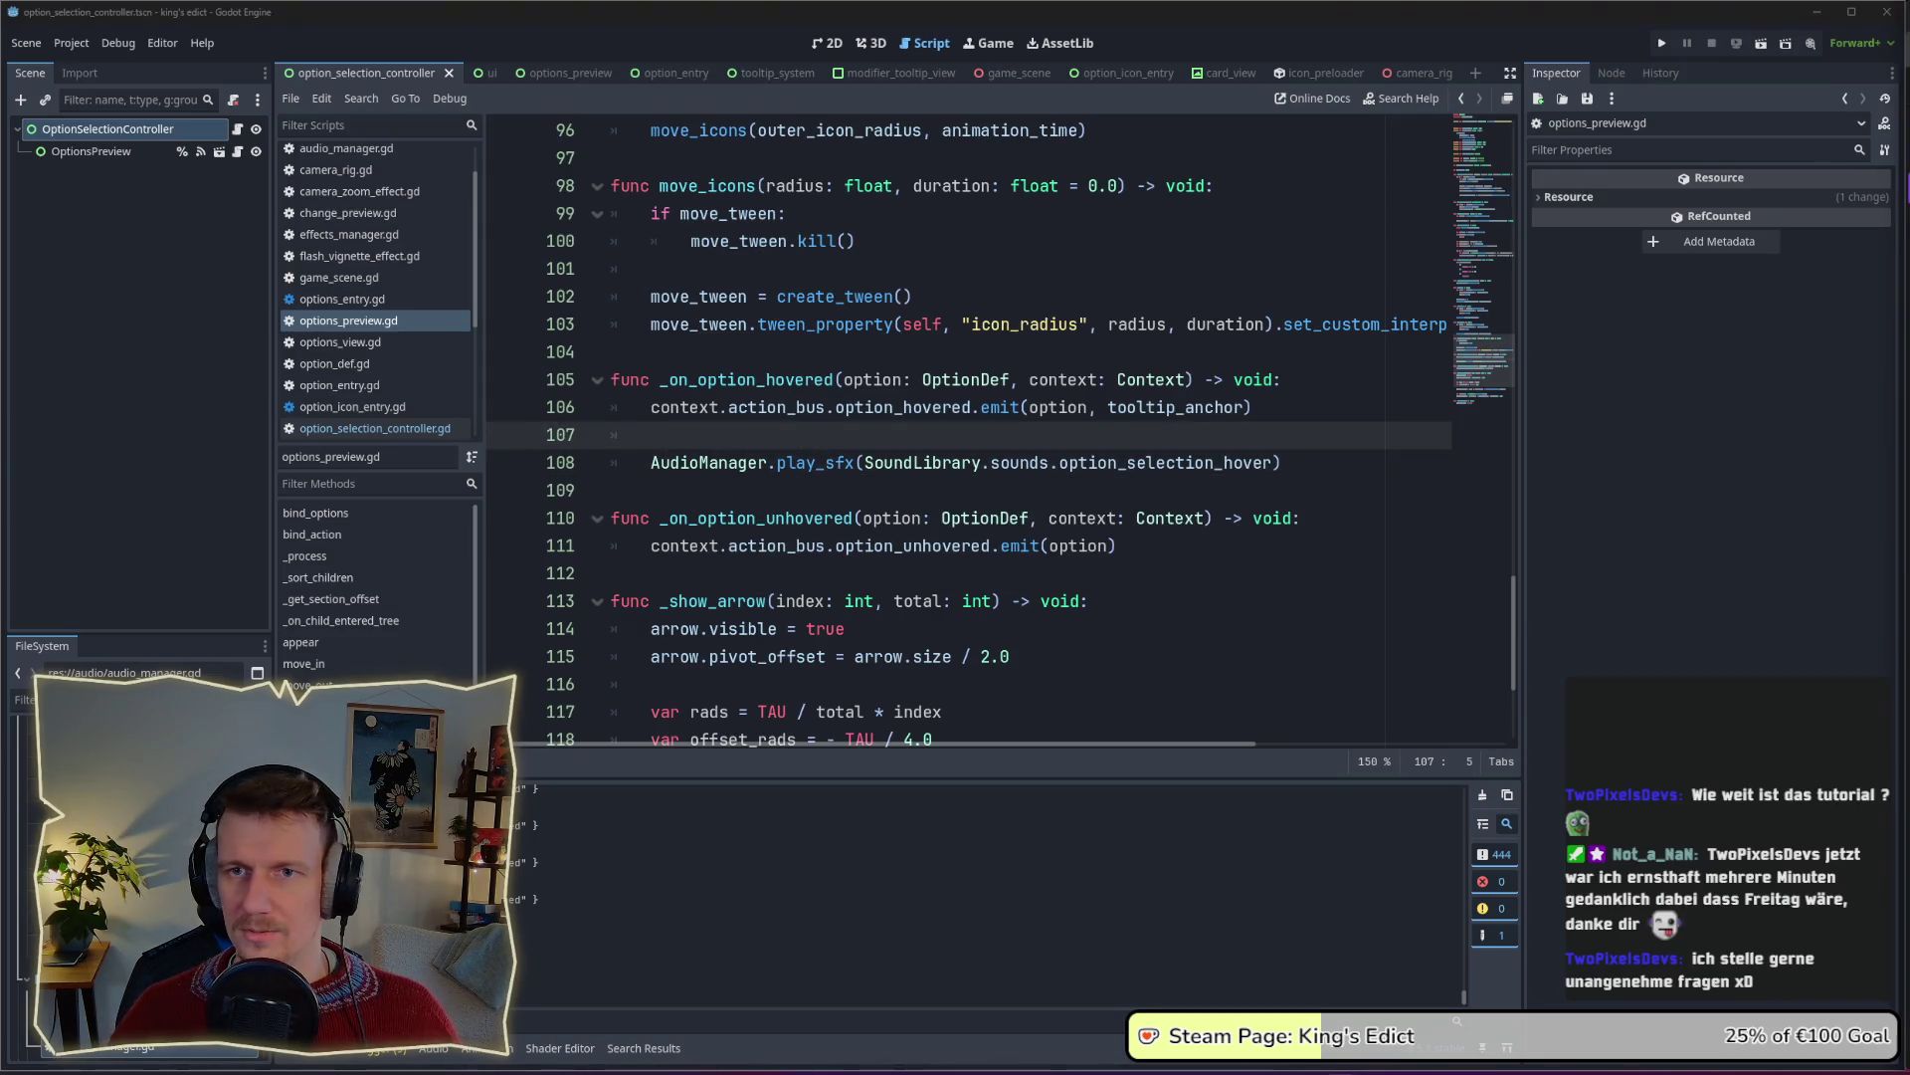
{"action": "scroll", "coordinate": [870, 498], "scroll_direction": "down", "scroll_amount": 1}
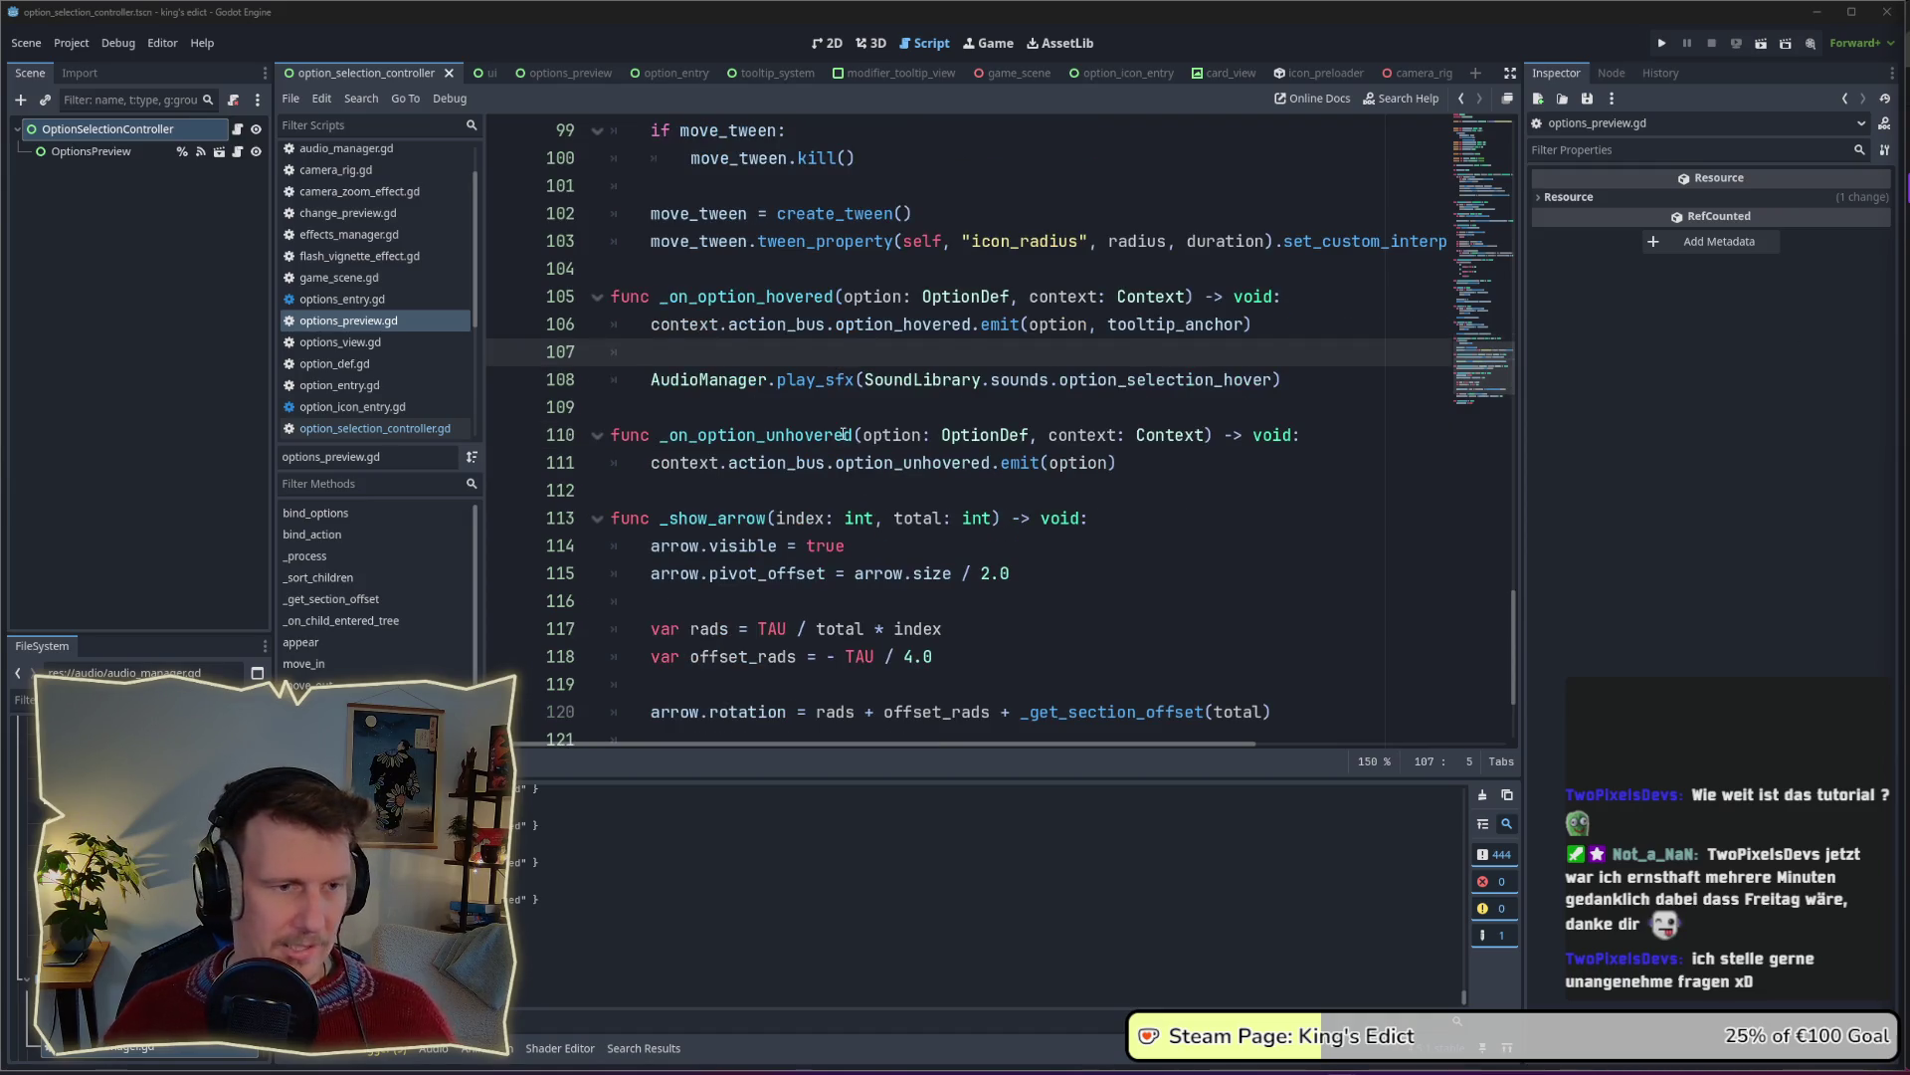
{"action": "scroll", "coordinate": [814, 410], "scroll_direction": "down", "scroll_amount": 1}
{"action": "left_click", "coordinate": [733, 328]}
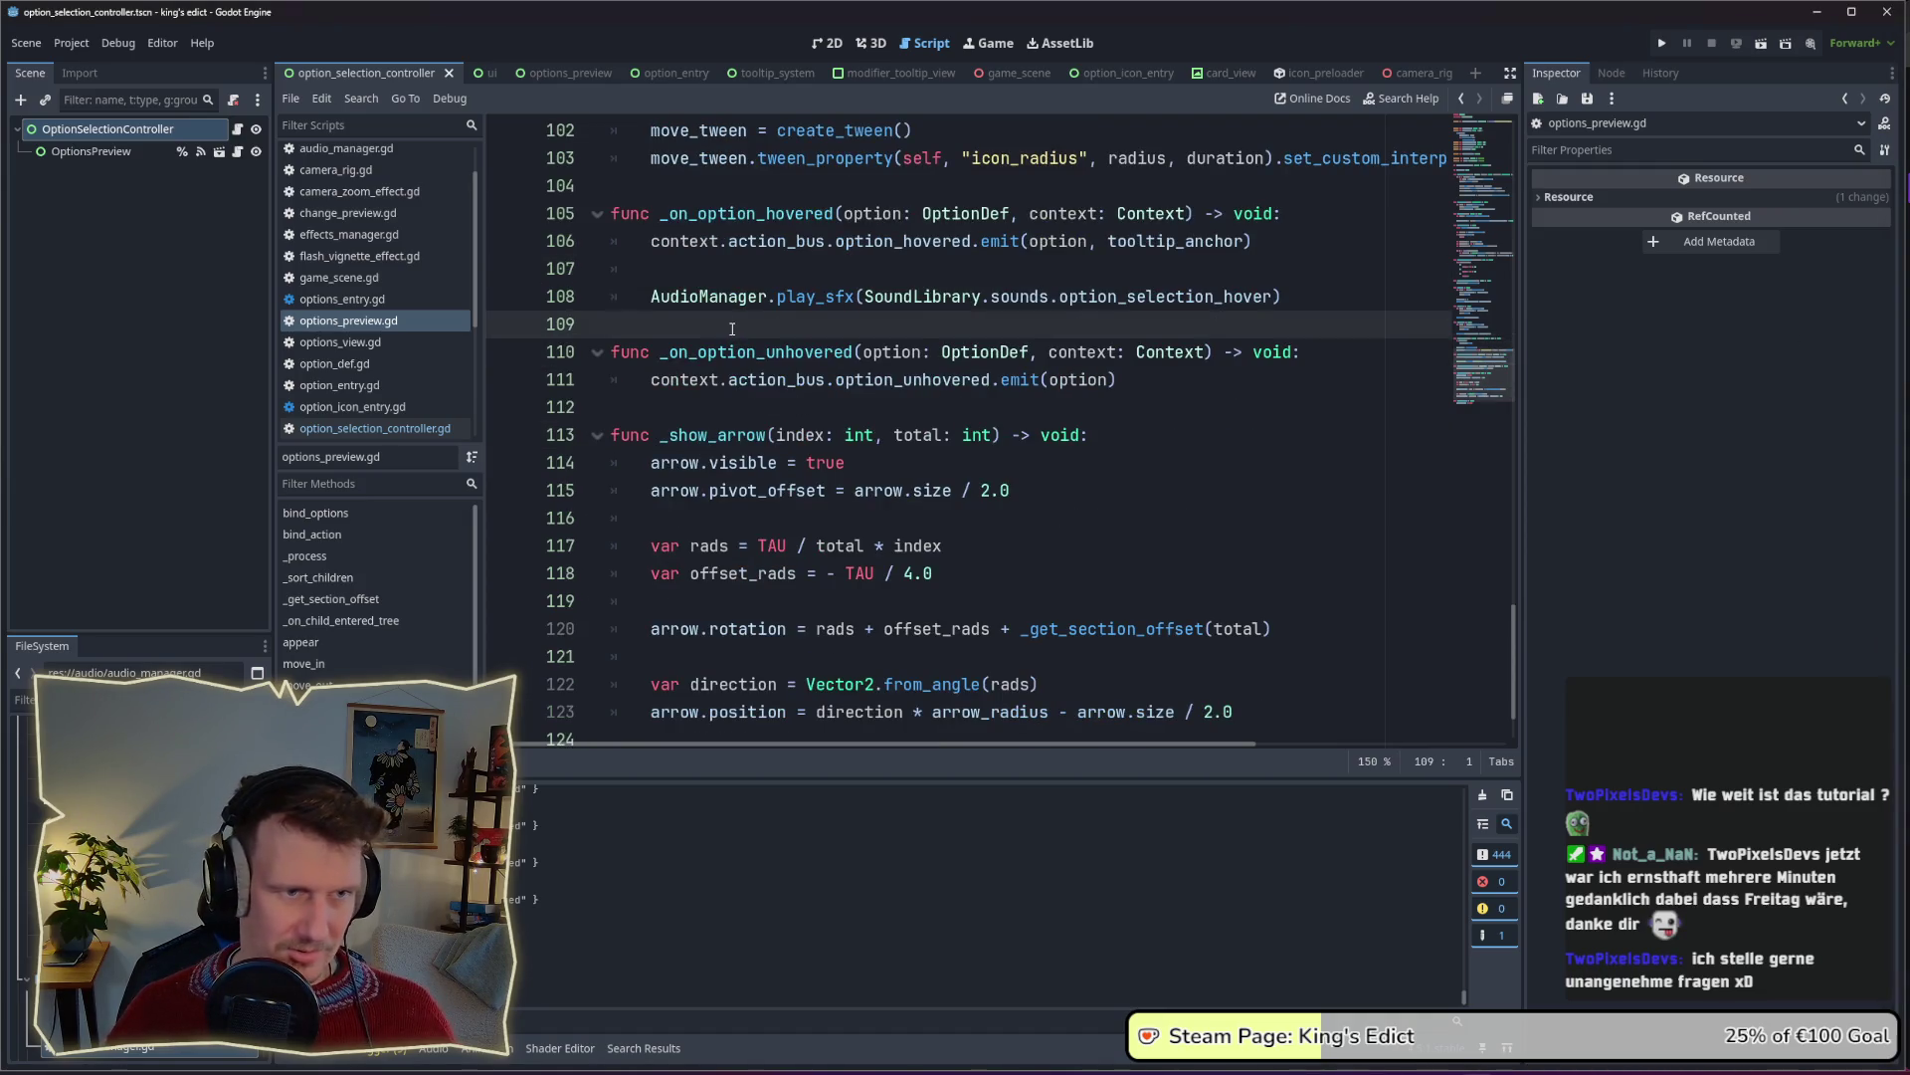
{"action": "scroll", "coordinate": [667, 375], "scroll_direction": "down", "scroll_amount": 2}
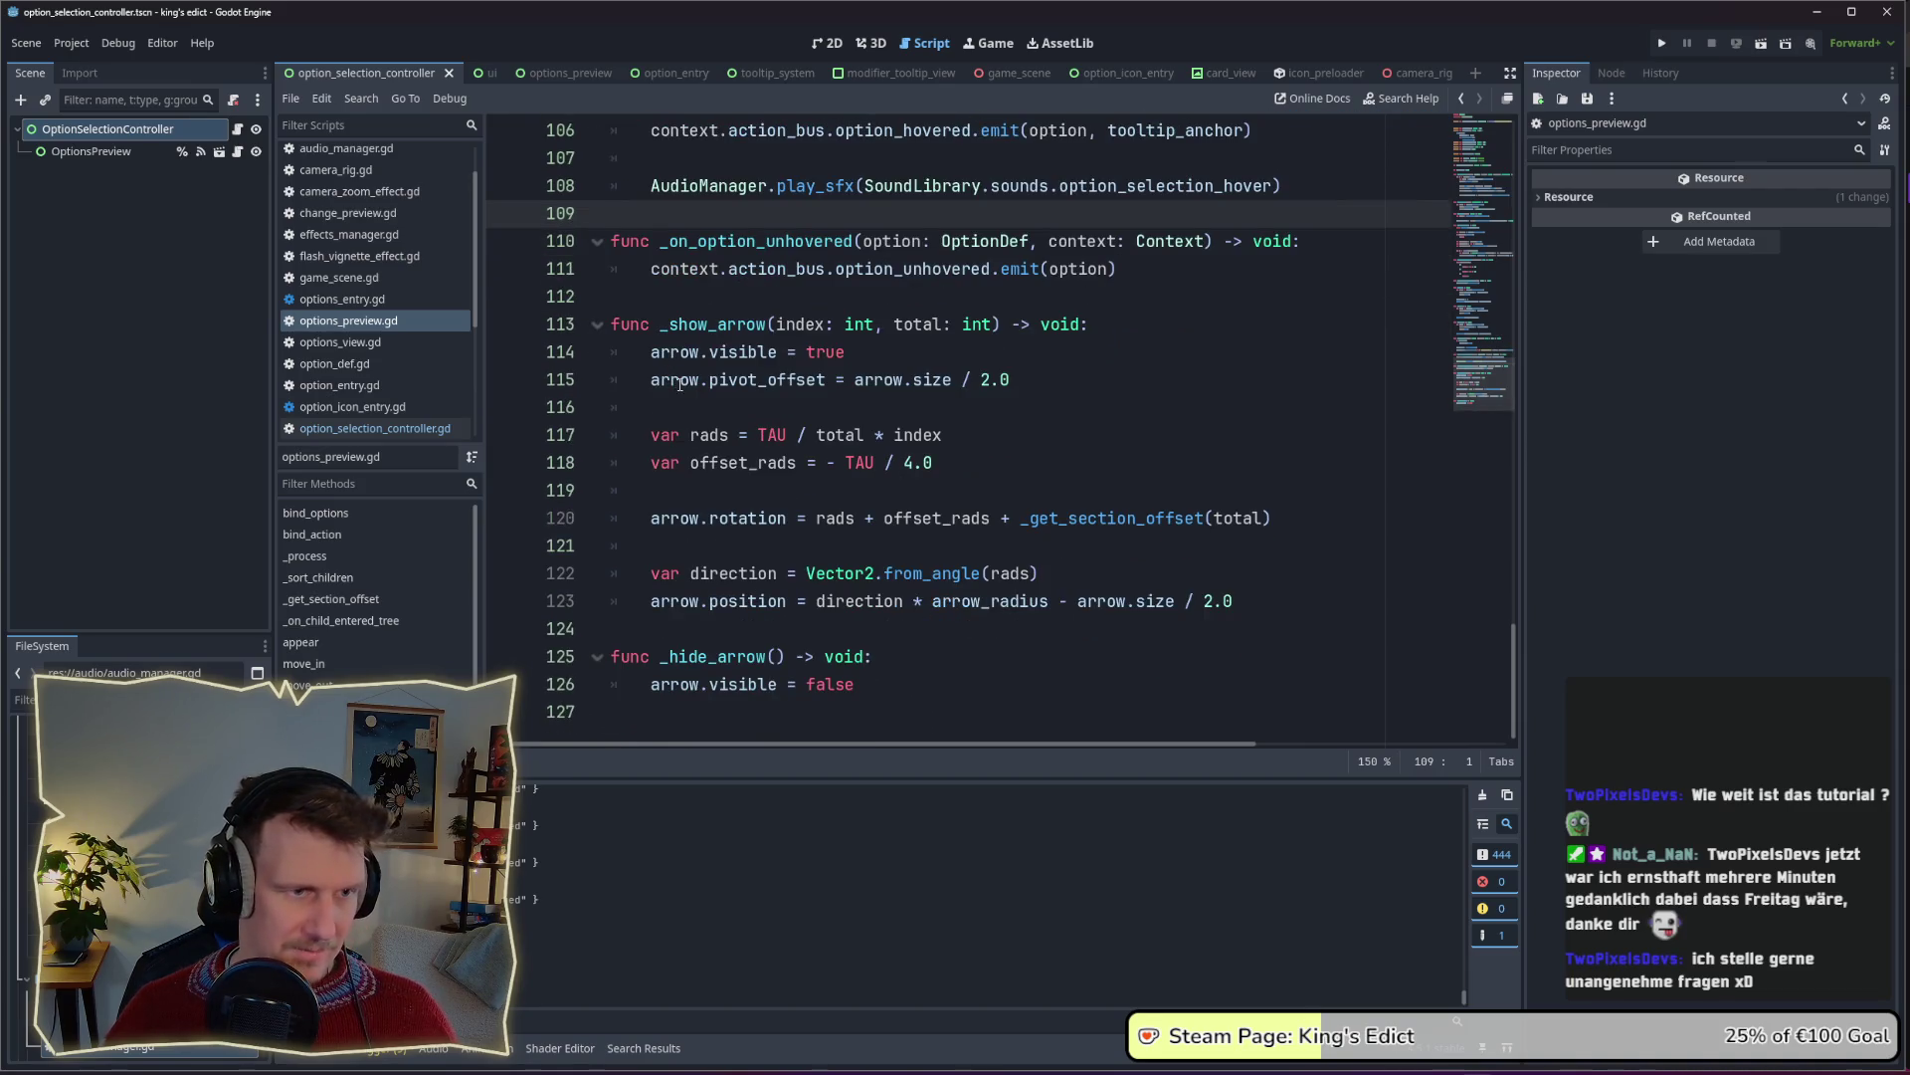
{"action": "scroll", "coordinate": [667, 375], "scroll_direction": "up", "scroll_amount": 5}
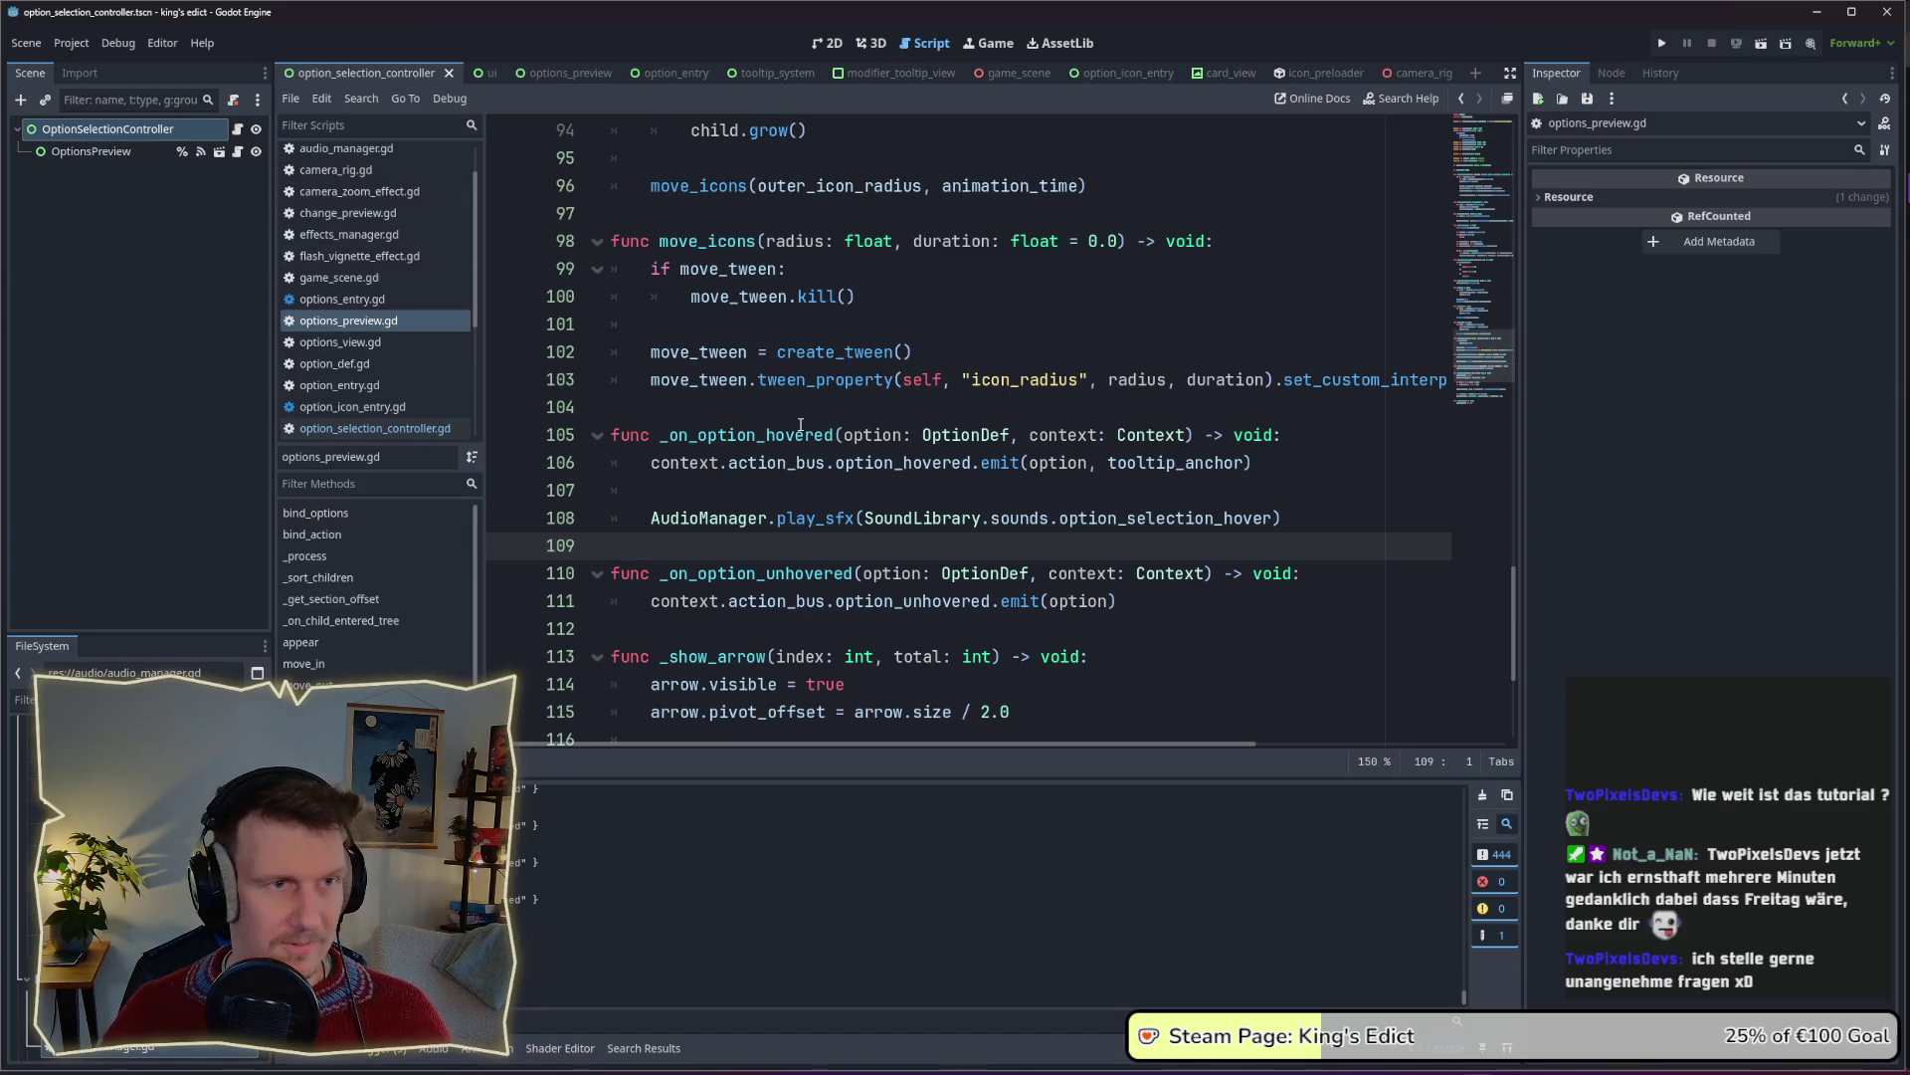
{"action": "left_click", "coordinate": [746, 324]}
{"action": "scroll", "coordinate": [764, 457], "scroll_direction": "down", "scroll_amount": 1}
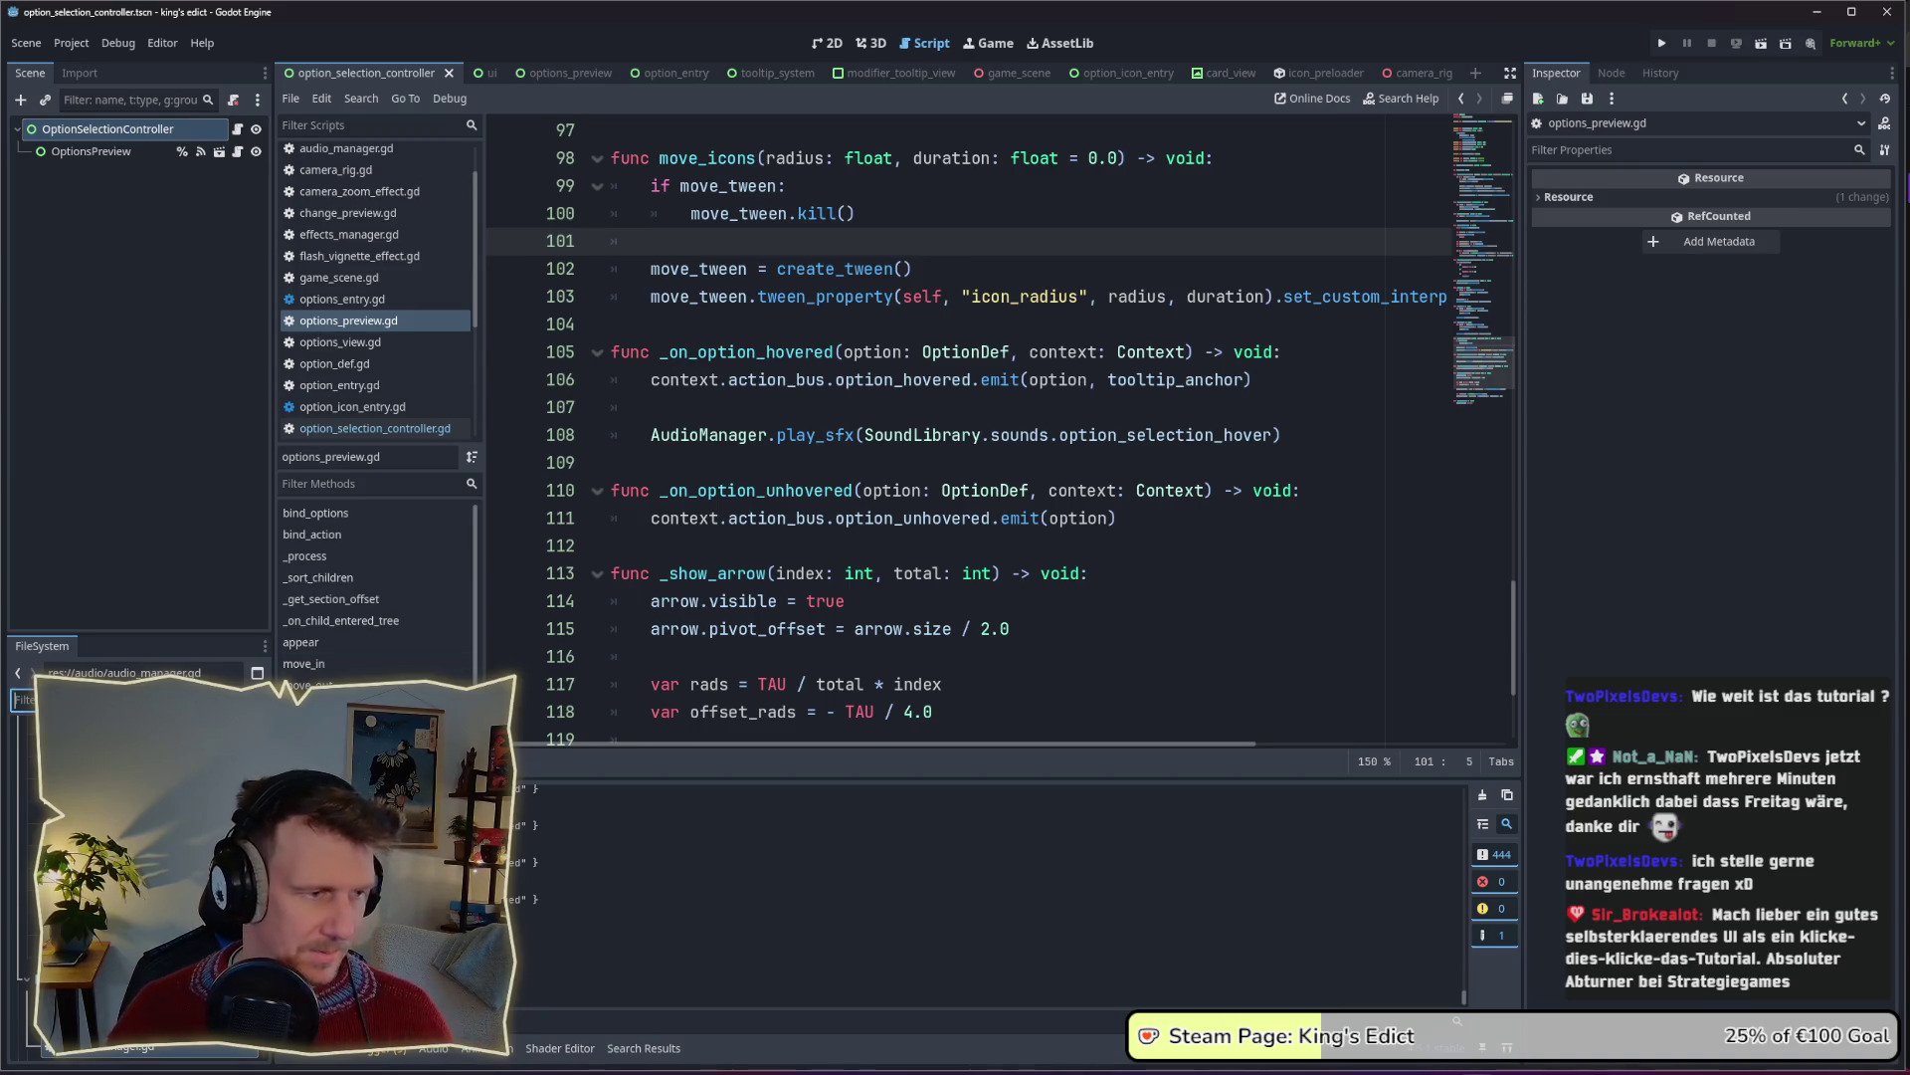
{"action": "left_click", "coordinate": [1134, 474]}
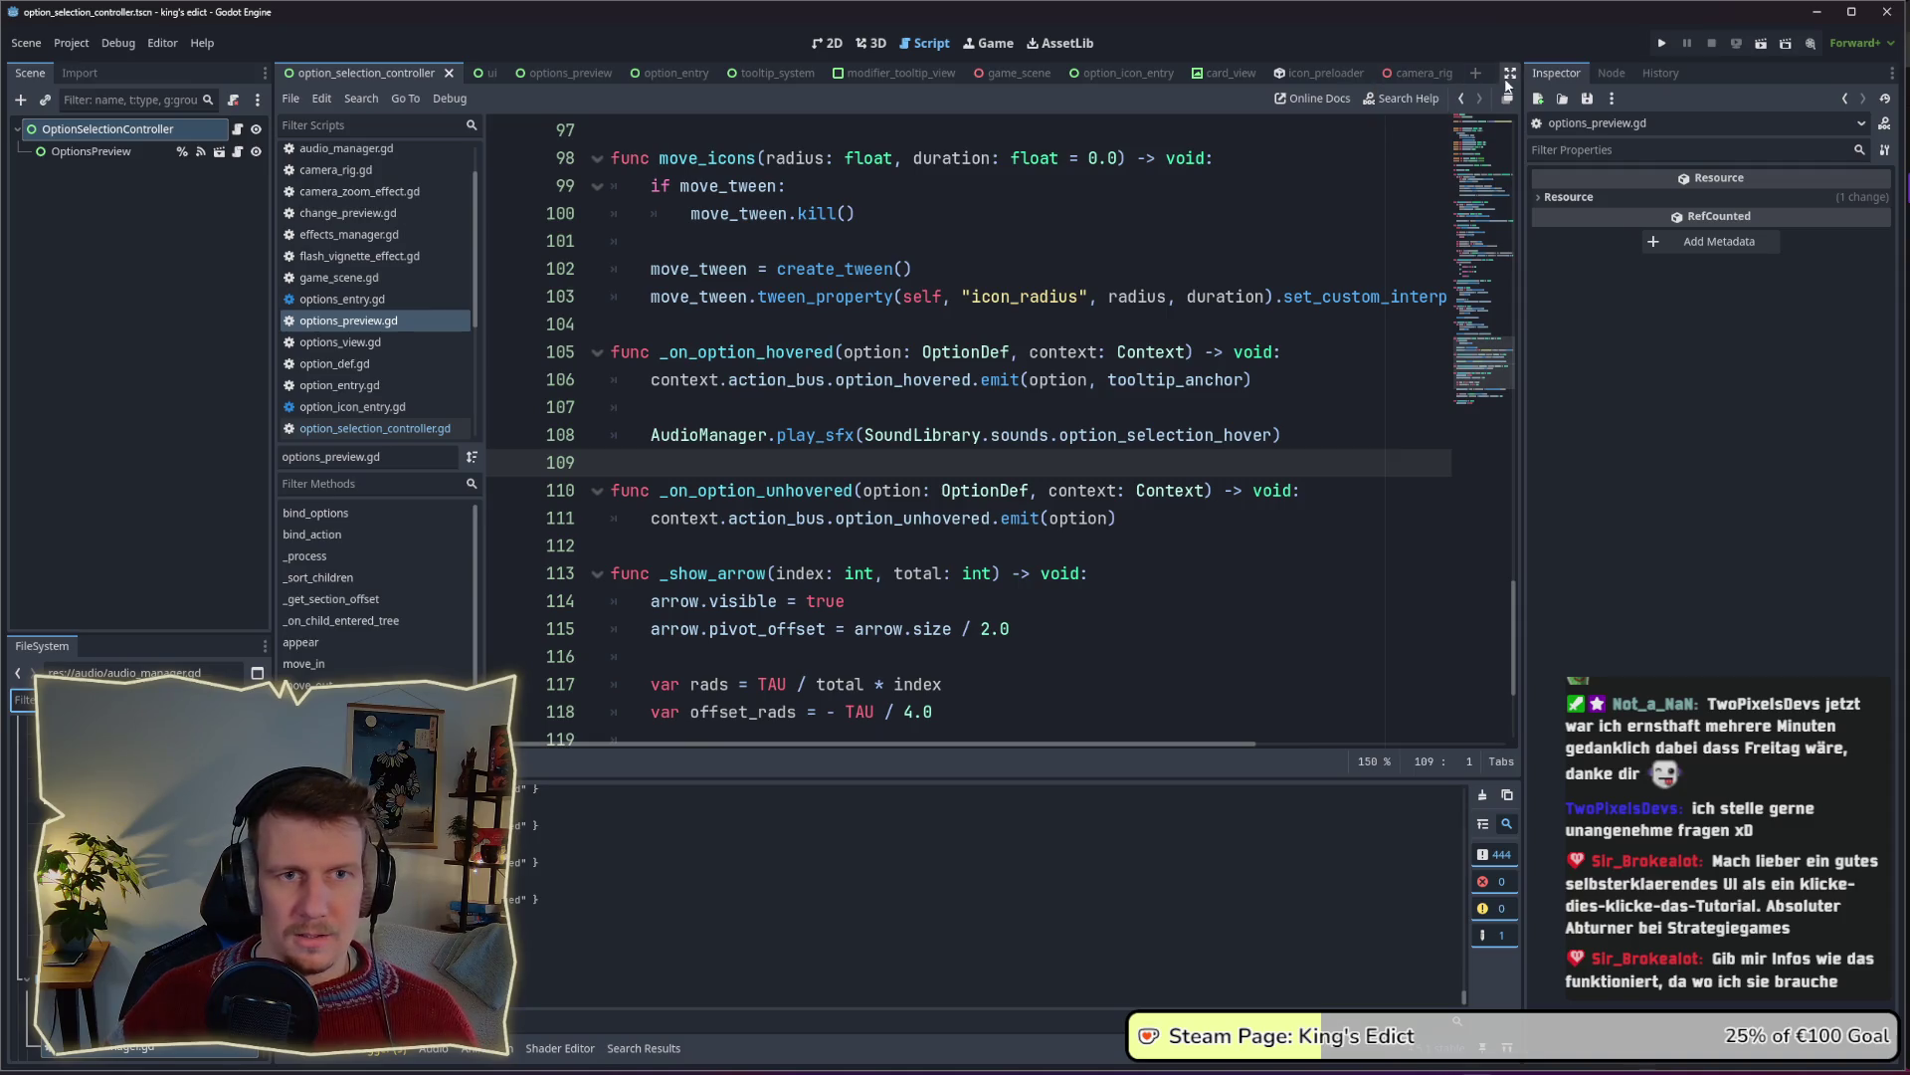
Filter the FileSystem dock and open the sound_library.gd script.
{"action": "type", "text": "au"}
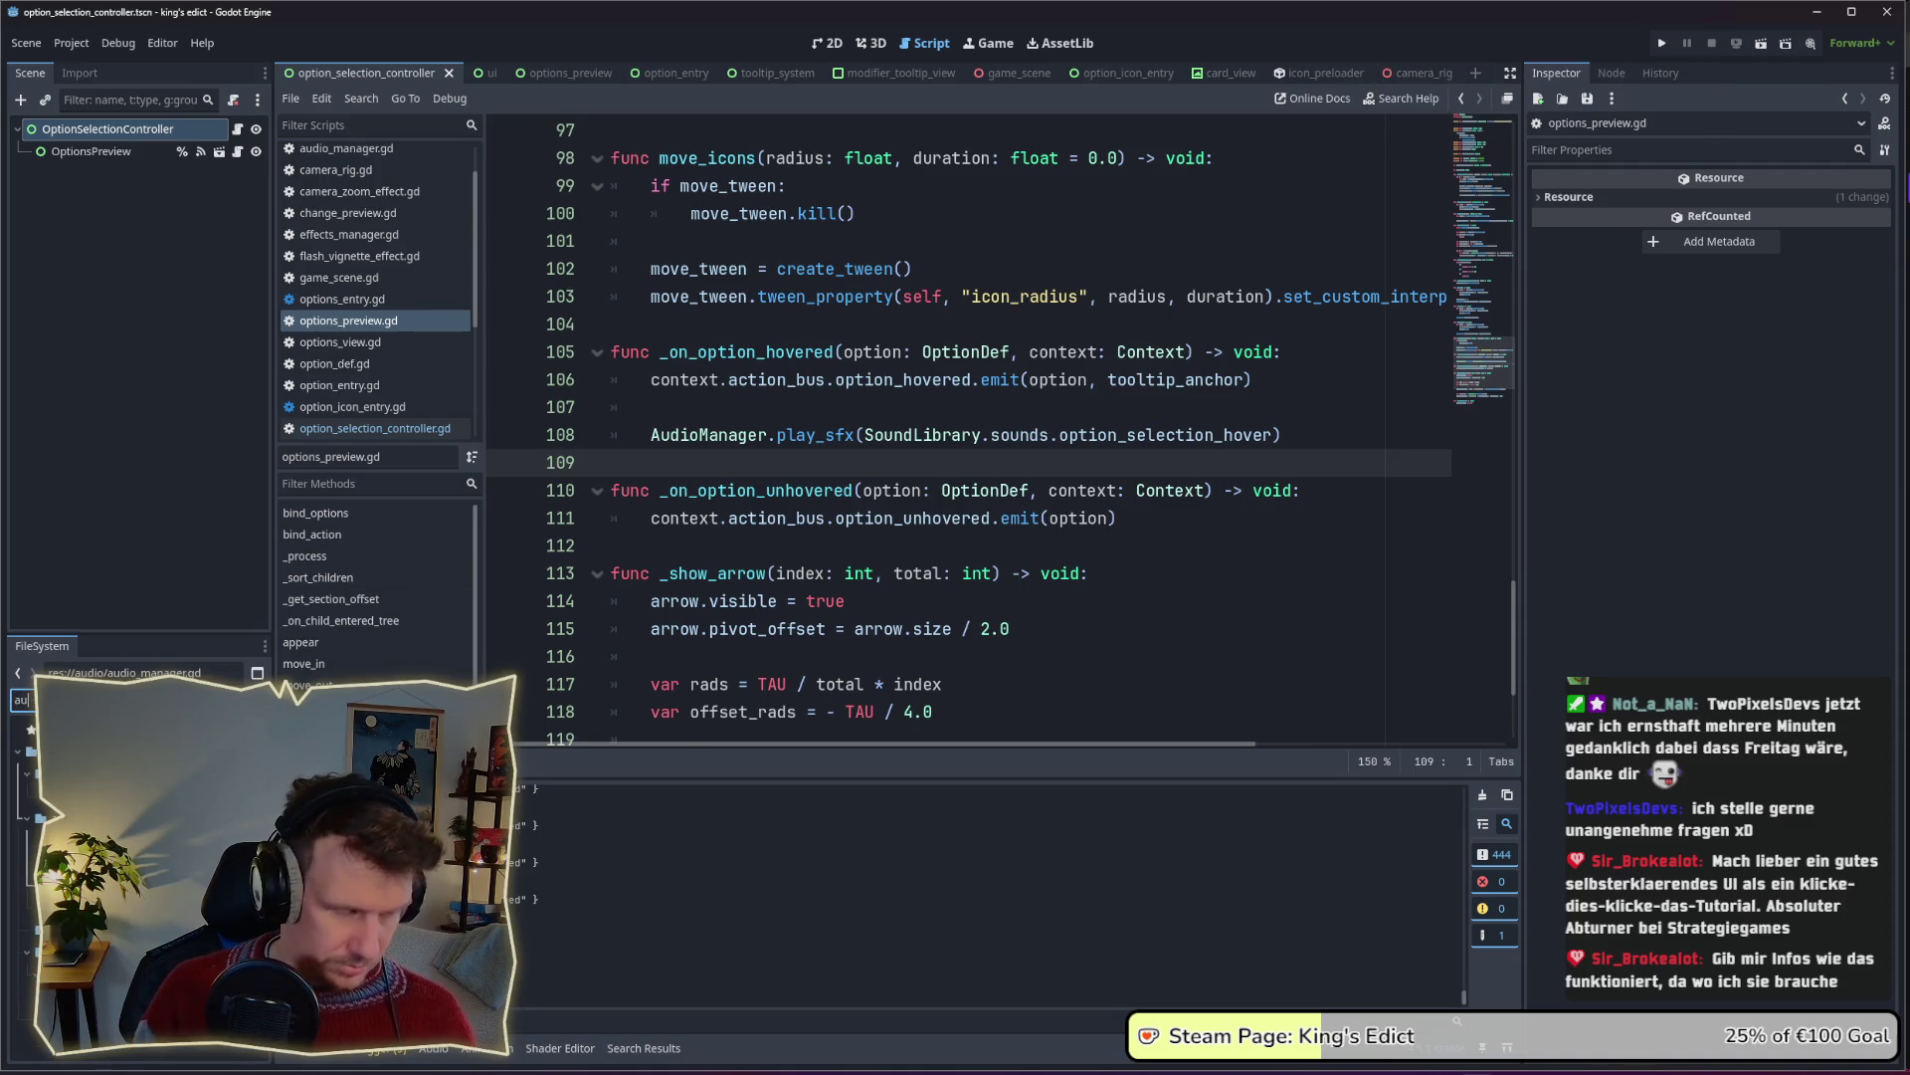
{"action": "type", "text": "d"}
{"action": "key", "text": "BackSpace"}
{"action": "key", "text": "BackSpace"}
{"action": "key", "text": "BackSpace"}
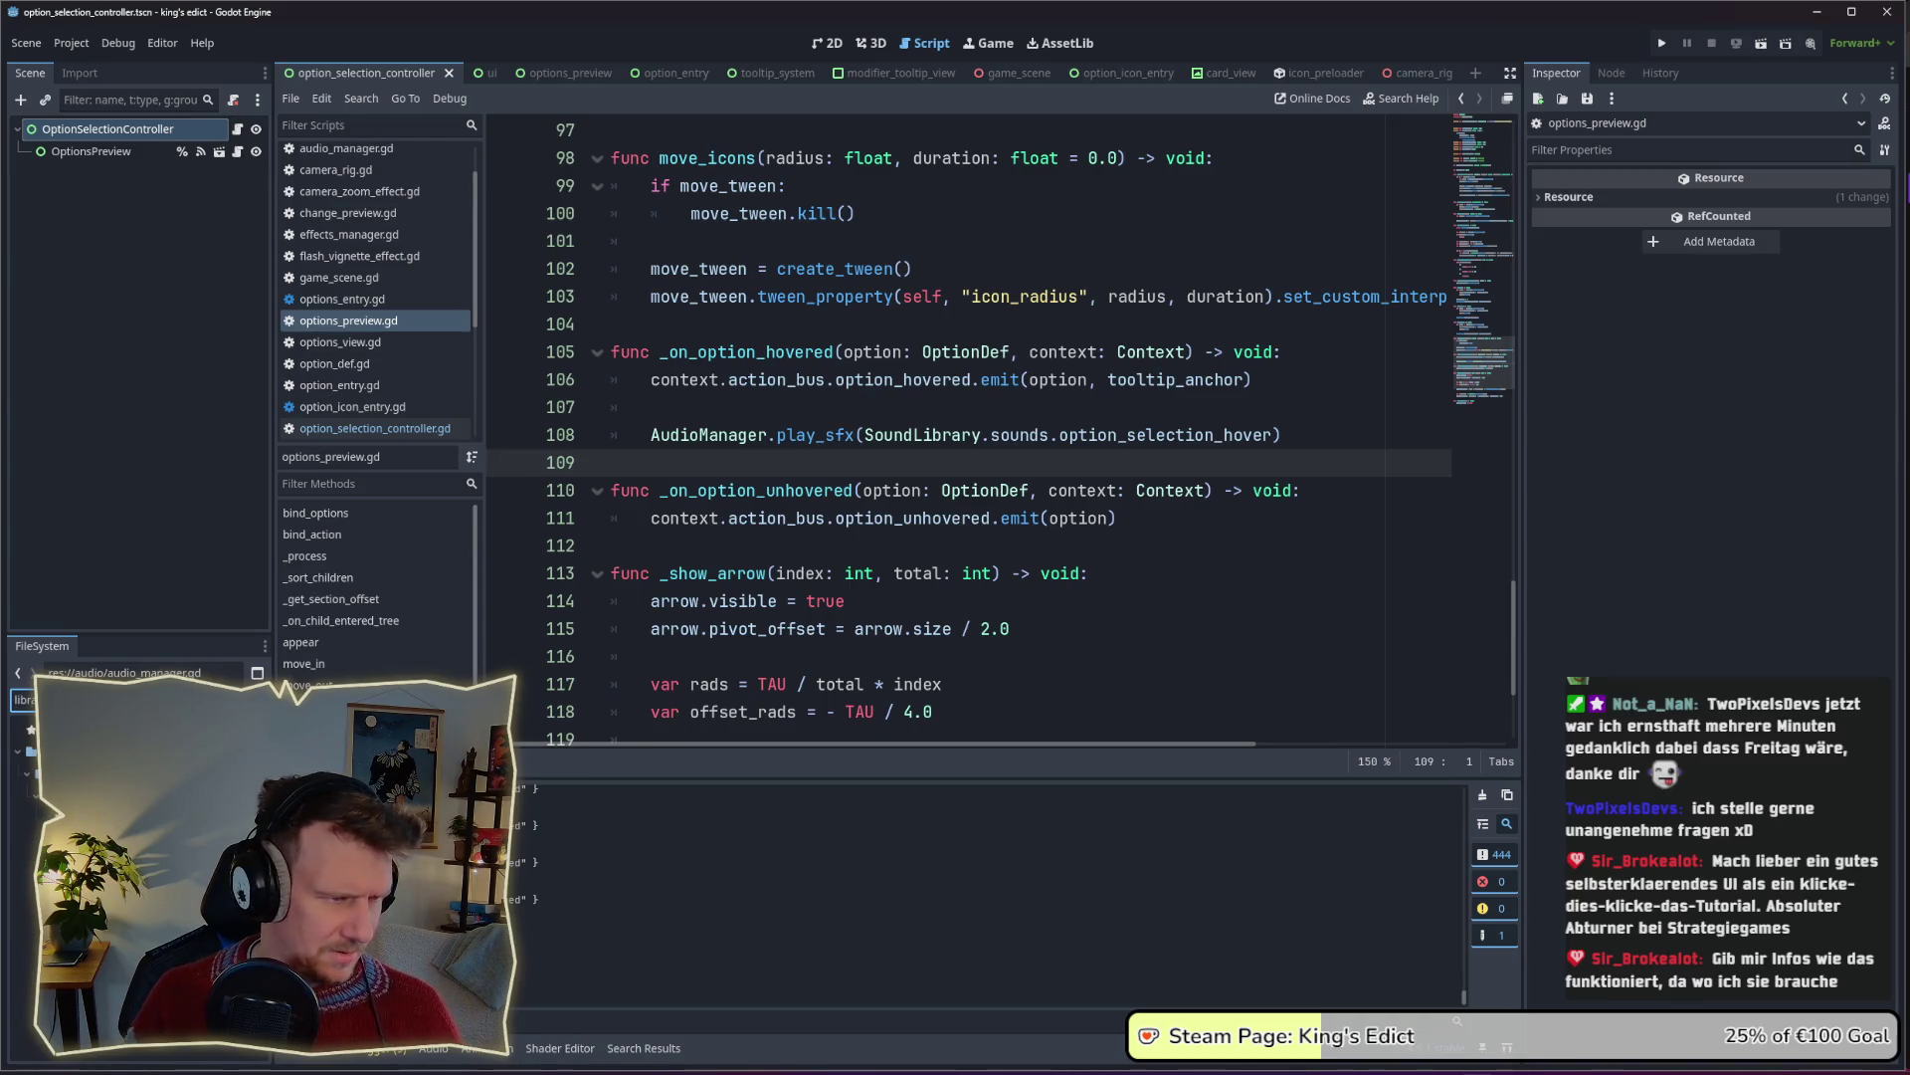
{"action": "double_click", "coordinate": [149, 756]}
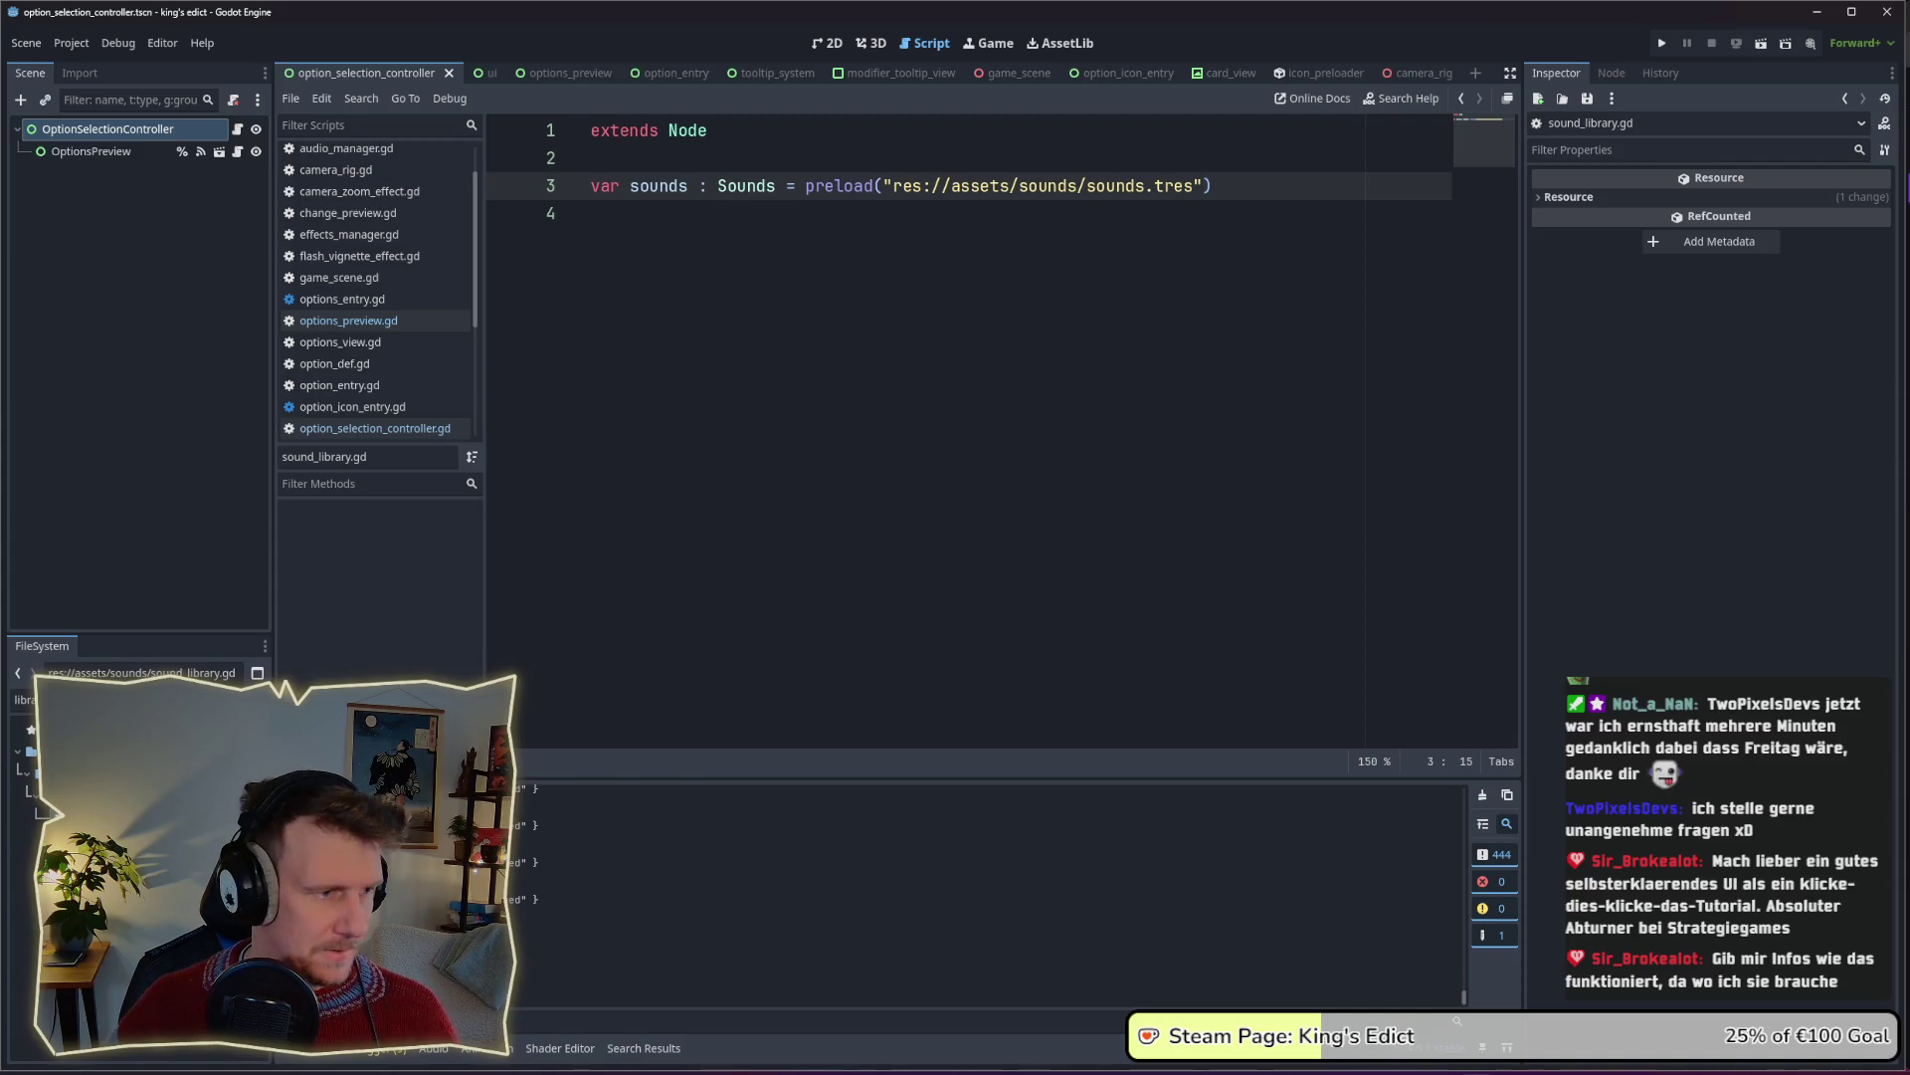
Filter the FileSystem by 'sou' and open sounds.tres in the Inspector.
{"action": "left_click", "coordinate": [22, 699]}
{"action": "type", "text": "sou"}
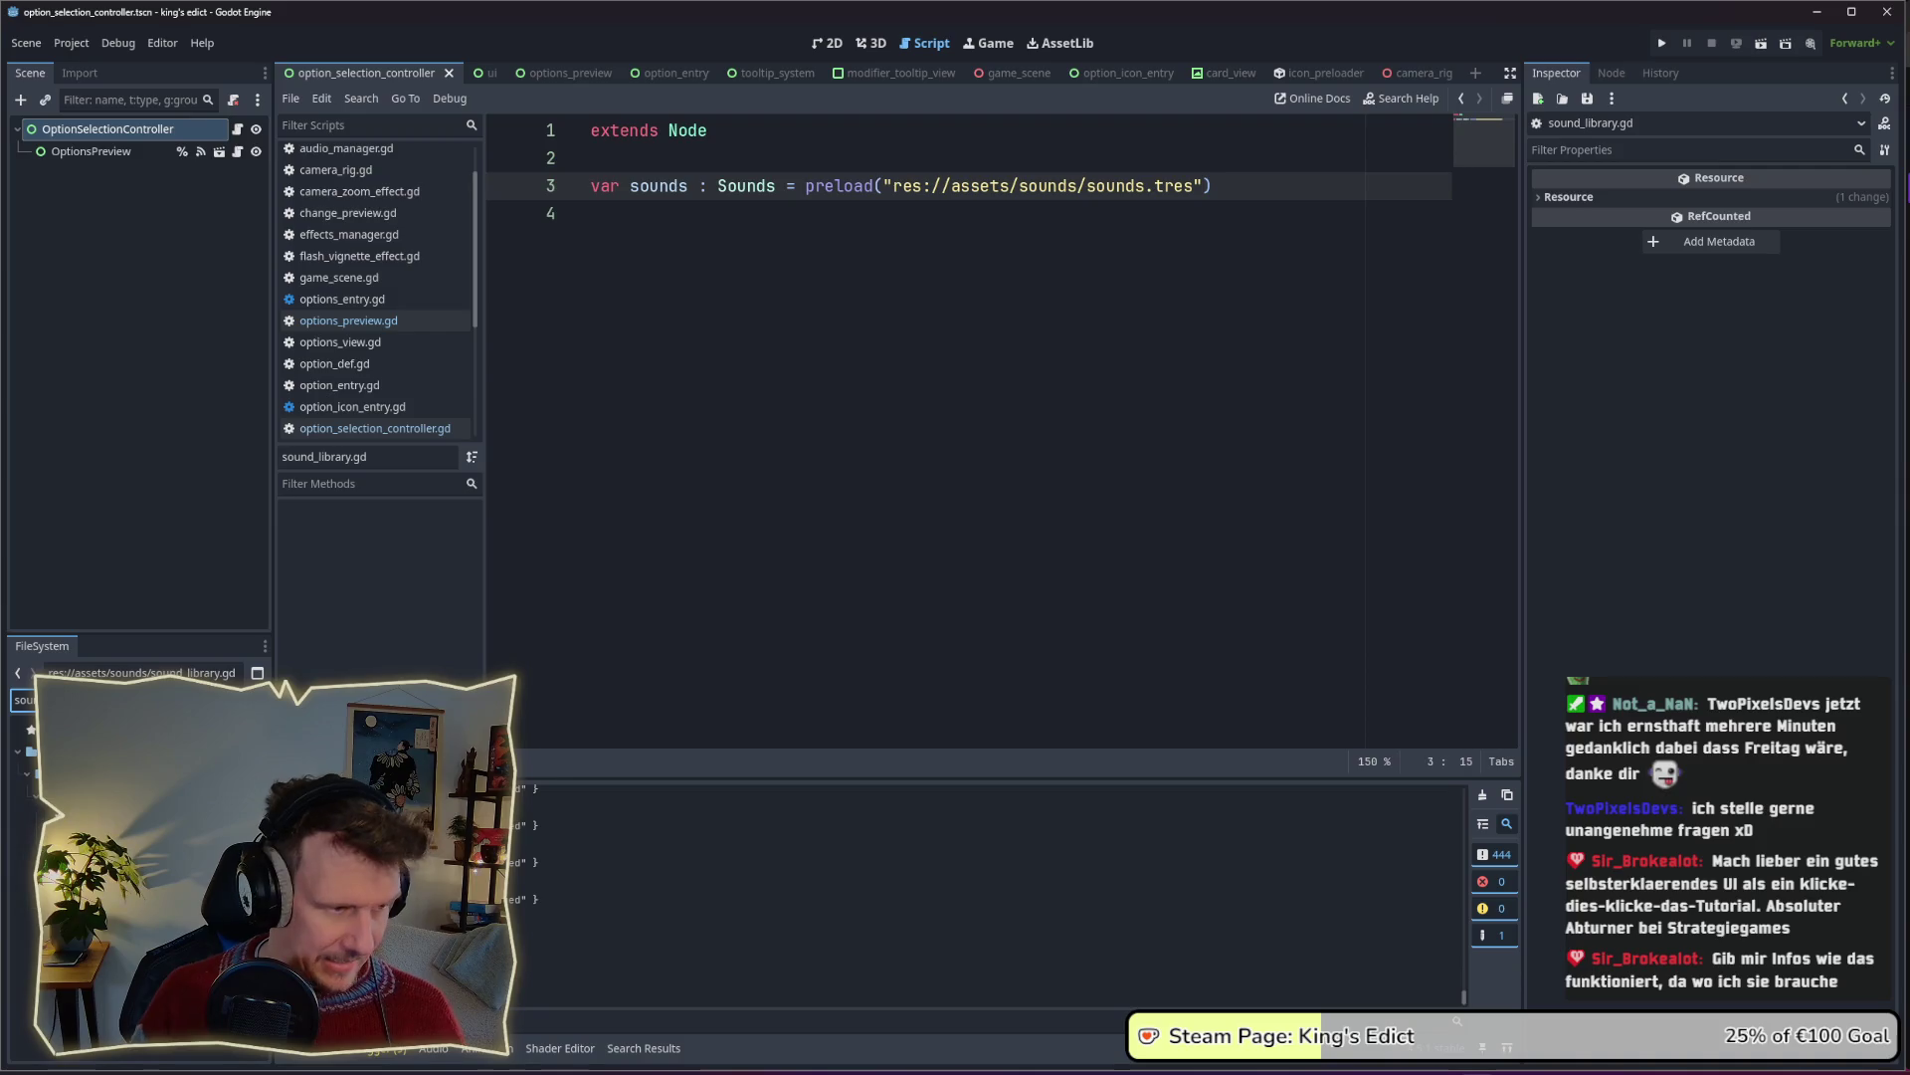
{"action": "left_click", "coordinate": [99, 816]}
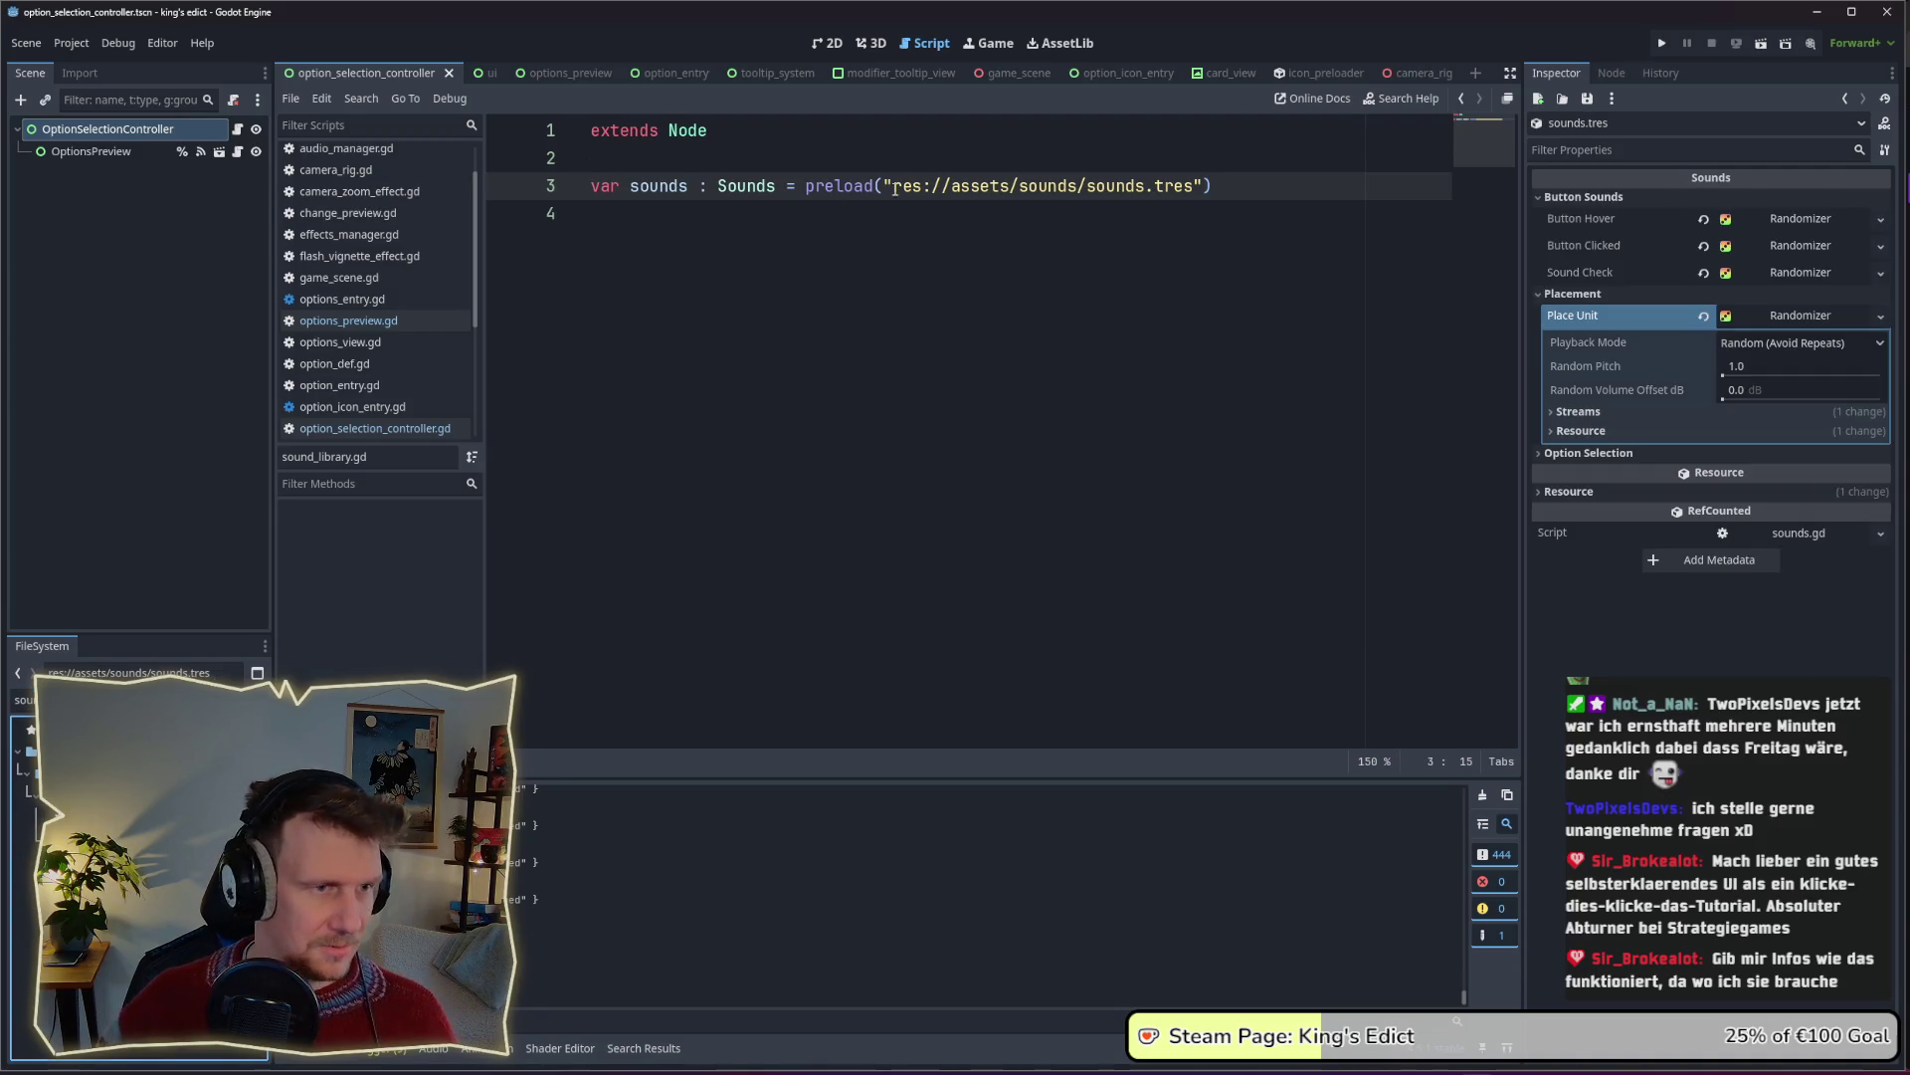
Expand Option Selection to reveal its empty Preview, Selection and Hover slots.
{"action": "double_click", "coordinate": [1631, 295]}
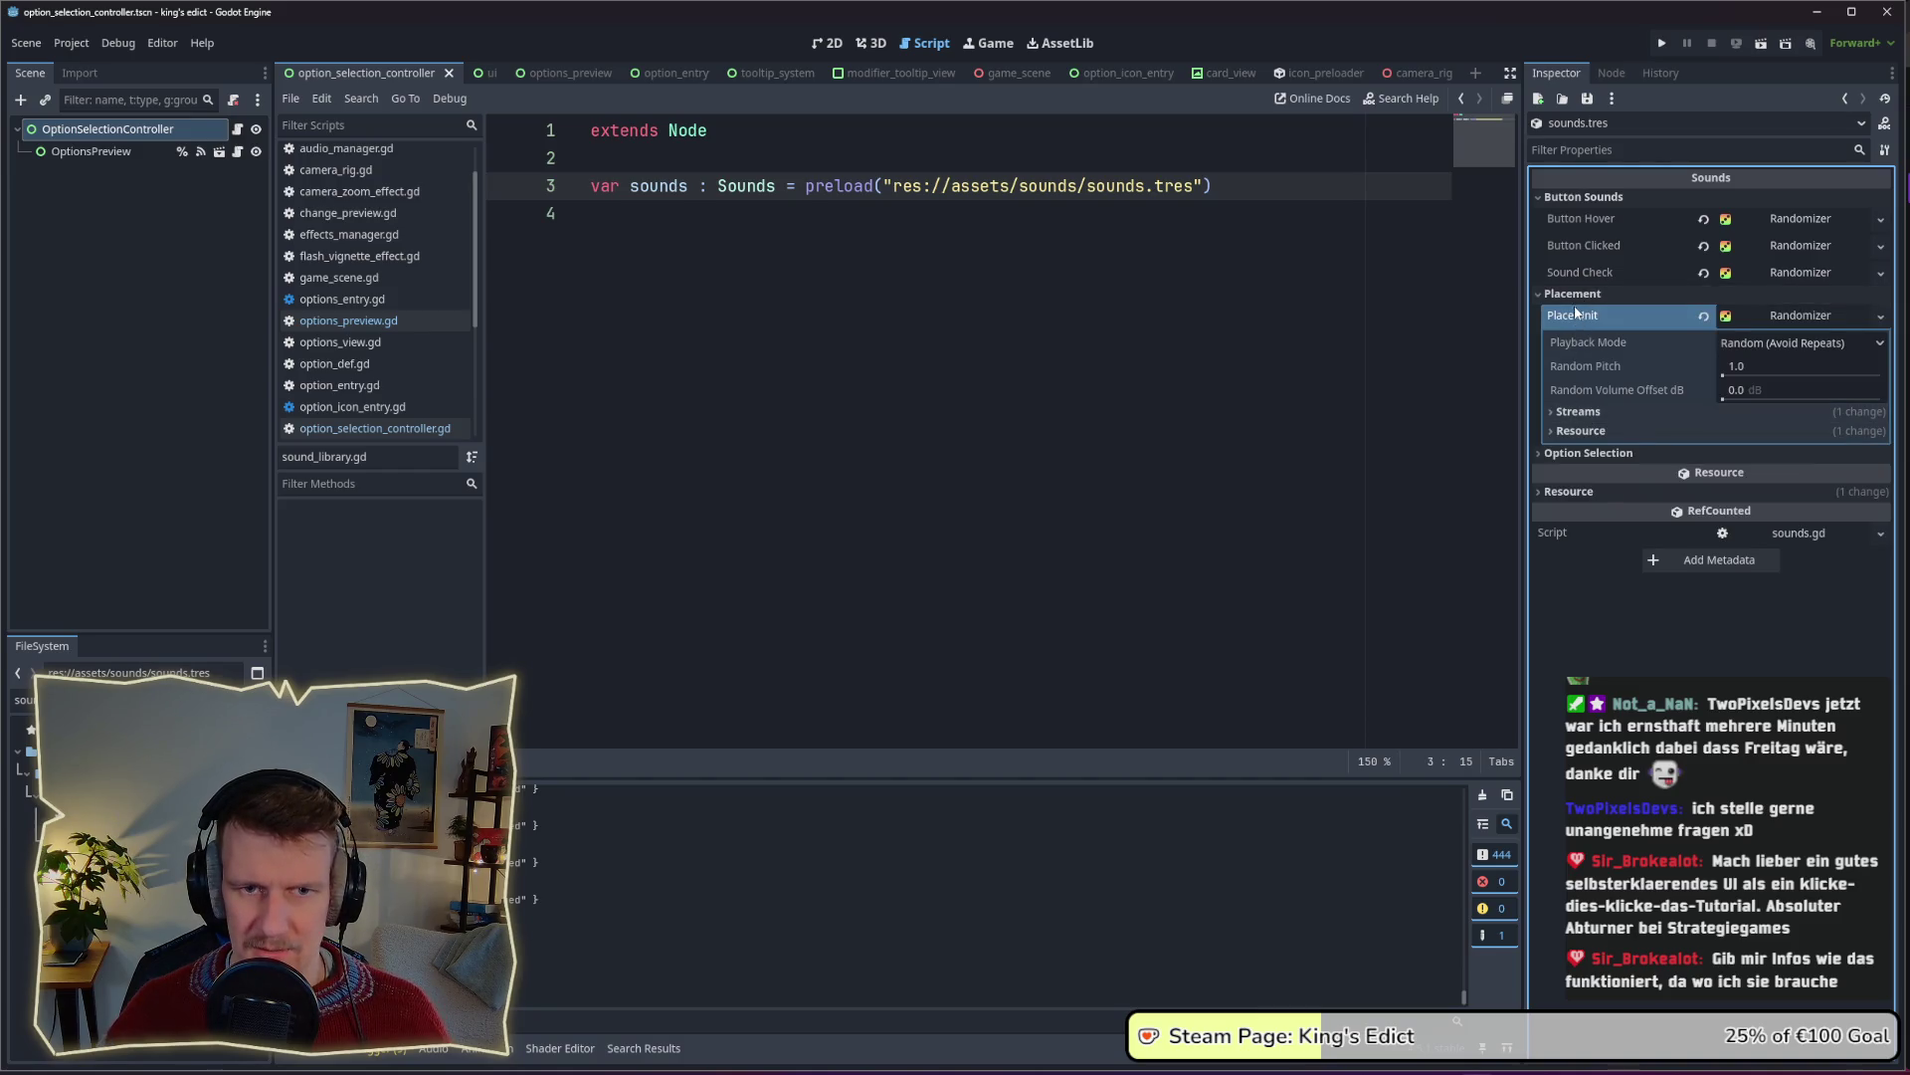
{"action": "left_click", "coordinate": [1577, 294]}
{"action": "left_click", "coordinate": [1577, 197]}
{"action": "left_click", "coordinate": [1567, 197]}
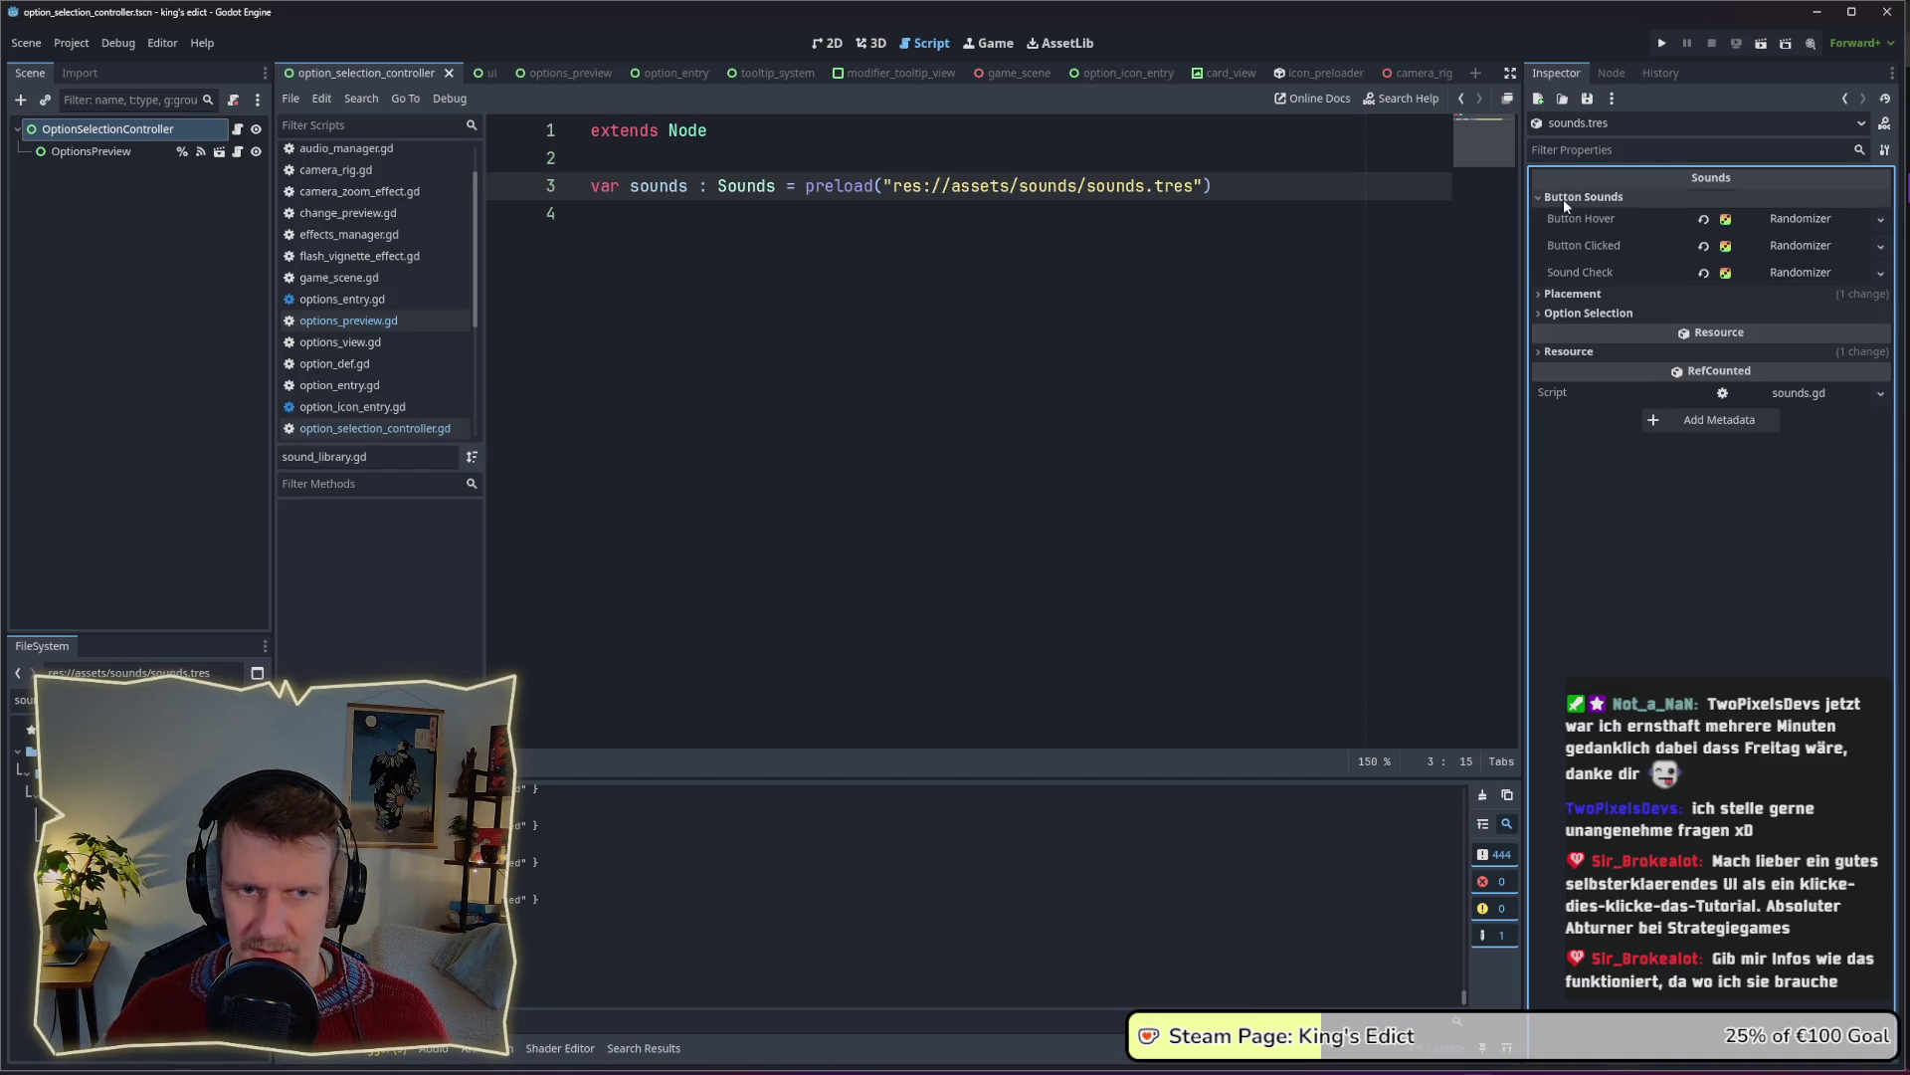
{"action": "left_click", "coordinate": [1573, 293]}
{"action": "left_click", "coordinate": [1572, 454]}
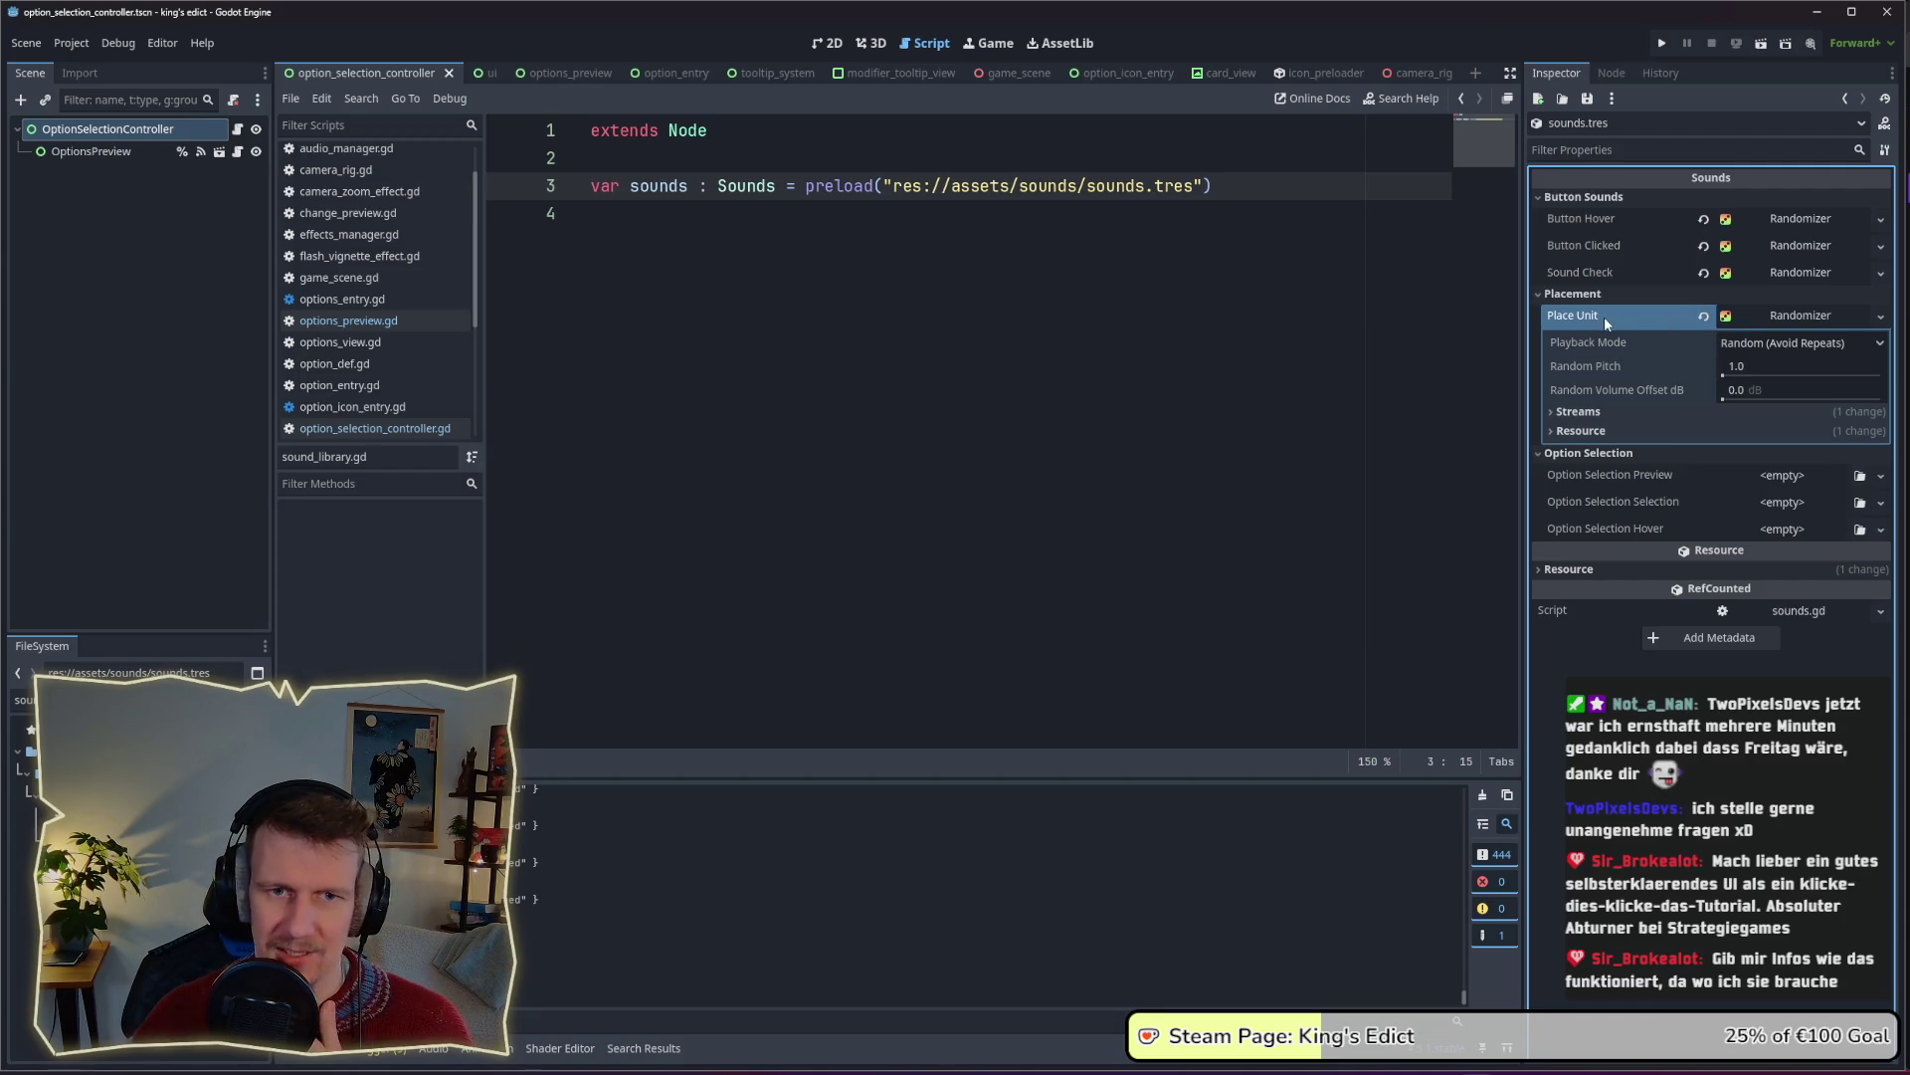
{"action": "left_click", "coordinate": [1784, 316]}
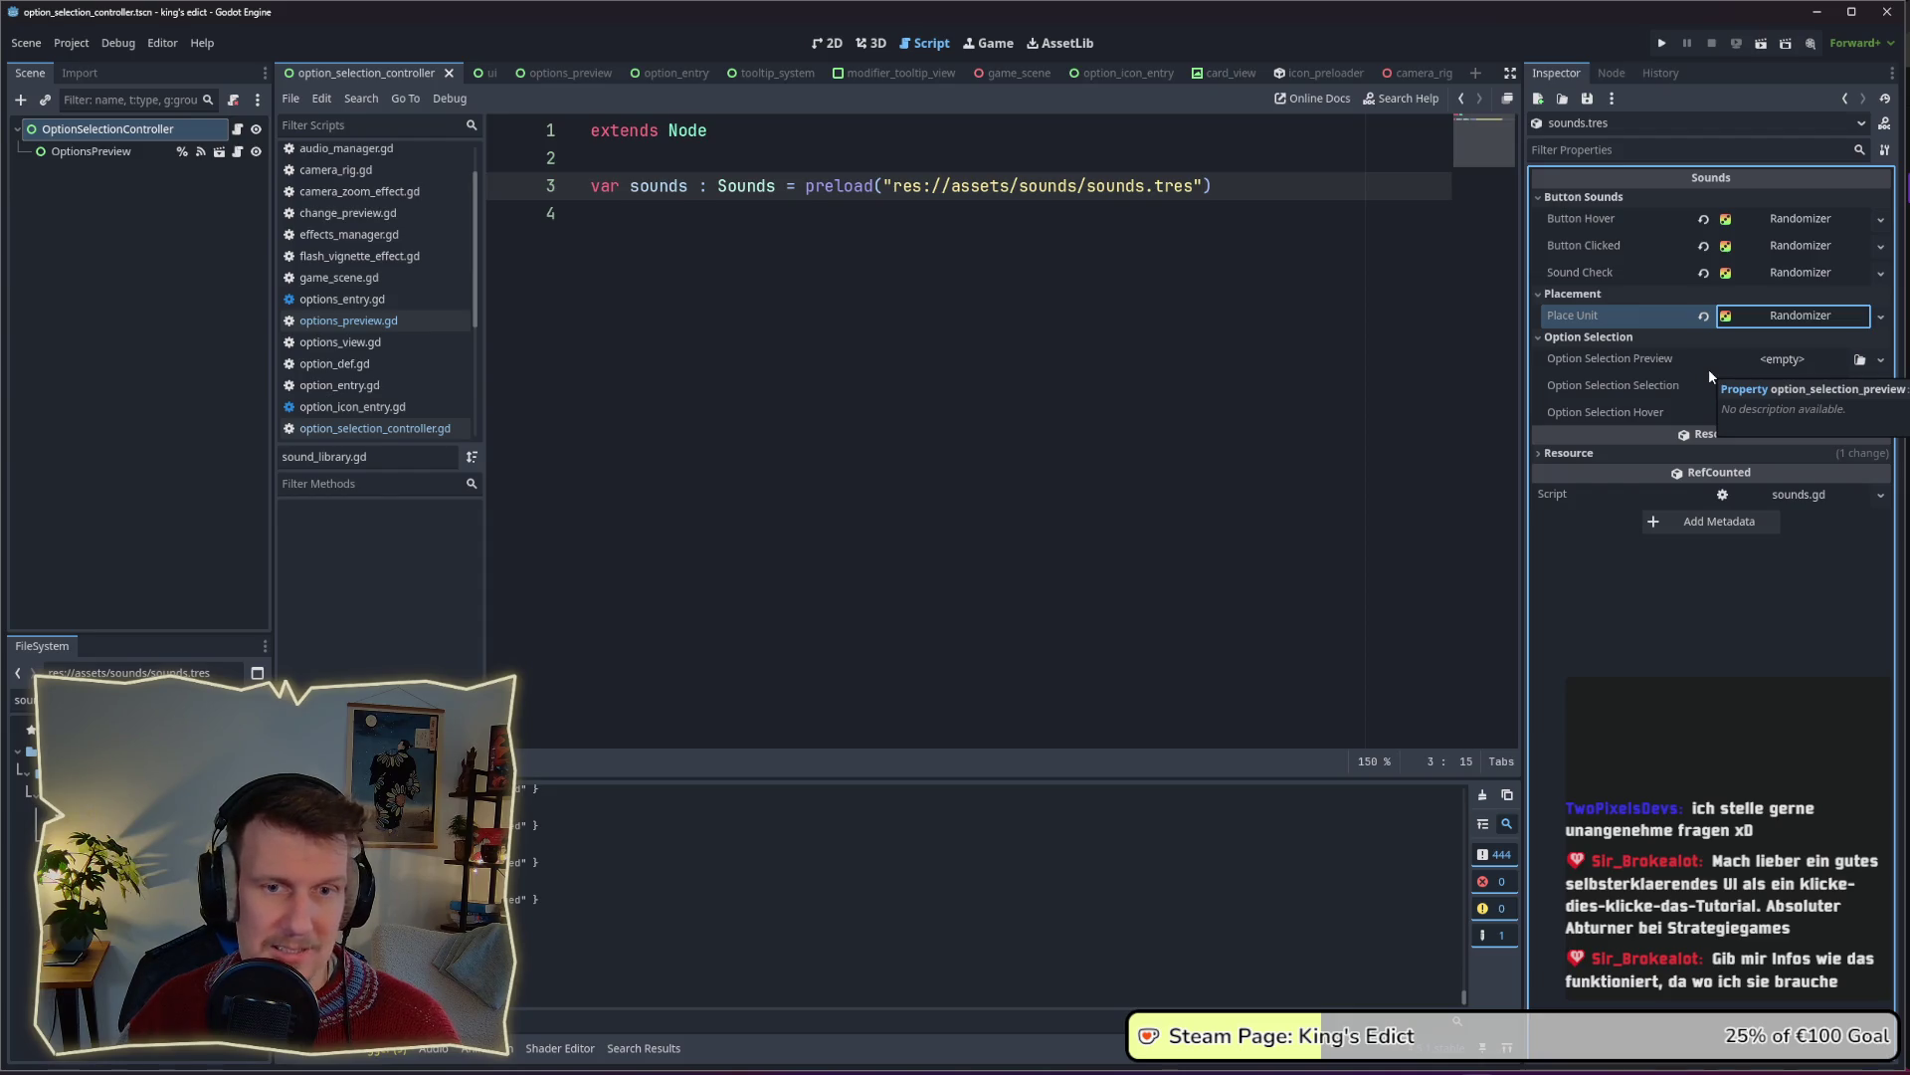
{"action": "key", "text": "alt+Tab"}
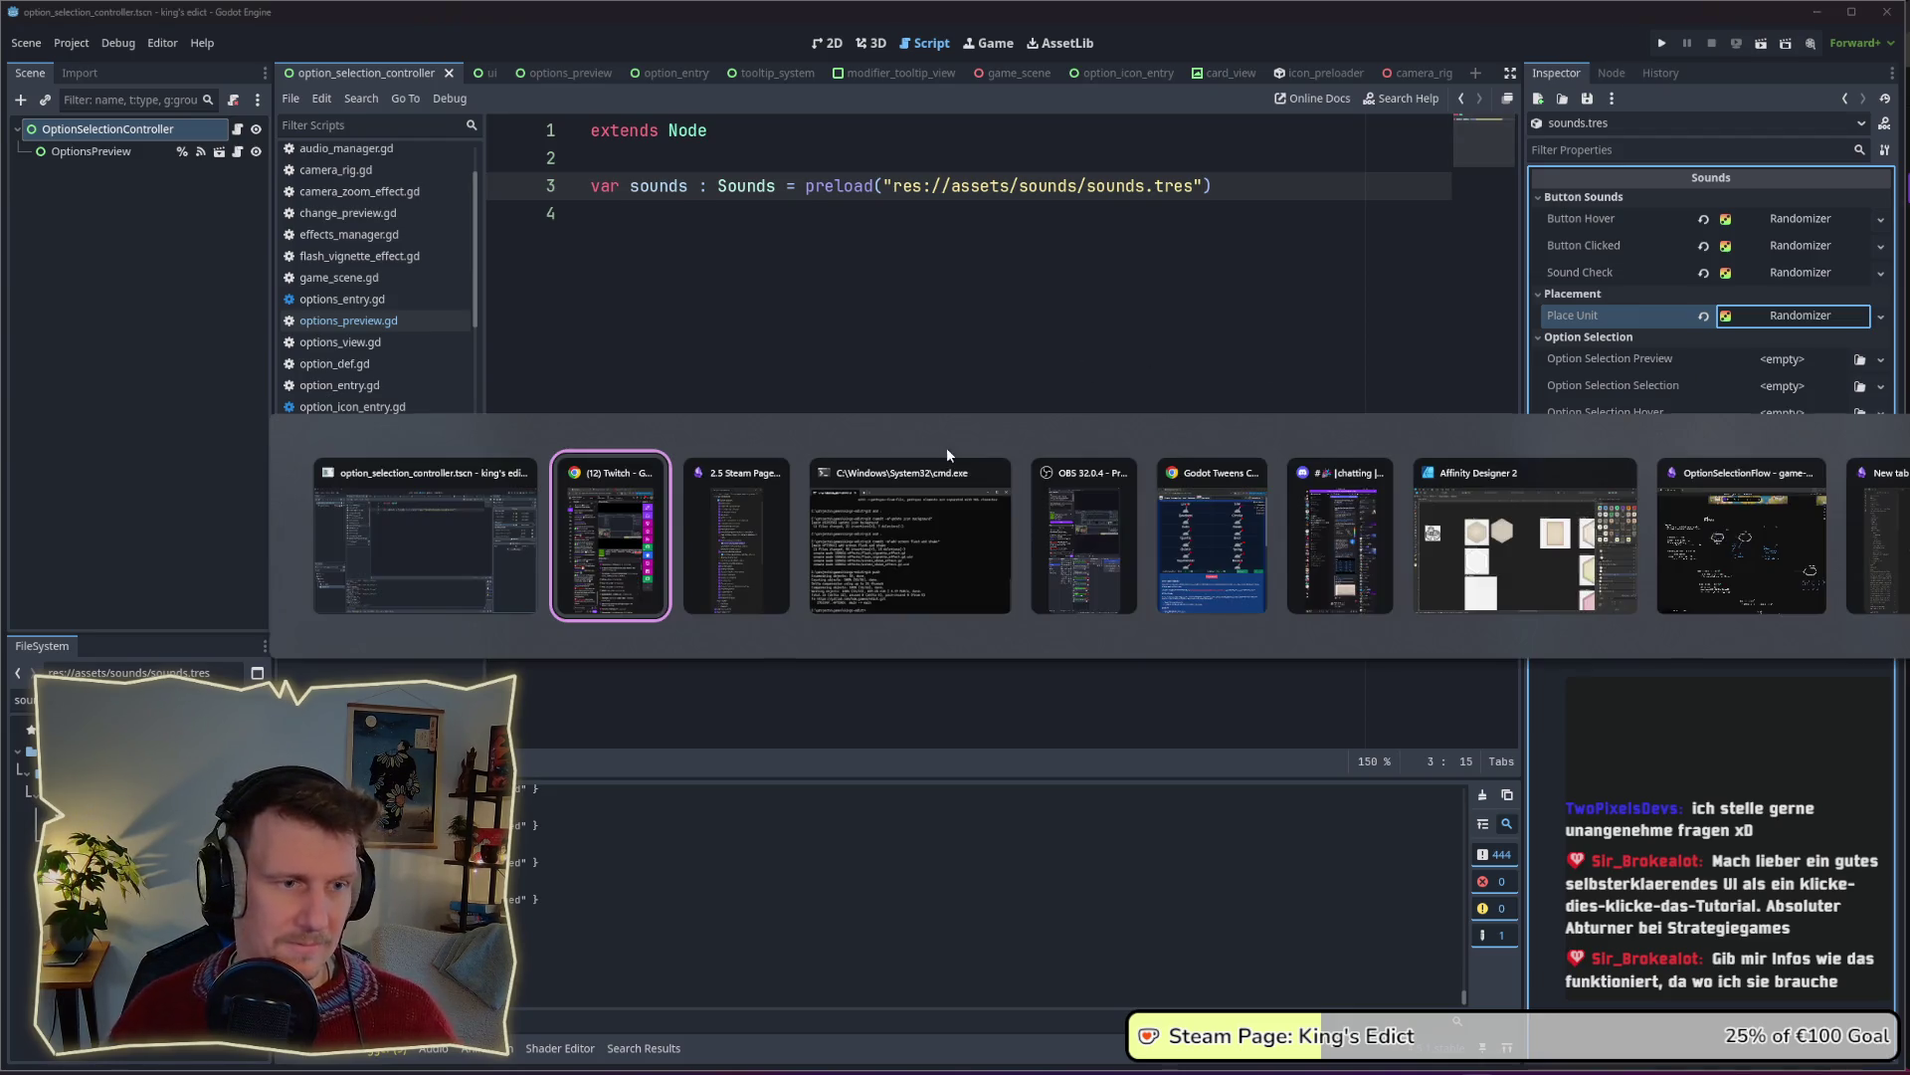
Run the project and start a multiplayer game on i_know_this_place.map from start position 0.
{"action": "left_click", "coordinate": [517, 531]}
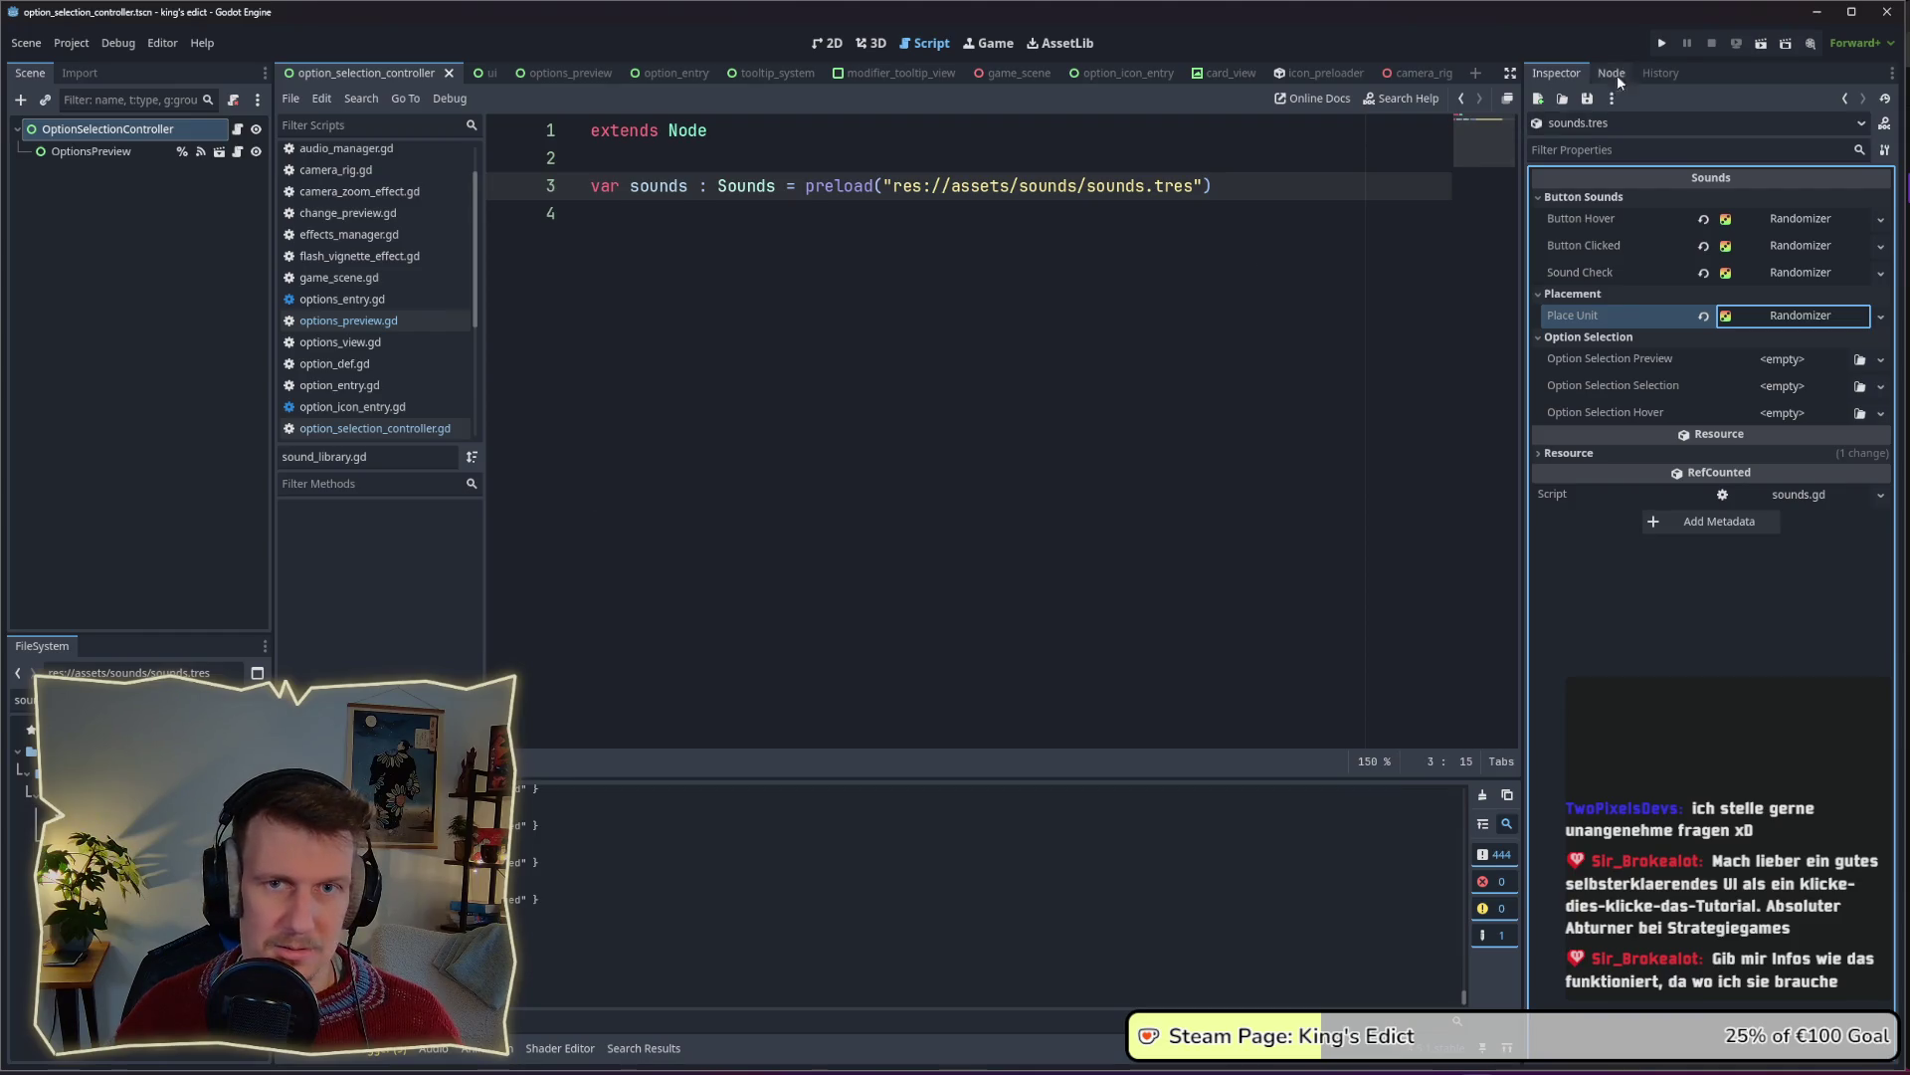
{"action": "left_click", "coordinate": [1660, 45]}
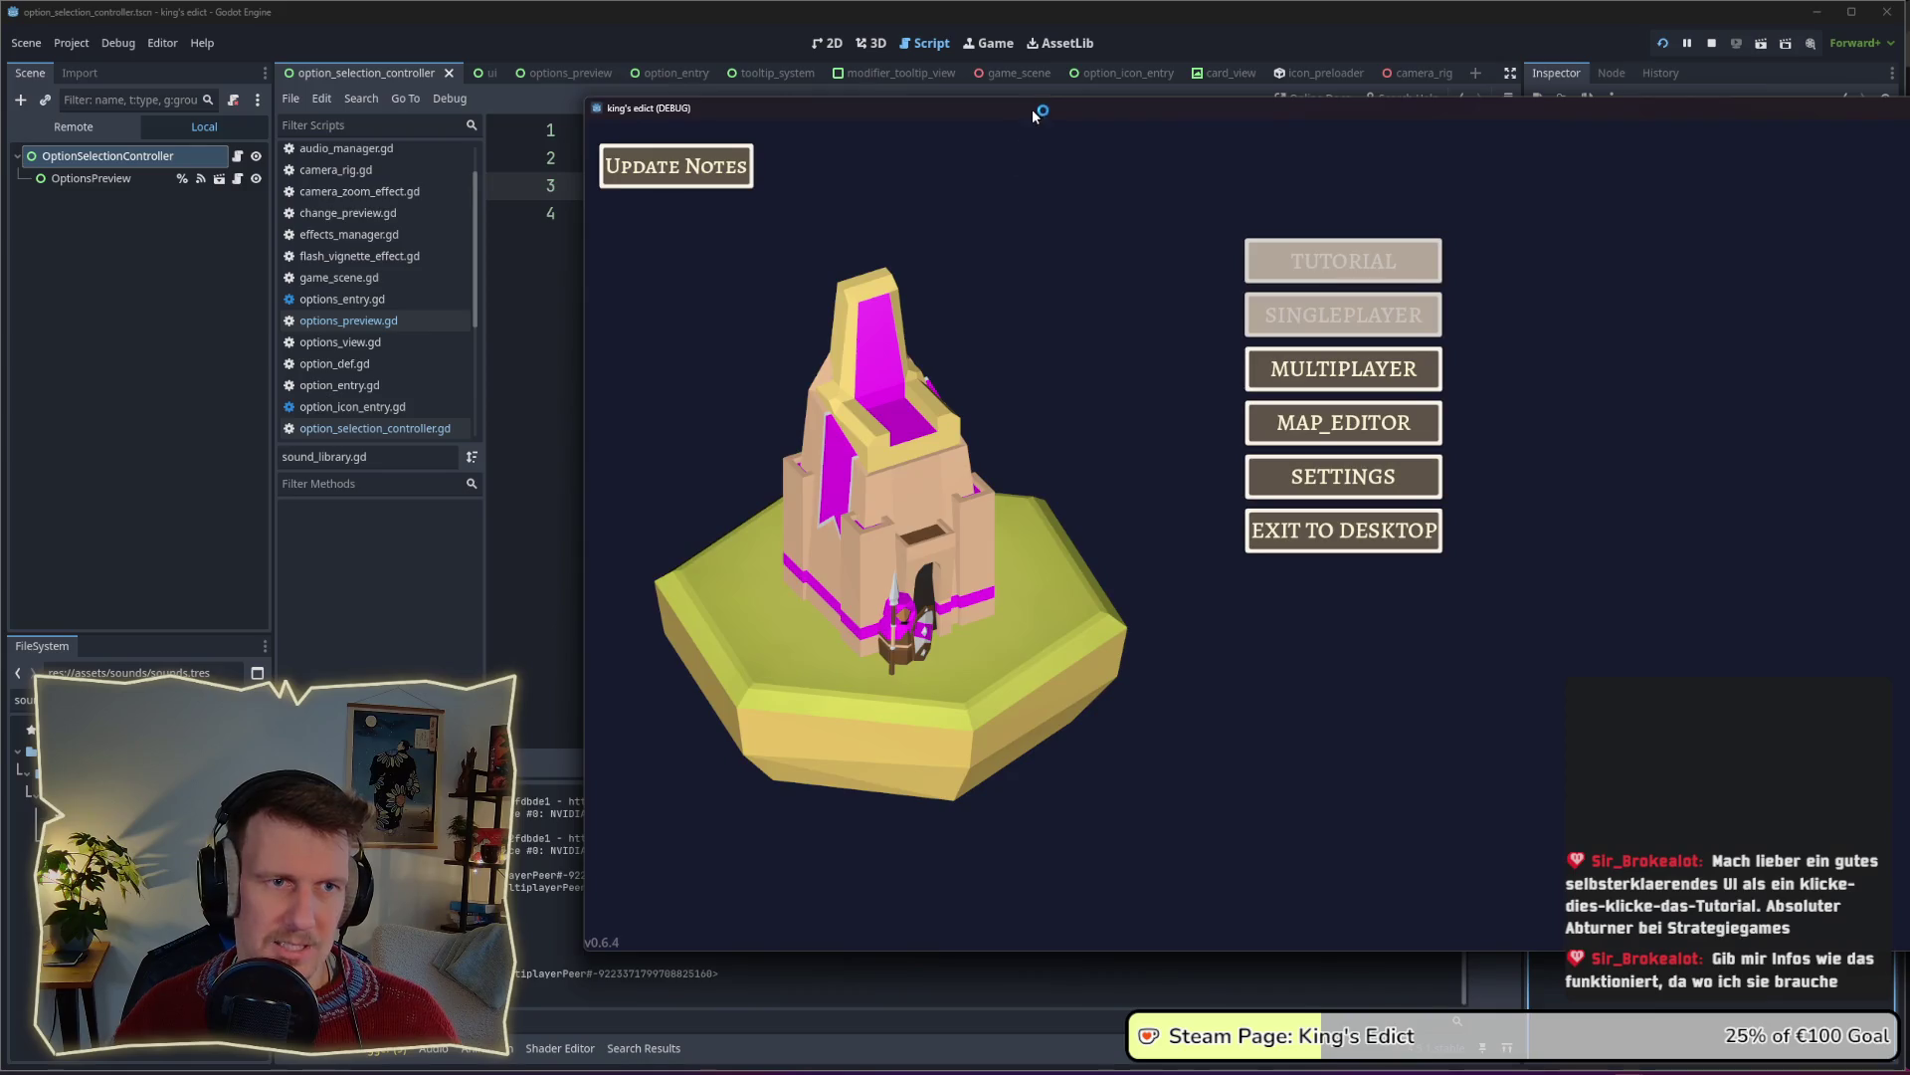
{"action": "left_click", "coordinate": [1134, 376]}
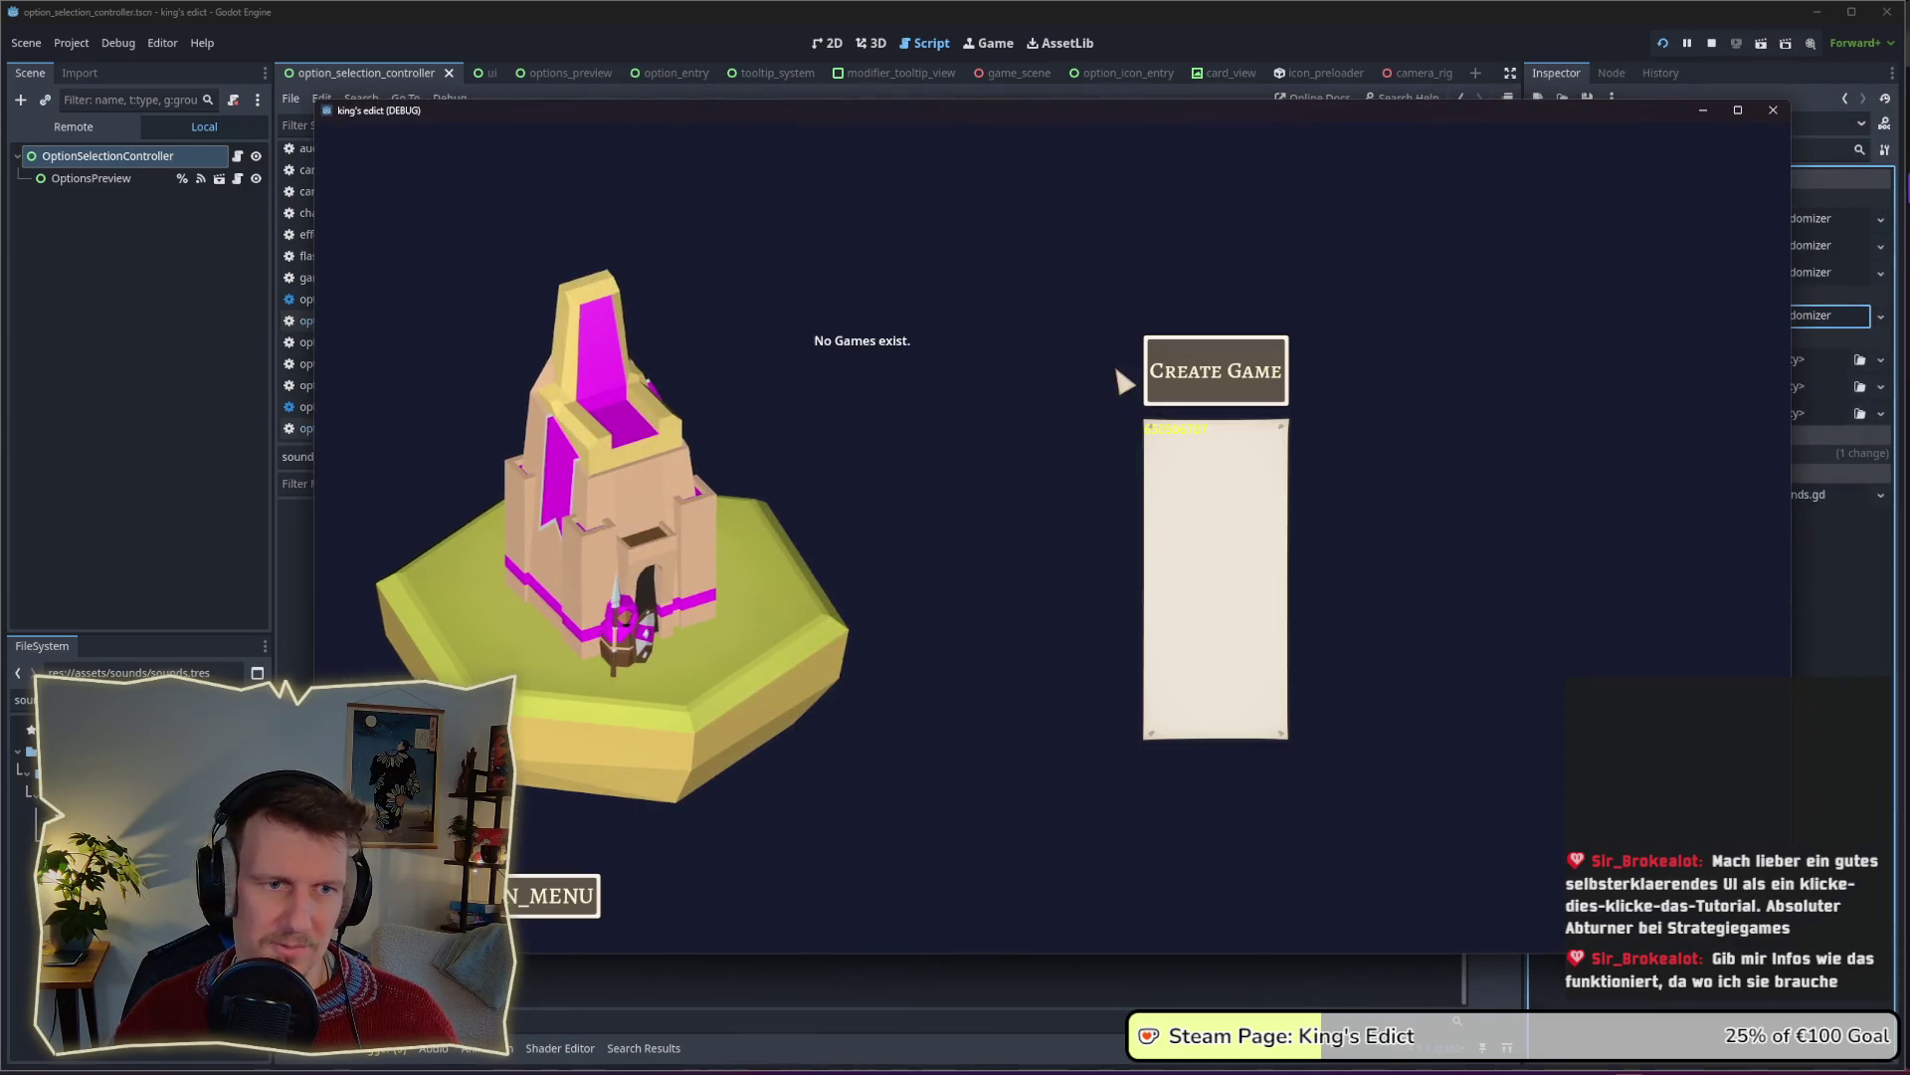
{"action": "left_click", "coordinate": [1194, 368]}
{"action": "left_click", "coordinate": [1224, 207]}
{"action": "left_click", "coordinate": [1244, 309]}
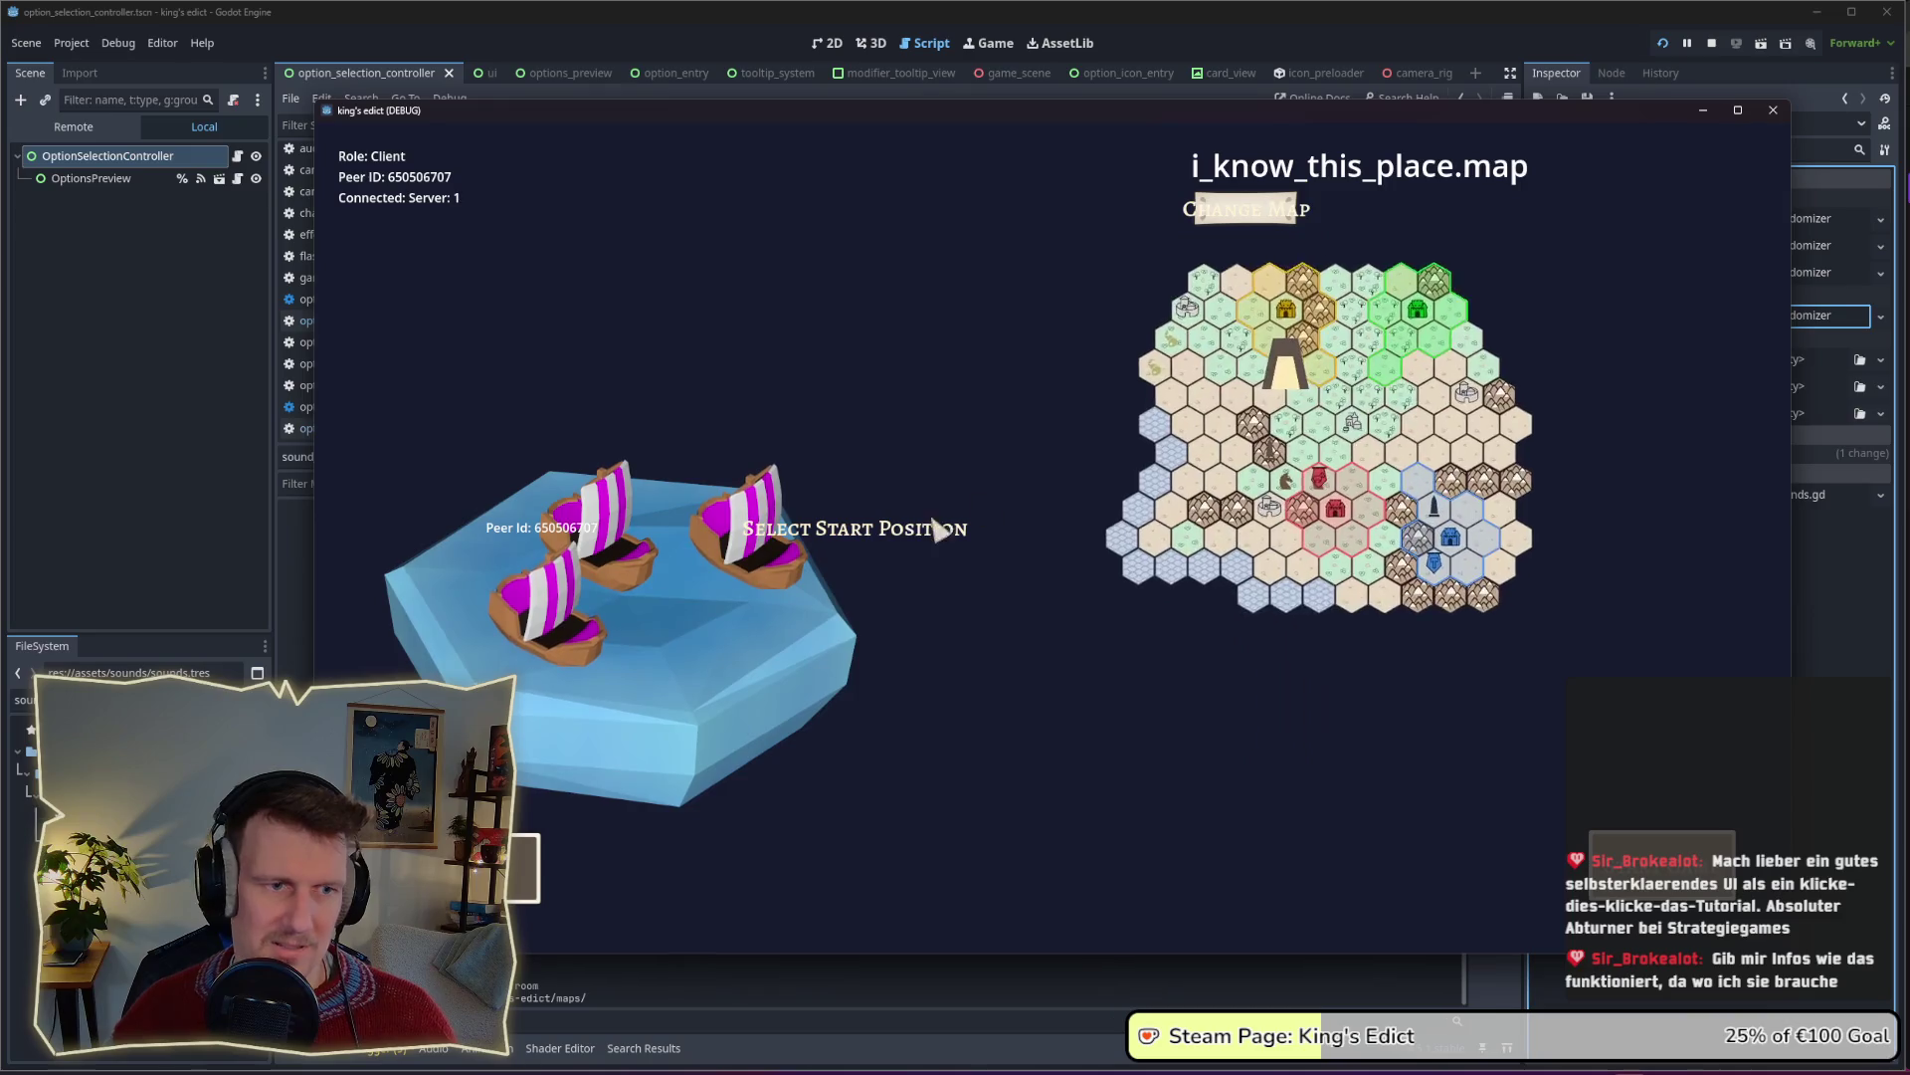
{"action": "left_click", "coordinate": [738, 582]}
{"action": "left_click", "coordinate": [741, 589]}
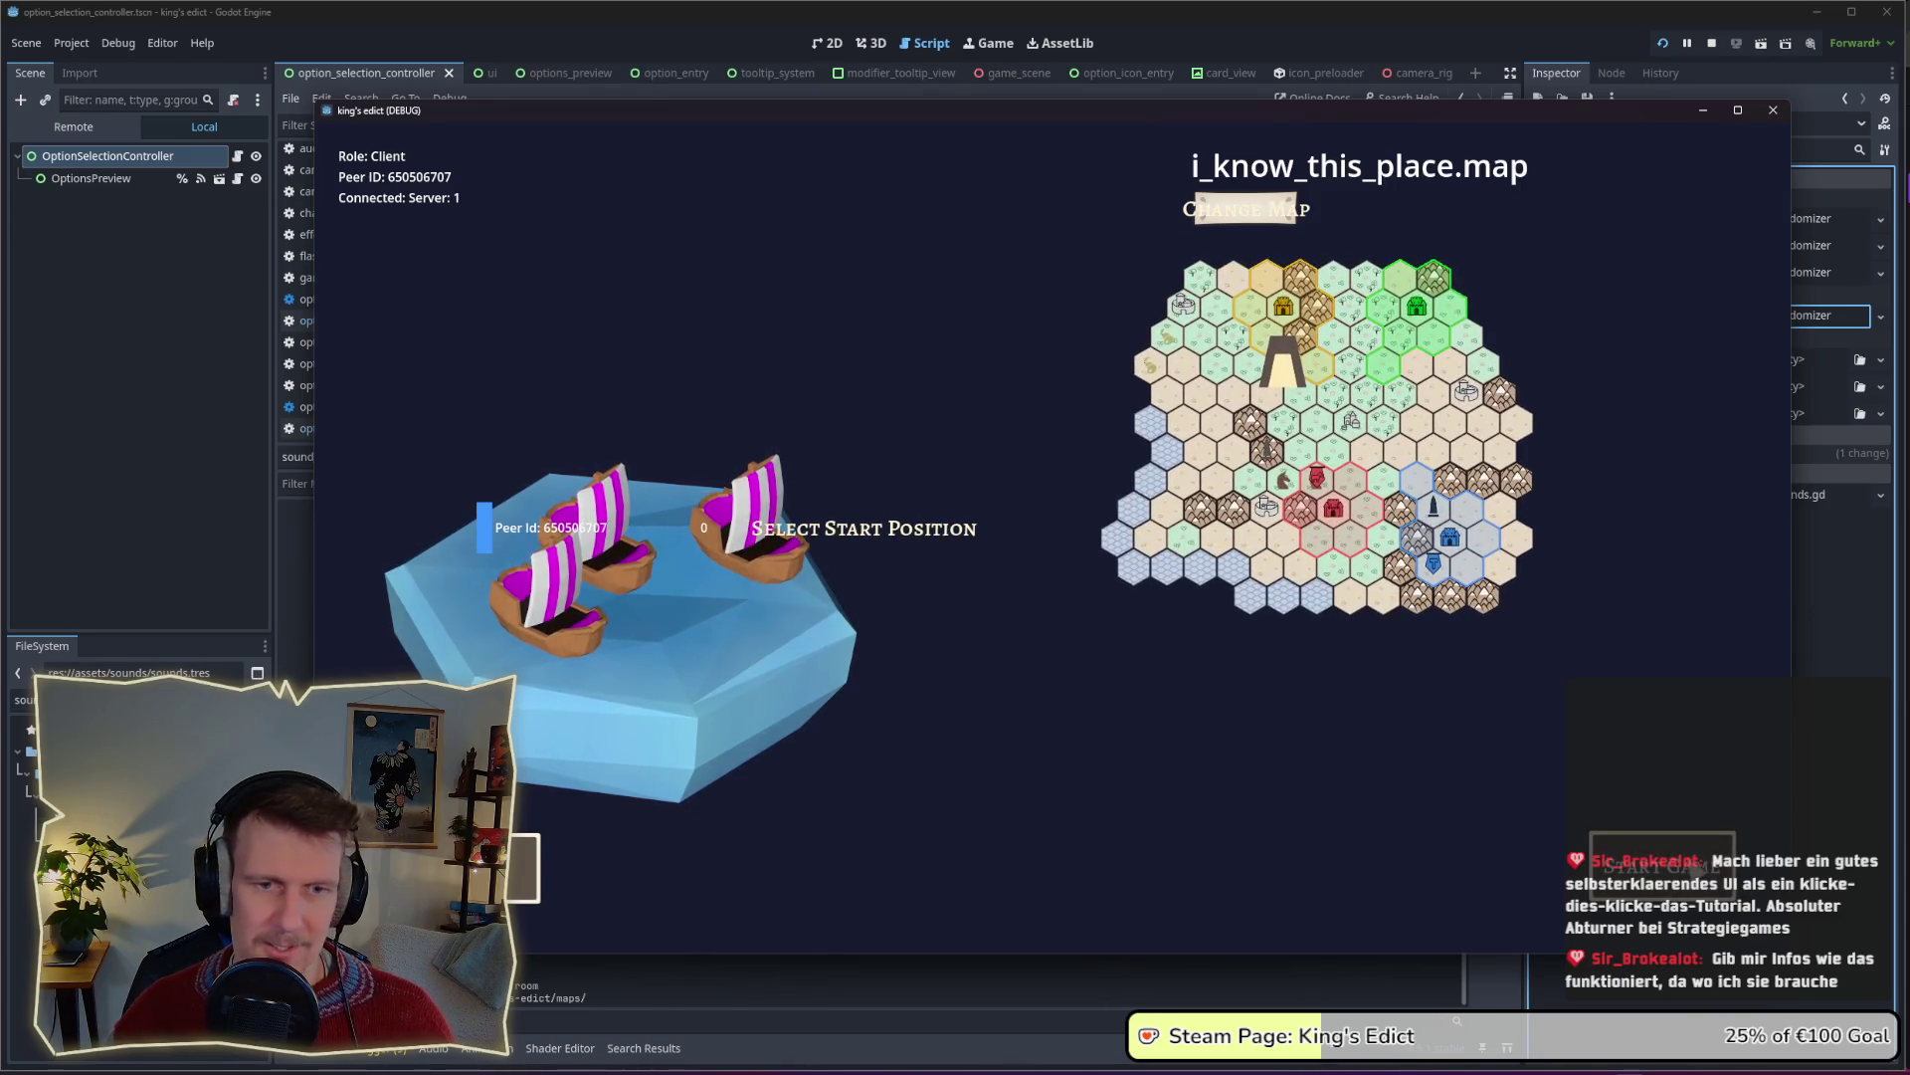
{"action": "left_click", "coordinate": [1661, 854]}
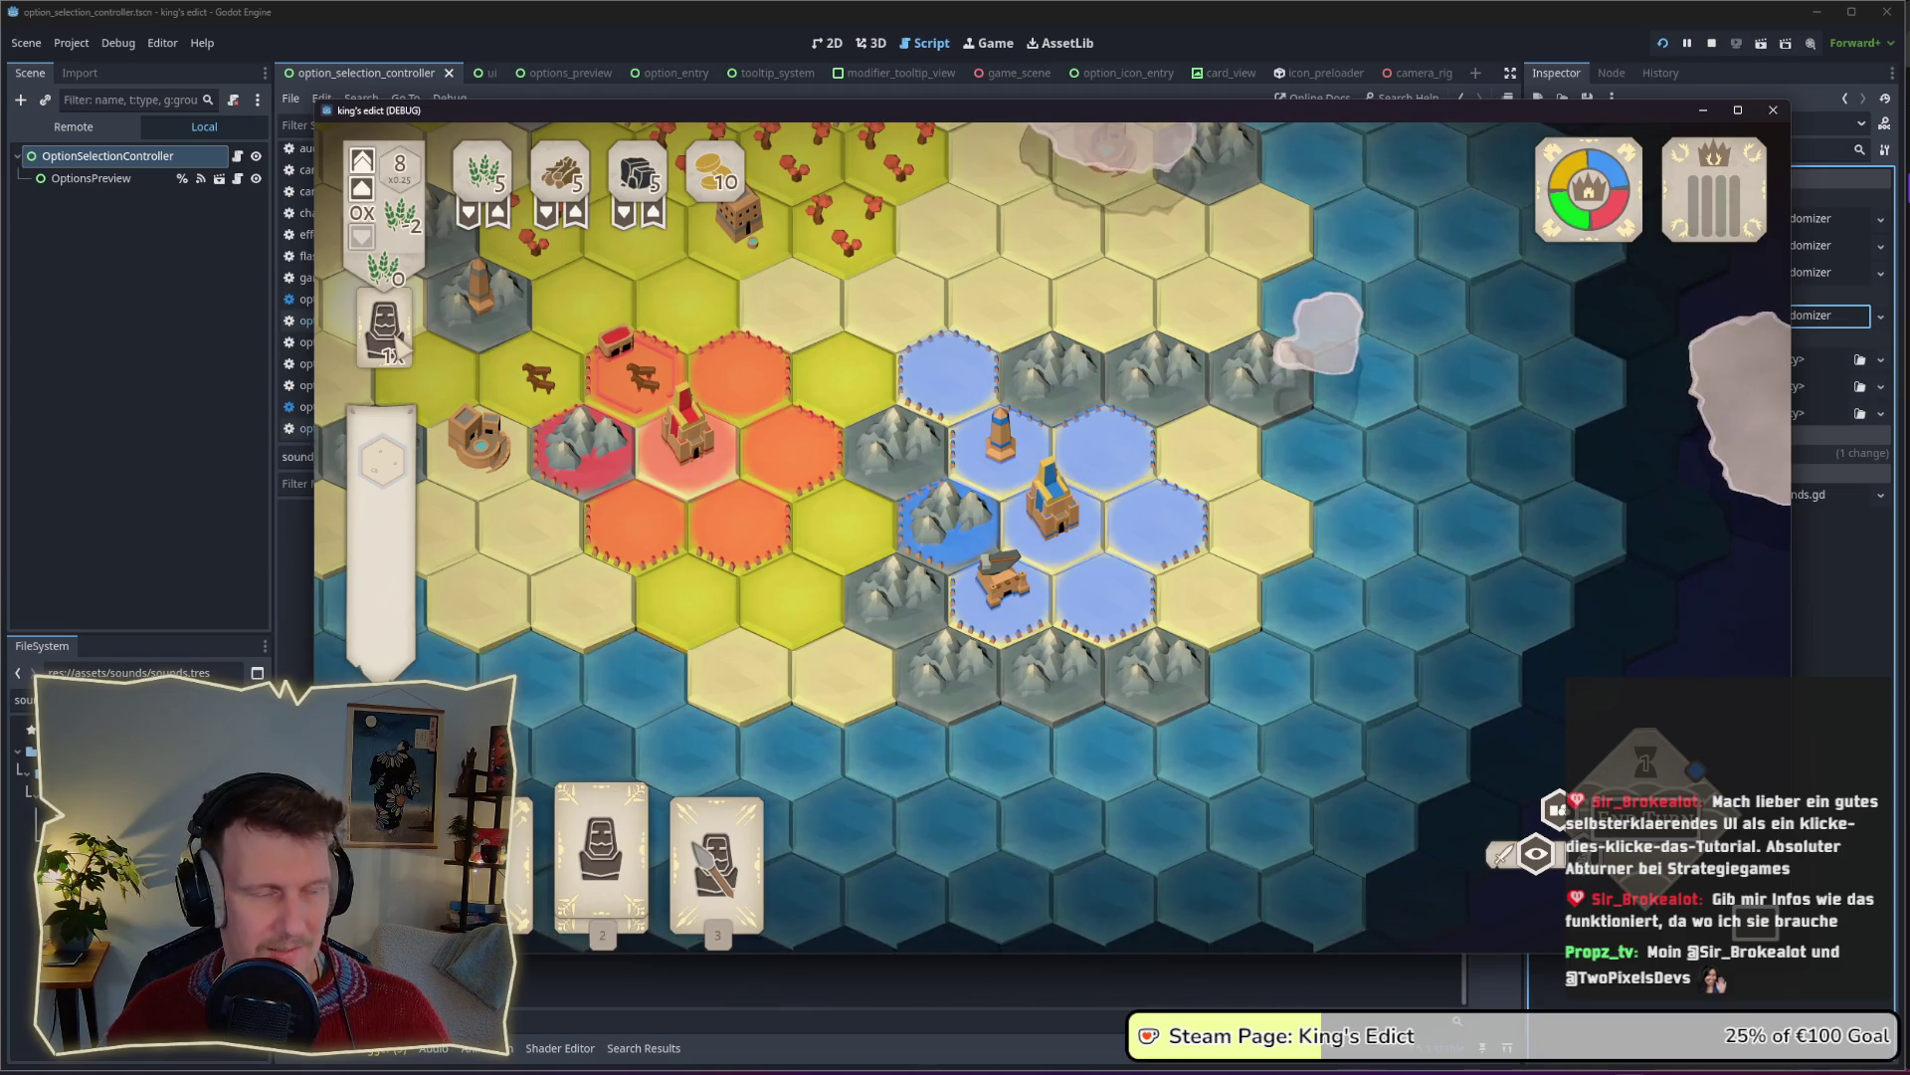
Play the middle unit card onto the mountain hex and select the placed unit.
{"action": "left_click", "coordinate": [364, 191]}
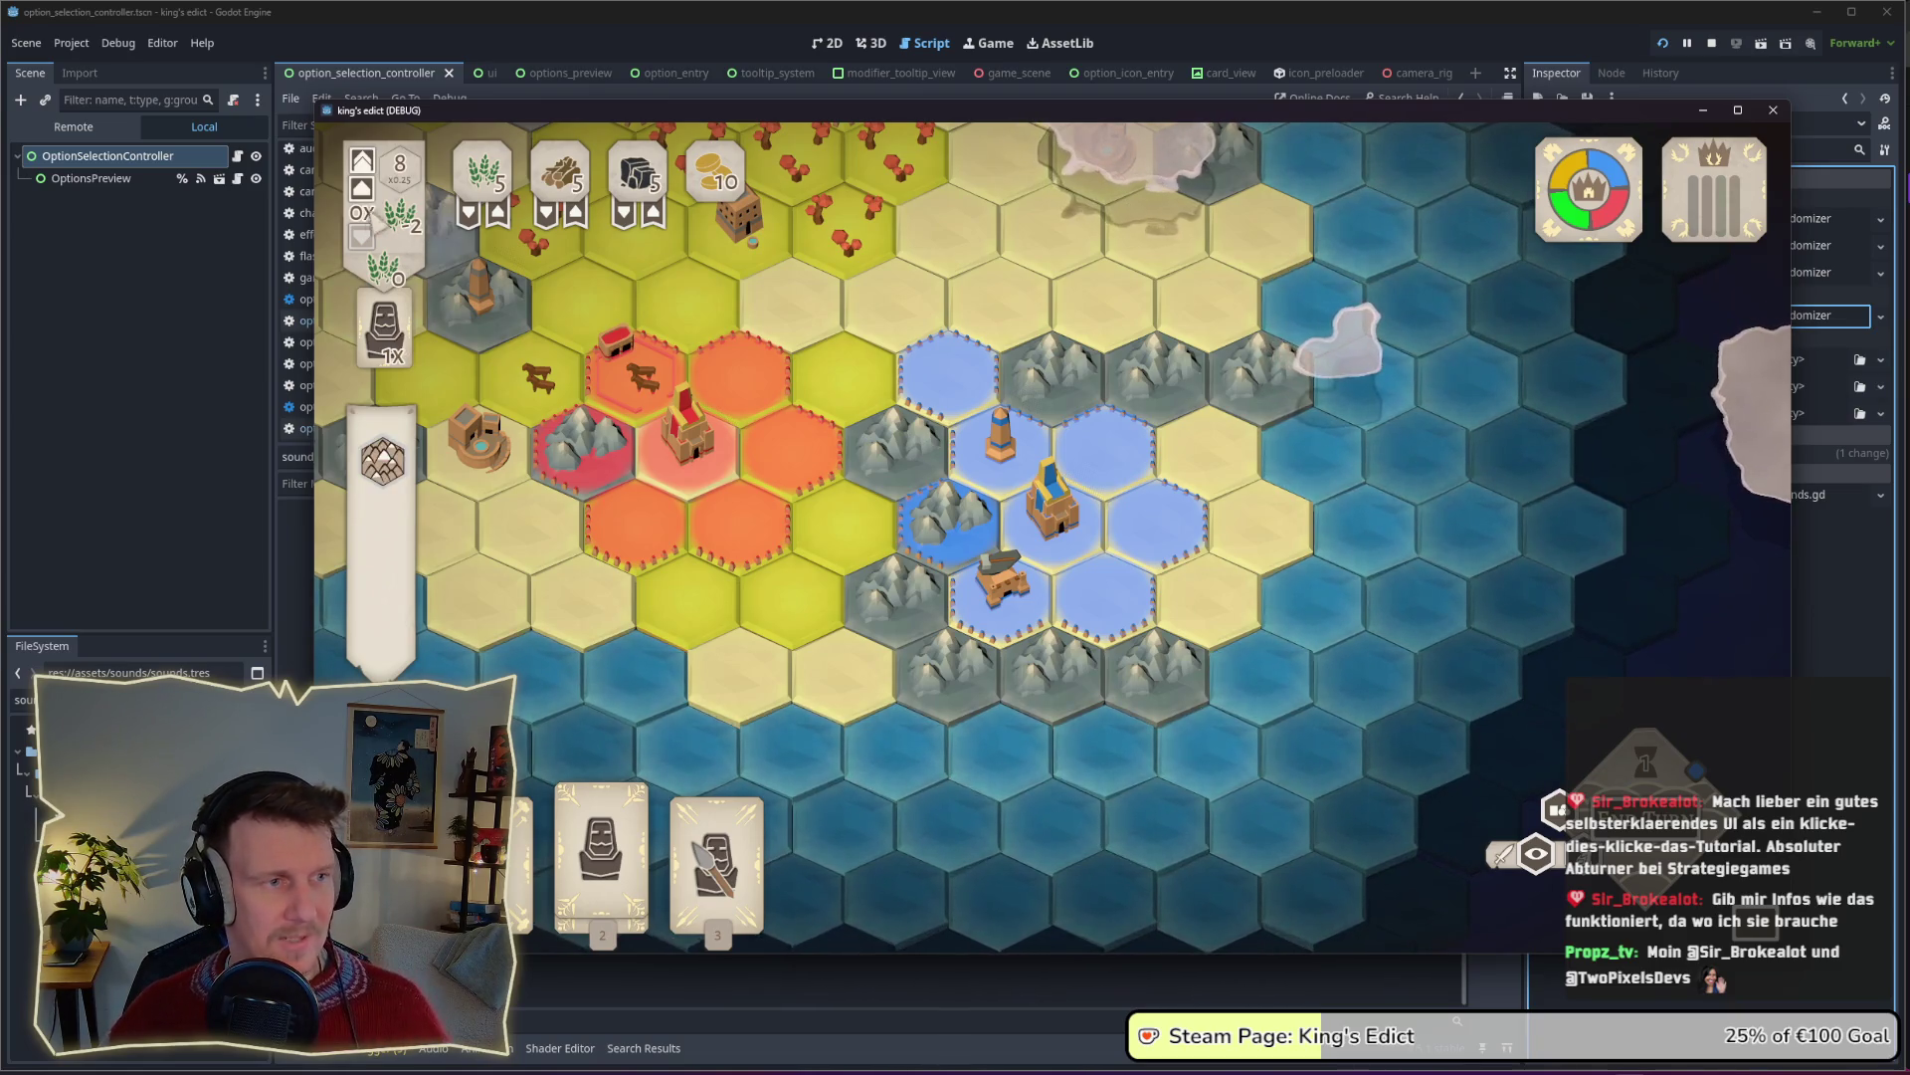
{"action": "left_click", "coordinate": [362, 190]}
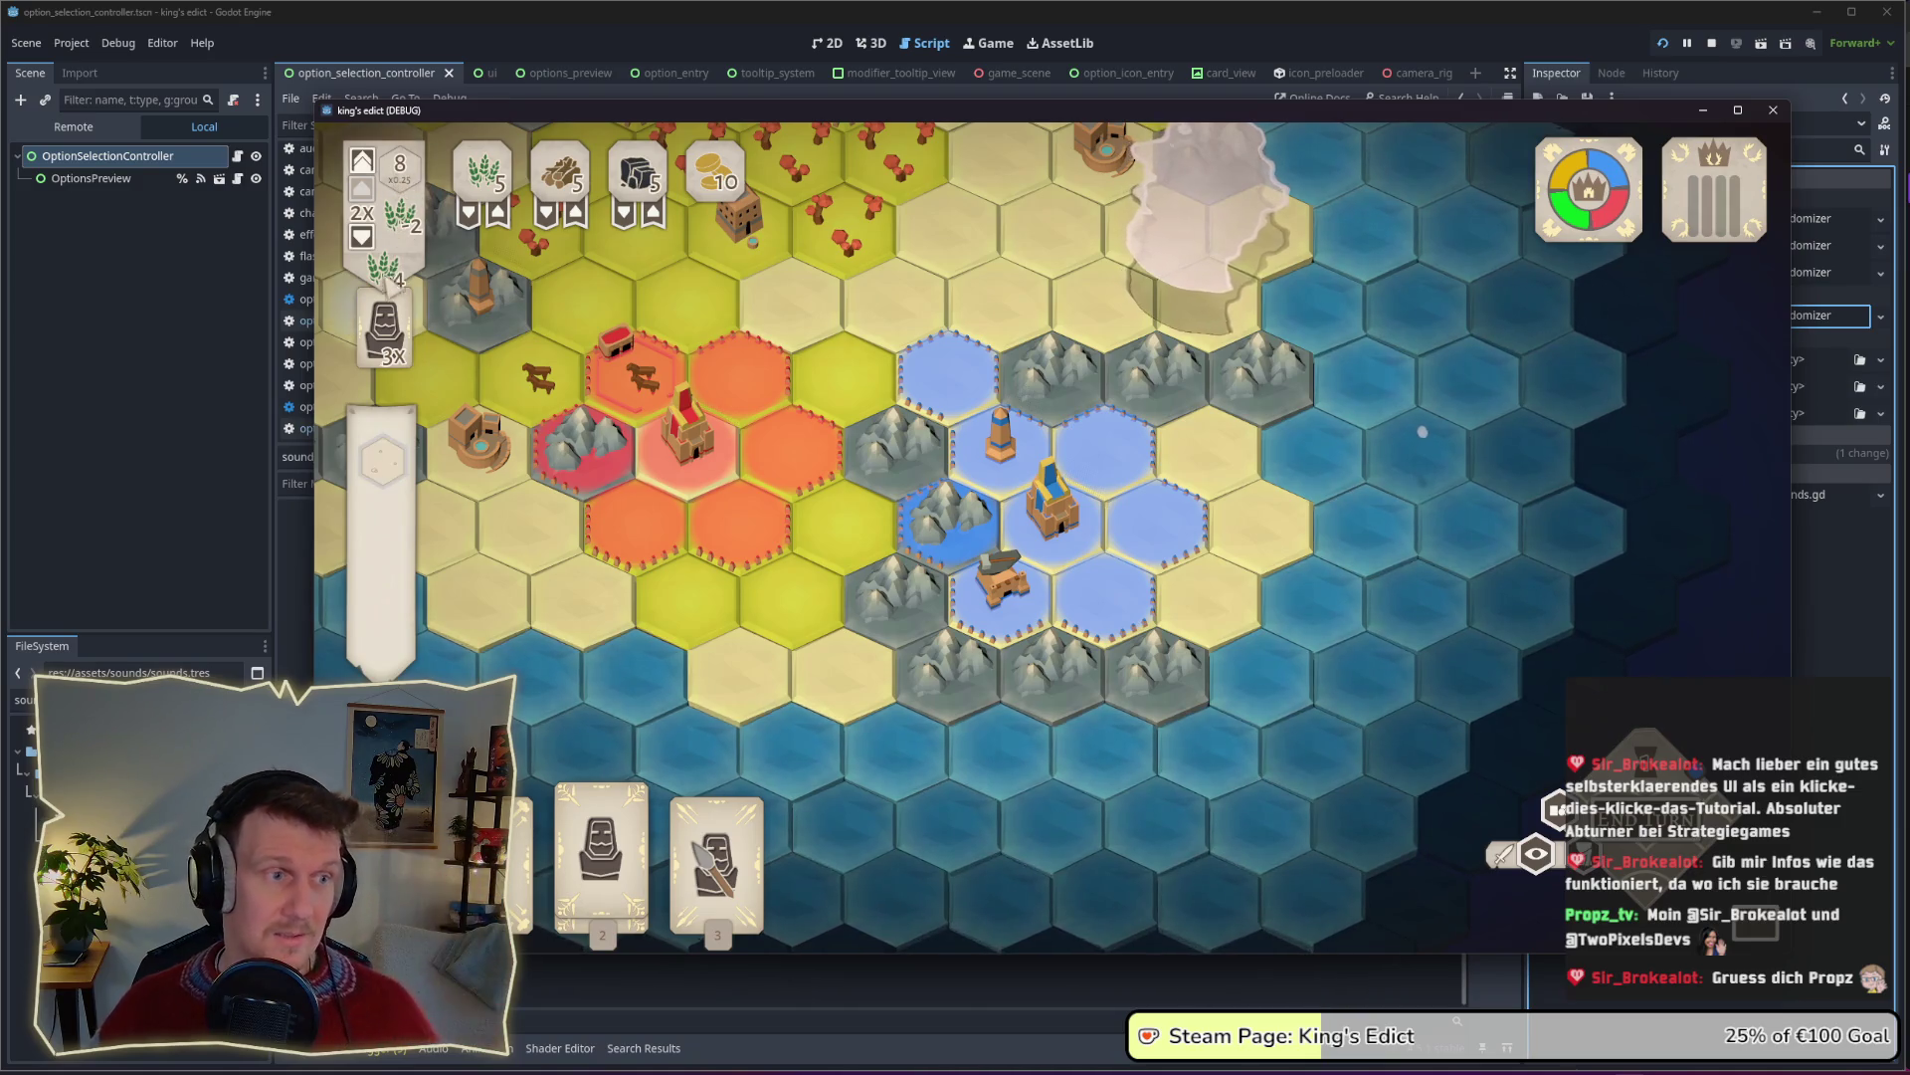
{"action": "left_click", "coordinate": [362, 237]}
{"action": "left_click", "coordinate": [362, 237]}
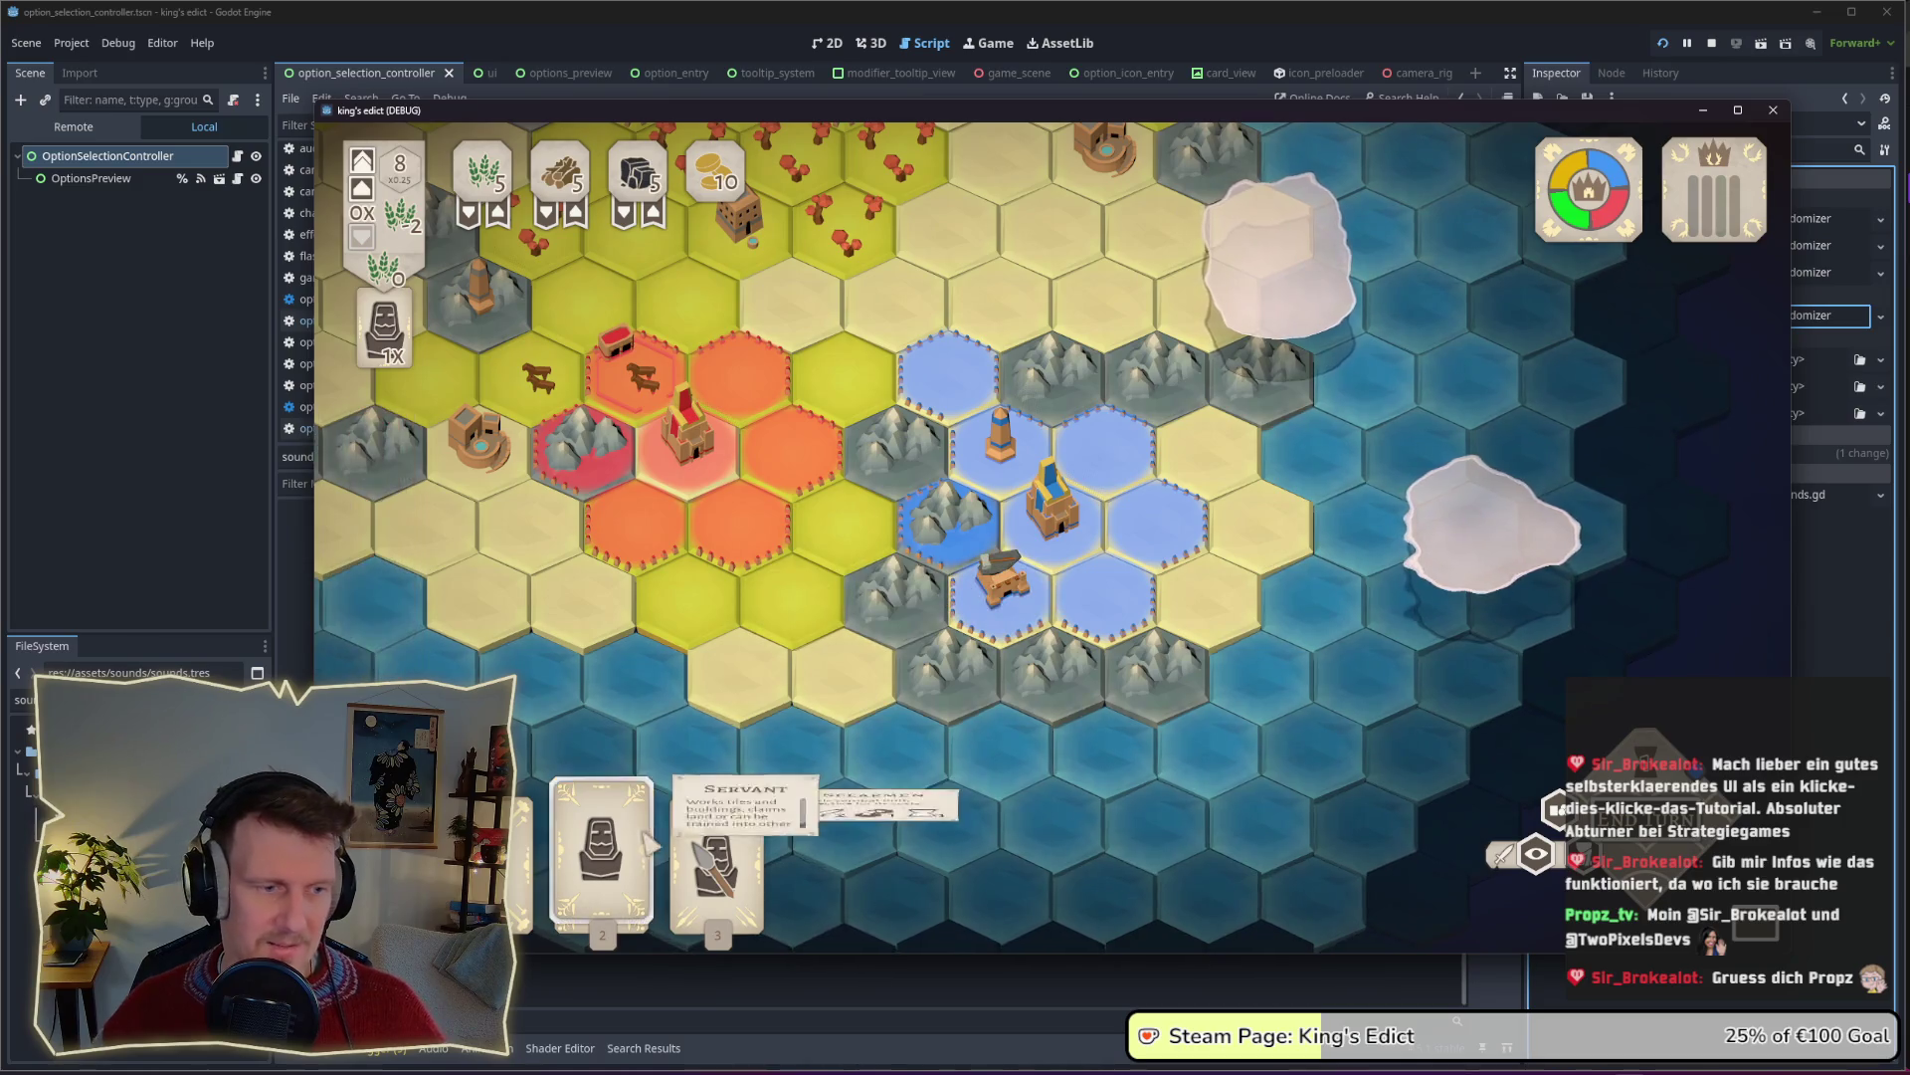
{"action": "left_click", "coordinate": [601, 836]}
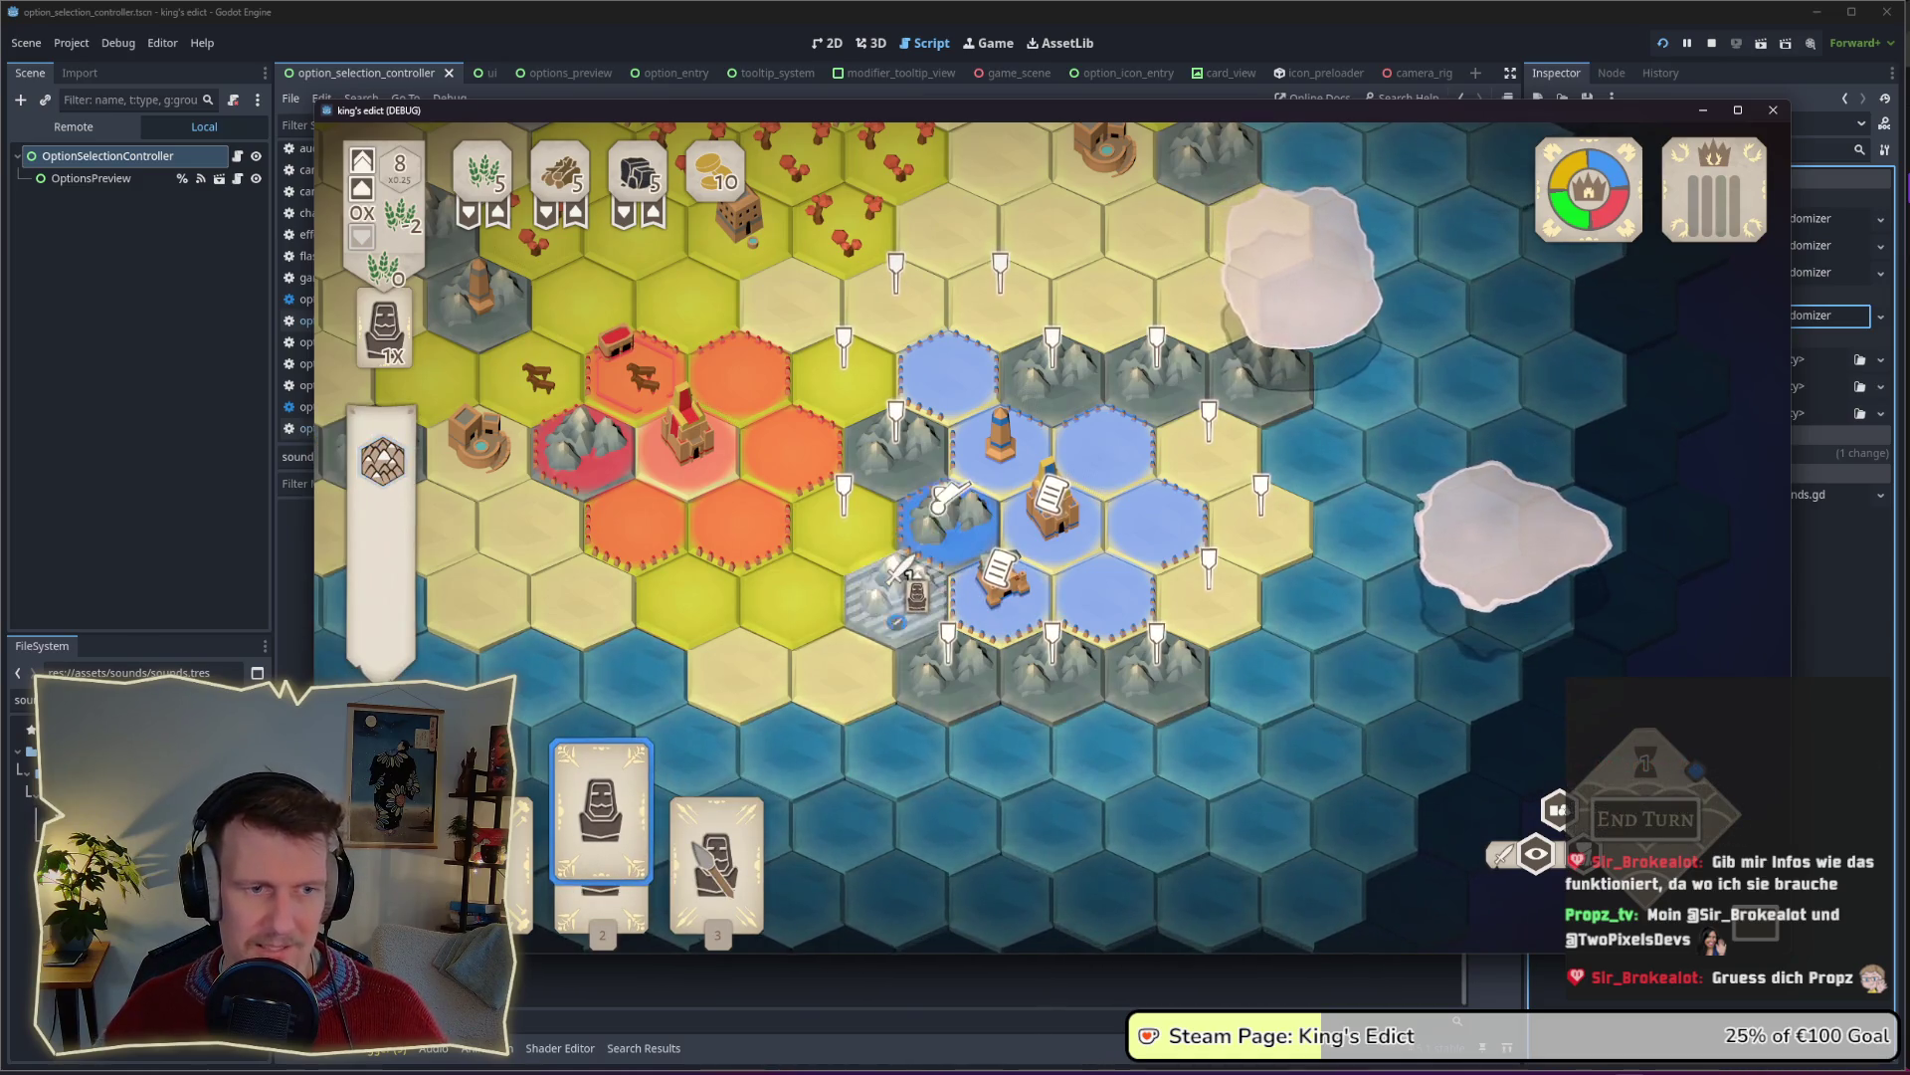
{"action": "left_click", "coordinate": [898, 559]}
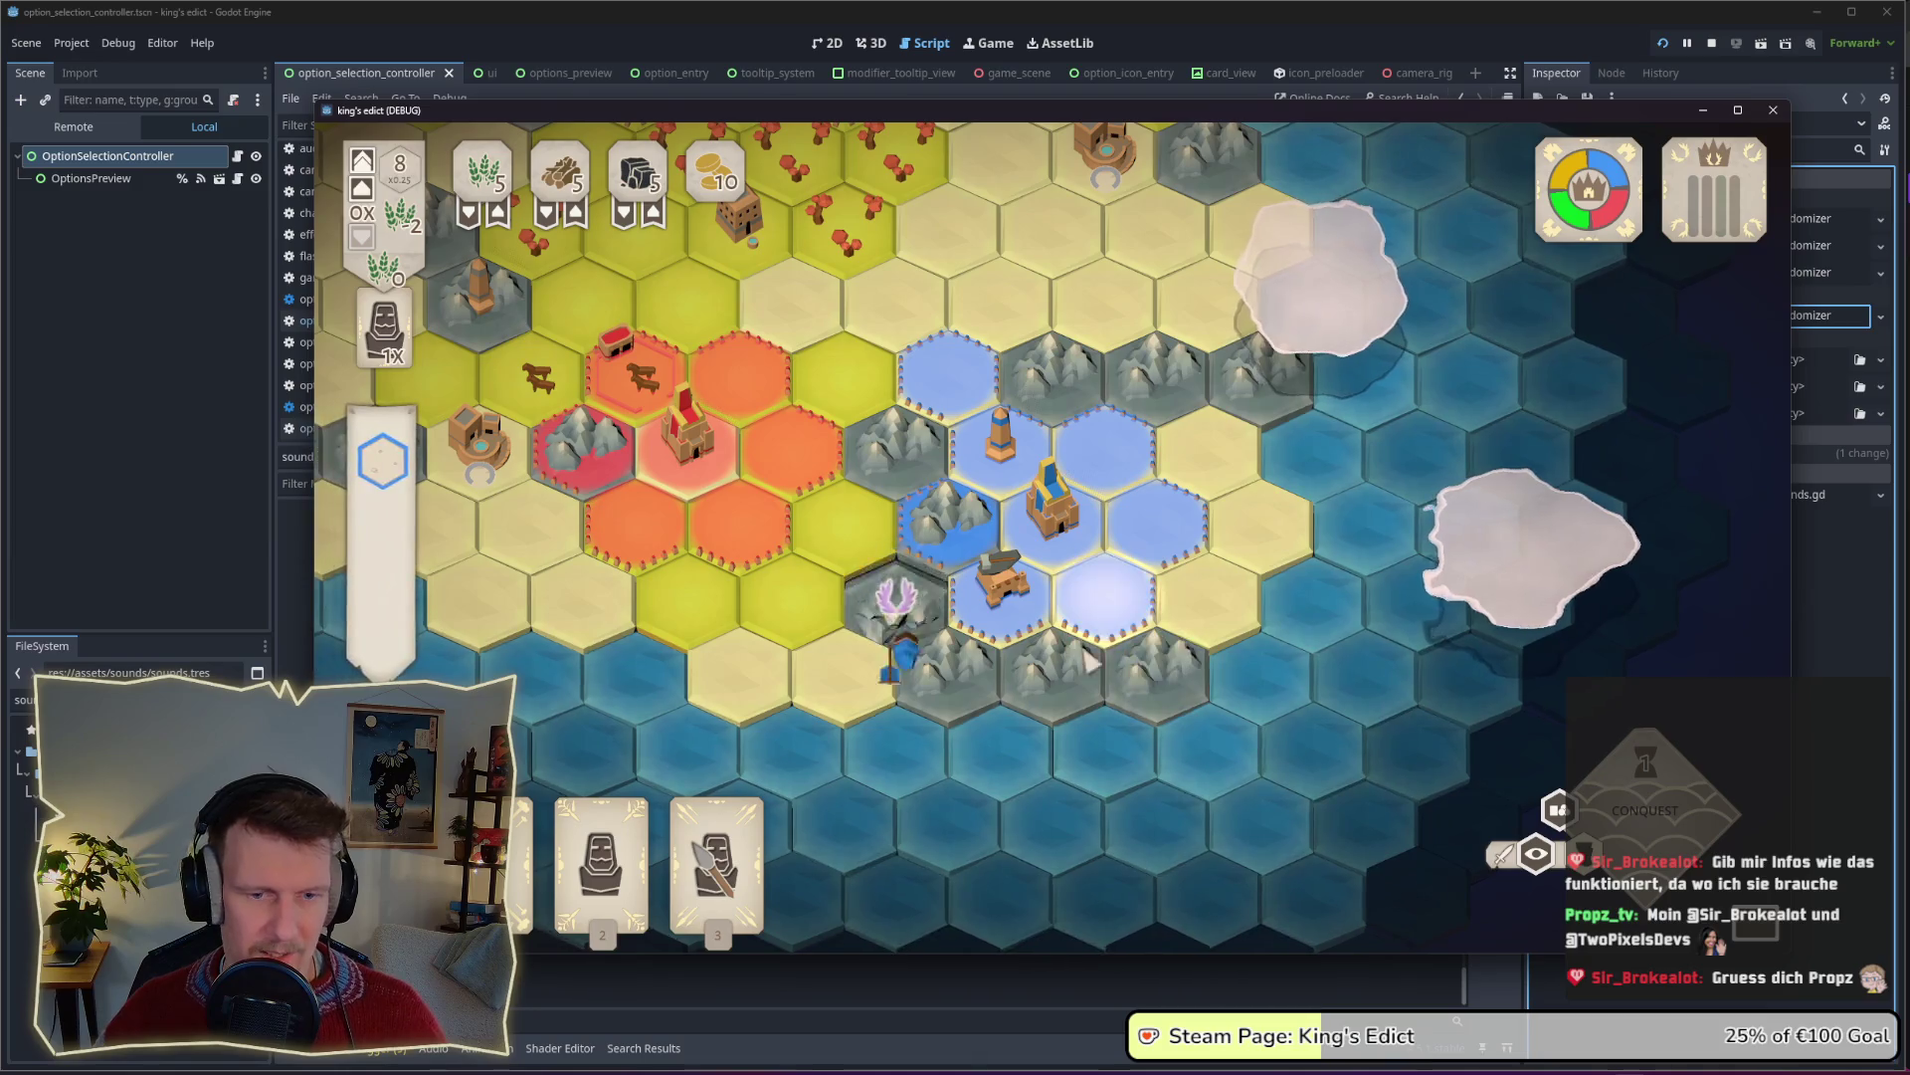
{"action": "left_click", "coordinate": [1025, 601]}
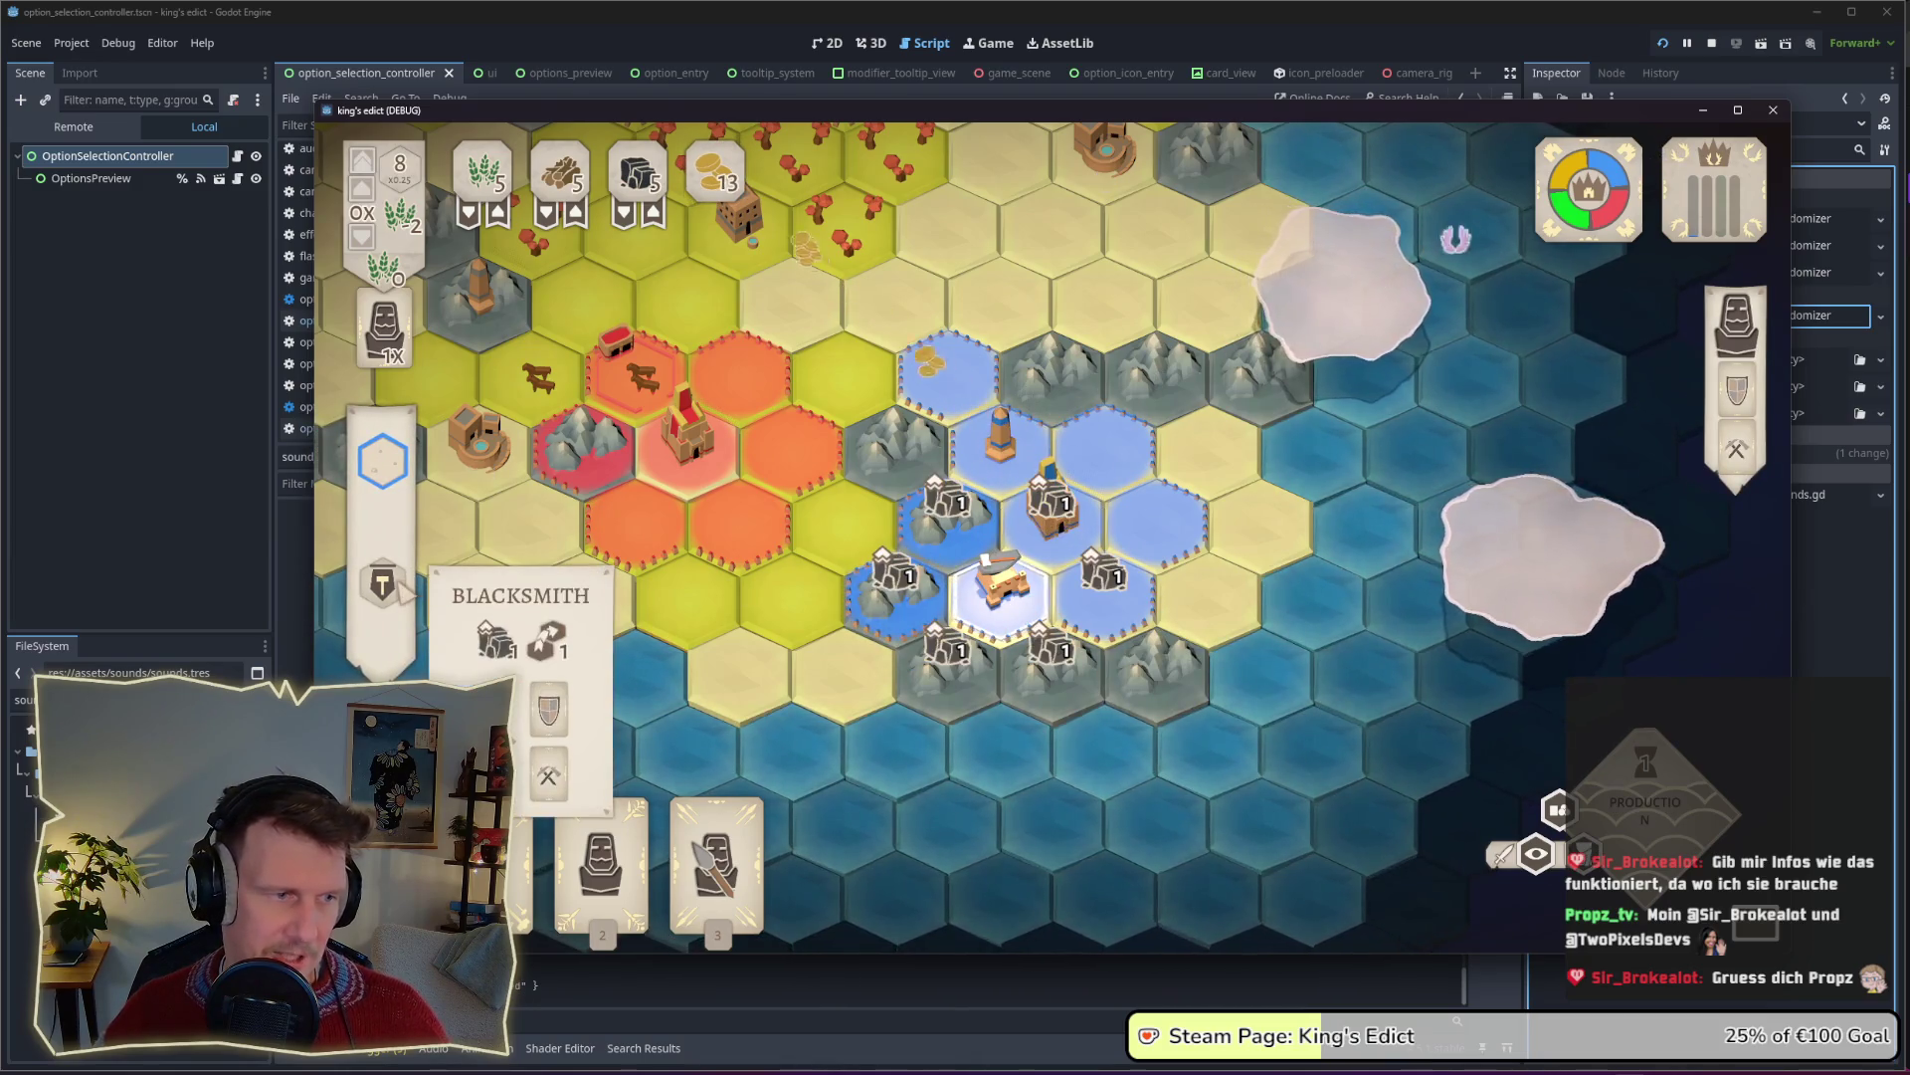
{"action": "scroll", "coordinate": [868, 637], "scroll_direction": "up", "scroll_amount": 2}
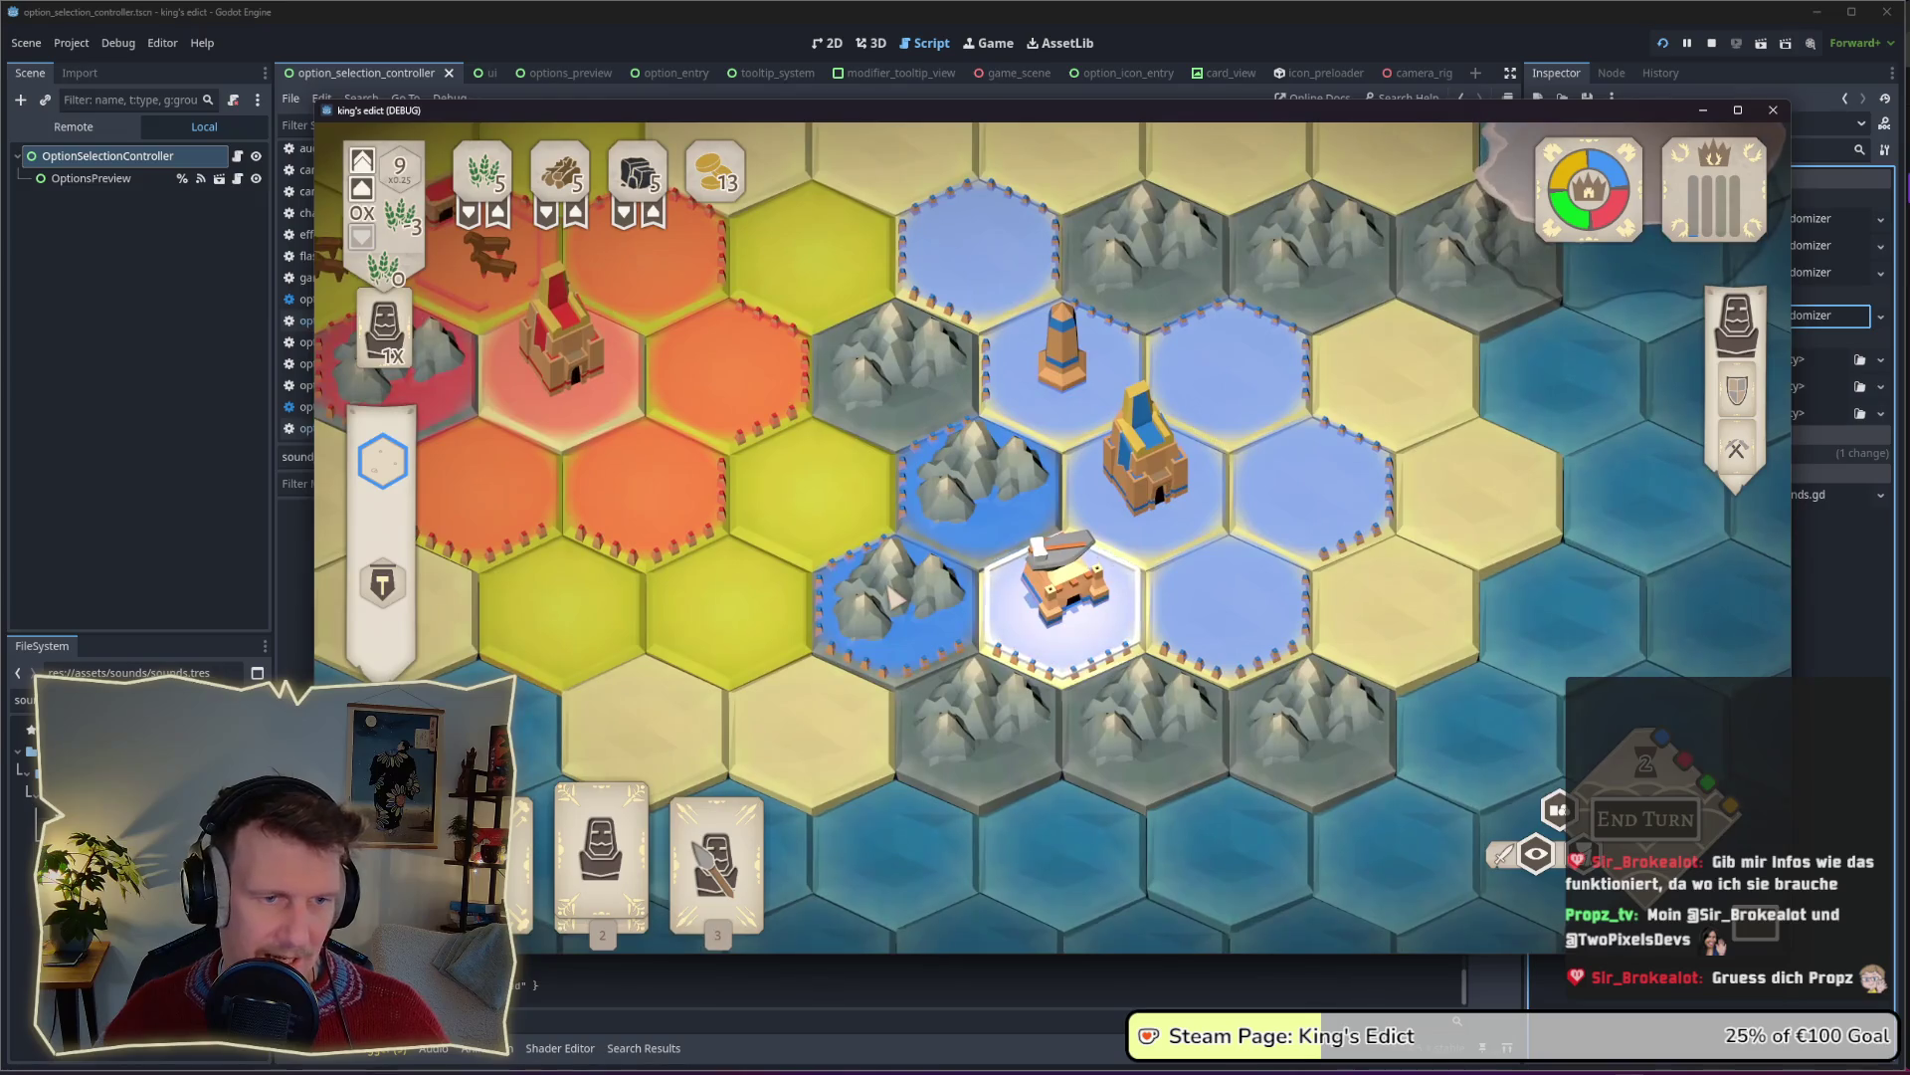
Drag a Servant card onto a mountain hex and inspect that hex.
{"action": "mouse_move", "coordinate": [406, 589]}
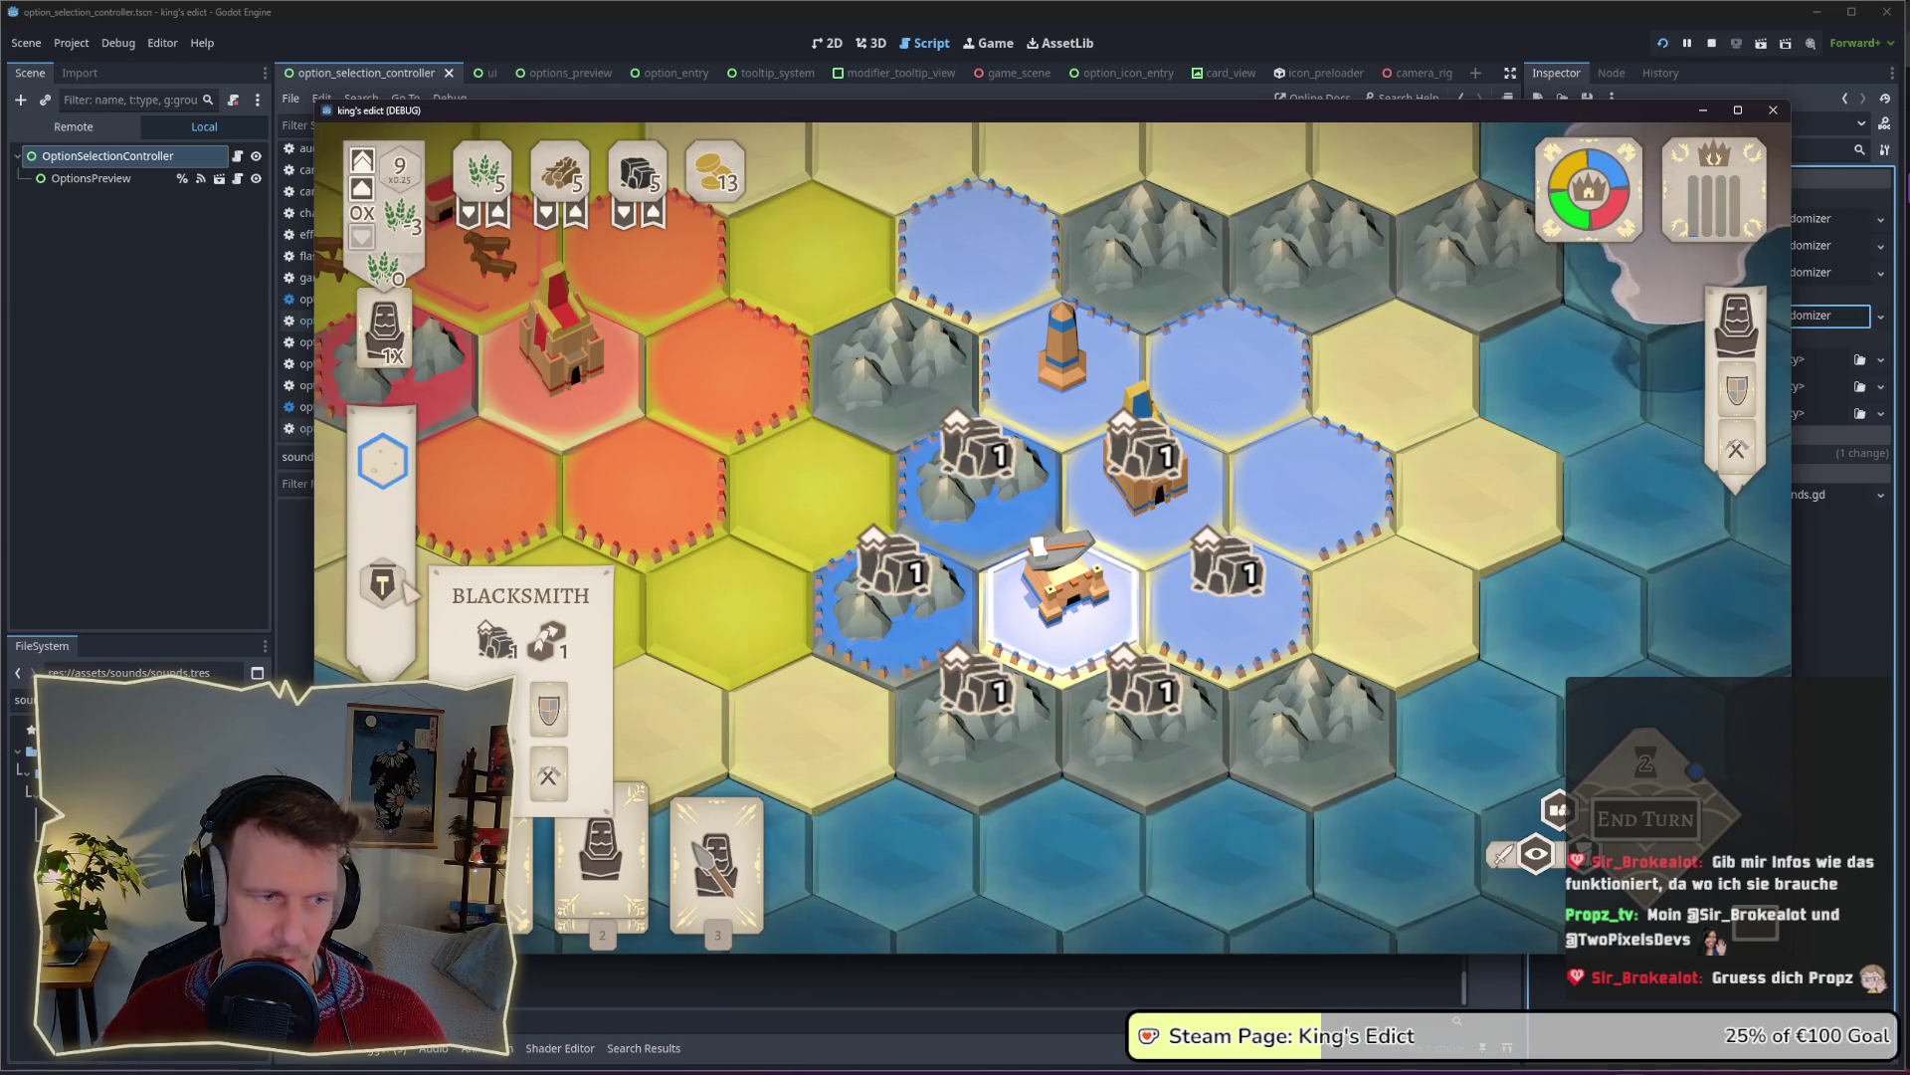
{"action": "mouse_move", "coordinate": [601, 826]}
{"action": "left_click_drag", "start_coordinate": [601, 826], "coordinate": [887, 619]}
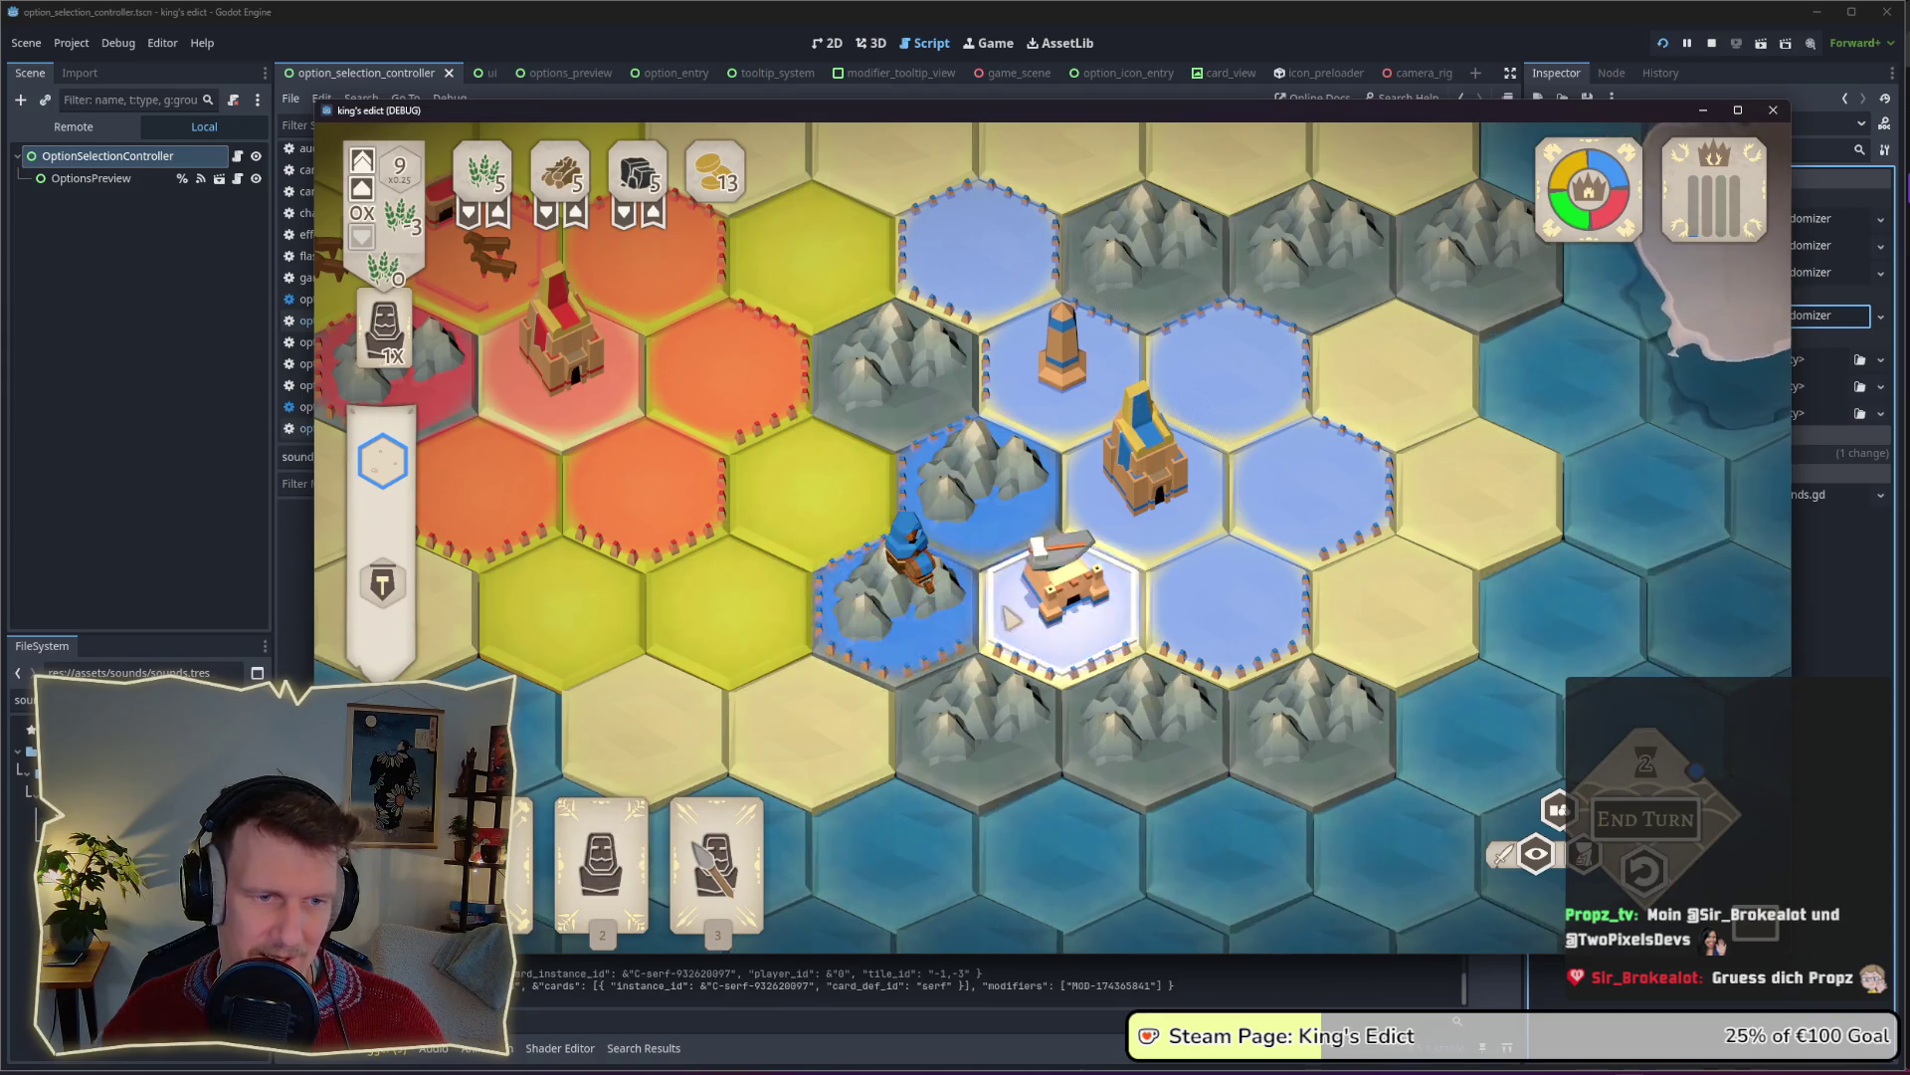
{"action": "left_click", "coordinate": [900, 577]}
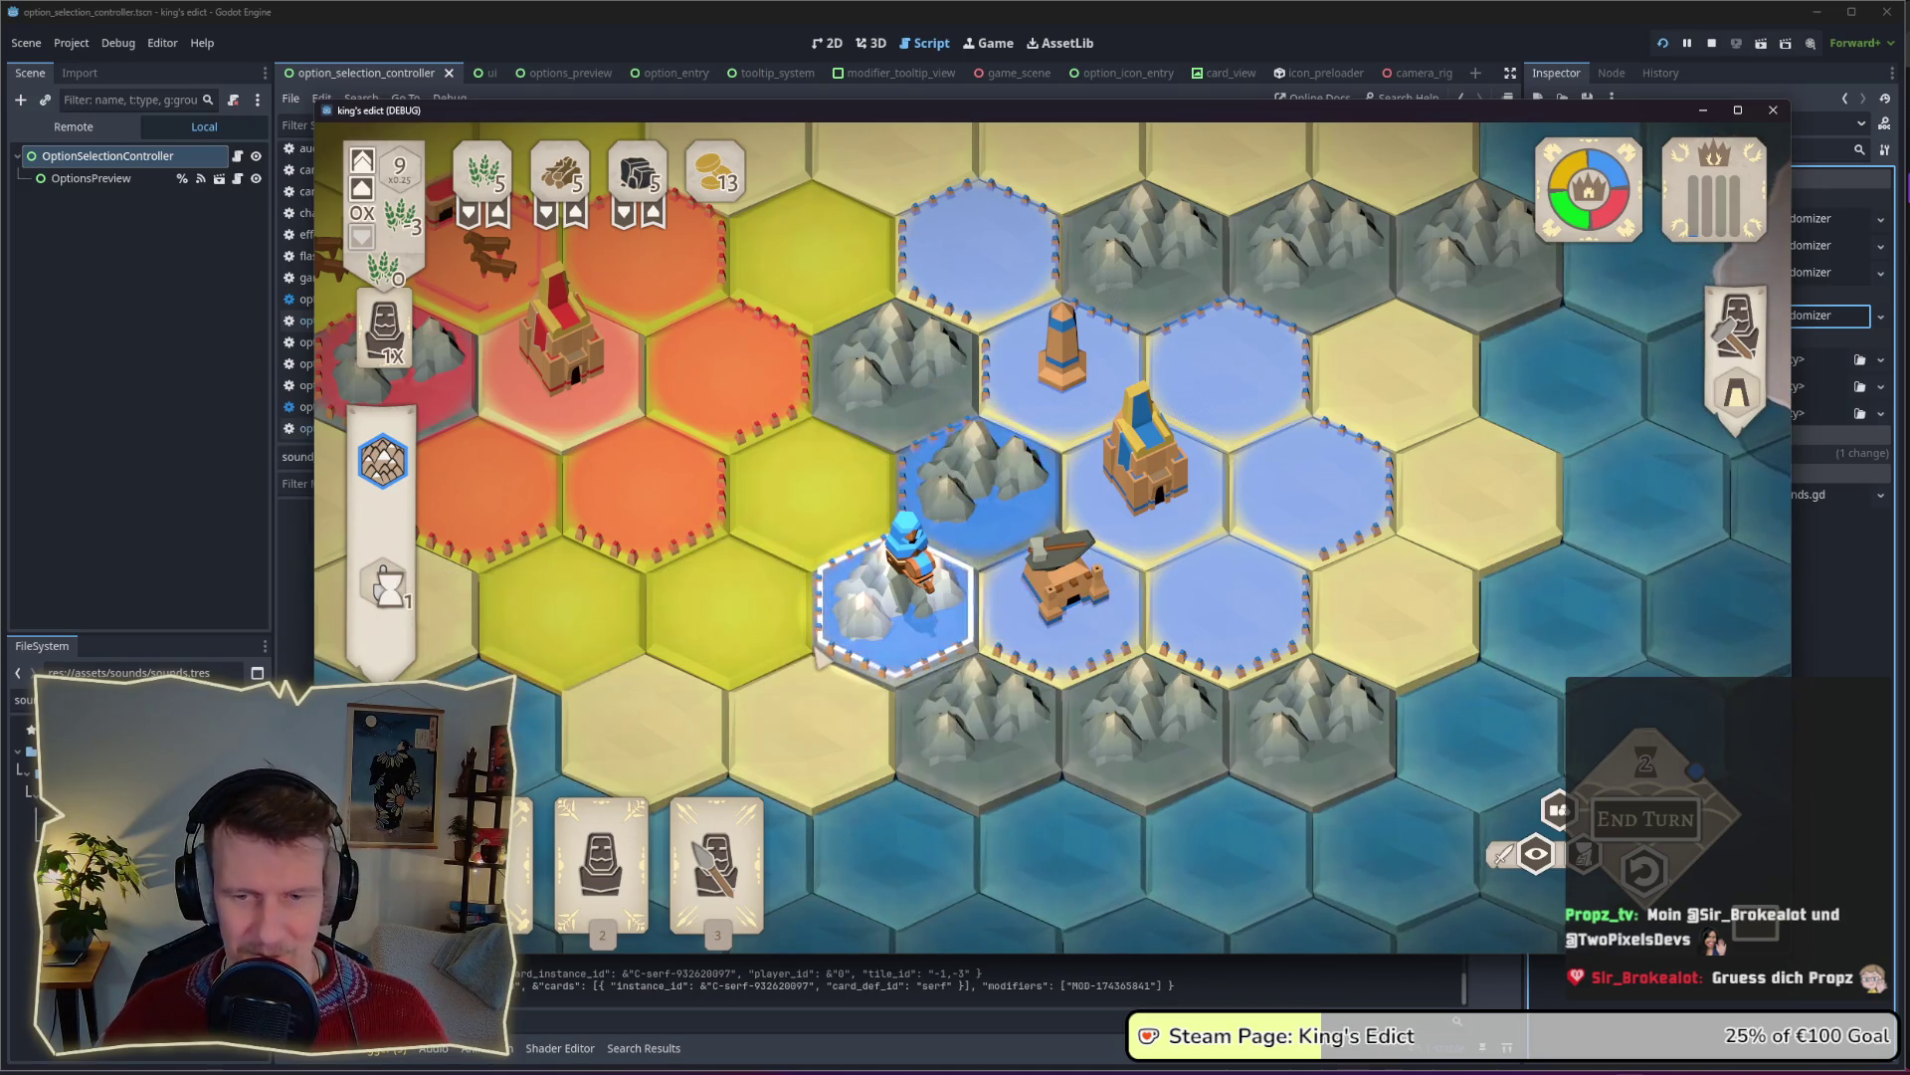
Place a second Servant on another mountain hex, inspect nearby hexes, and end the turn.
{"action": "left_click", "coordinate": [629, 874]}
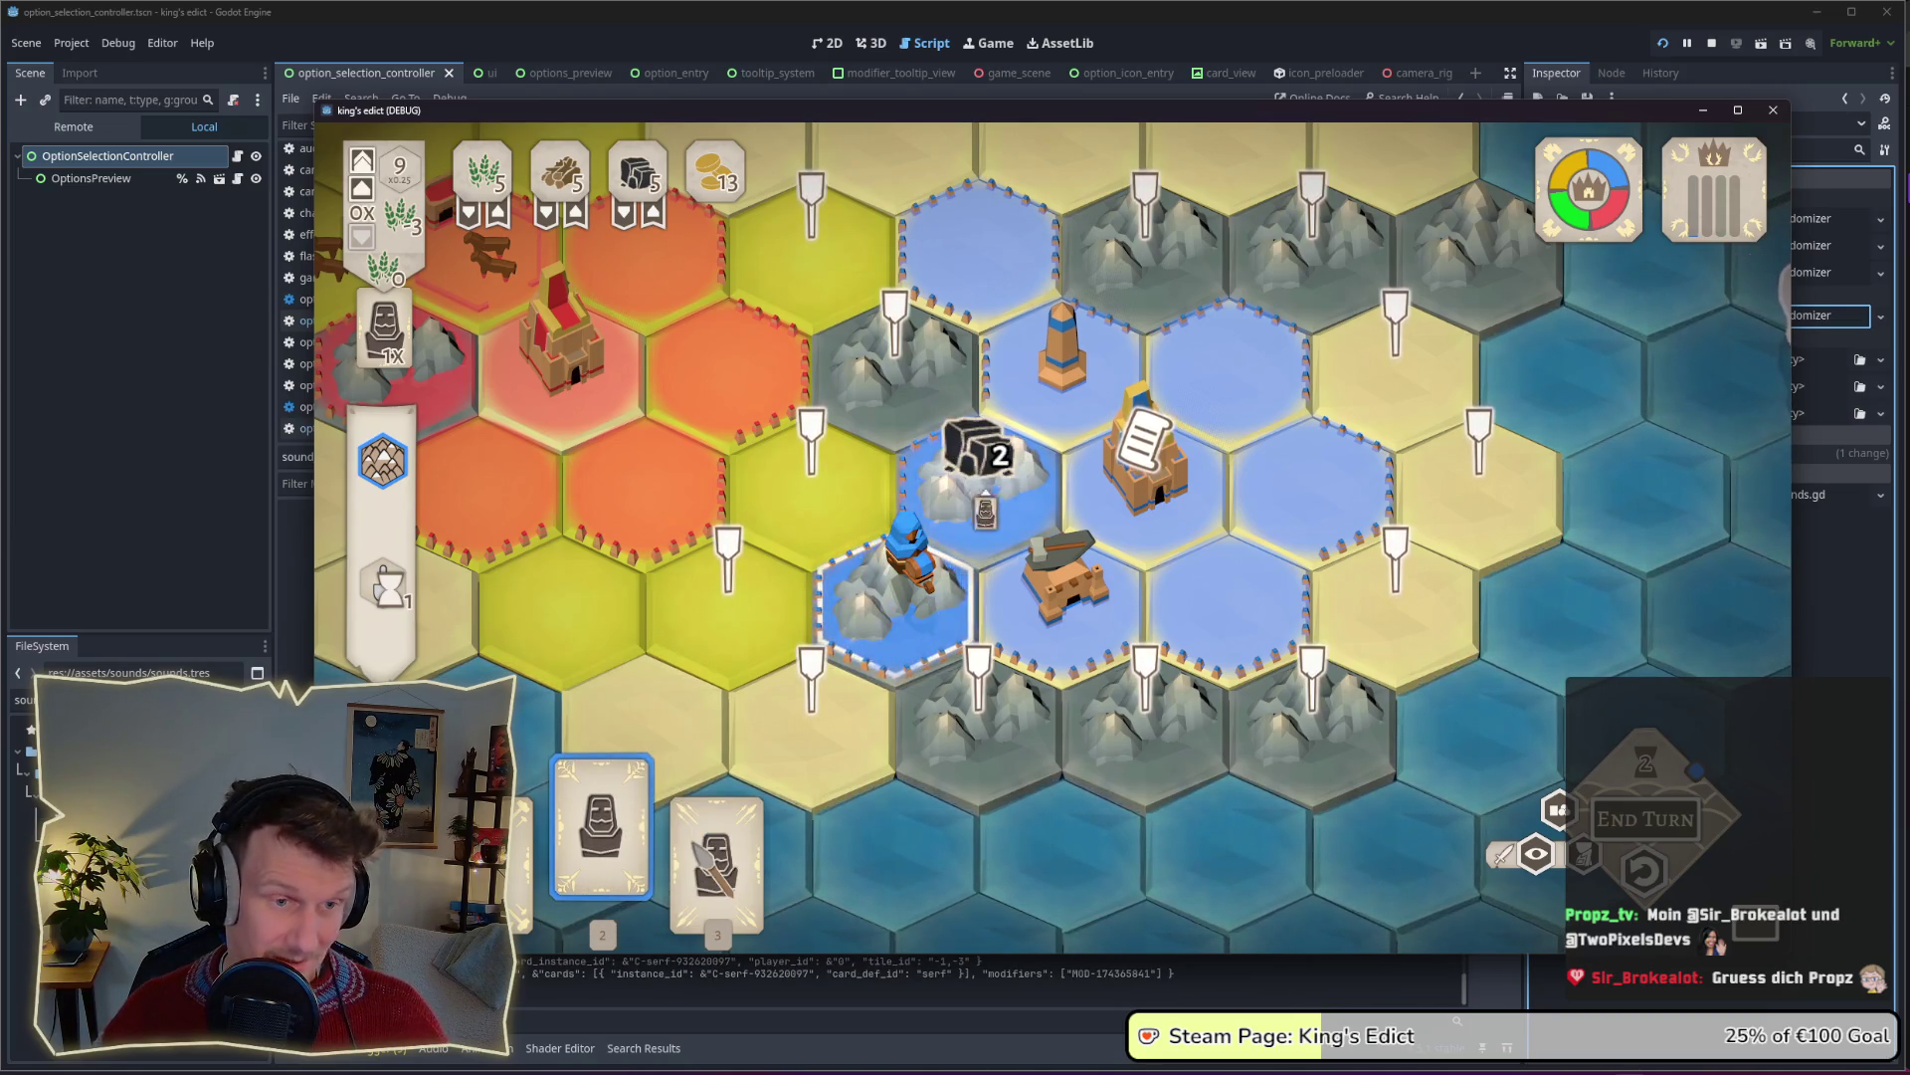
{"action": "left_click", "coordinate": [980, 453]}
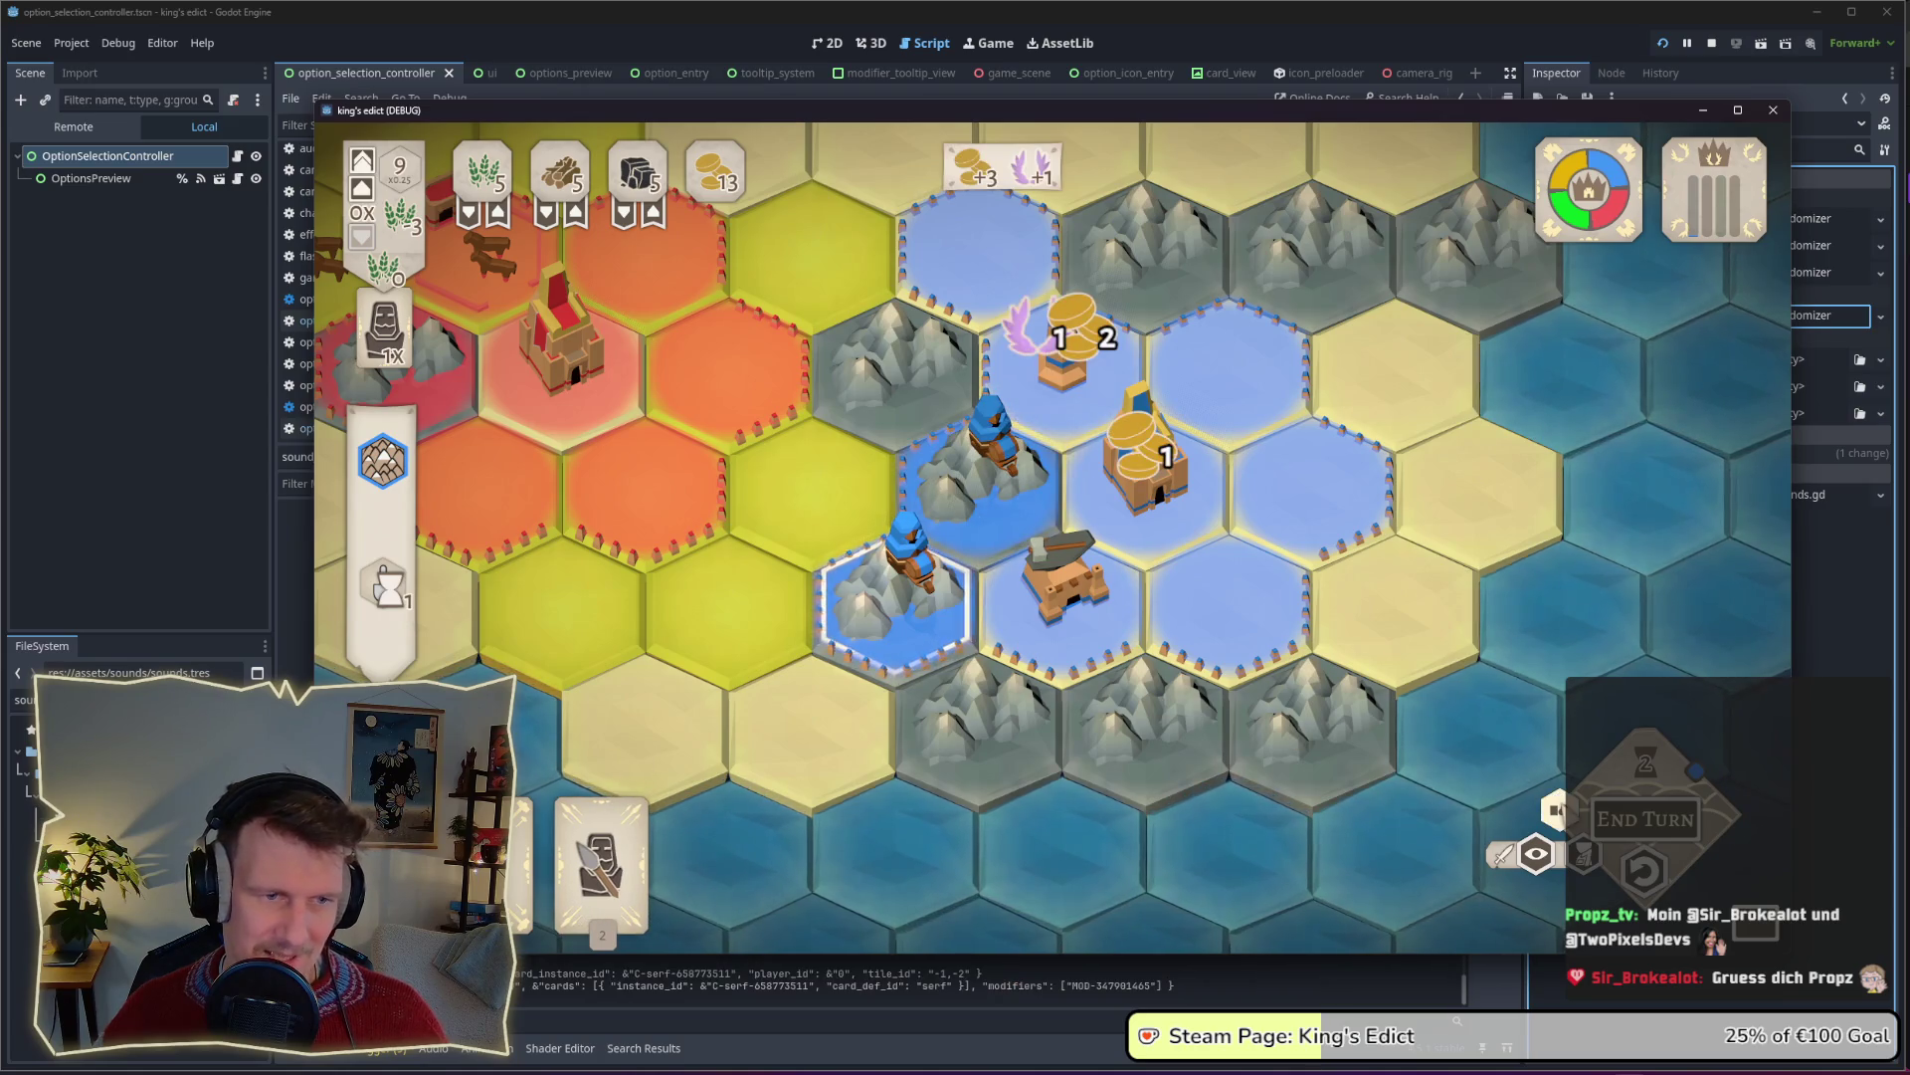
{"action": "left_click", "coordinate": [1004, 496]}
{"action": "left_click", "coordinate": [1000, 492]}
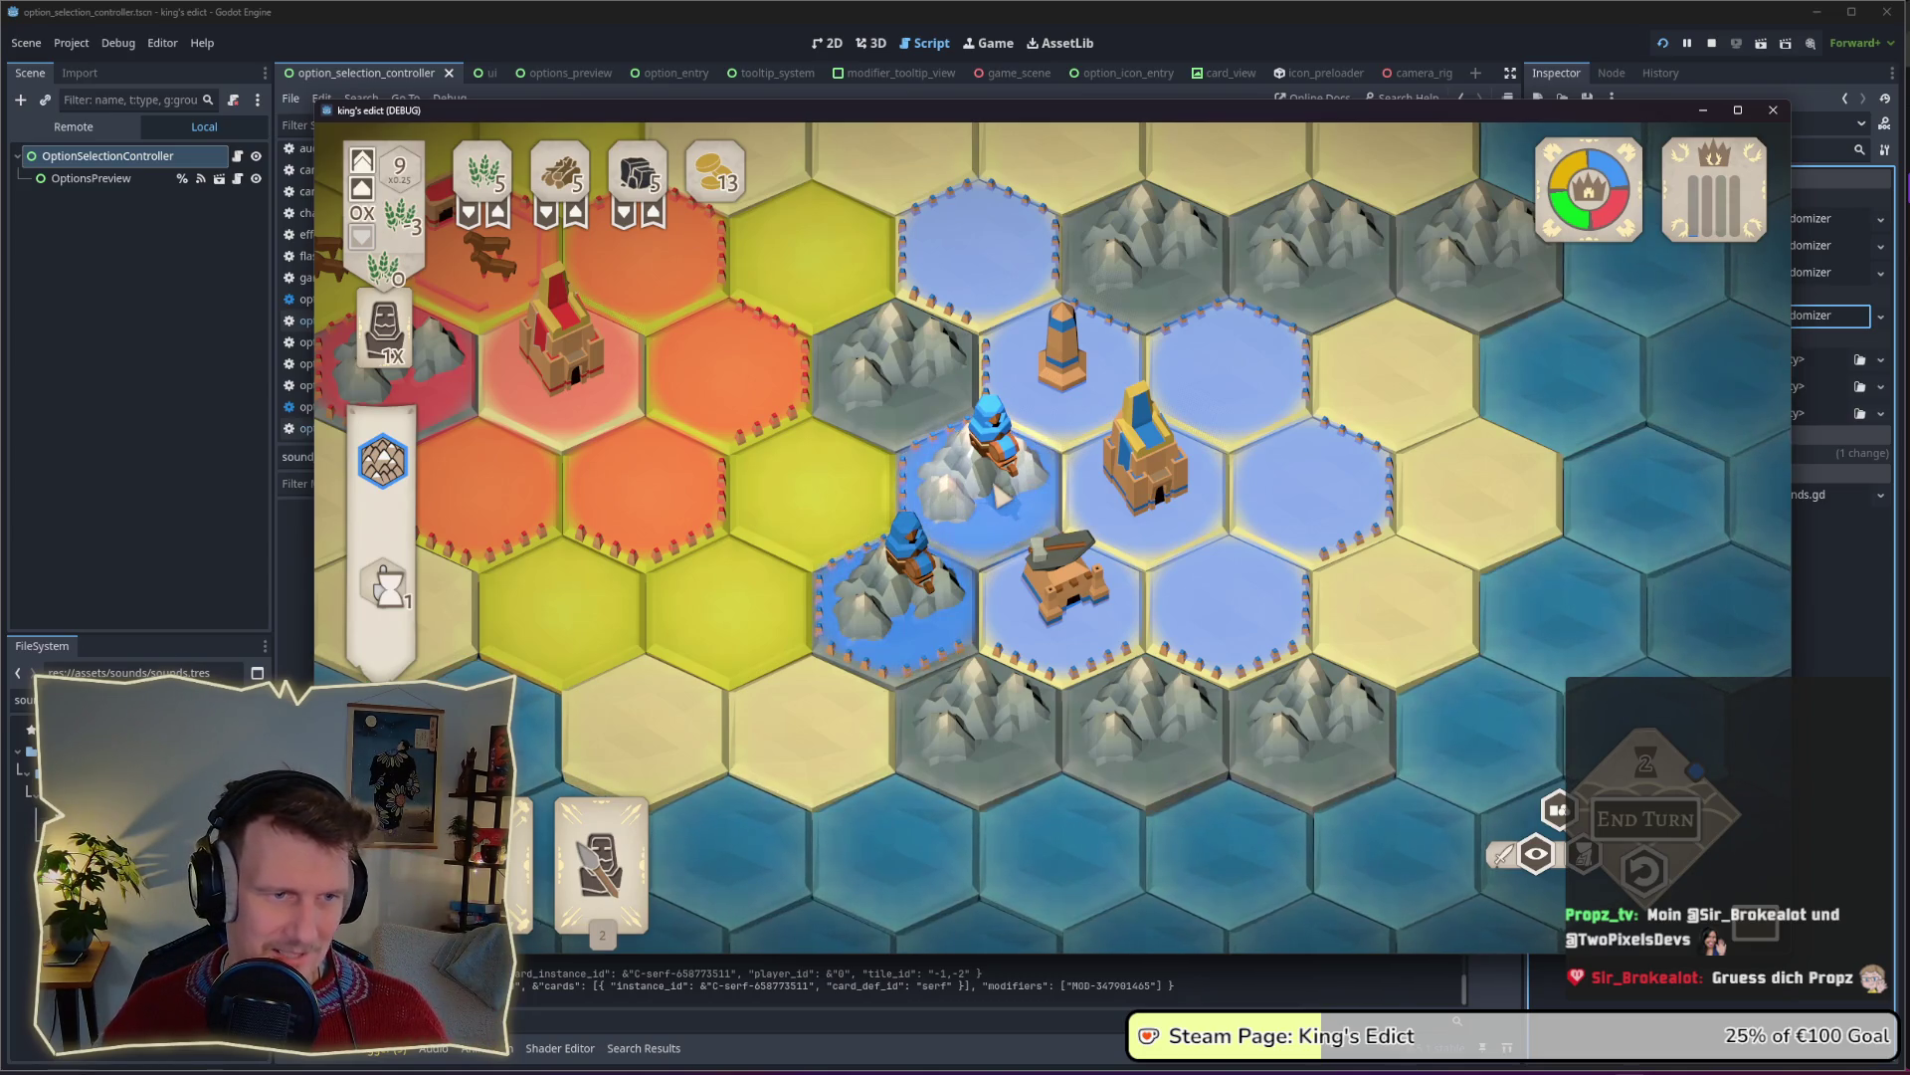
{"action": "left_click", "coordinate": [1000, 488]}
{"action": "left_click", "coordinate": [999, 489]}
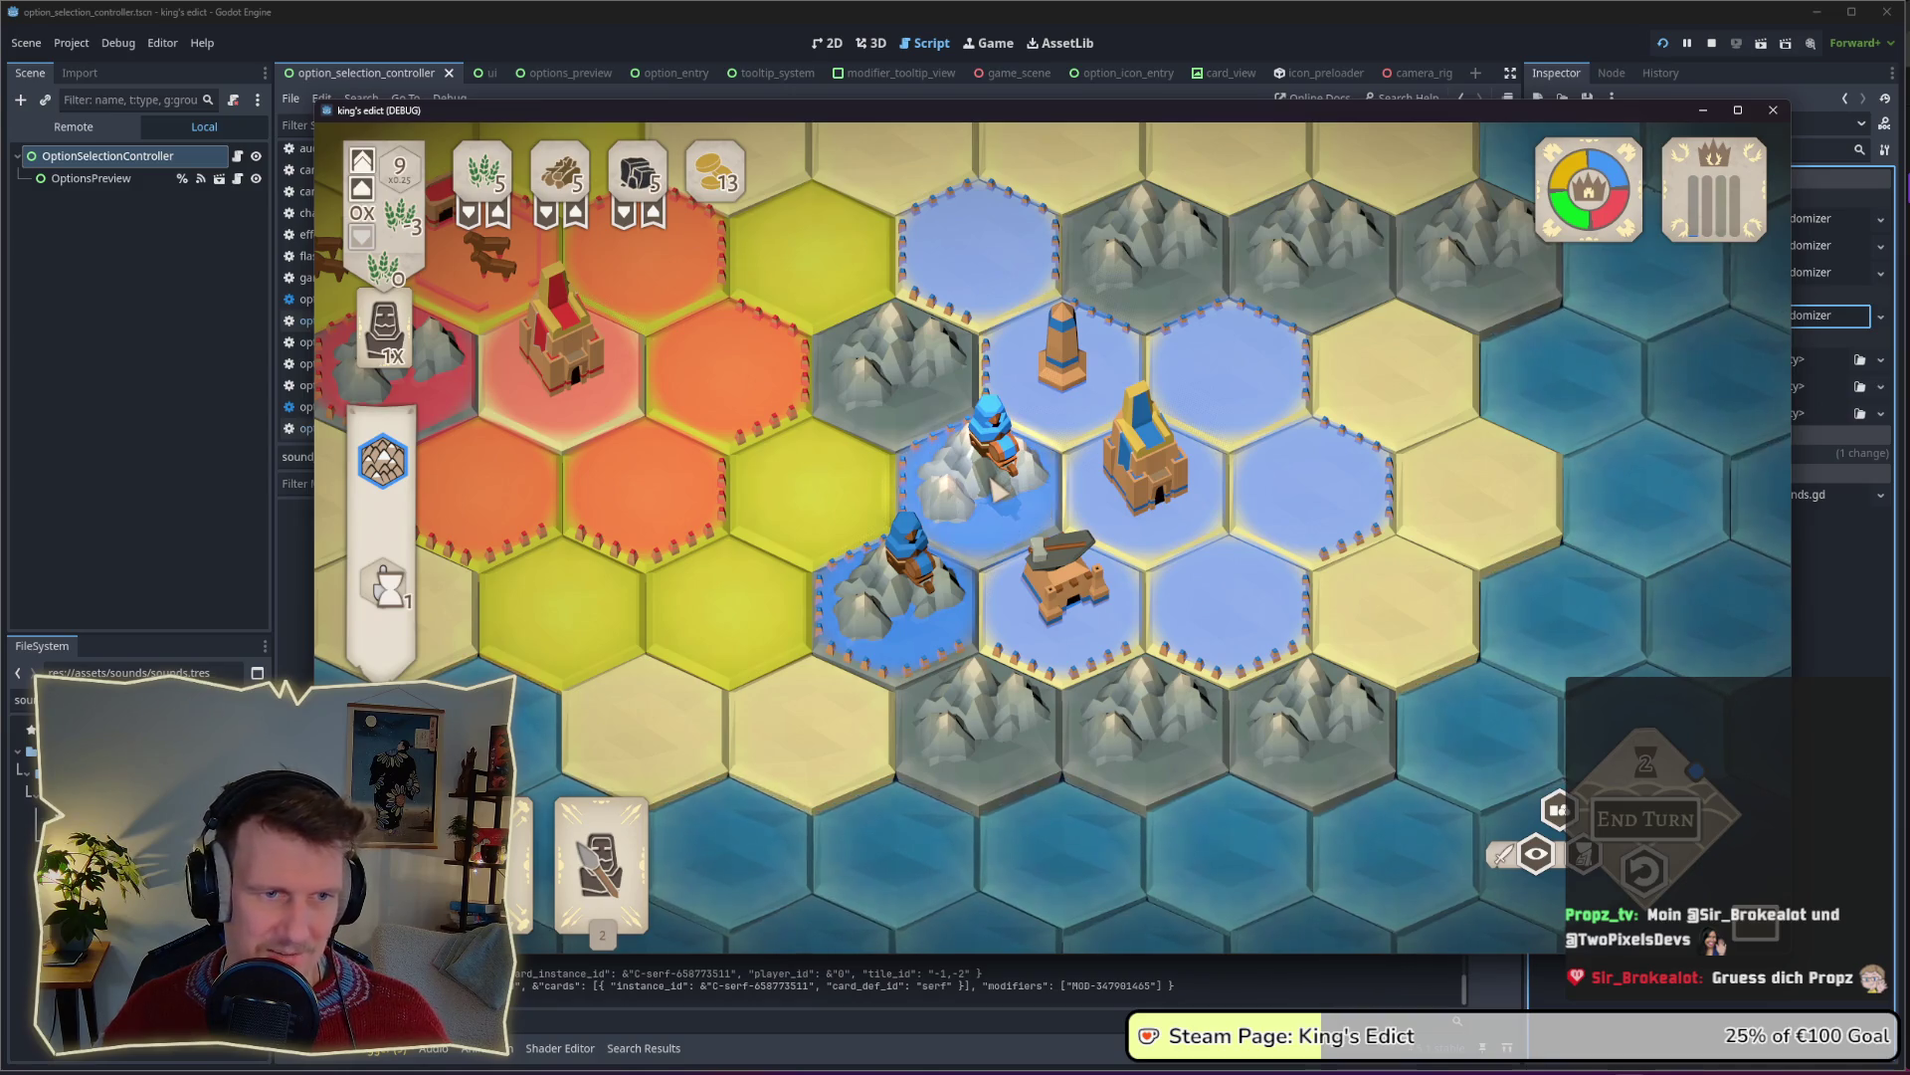
{"action": "left_click", "coordinate": [994, 473]}
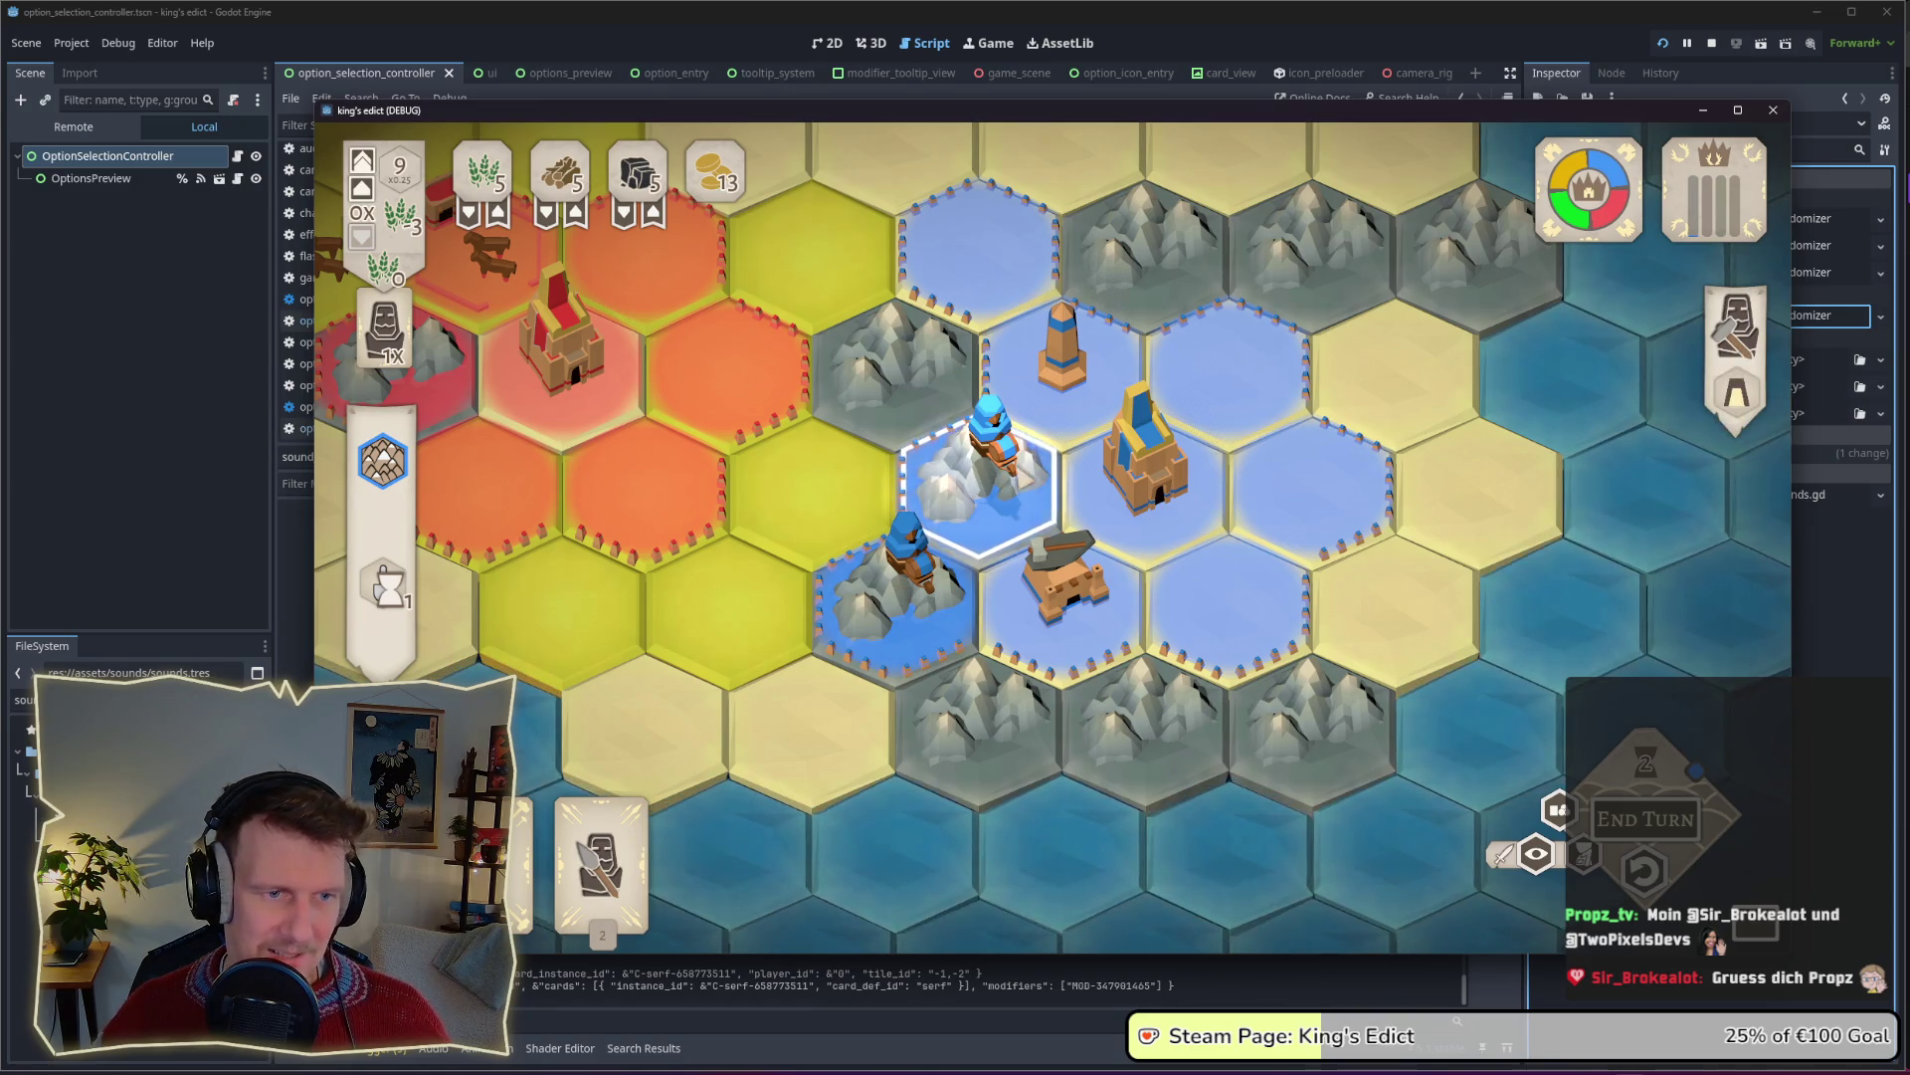
{"action": "left_click", "coordinate": [990, 474]}
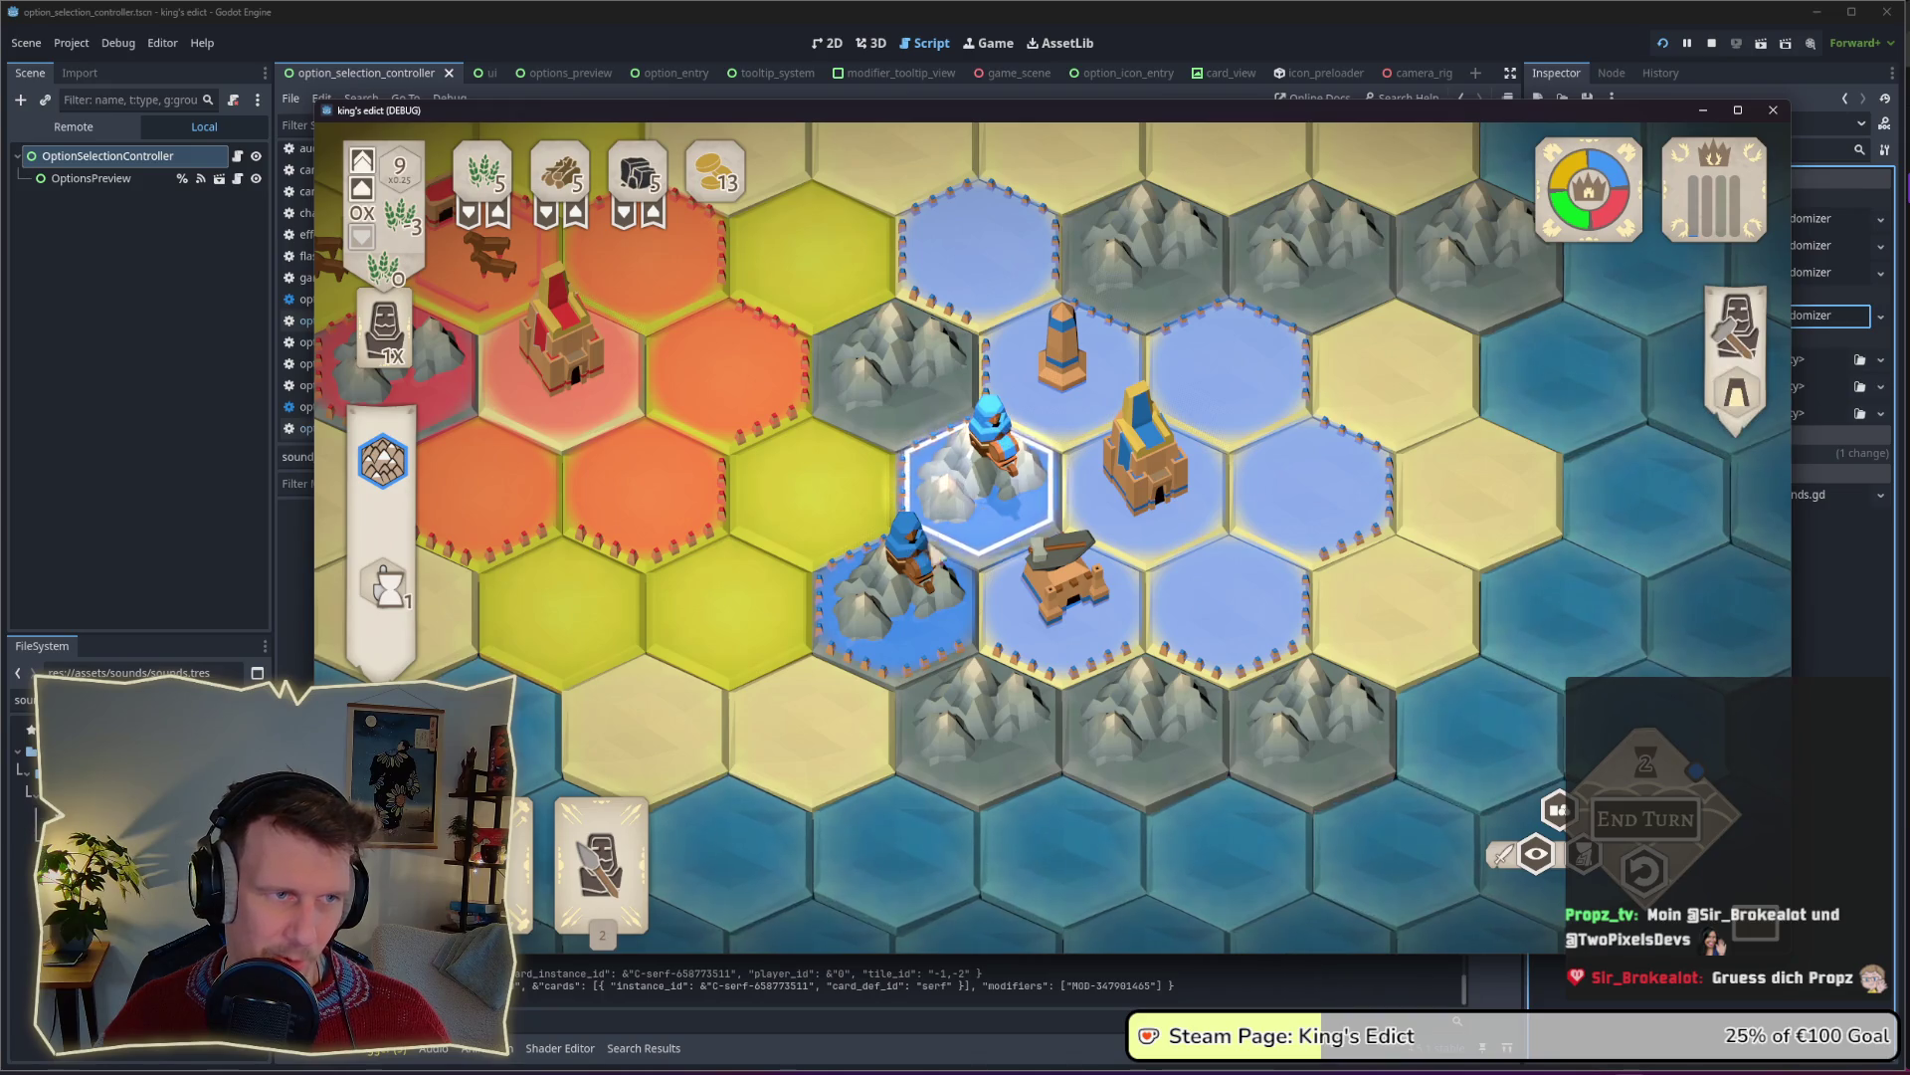
{"action": "left_click", "coordinate": [1647, 818]}
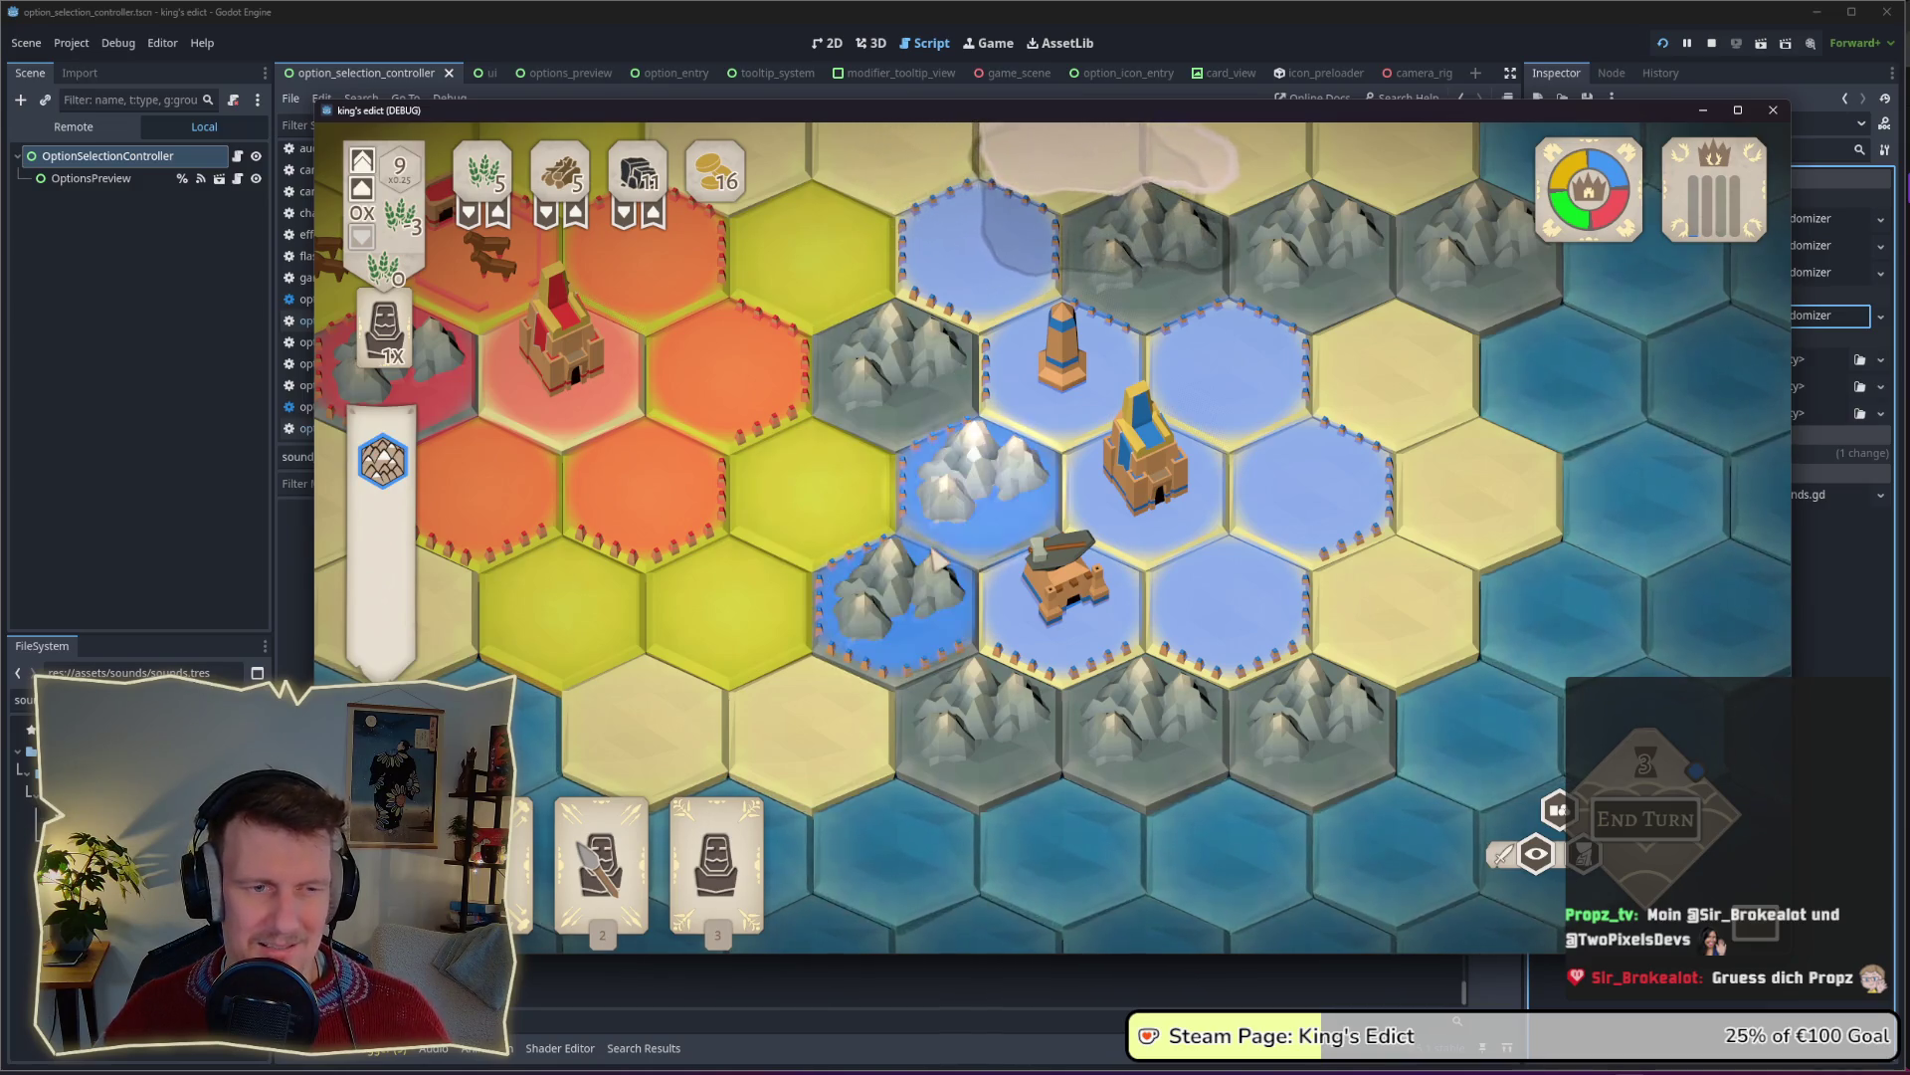
Try card 3, cancel it, and pan the map down toward the blue territory.
{"action": "scroll", "coordinate": [935, 558], "scroll_direction": "down", "scroll_amount": 2}
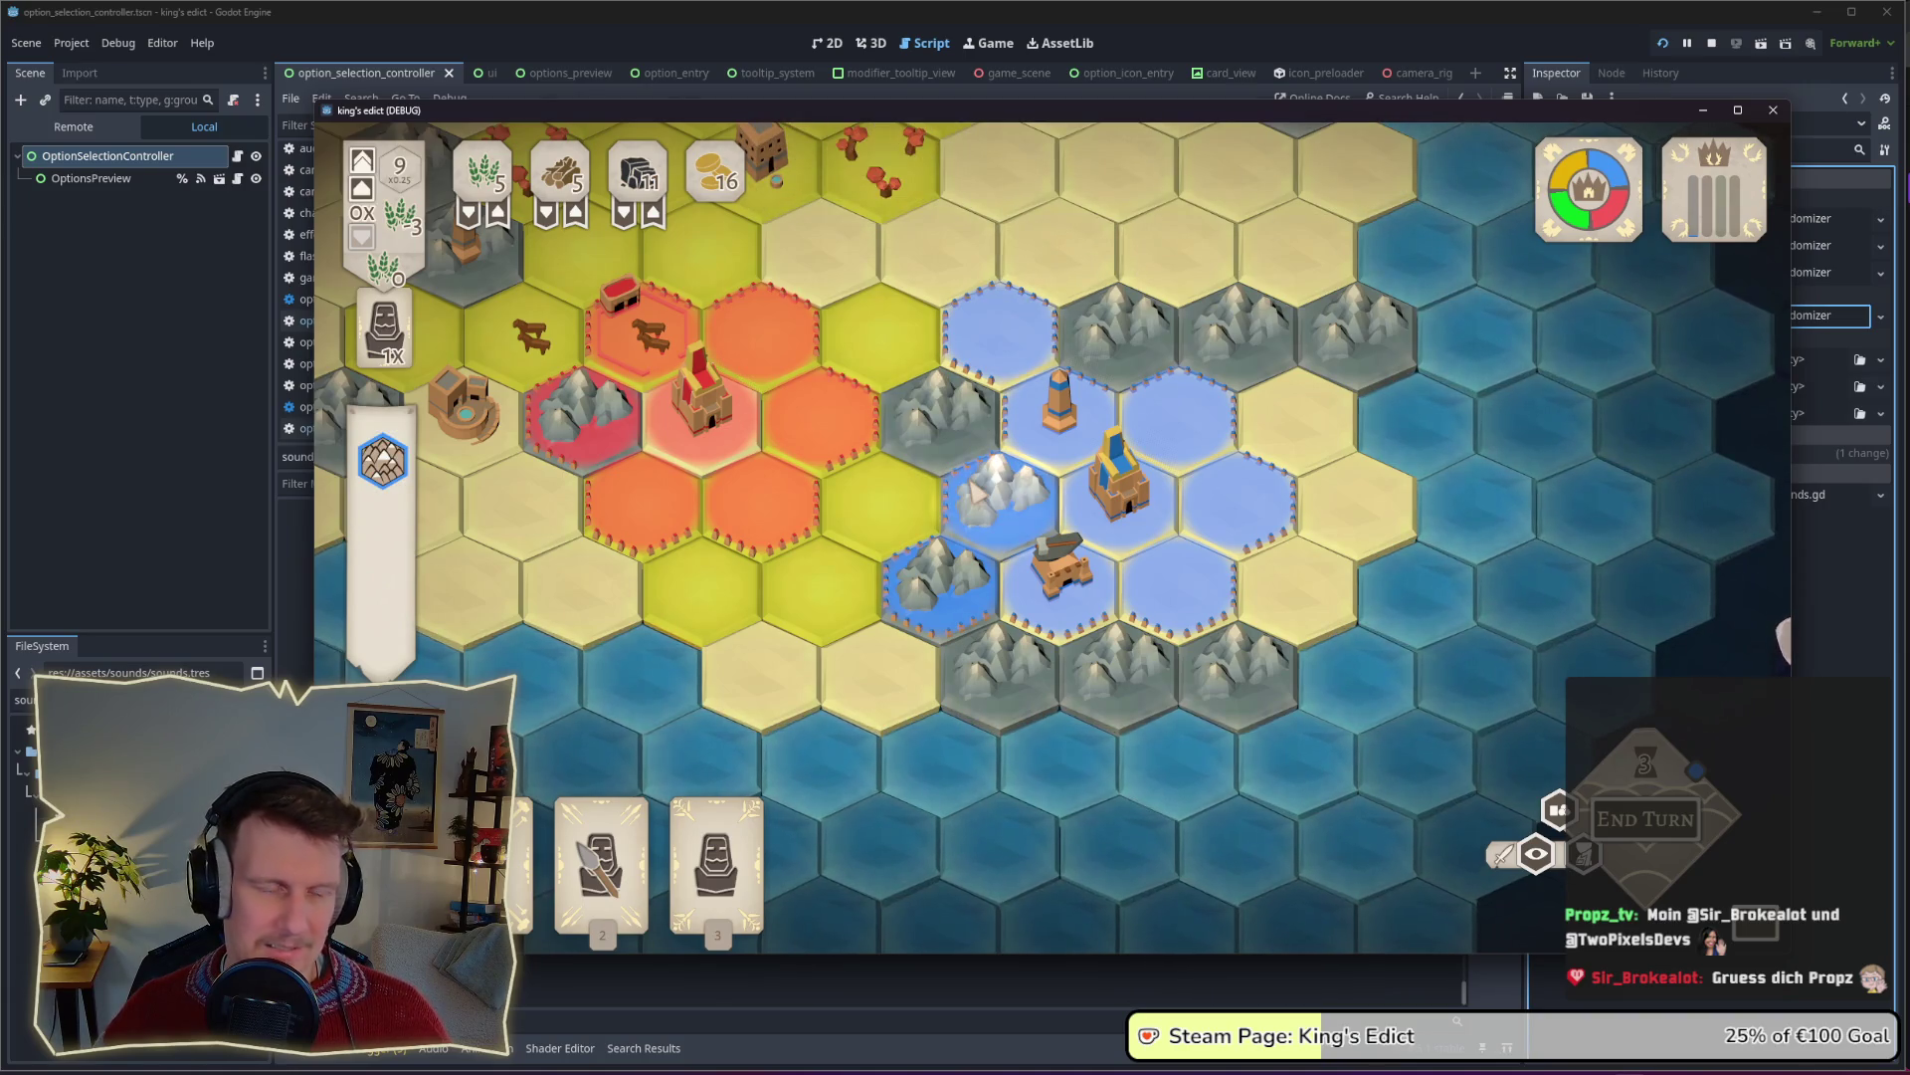
{"action": "key", "text": "3"}
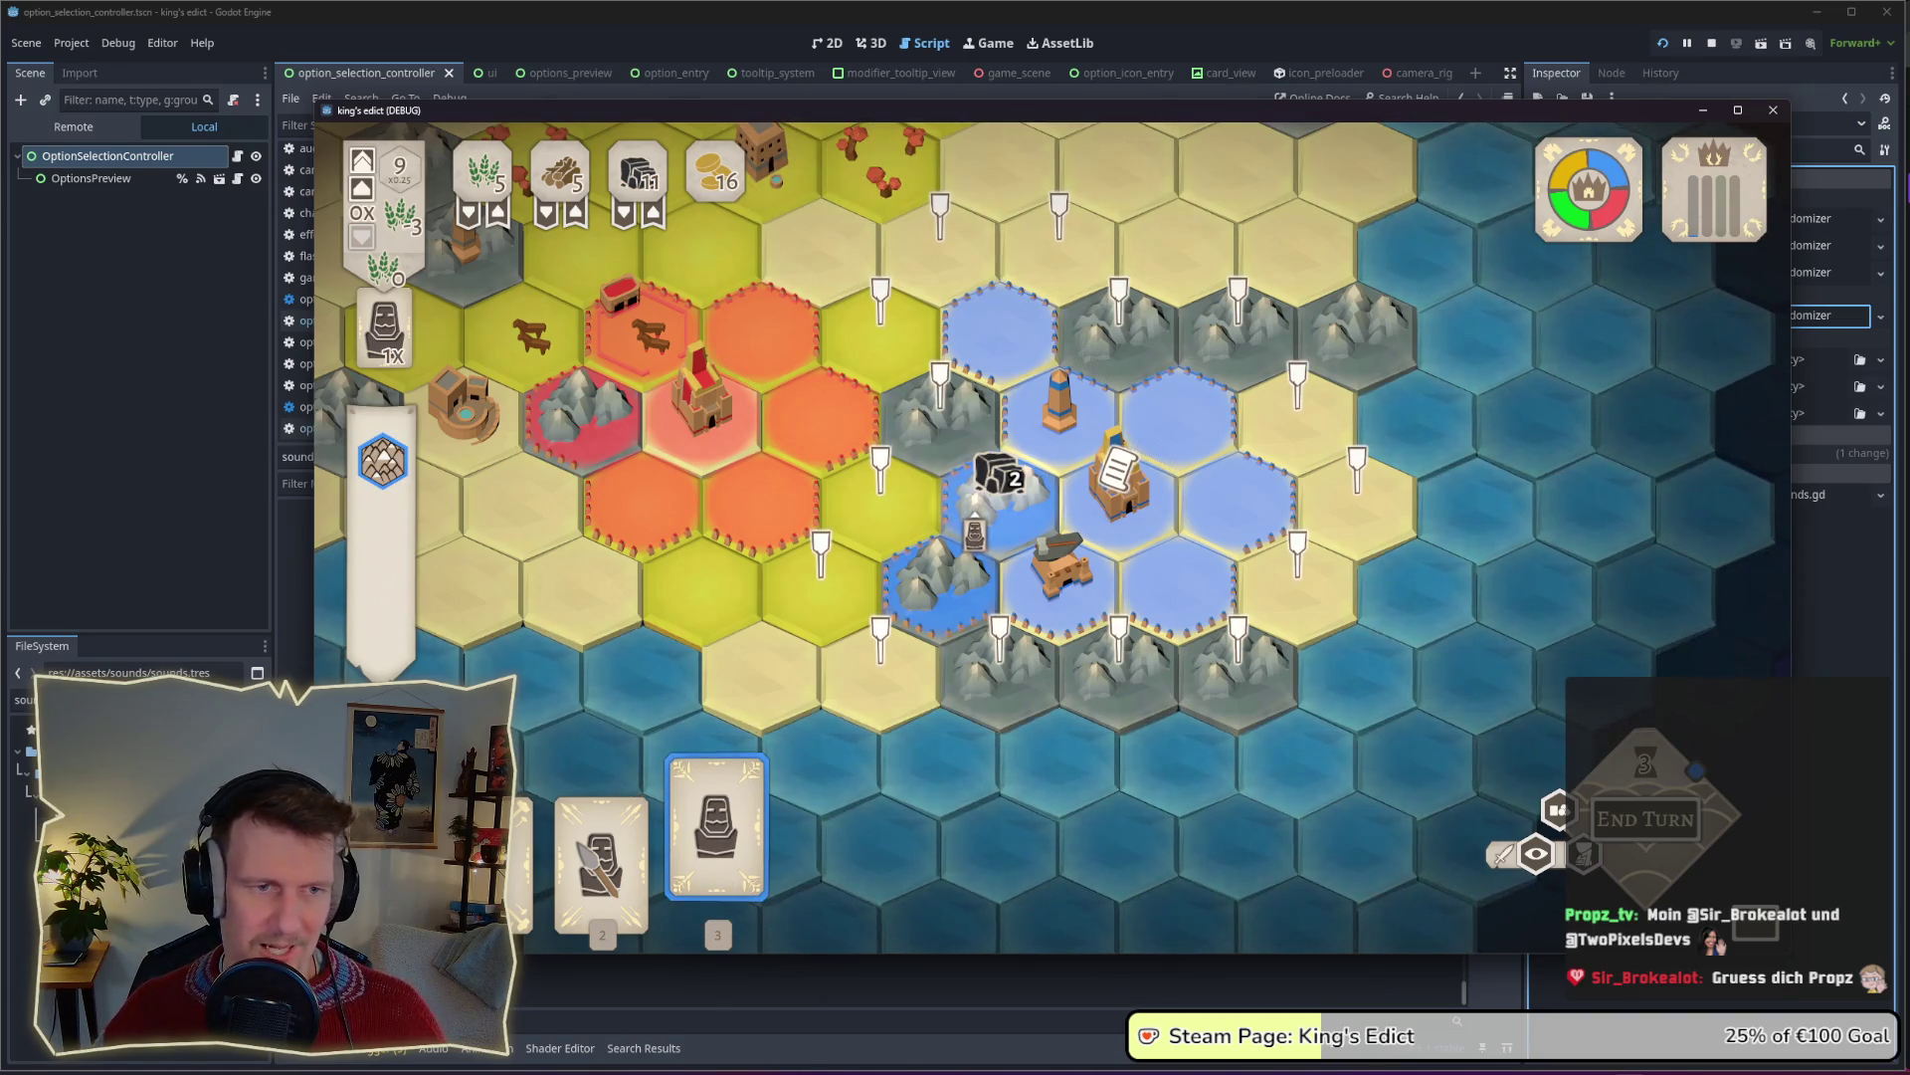
{"action": "right_click", "coordinate": [980, 527]}
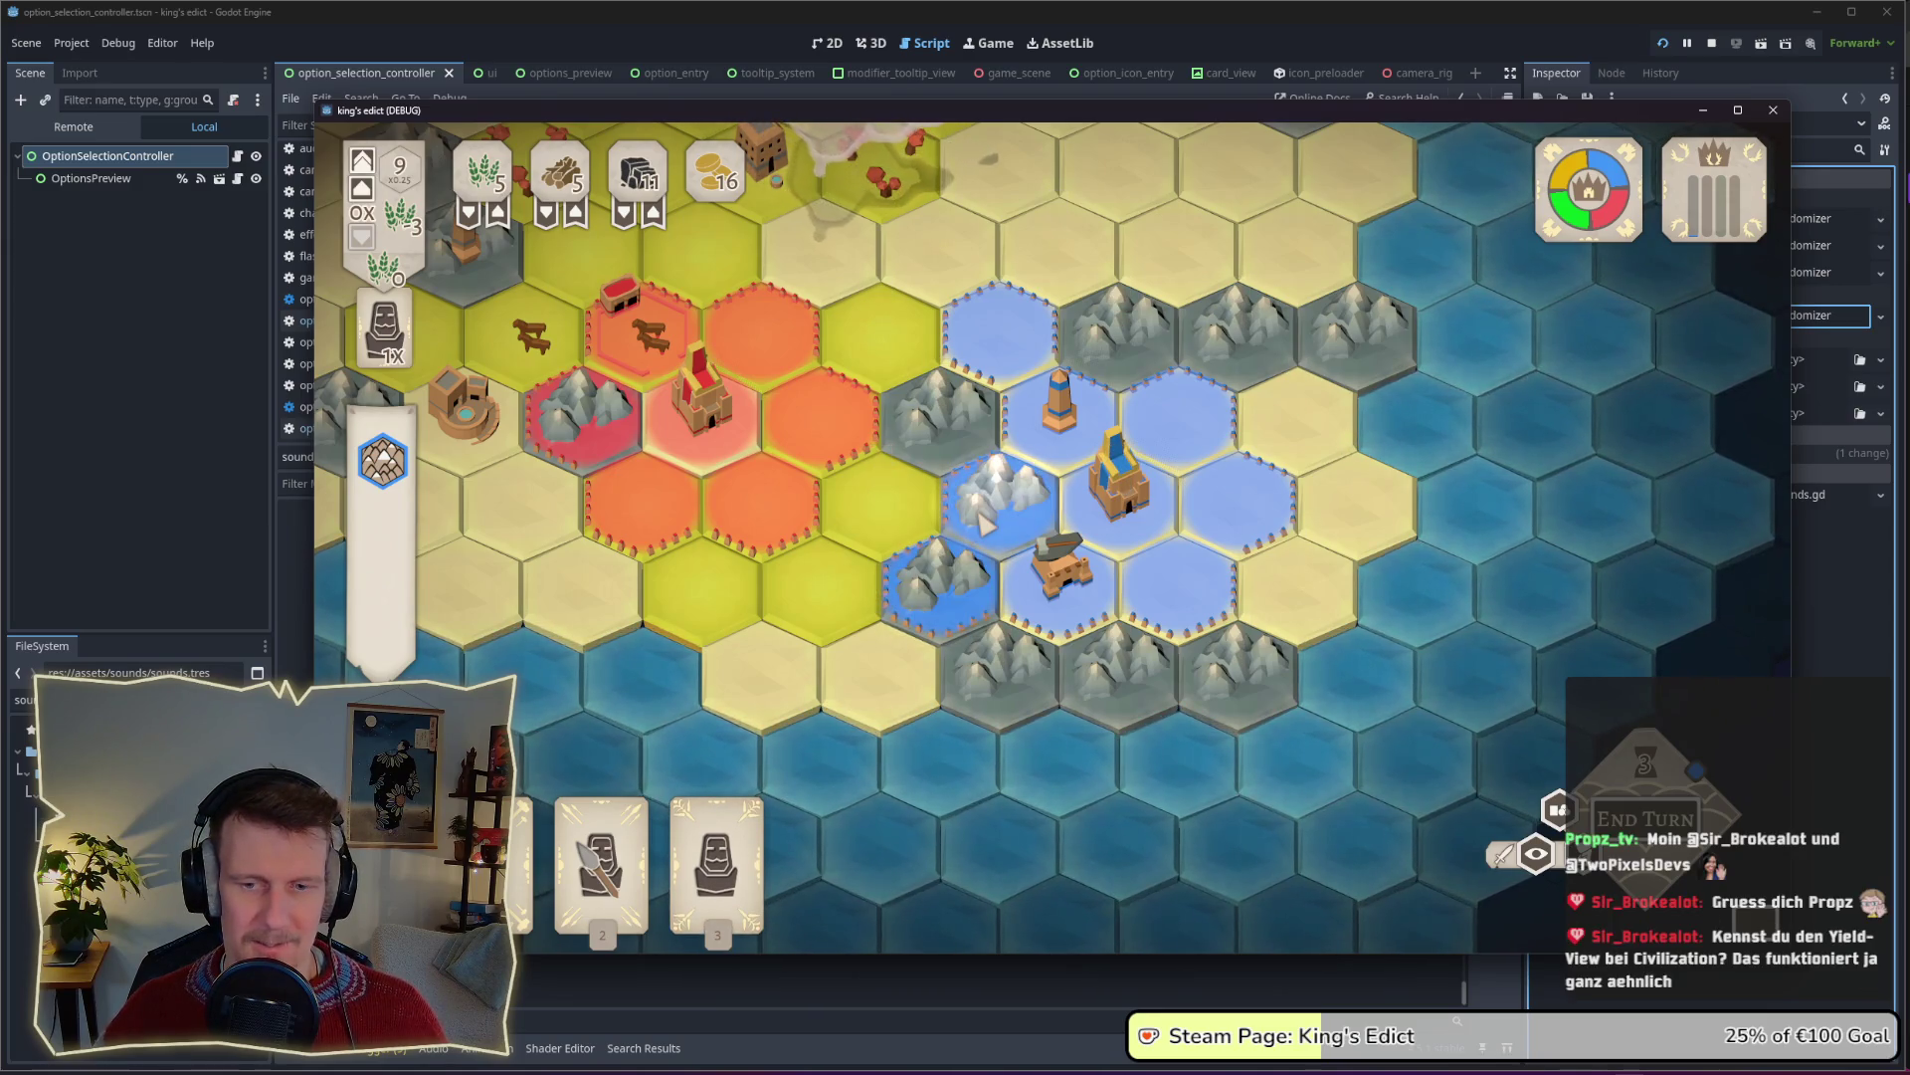
{"action": "scroll", "coordinate": [998, 564], "scroll_direction": "up", "scroll_amount": 2}
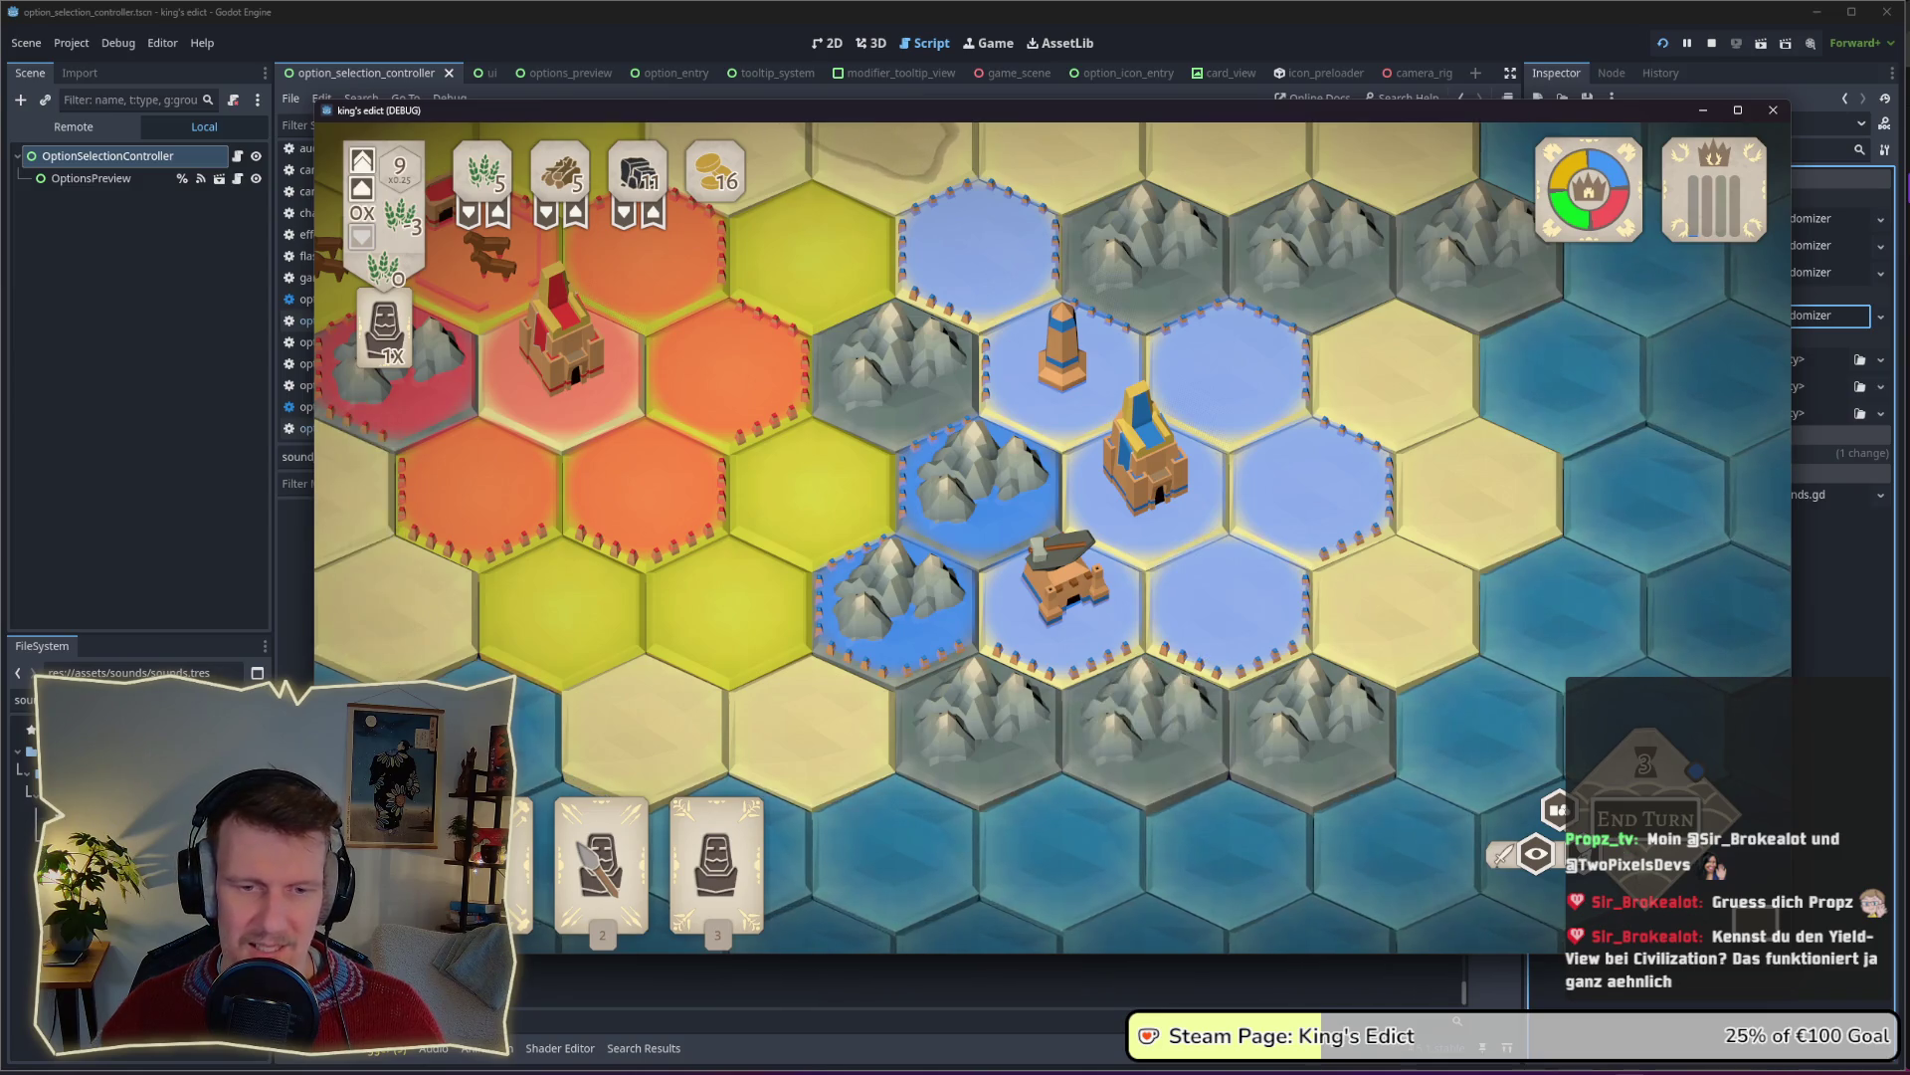
{"action": "left_click_drag", "start_coordinate": [1138, 404], "coordinate": [1137, 487]}
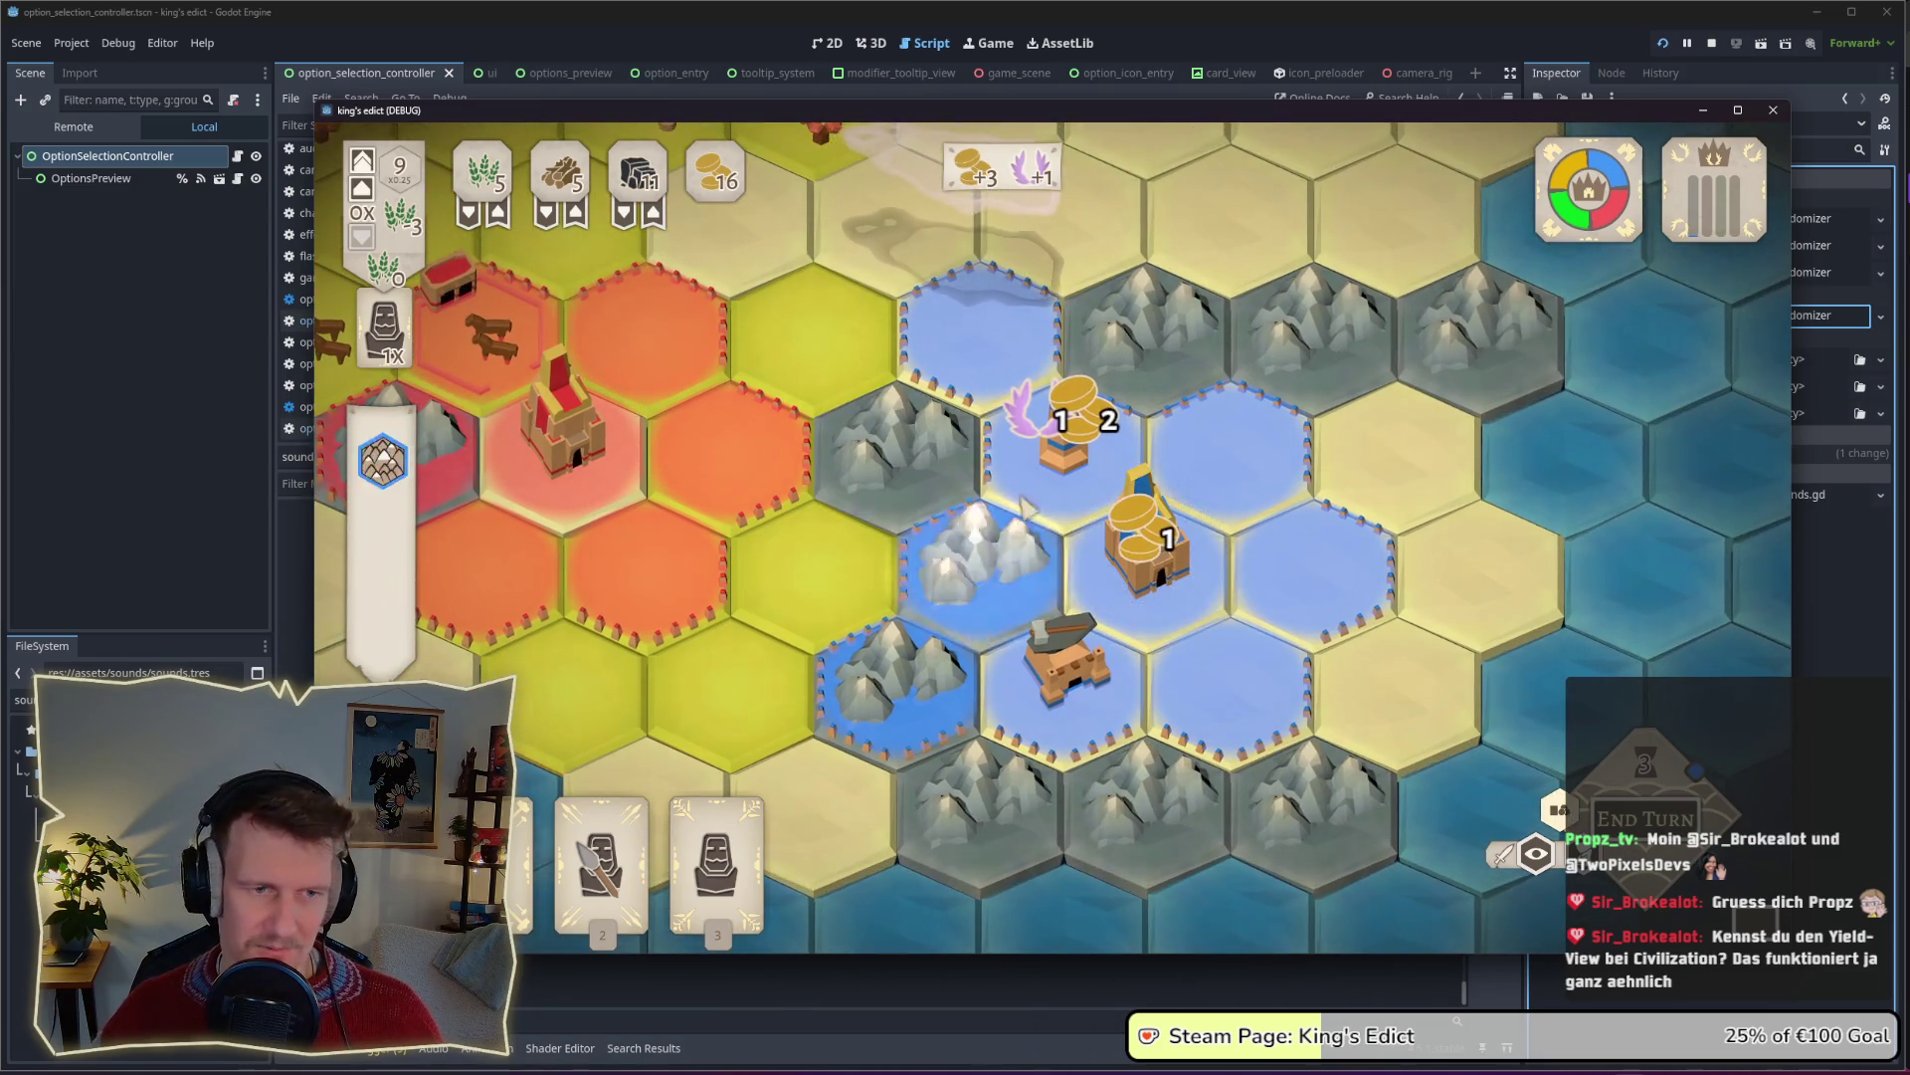
Build a tent on a blue mountain hex with the leftmost build card and station a worker.
{"action": "left_click", "coordinate": [493, 856]}
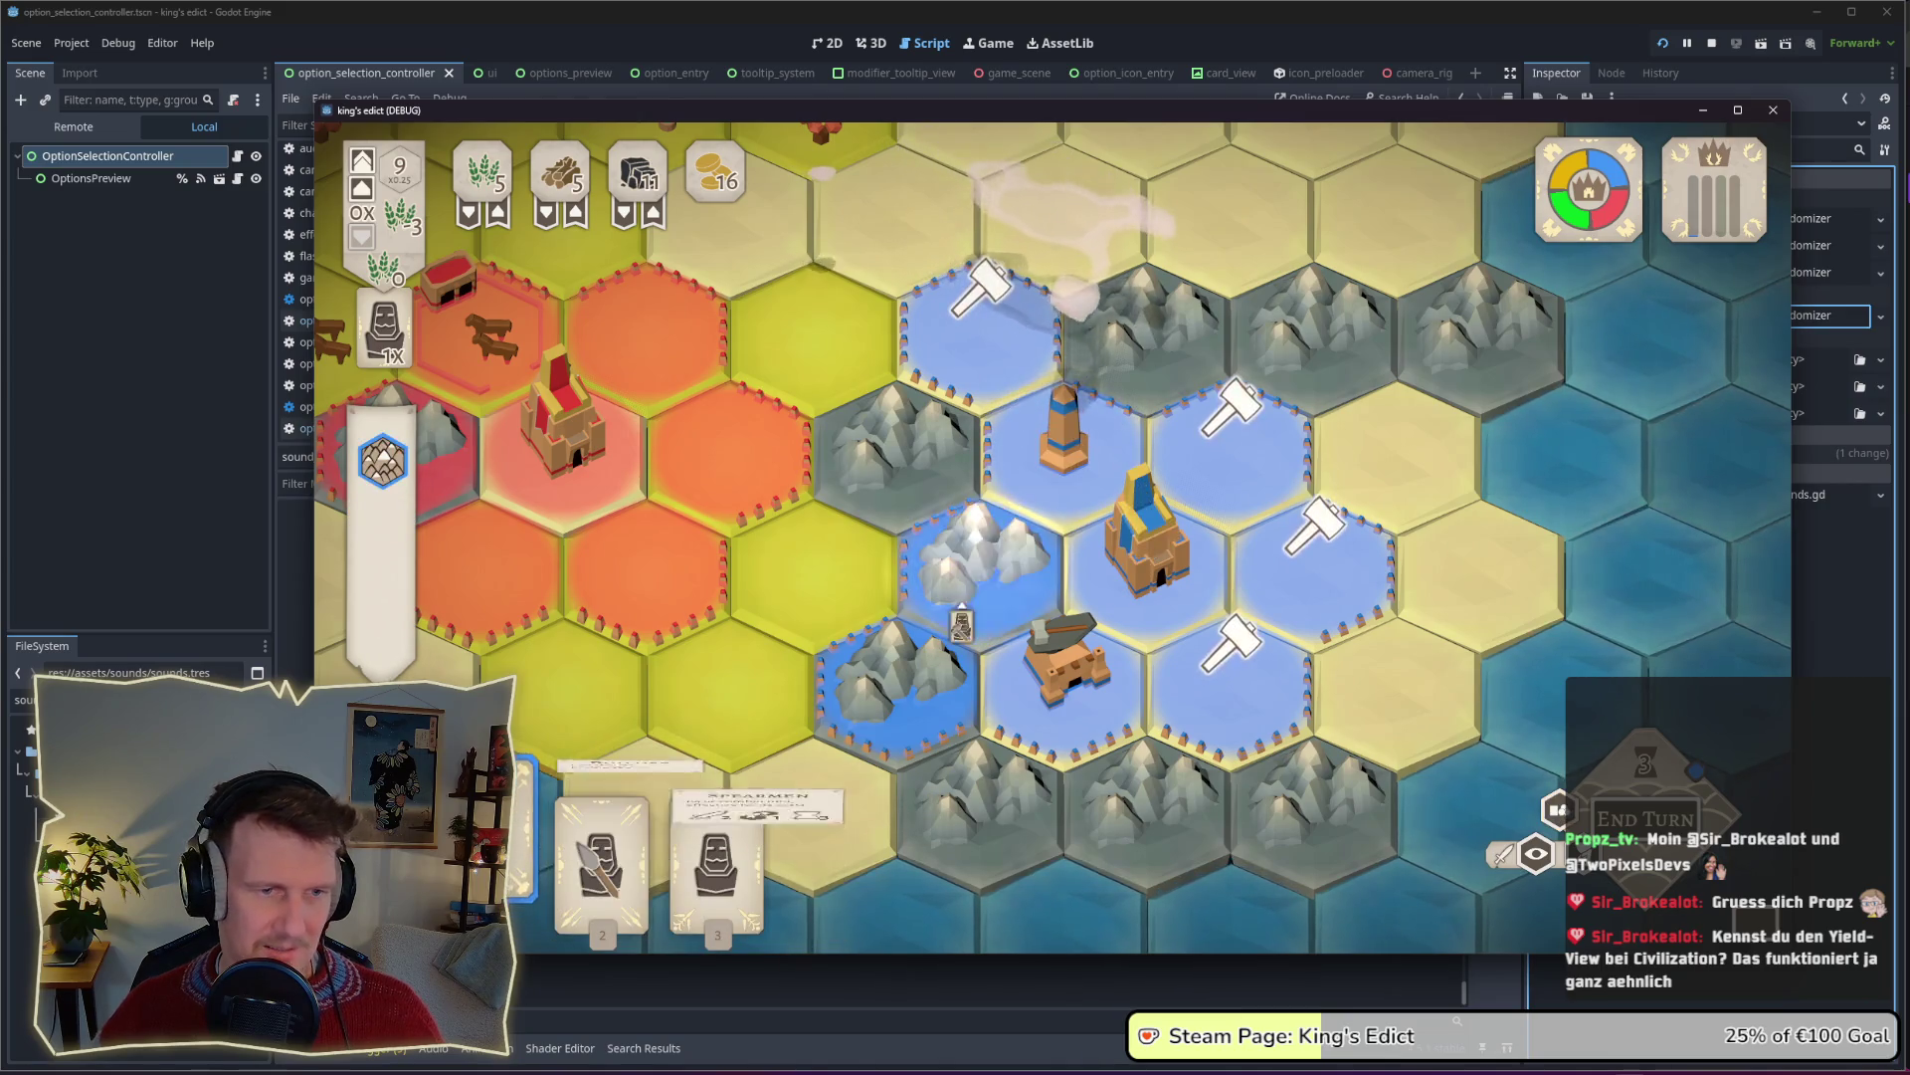
{"action": "right_click", "coordinate": [988, 604]}
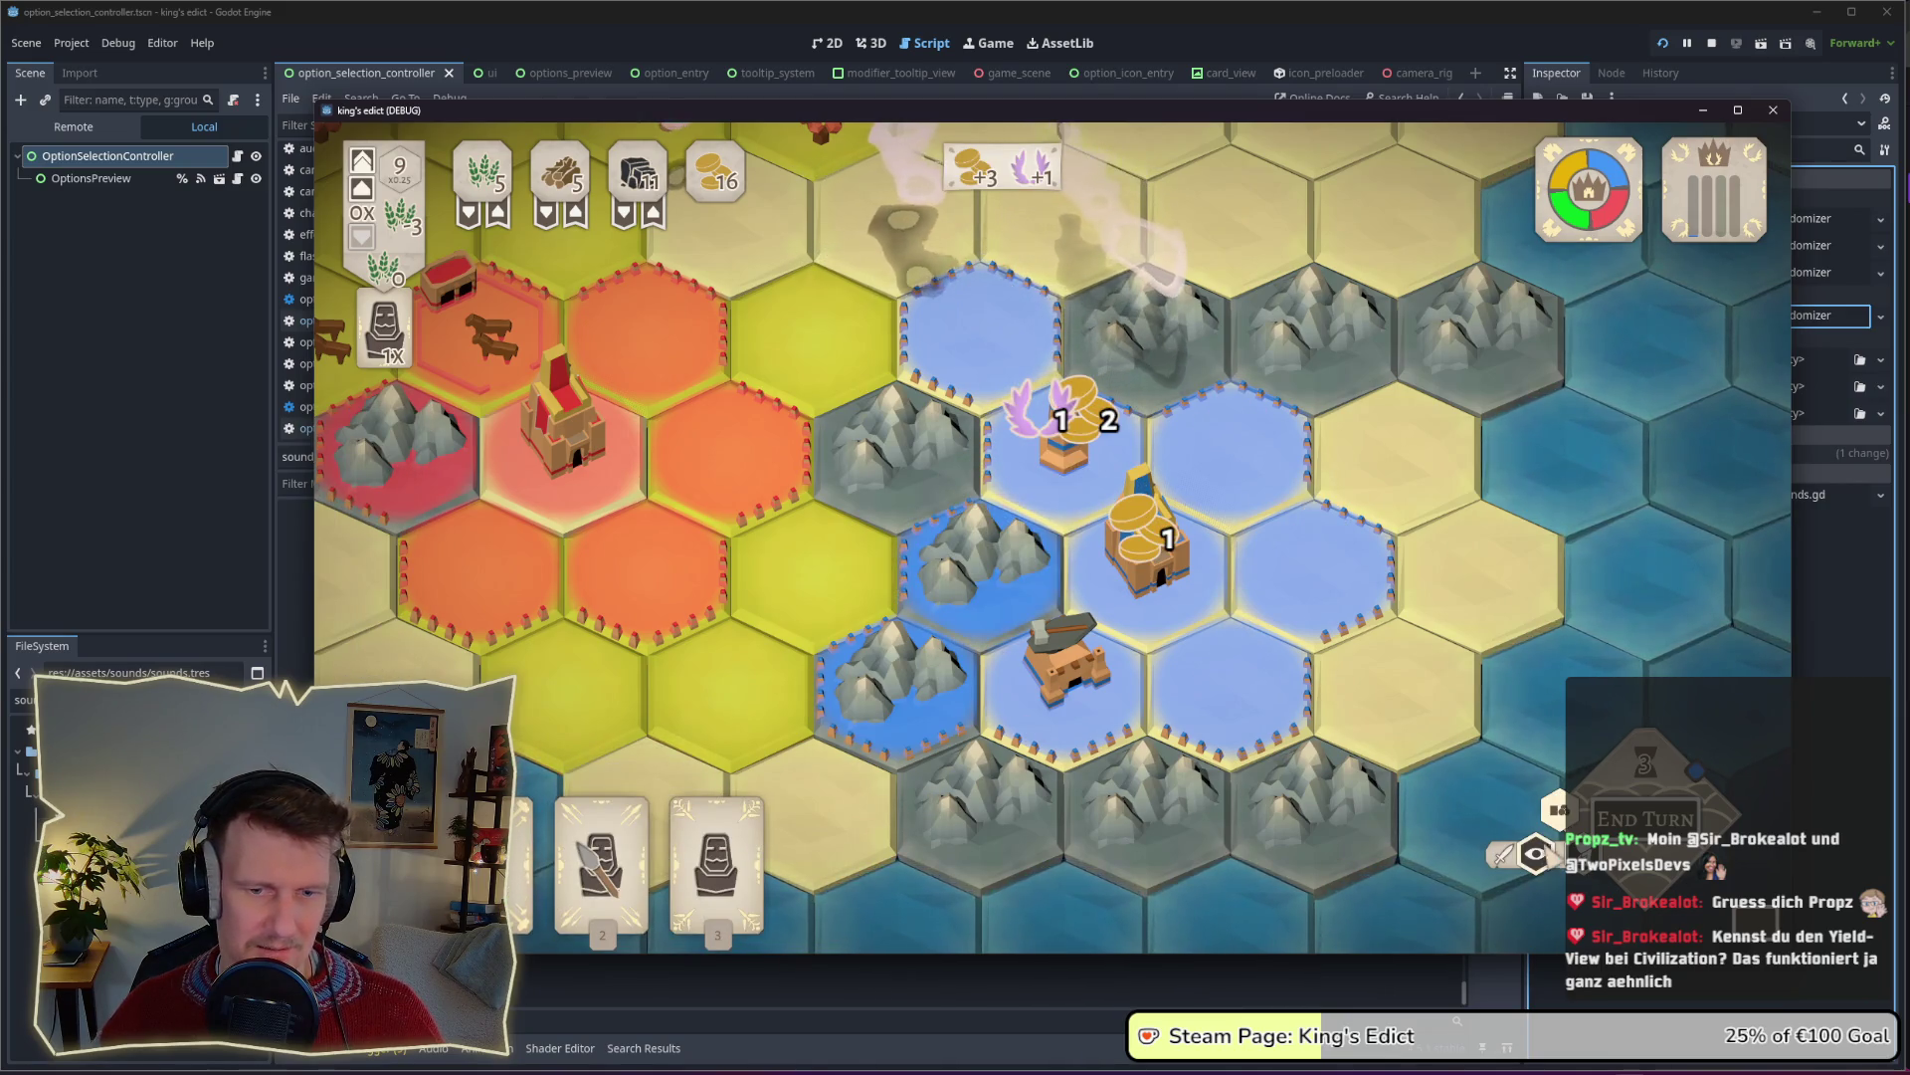
{"action": "key", "text": "1"}
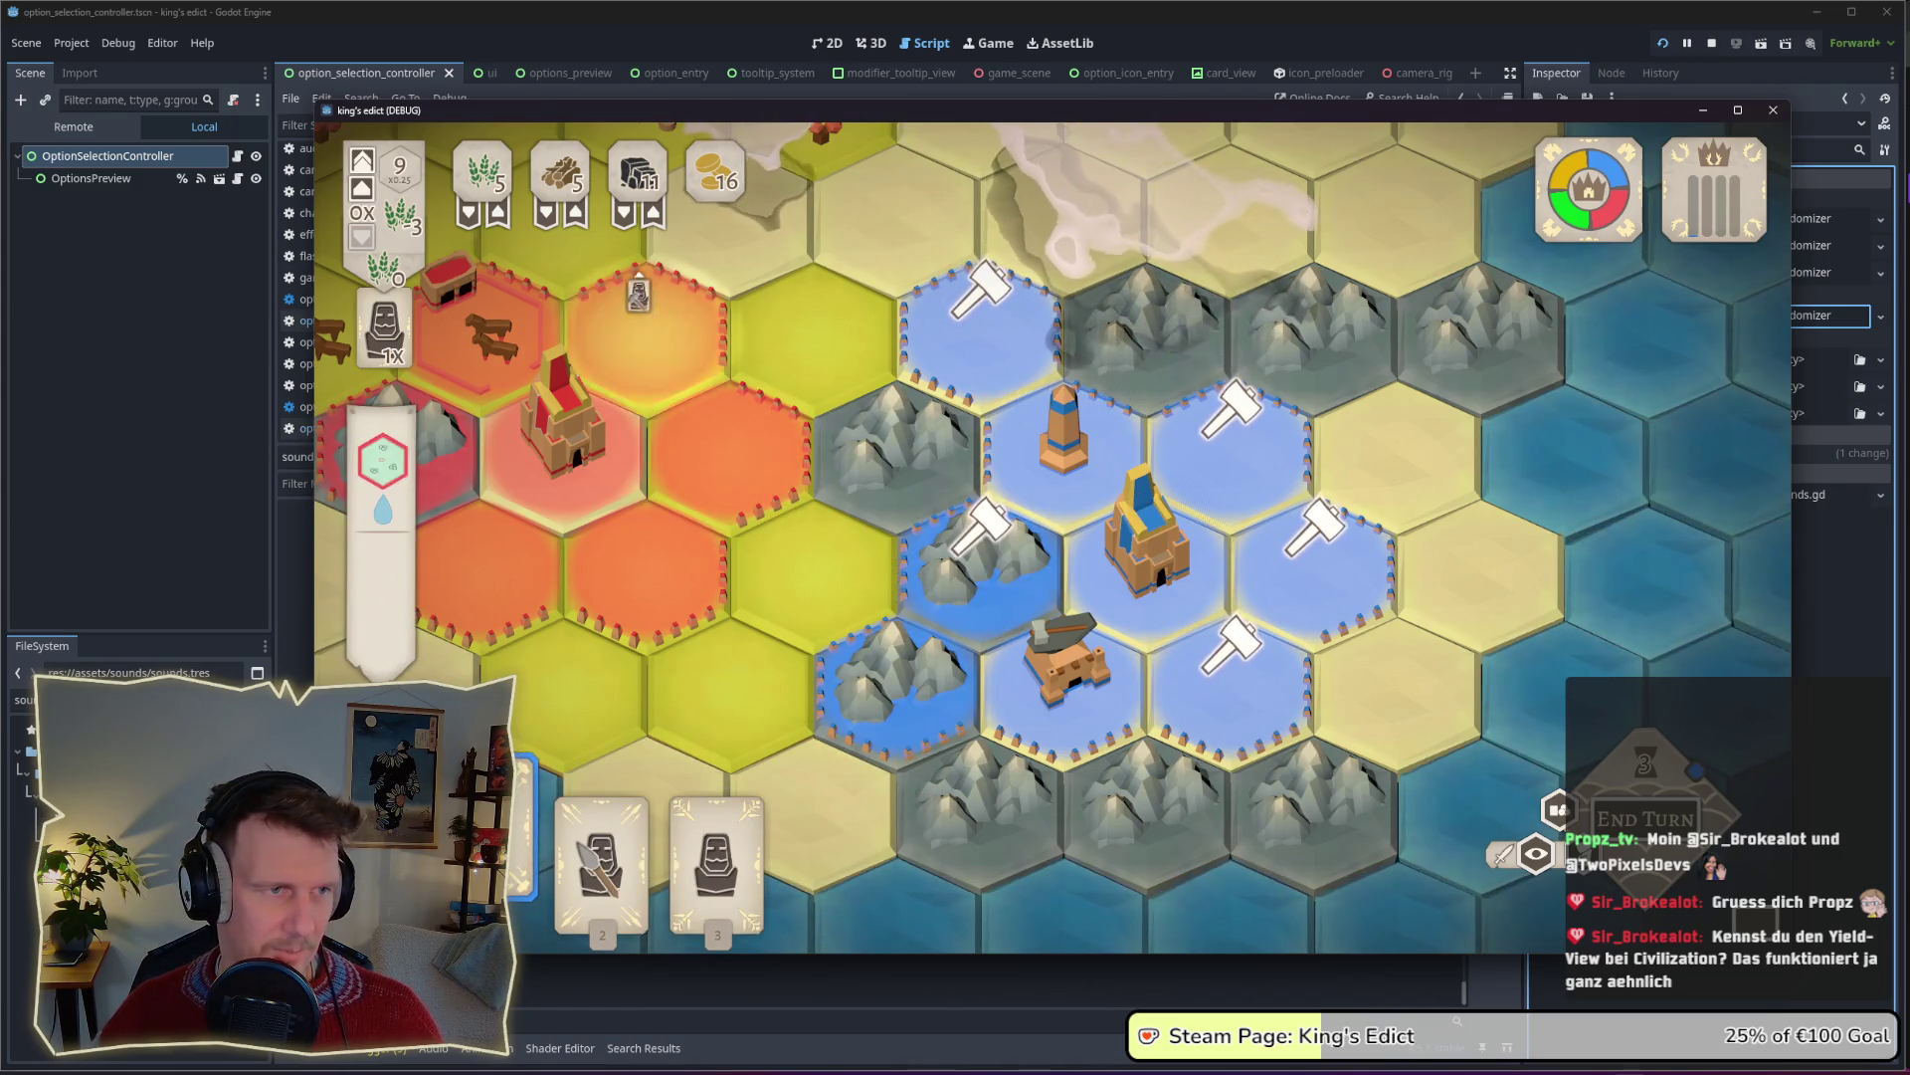
{"action": "left_click", "coordinate": [980, 552]}
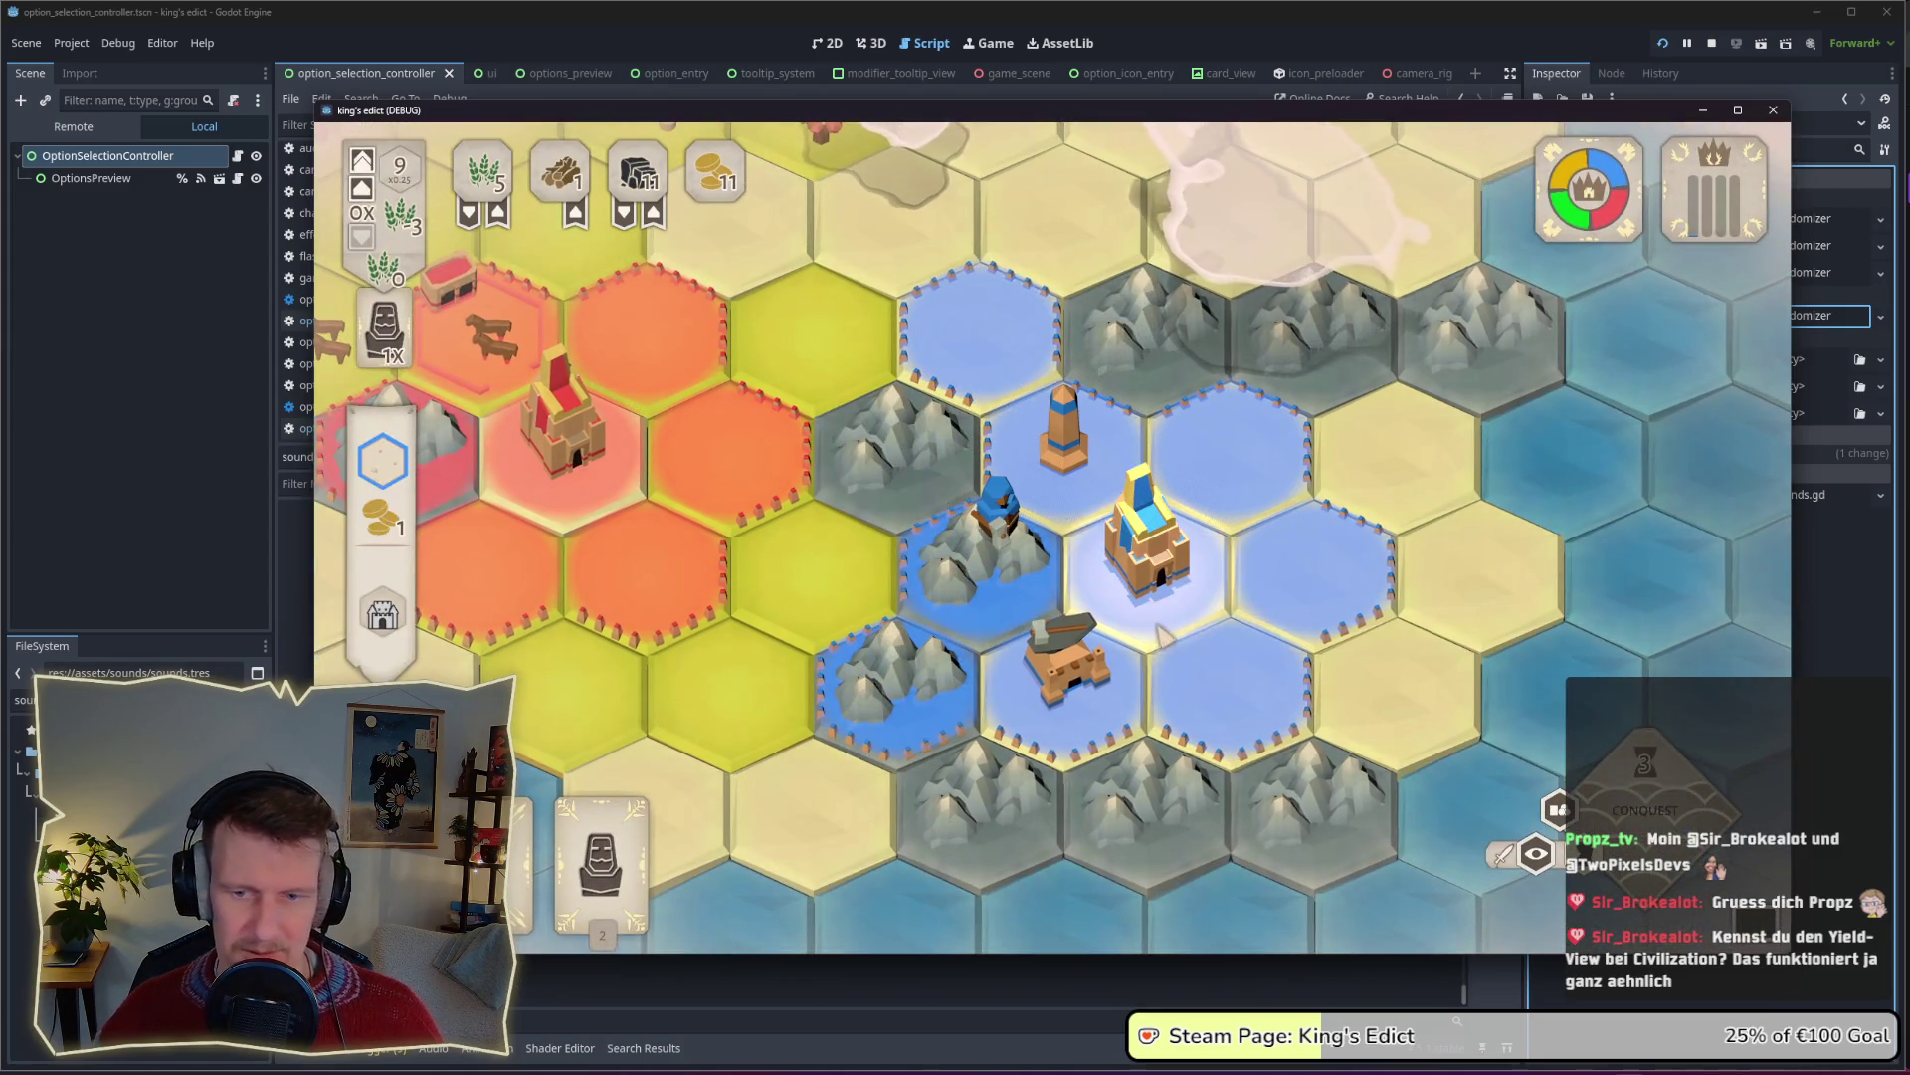
{"action": "left_click", "coordinate": [1015, 622]}
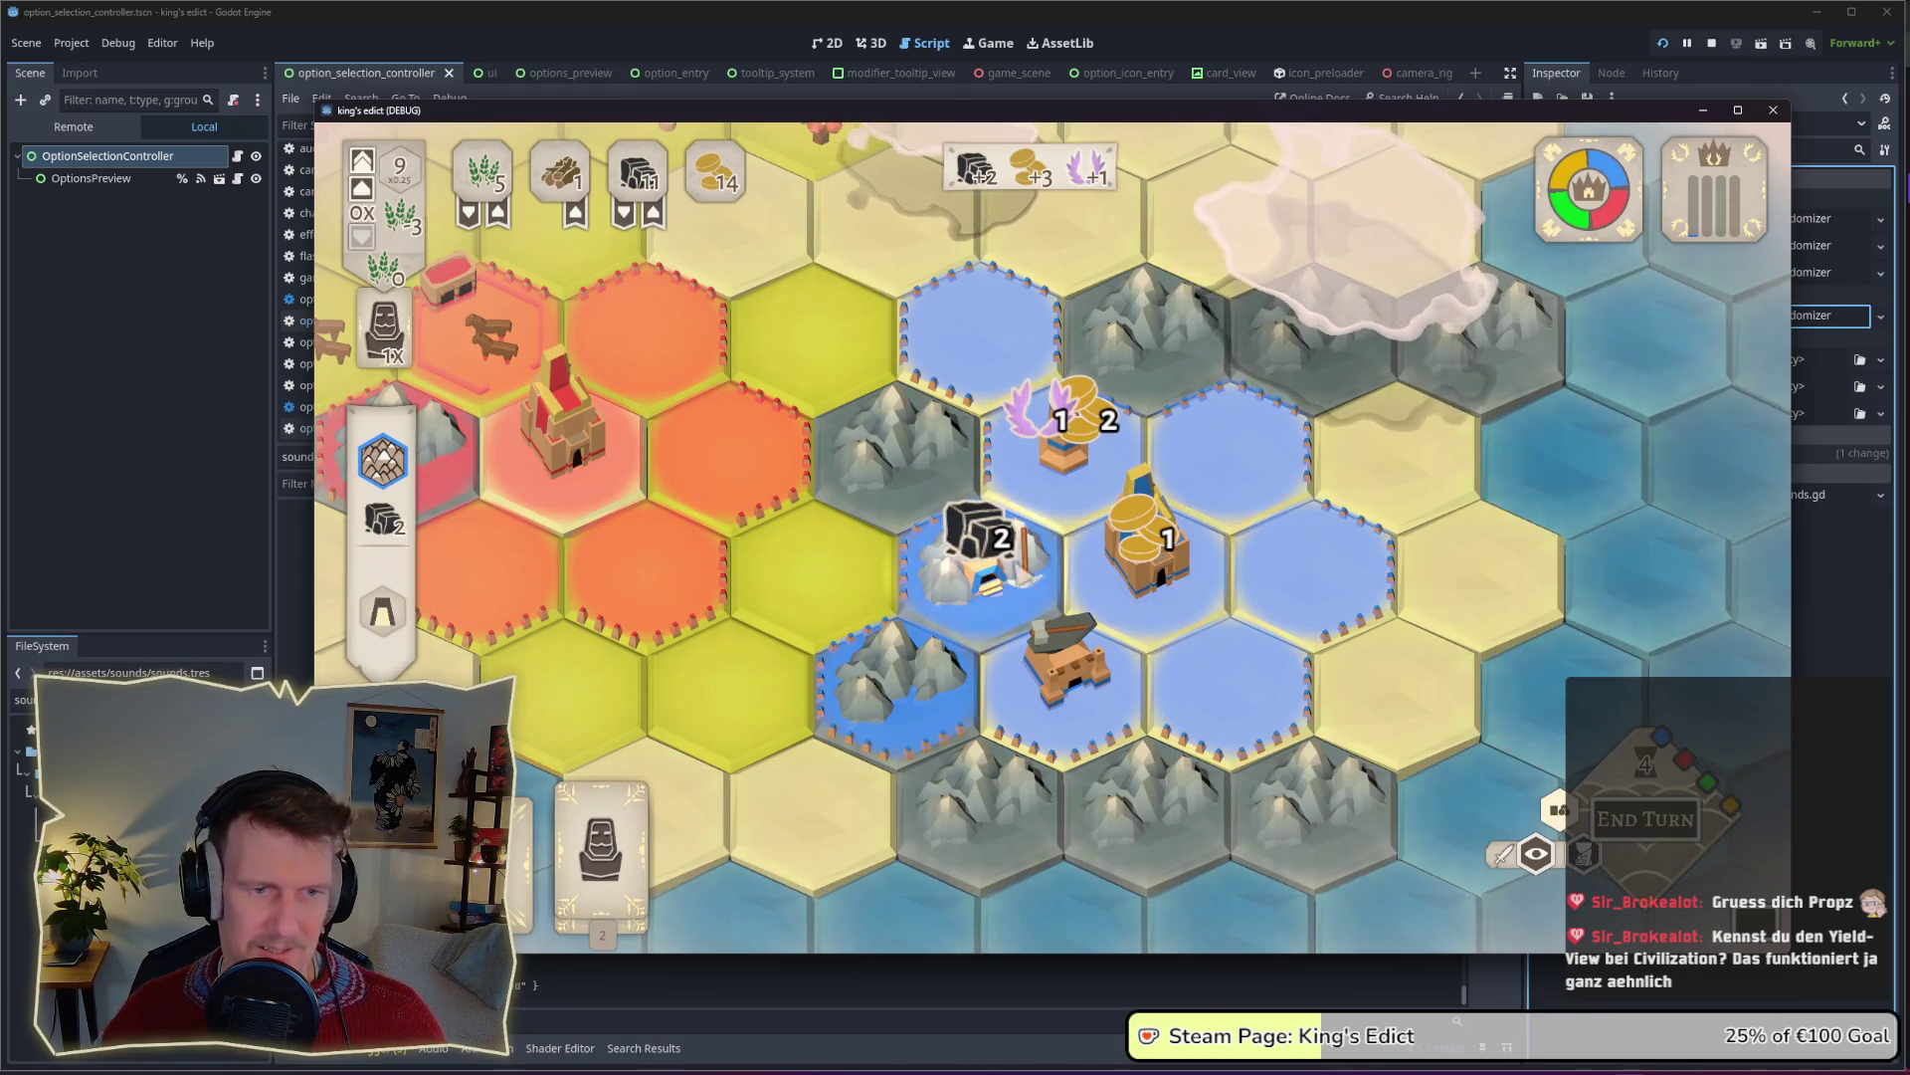
Play the statue card onto the mountain hex.
{"action": "scroll", "coordinate": [1078, 582], "scroll_direction": "down", "scroll_amount": 3}
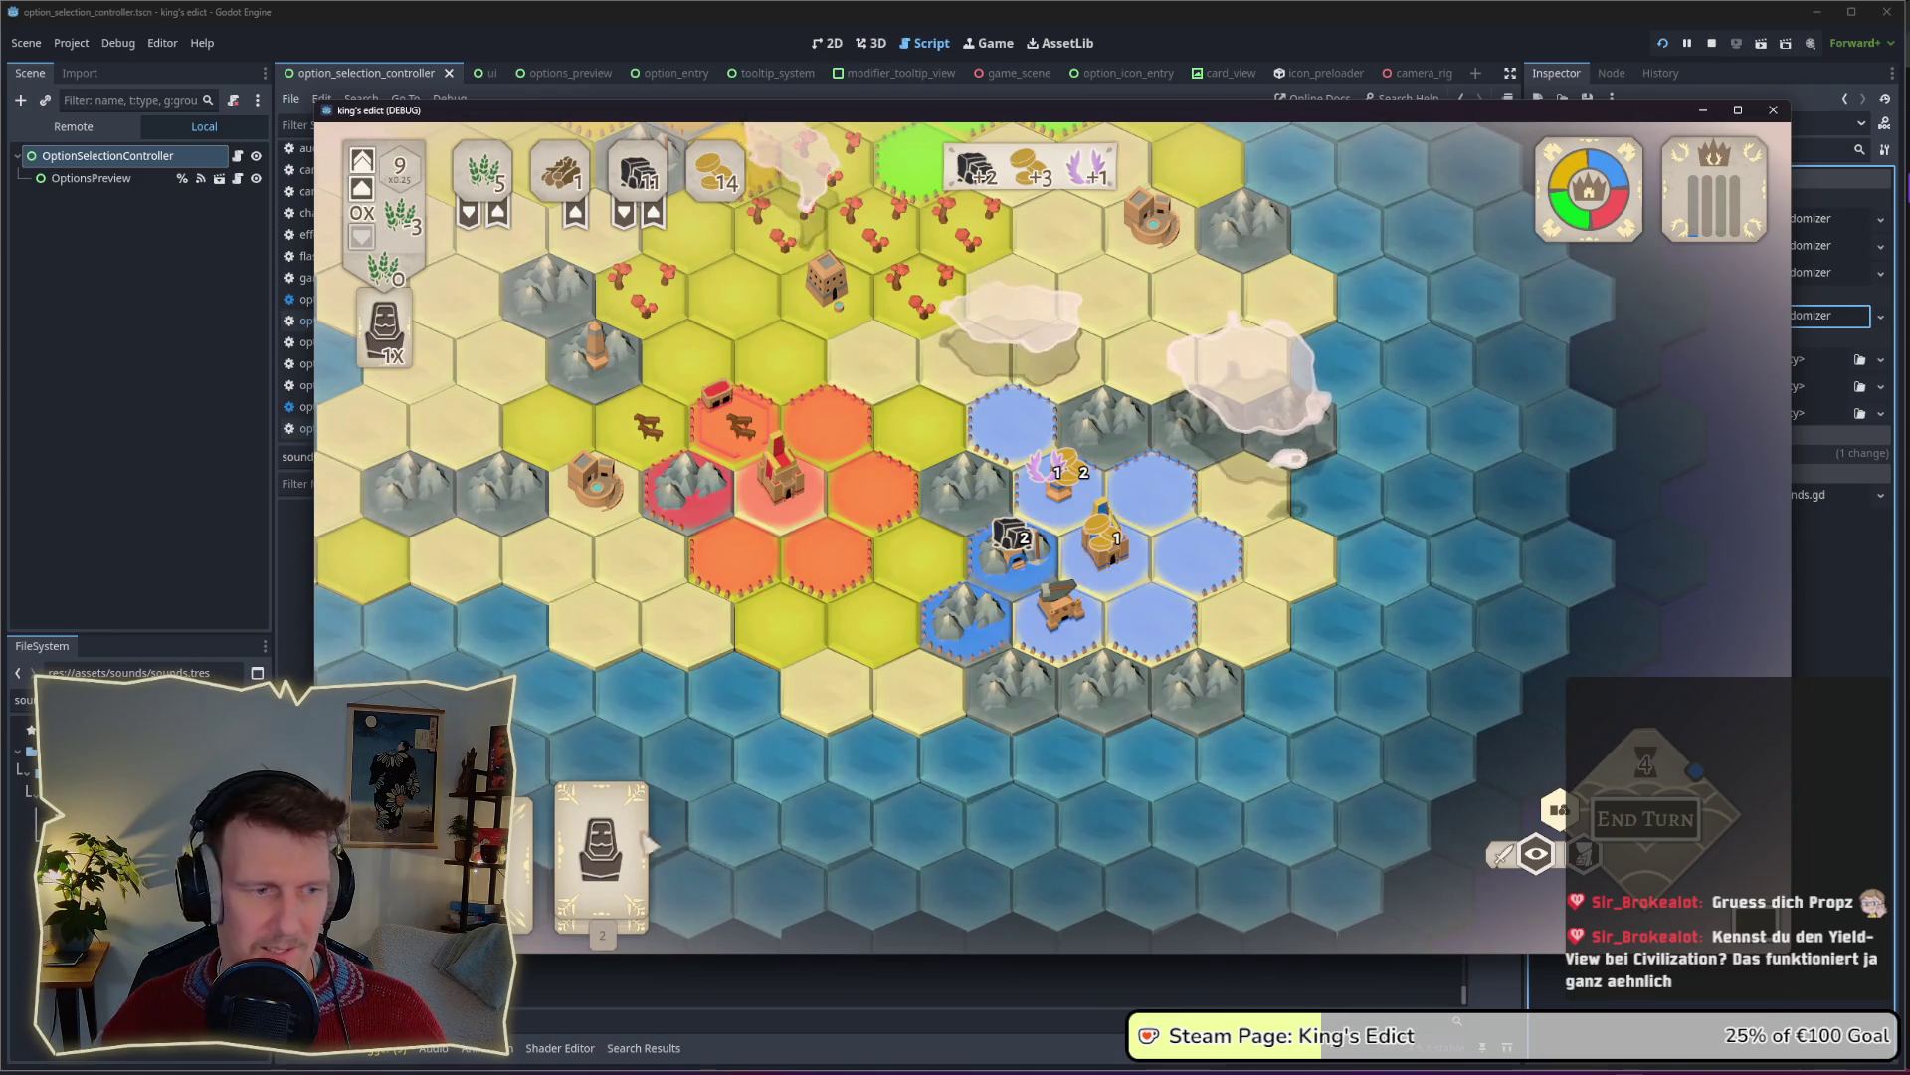
{"action": "left_click", "coordinate": [601, 825]}
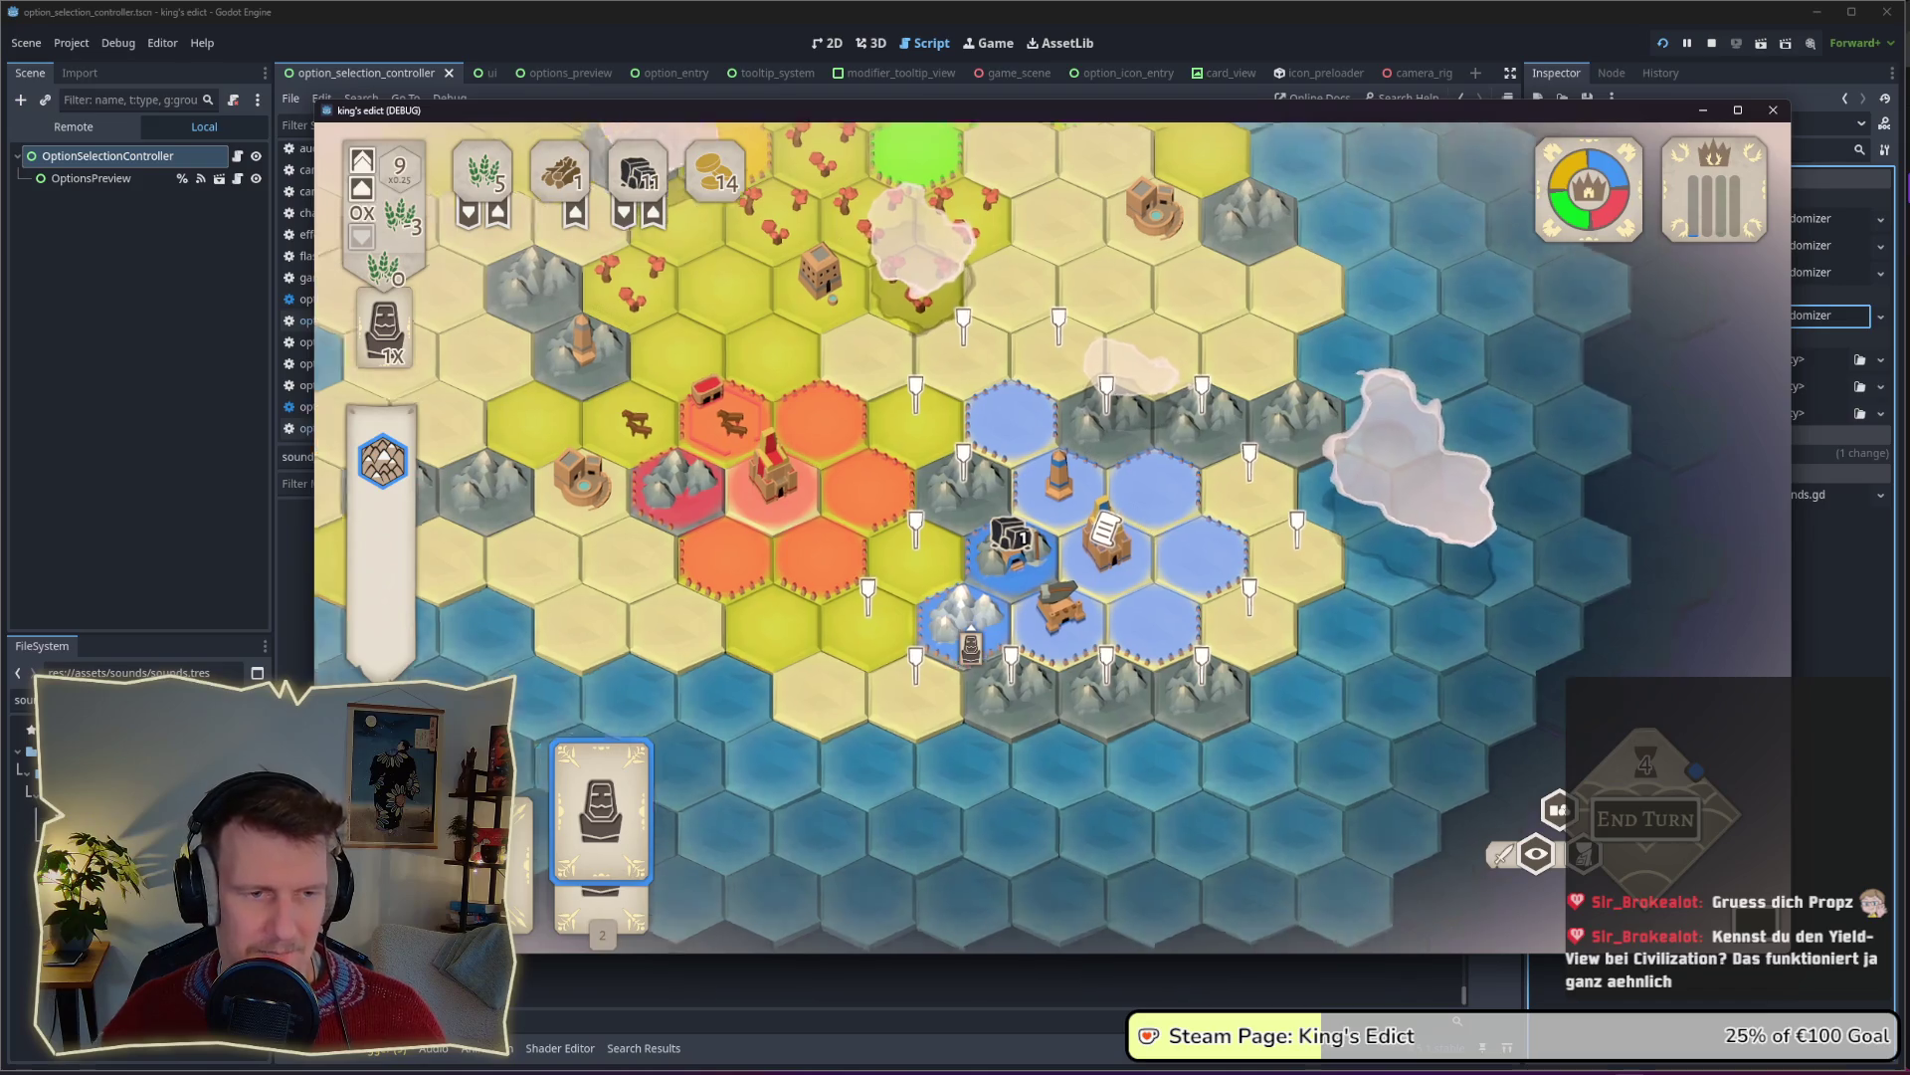
{"action": "scroll", "coordinate": [1035, 537], "scroll_direction": "up", "scroll_amount": 3}
{"action": "left_click", "coordinate": [897, 697]}
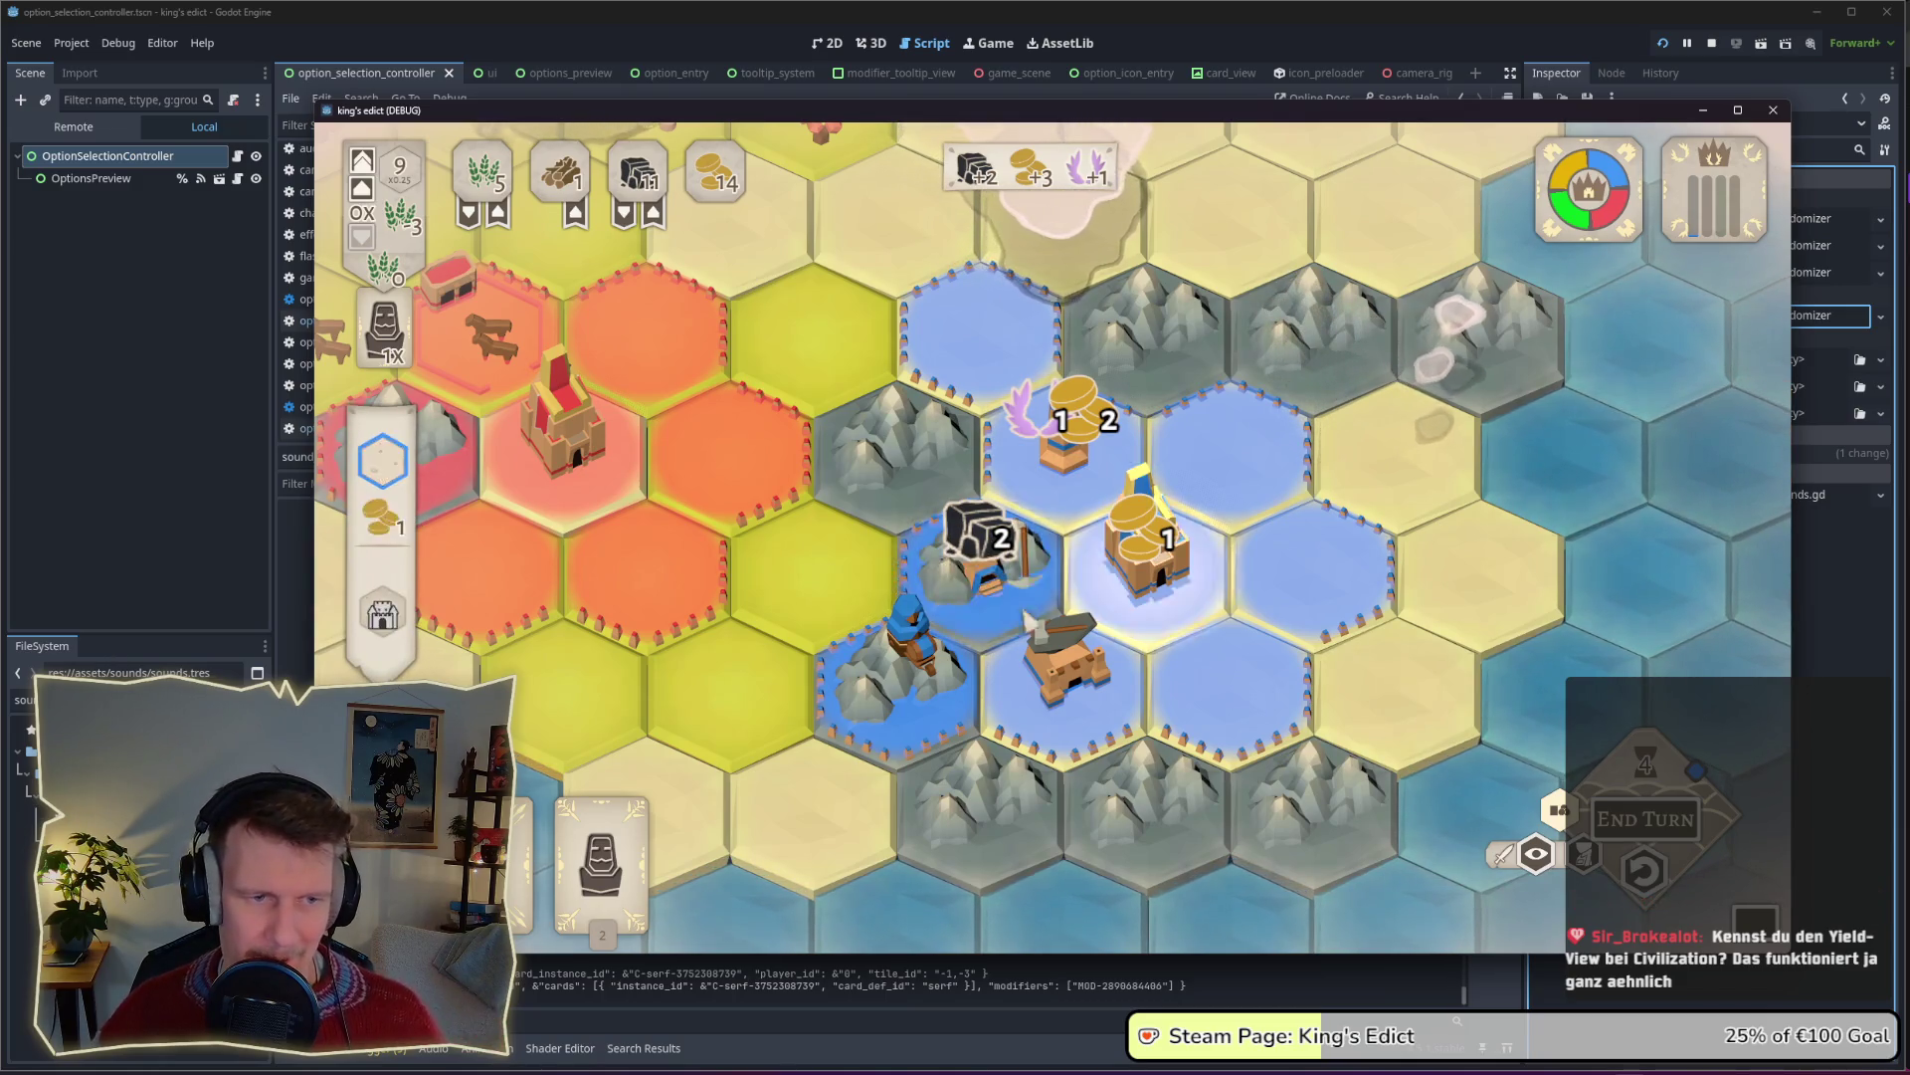
End the turn to raise gold to 17, then stop the debug game.
{"action": "scroll", "coordinate": [1053, 538], "scroll_direction": "down", "scroll_amount": 2}
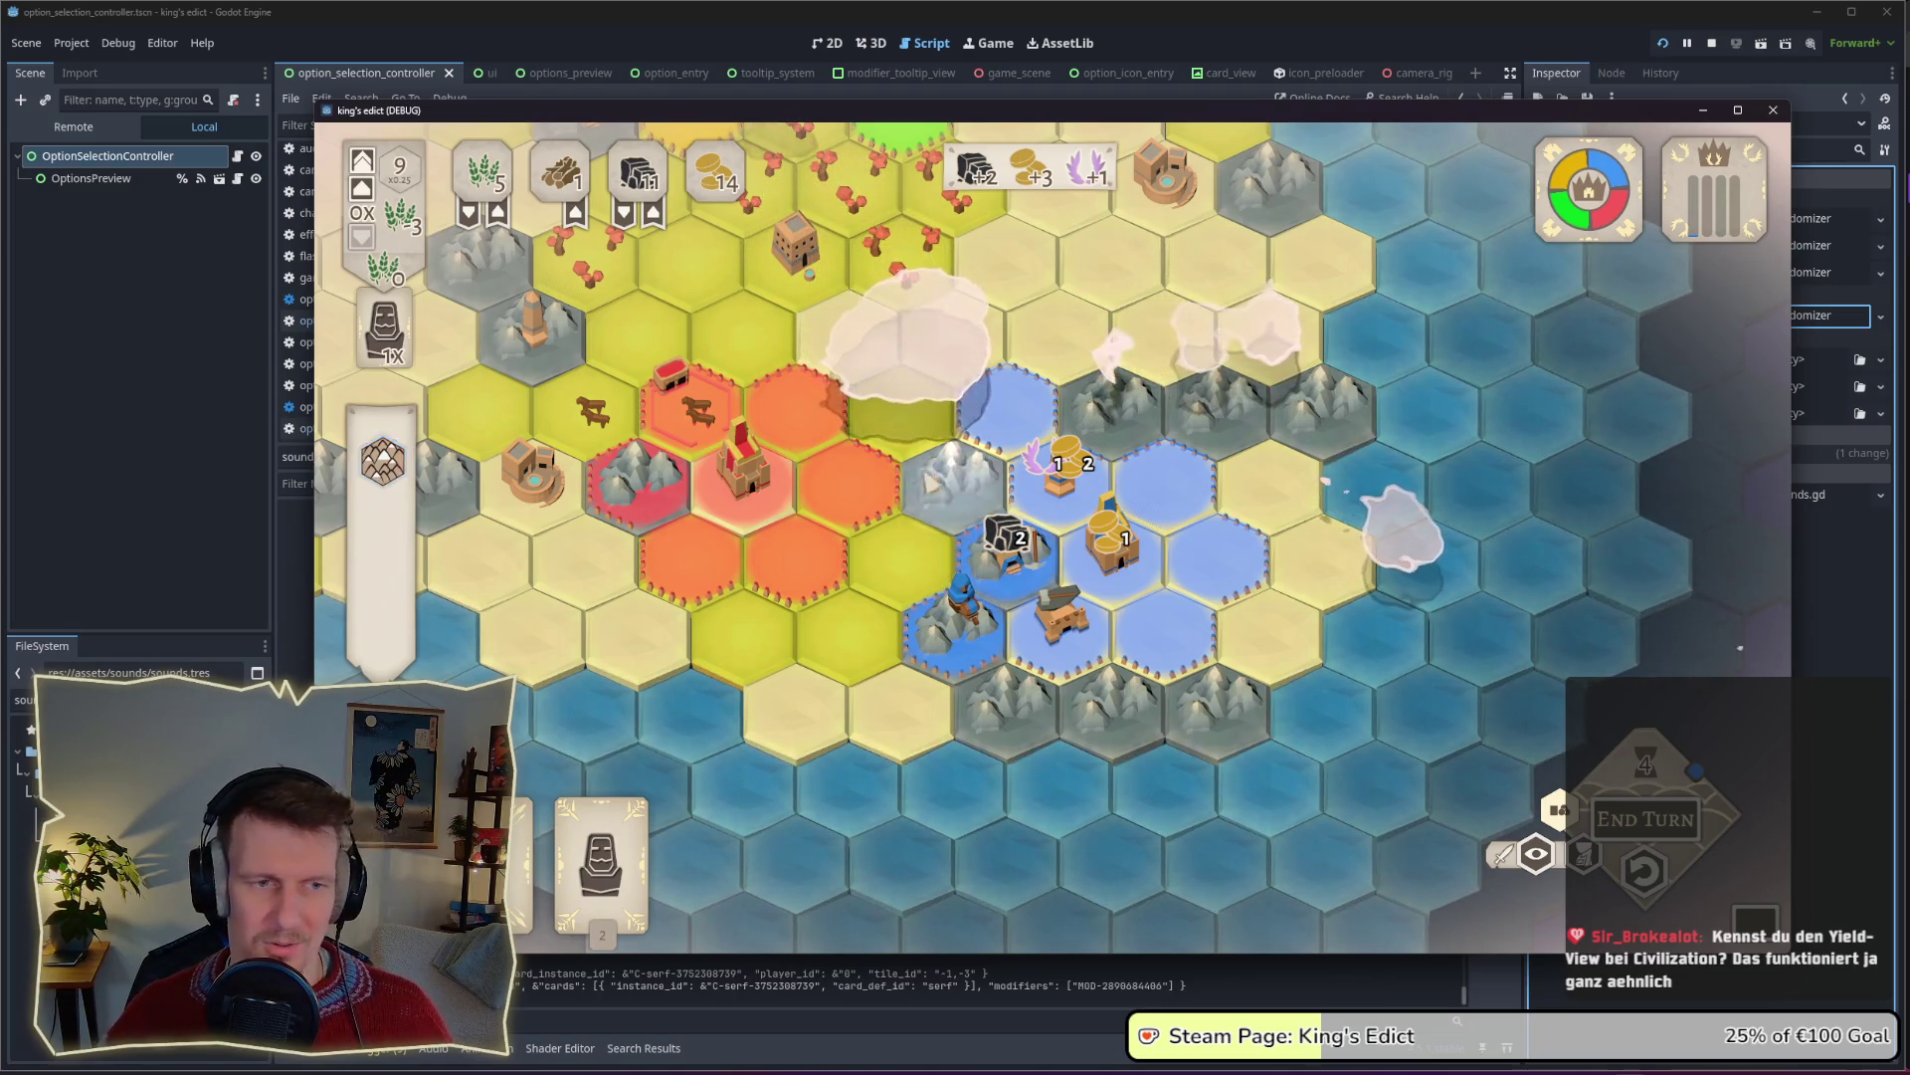
{"action": "left_click", "coordinate": [1636, 821]}
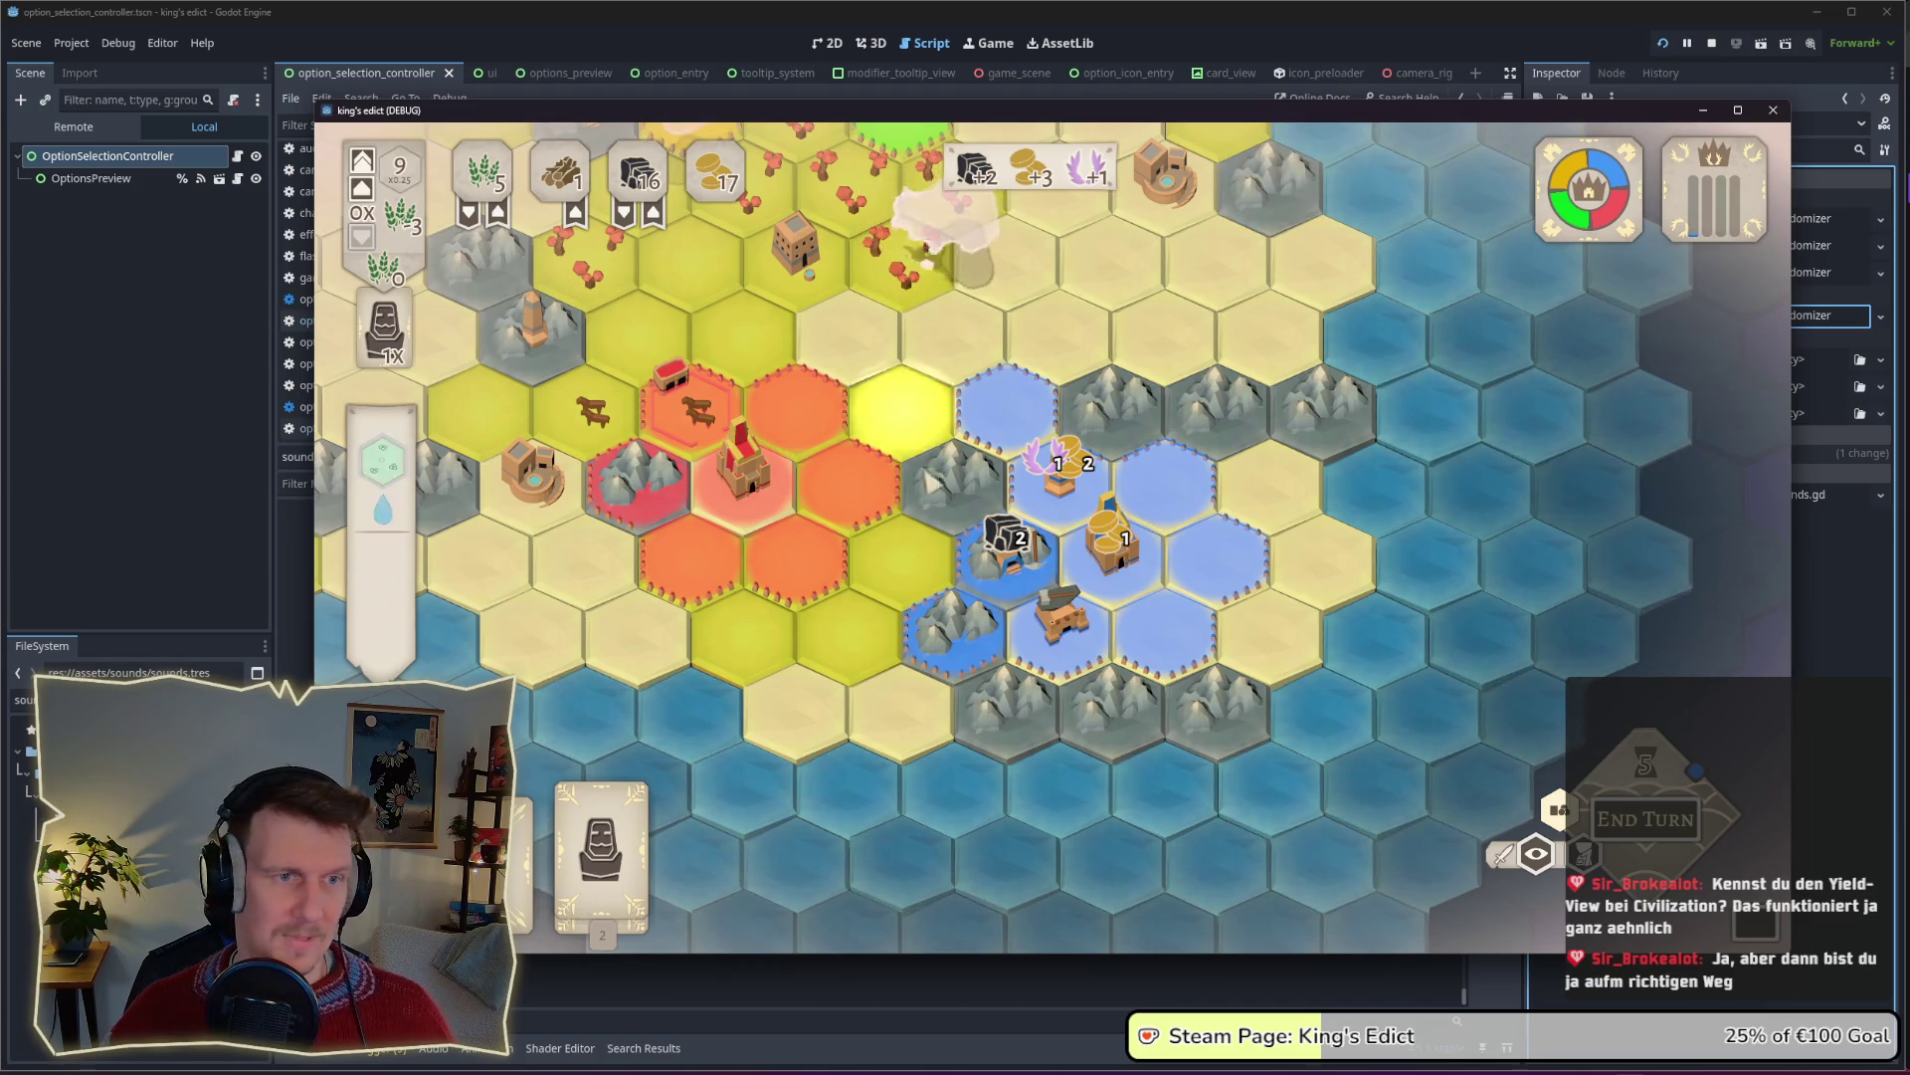
{"action": "mouse_move", "coordinate": [1732, 140]}
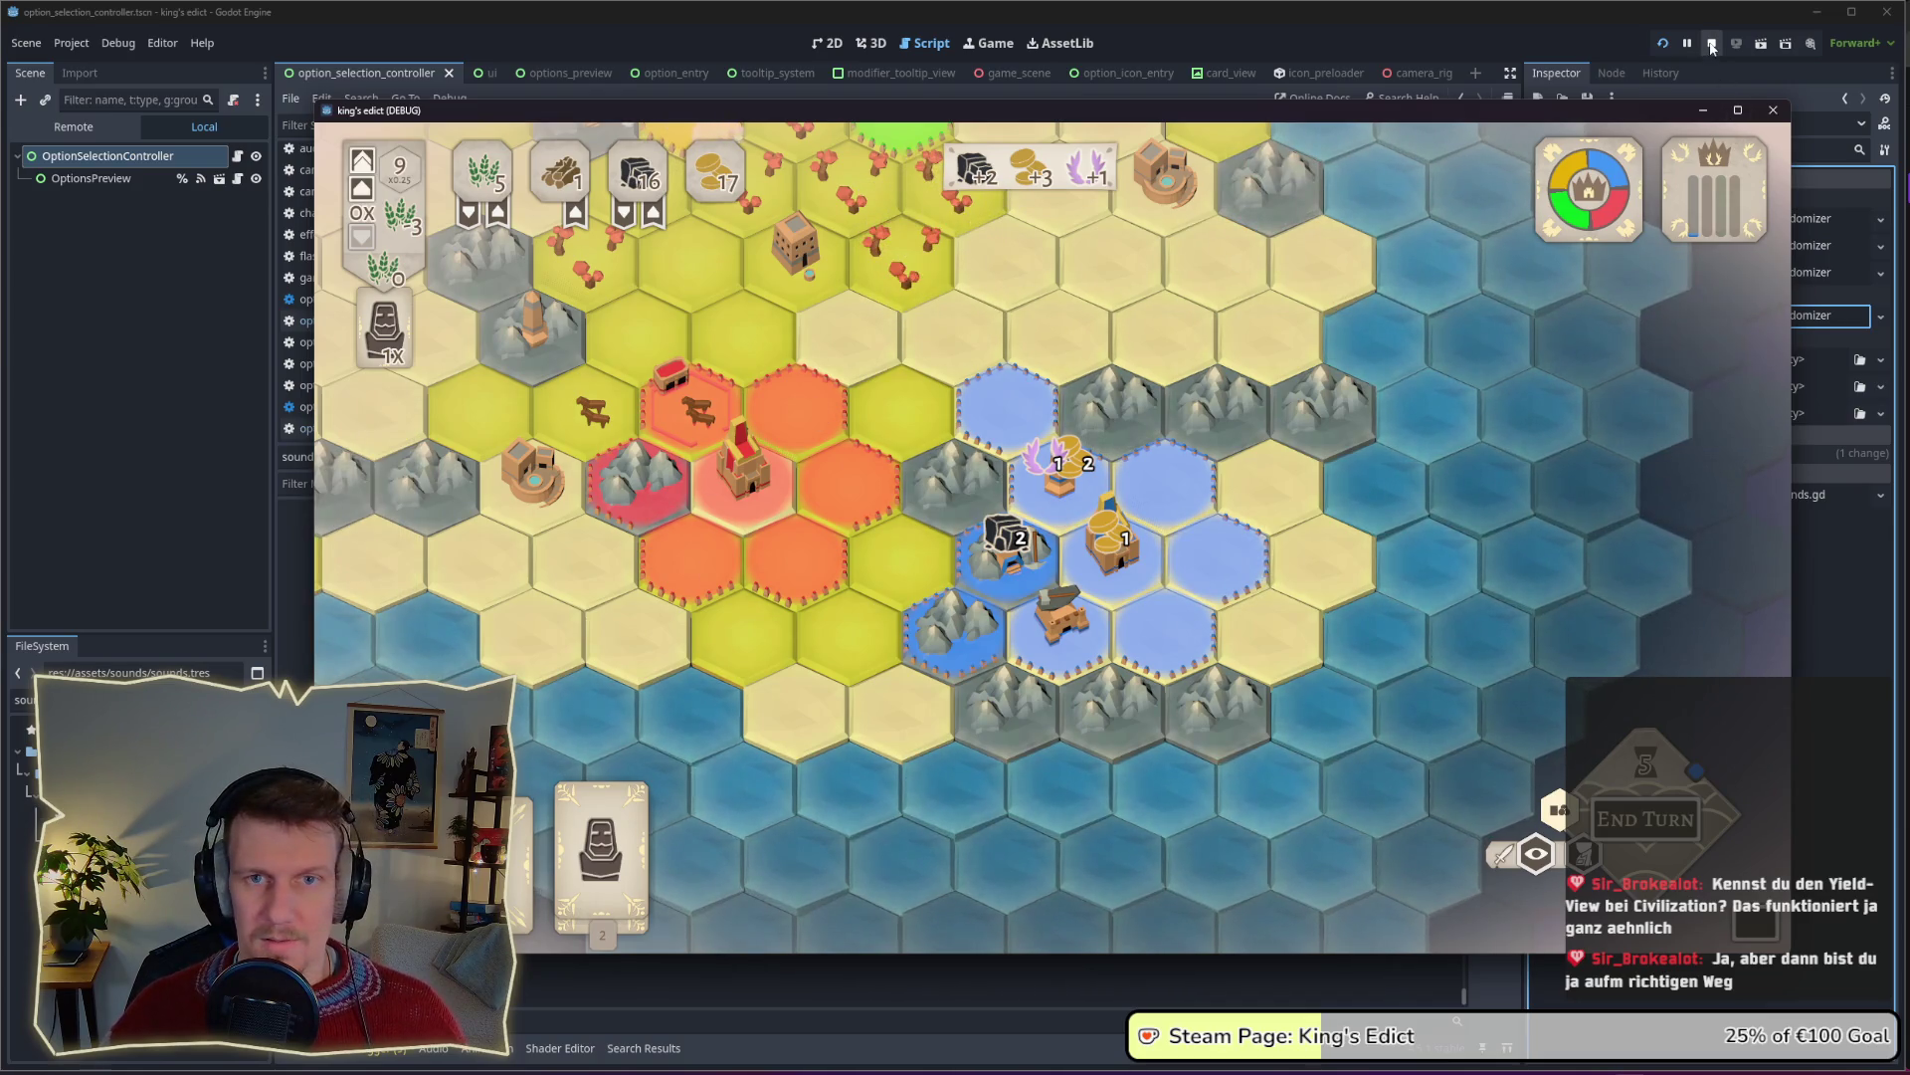
{"action": "left_click", "coordinate": [1711, 42]}
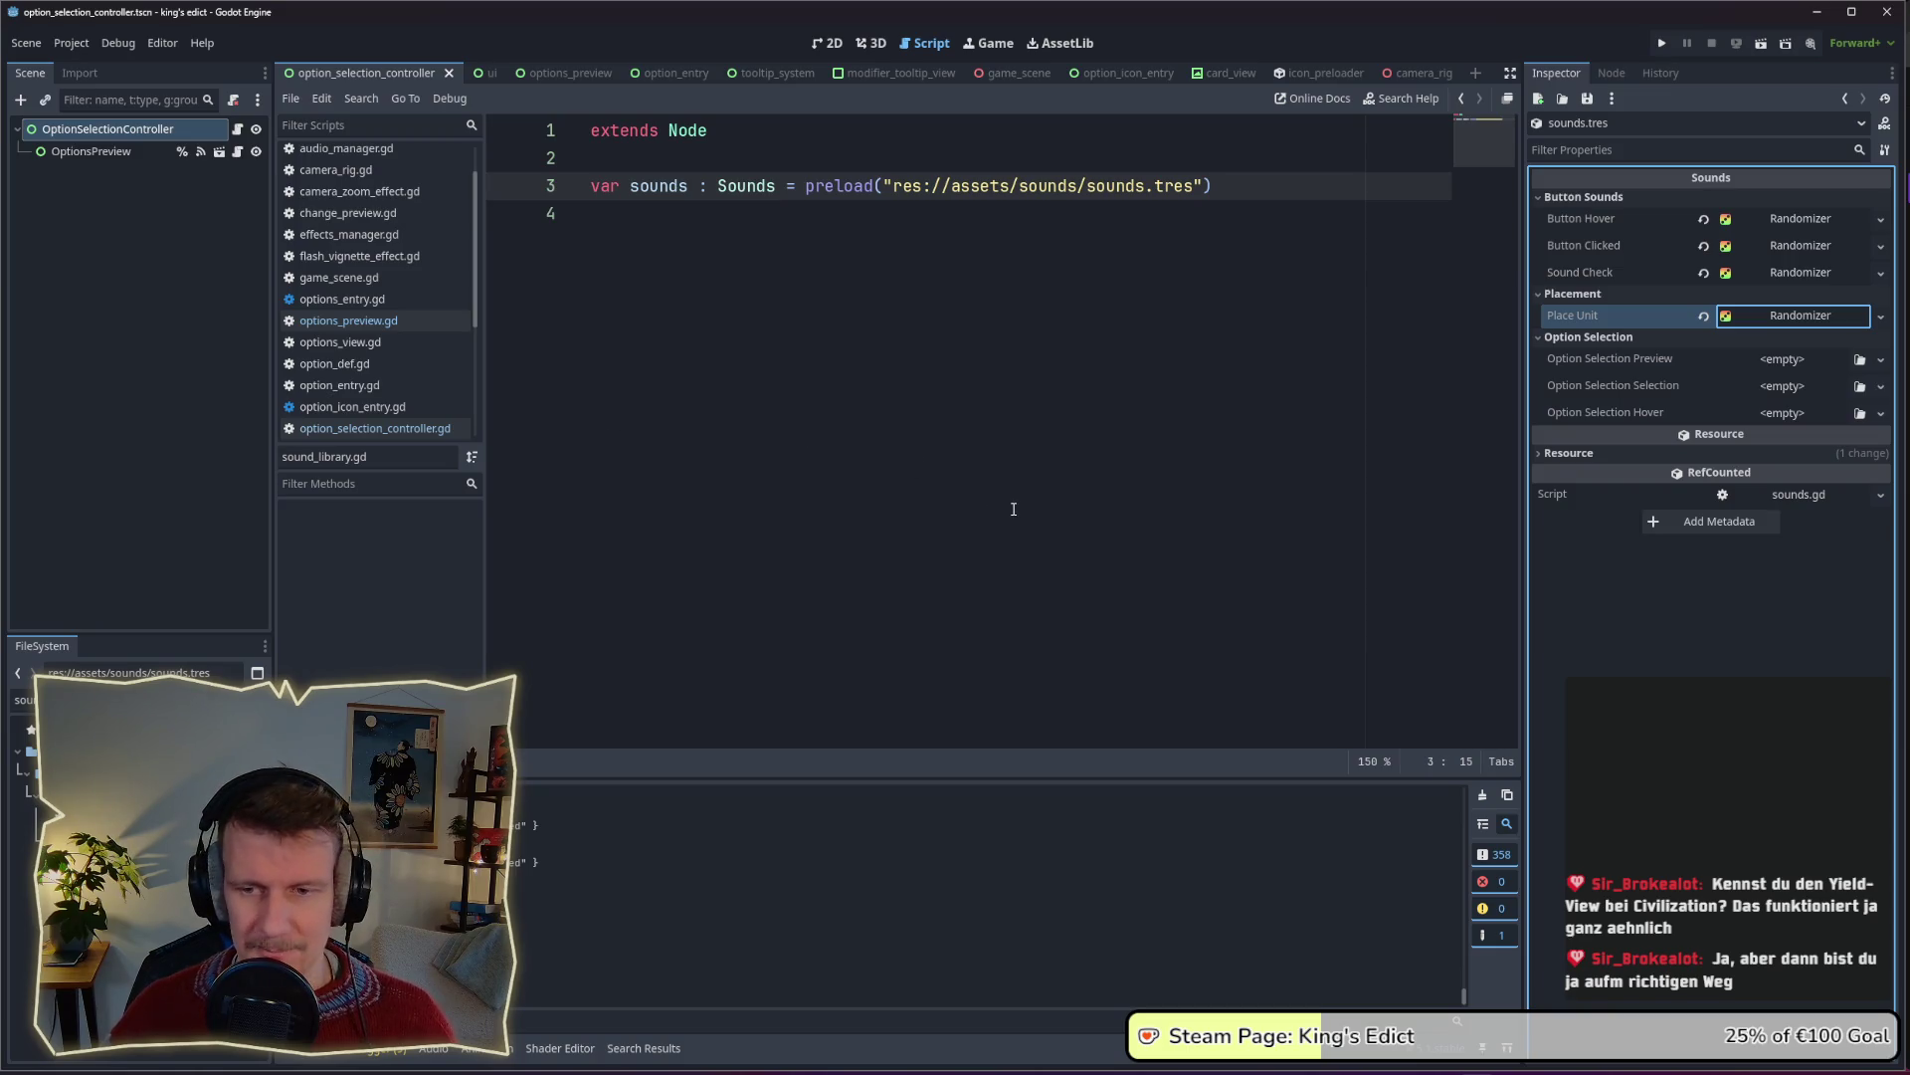
Go to line 4 of the script and select OptionsPreview to view its properties.
{"action": "left_click", "coordinate": [992, 231]}
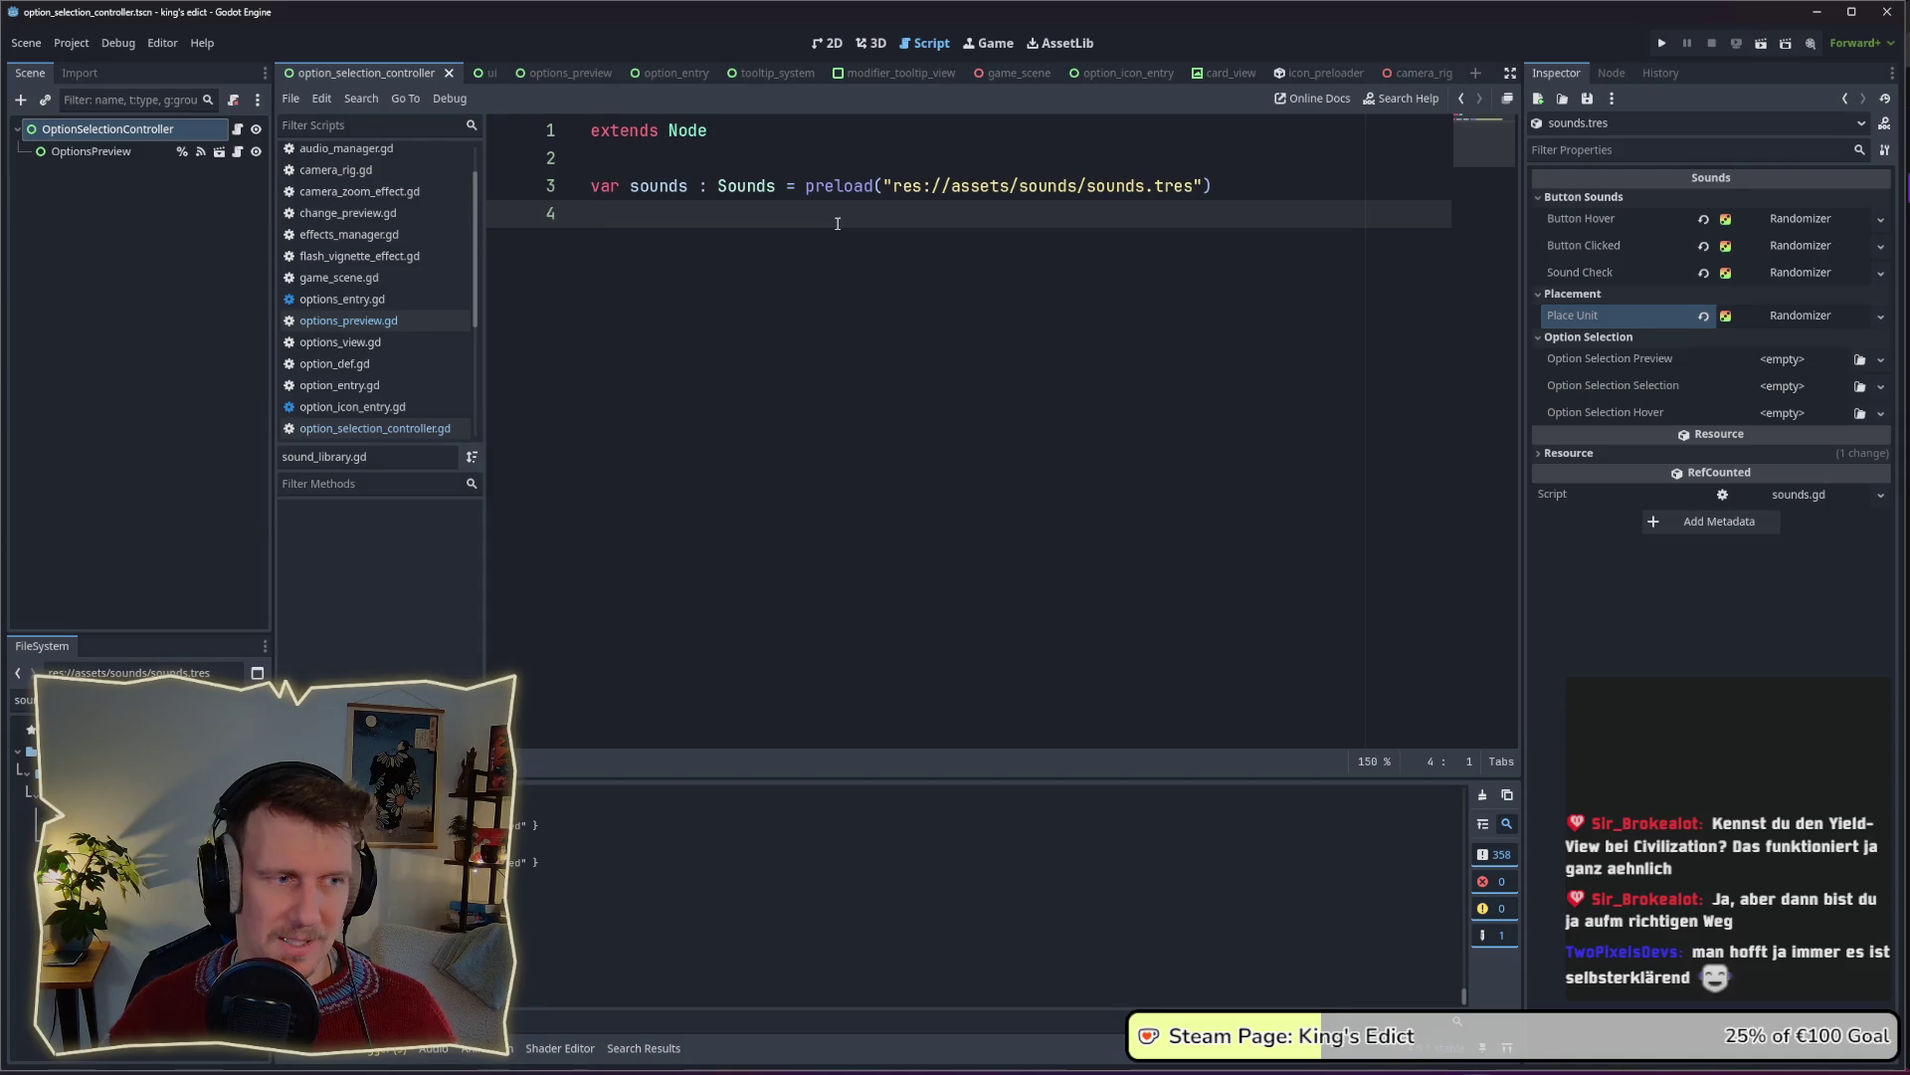
{"action": "left_click", "coordinate": [84, 154]}
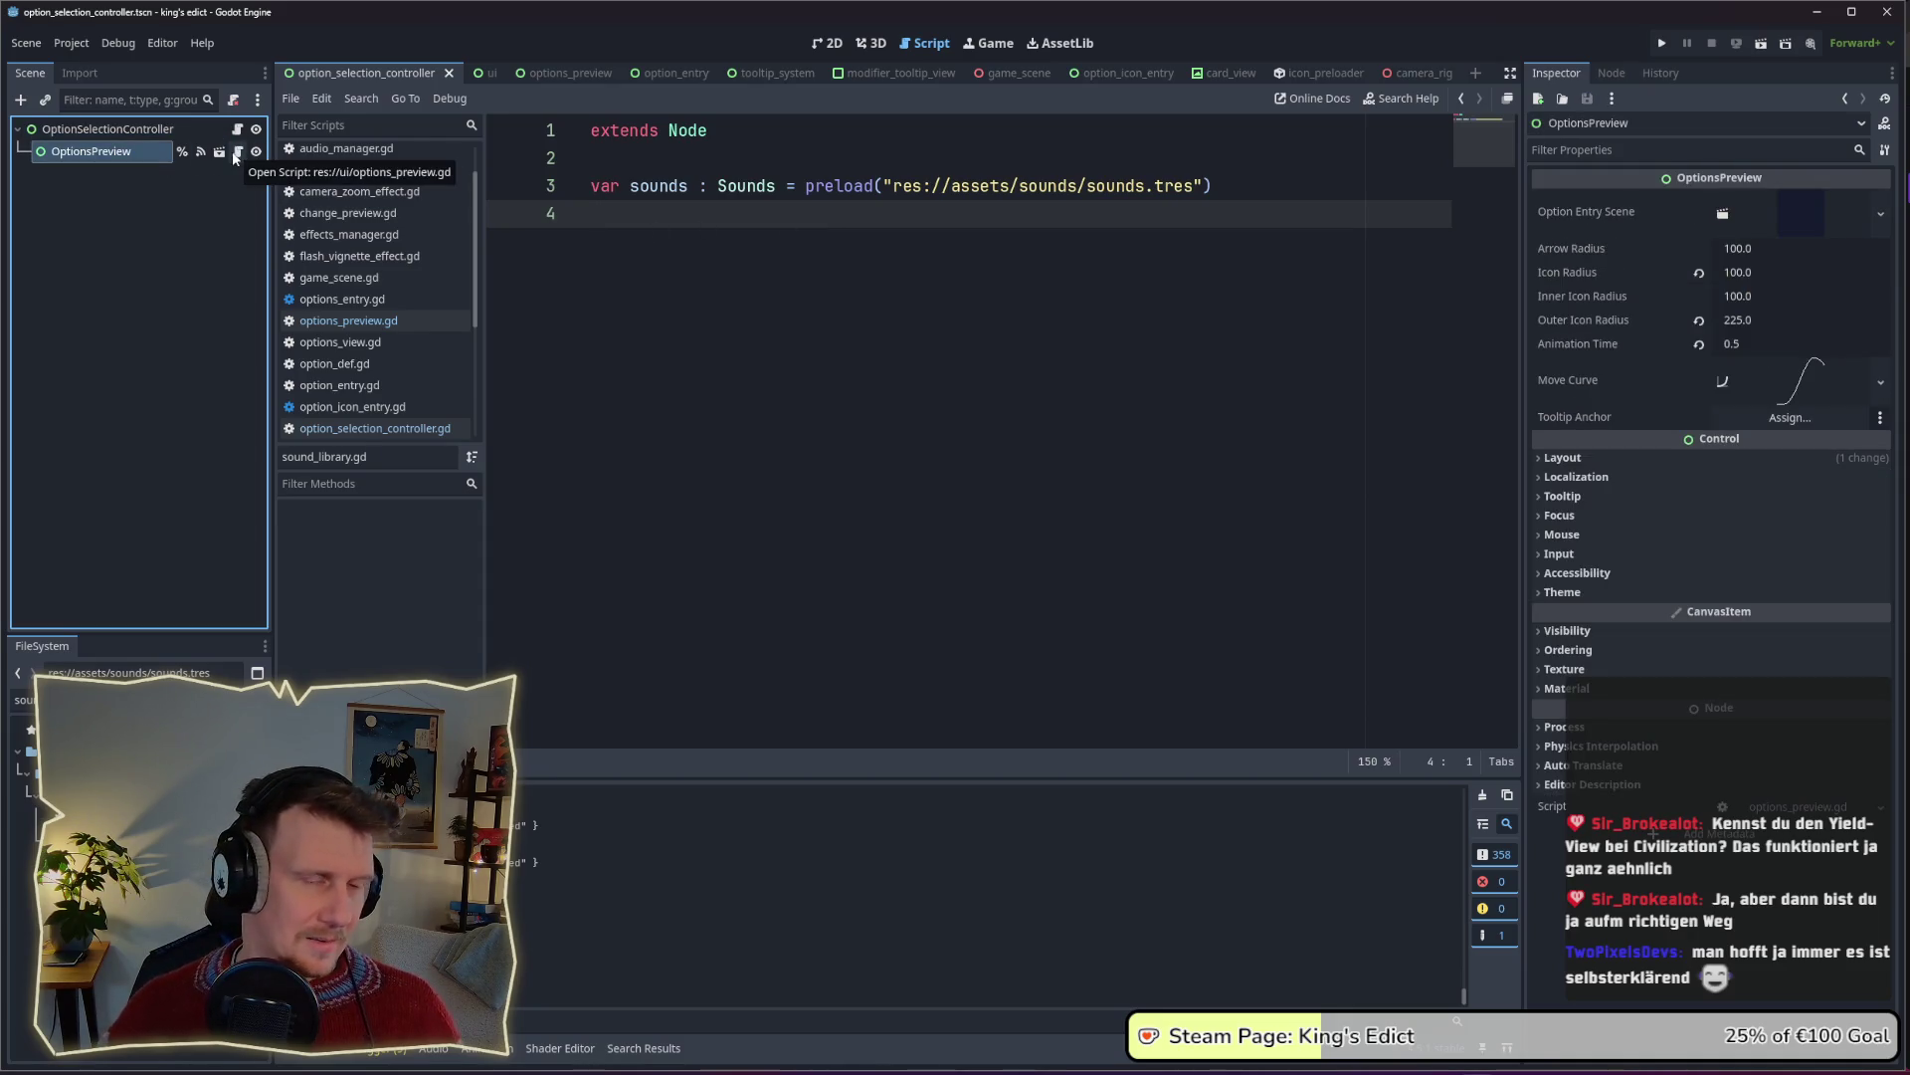